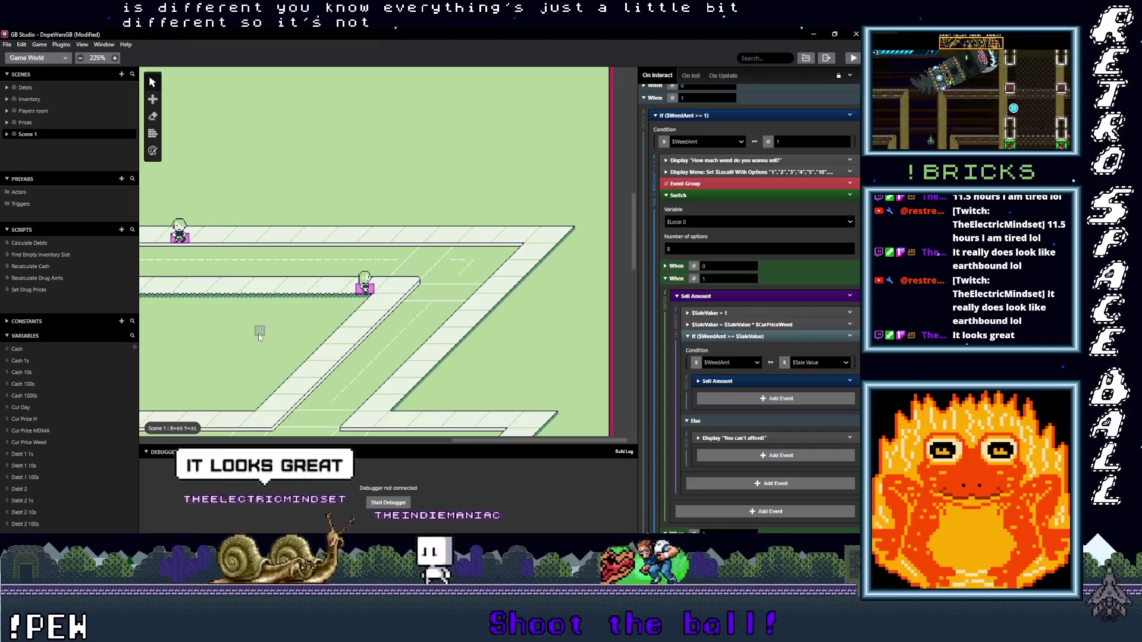
Step: Inspect the $SaleValue * $CurPriceWeed event in When 1's Sell Amount
scroll(260, 333, "left", 8)
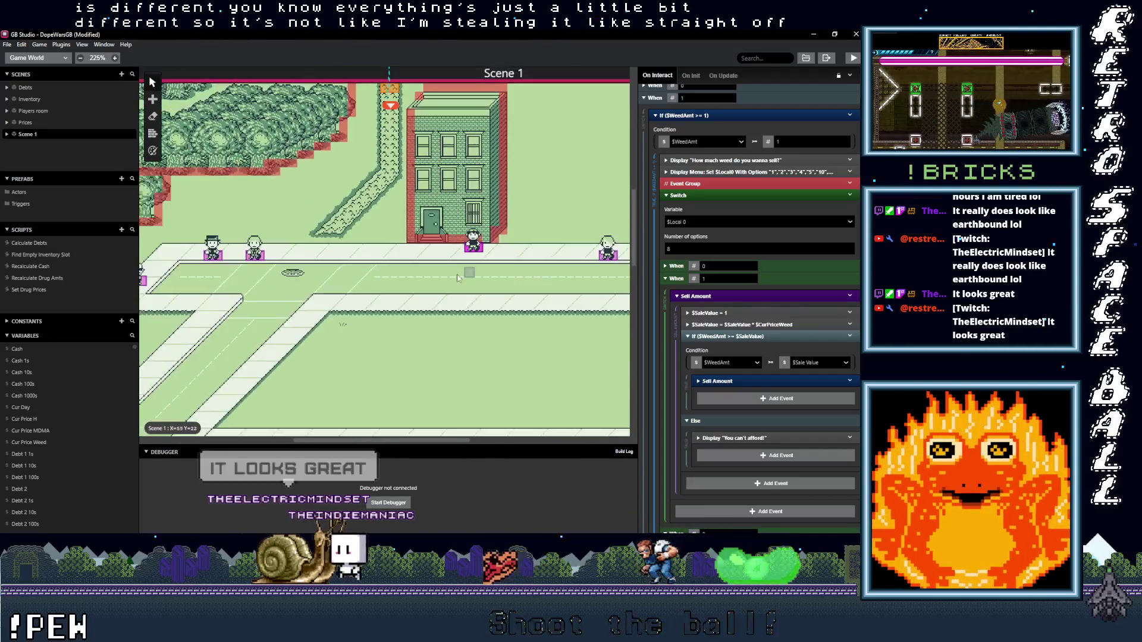
scroll(467, 278, "up", 3)
scroll(357, 238, "down", 3)
scroll(288, 178, "right", 5)
scroll(287, 179, "up", 2)
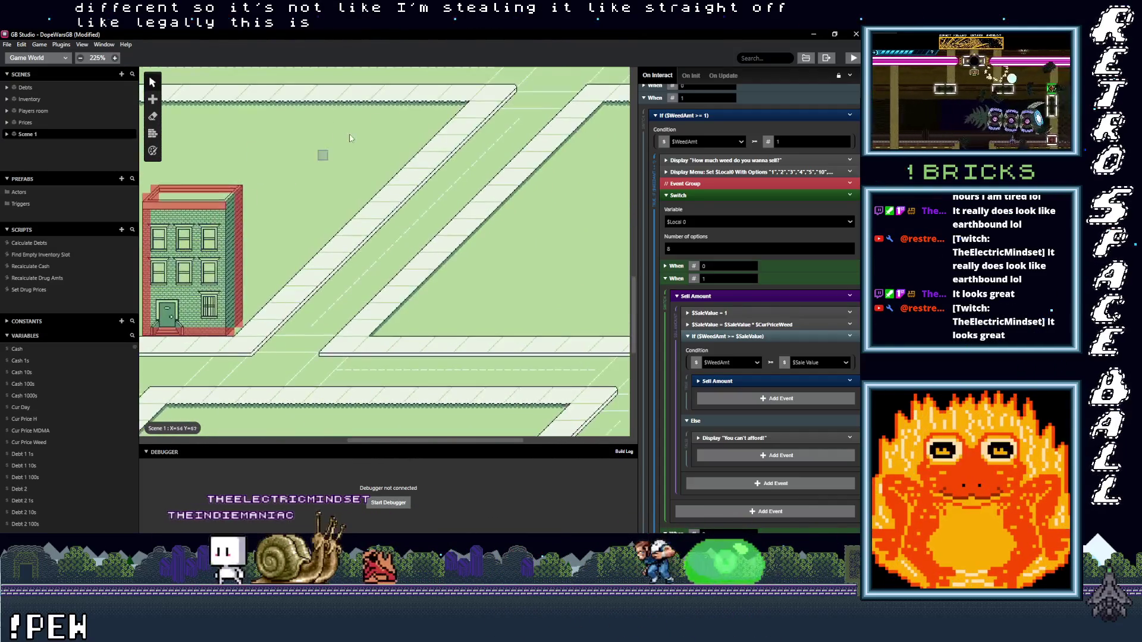
scroll(288, 179, "up", 10)
scroll(376, 279, "left", 2)
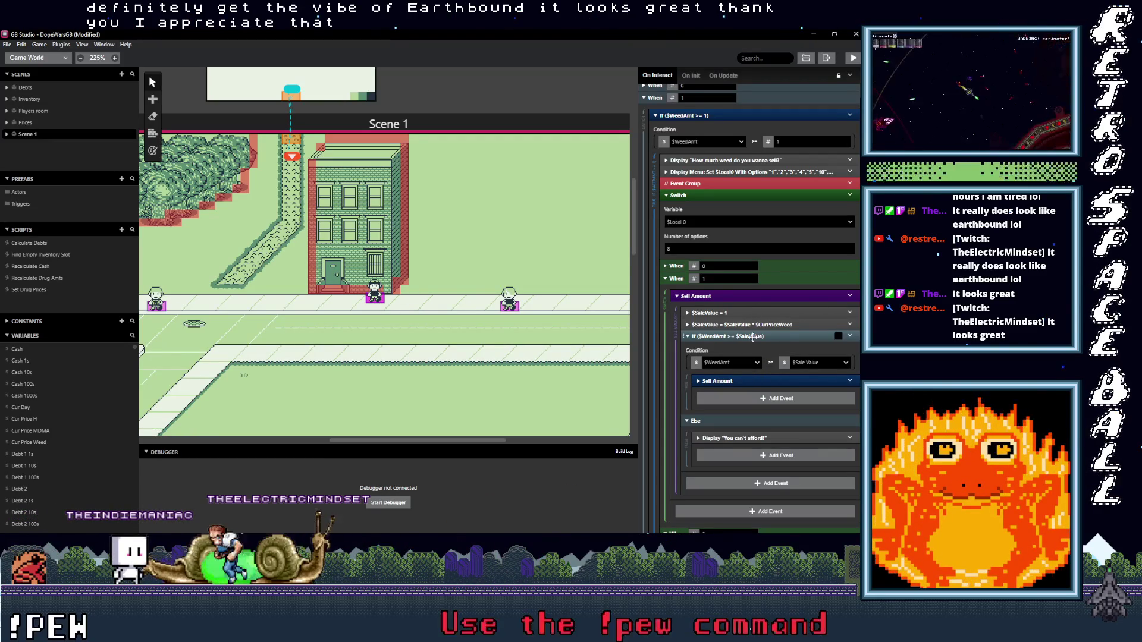
left_click(767, 325)
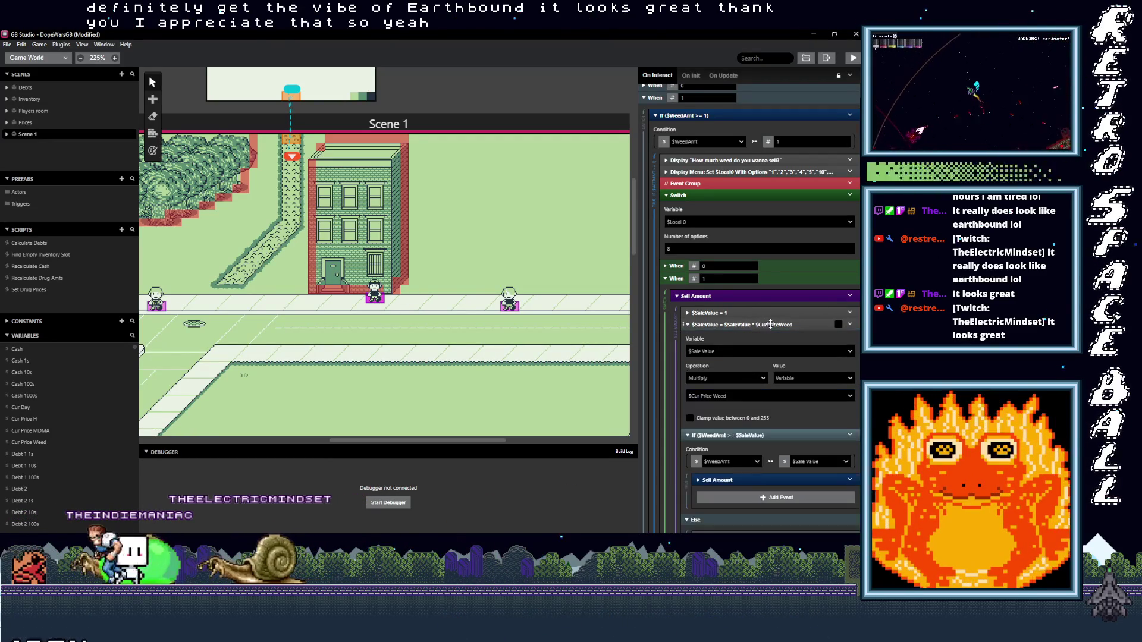
left_click(778, 324)
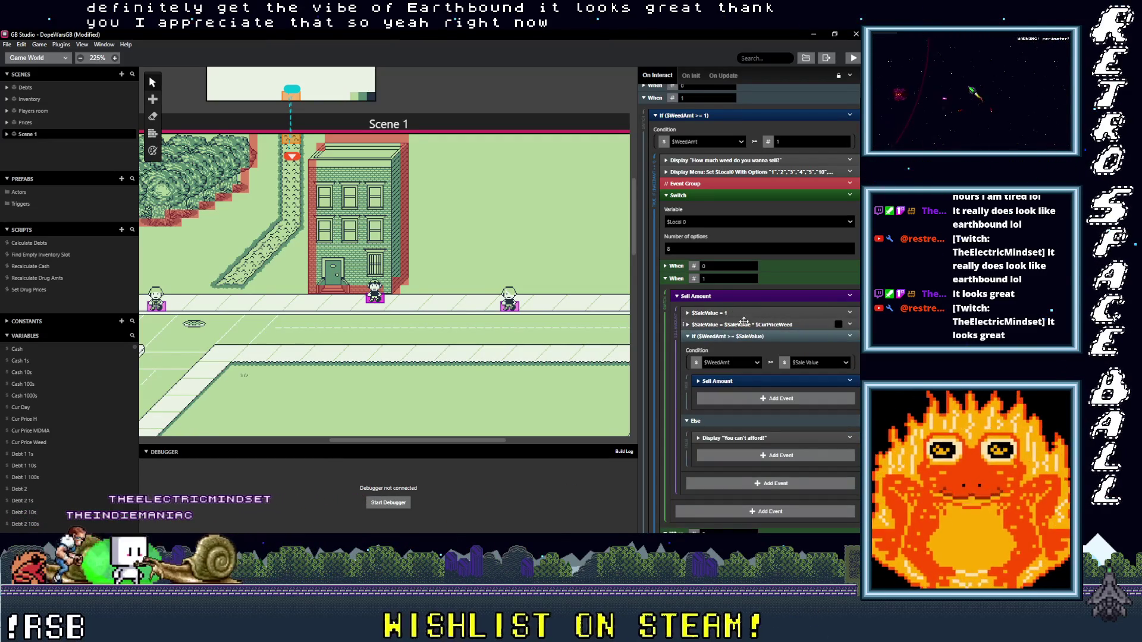
left_click(739, 325)
left_click(761, 325)
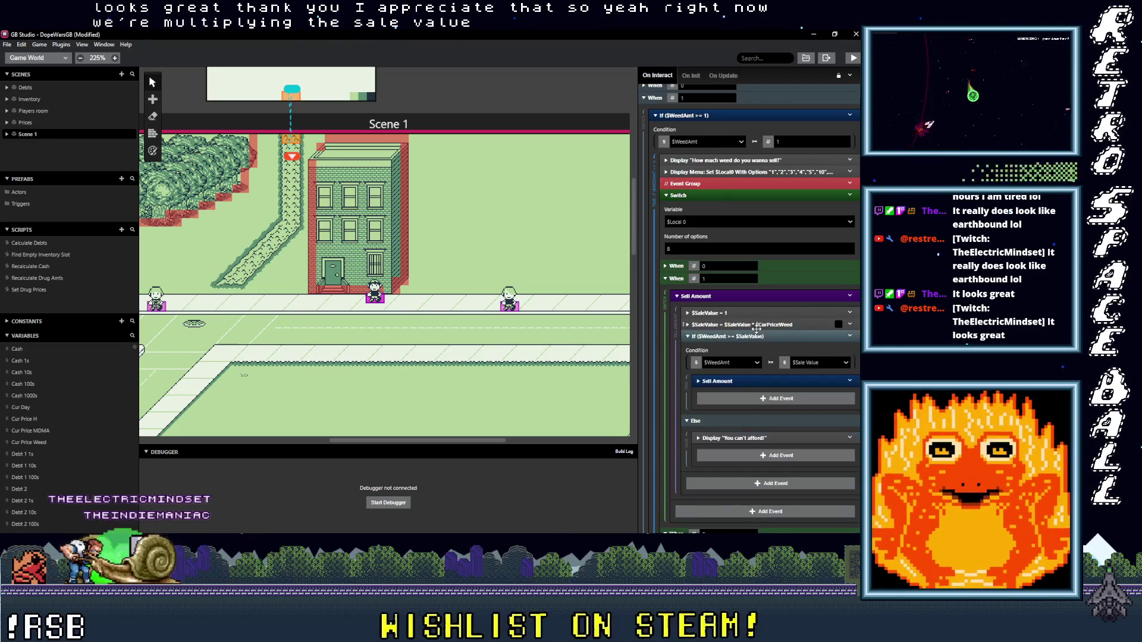
Step: Place the $SaleValue * $CurPriceWeed event first inside the weed stock check's successful-sale steps
left_click(737, 337)
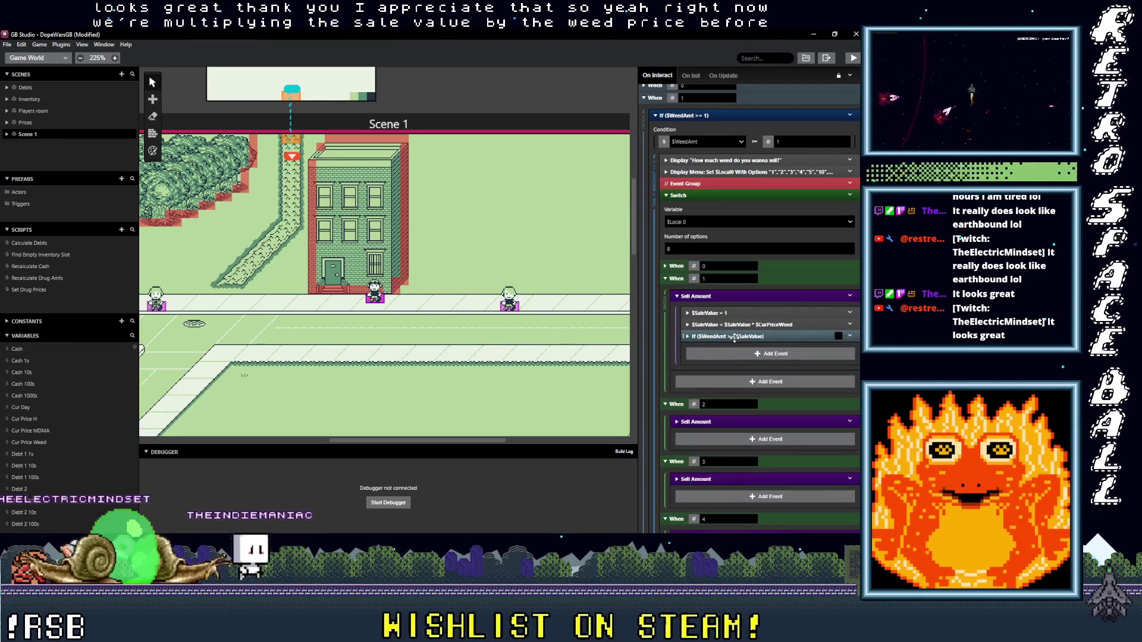
left_click(735, 336)
left_click(751, 337)
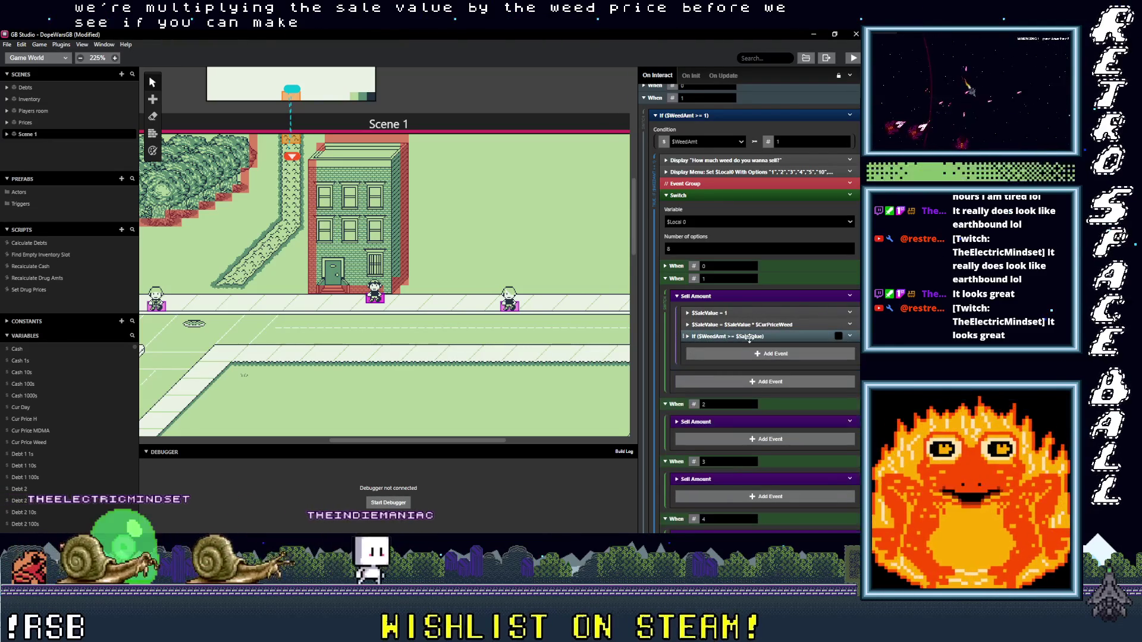
left_click(743, 336)
left_click_drag(743, 337, 746, 324)
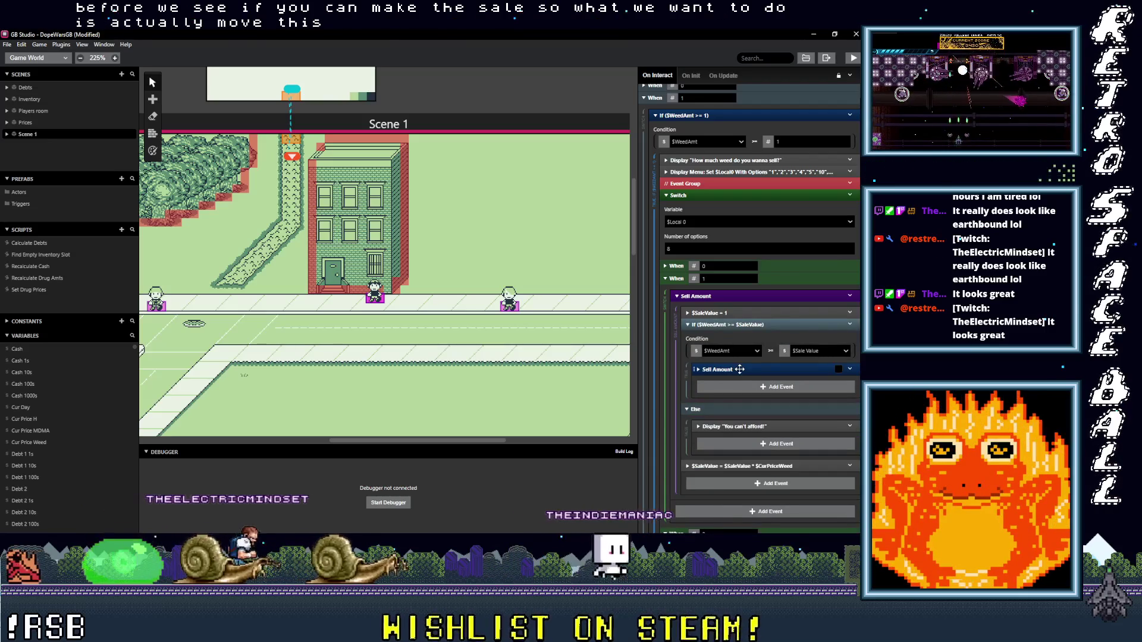
scroll(735, 420, "down", 1)
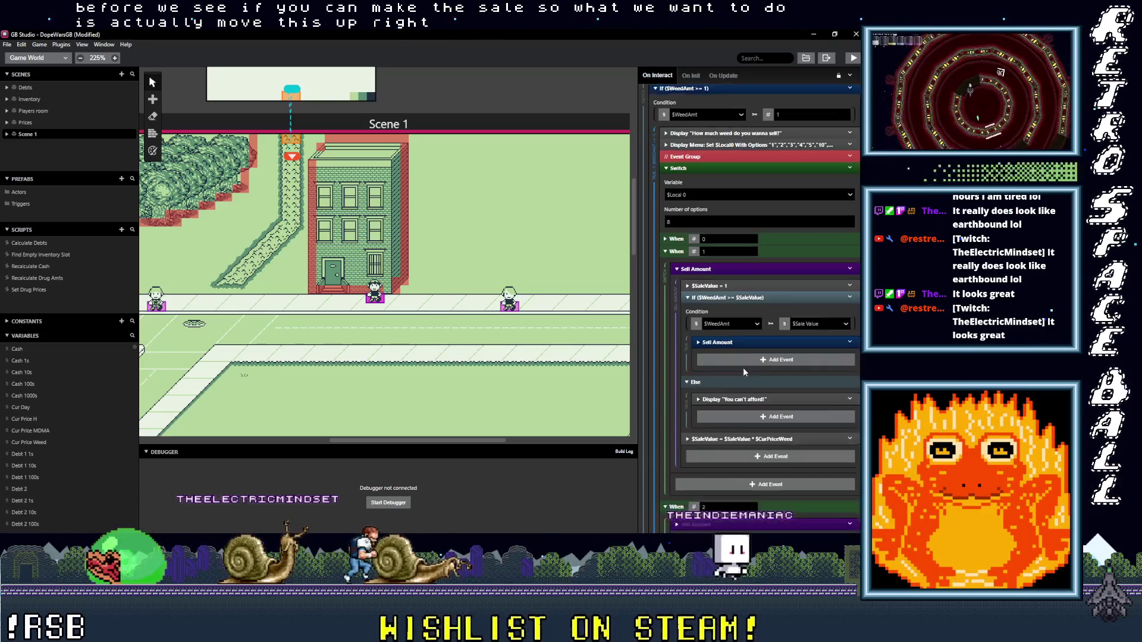
left_click(739, 324)
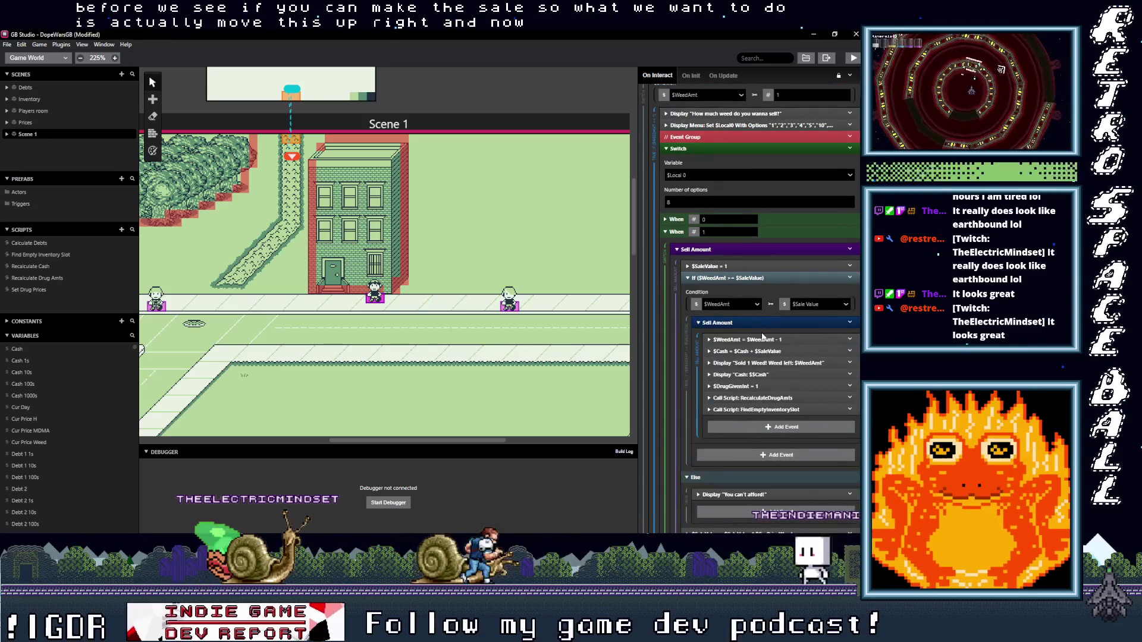
scroll(739, 328, "down", 1)
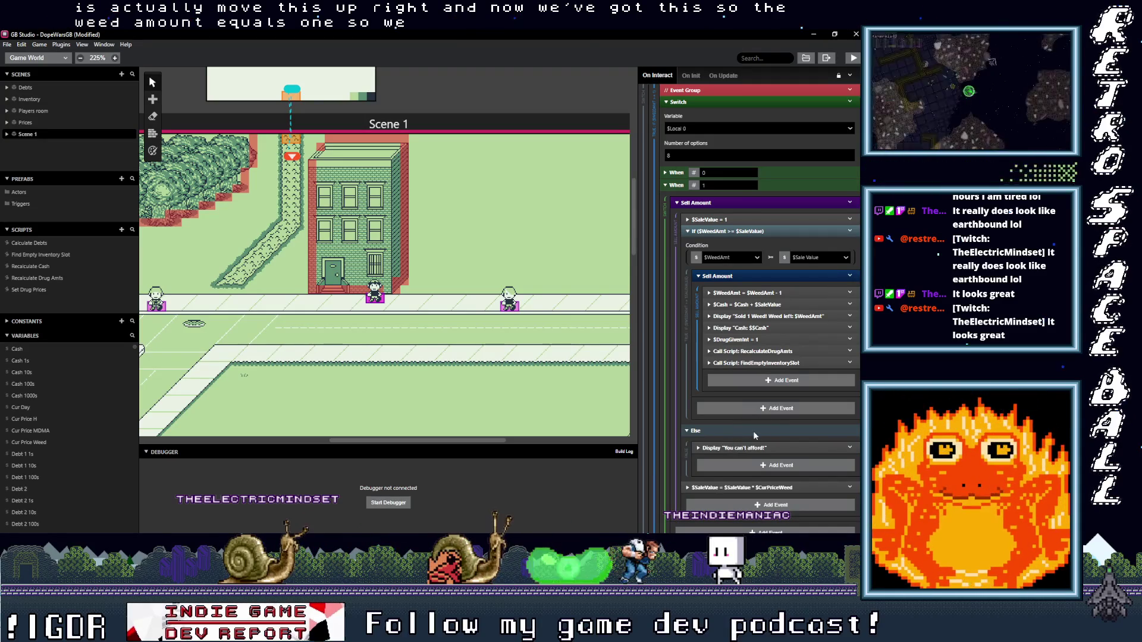
left_click_drag(771, 479, 776, 323)
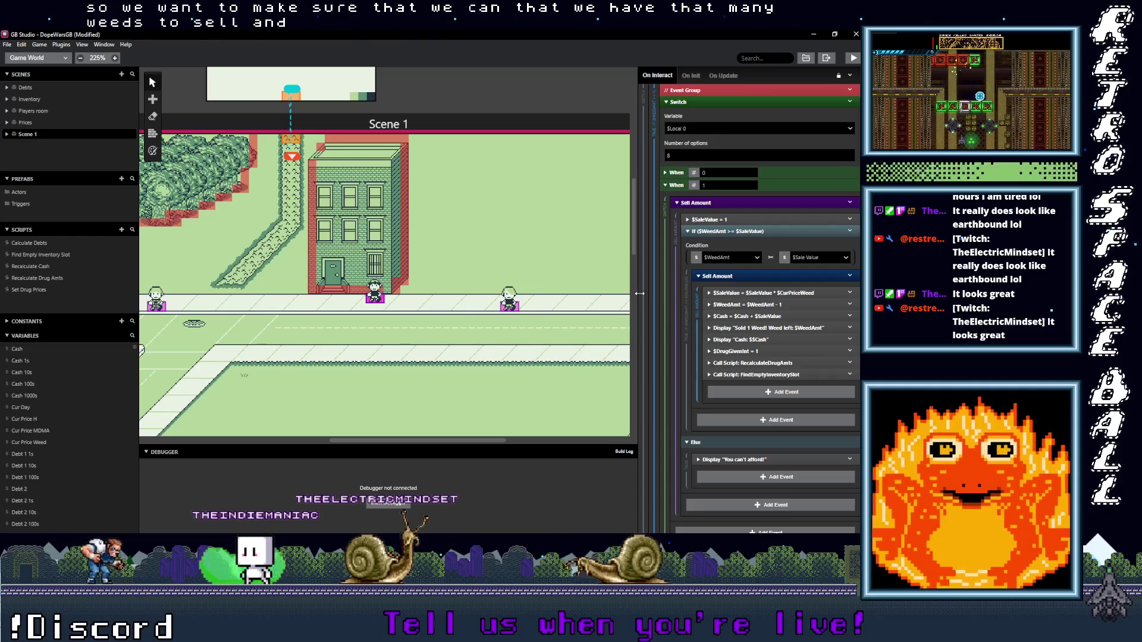
Step: Widen the script area and review the weed subtraction, cash addition and 'Sold 1 Weed!' events
left_click_drag(636, 293, 577, 293)
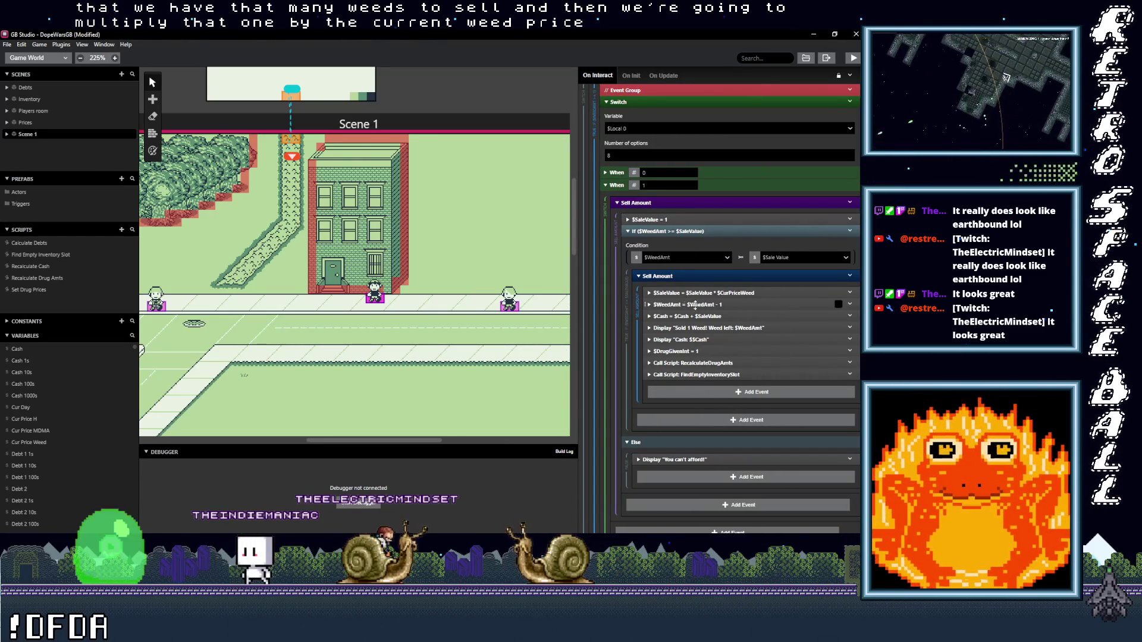
left_click(733, 304)
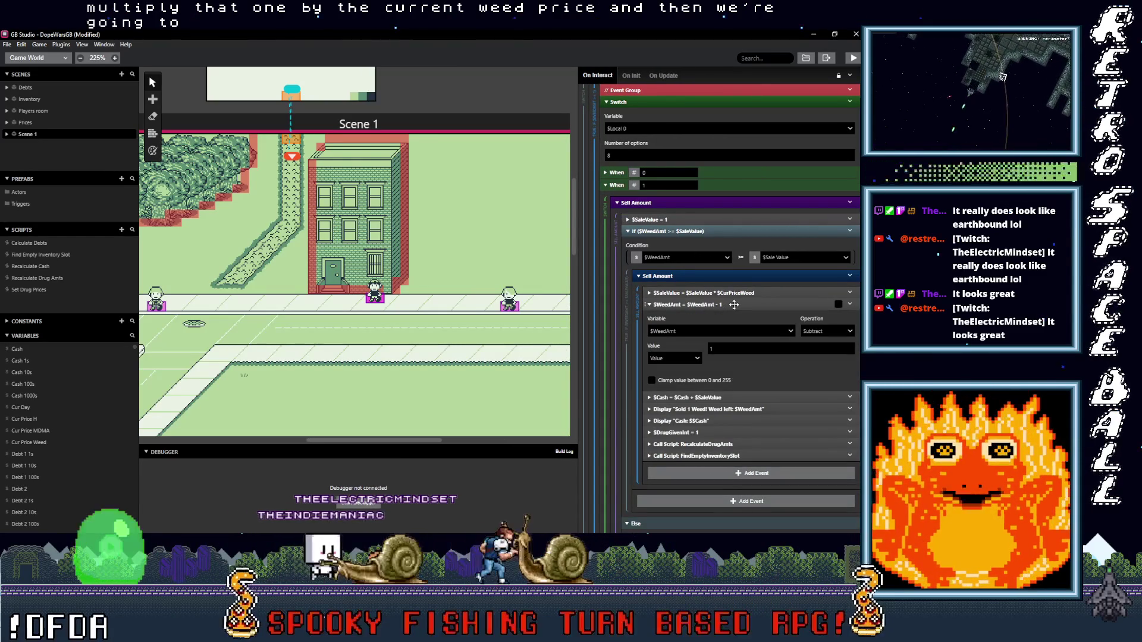
left_click(734, 305)
left_click(733, 317)
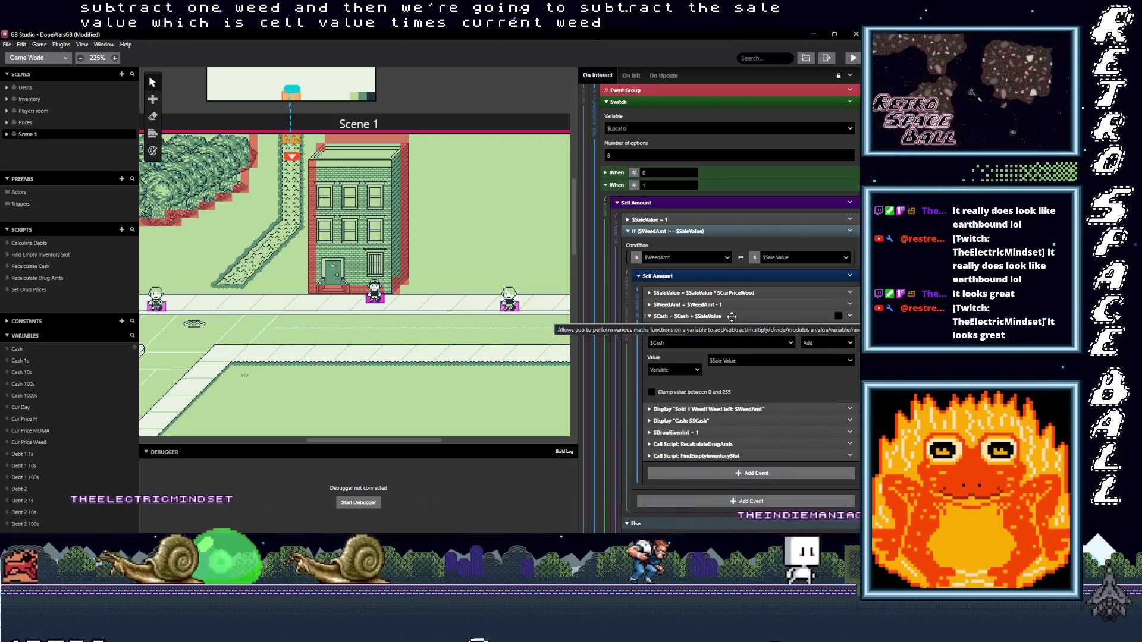
left_click(728, 317)
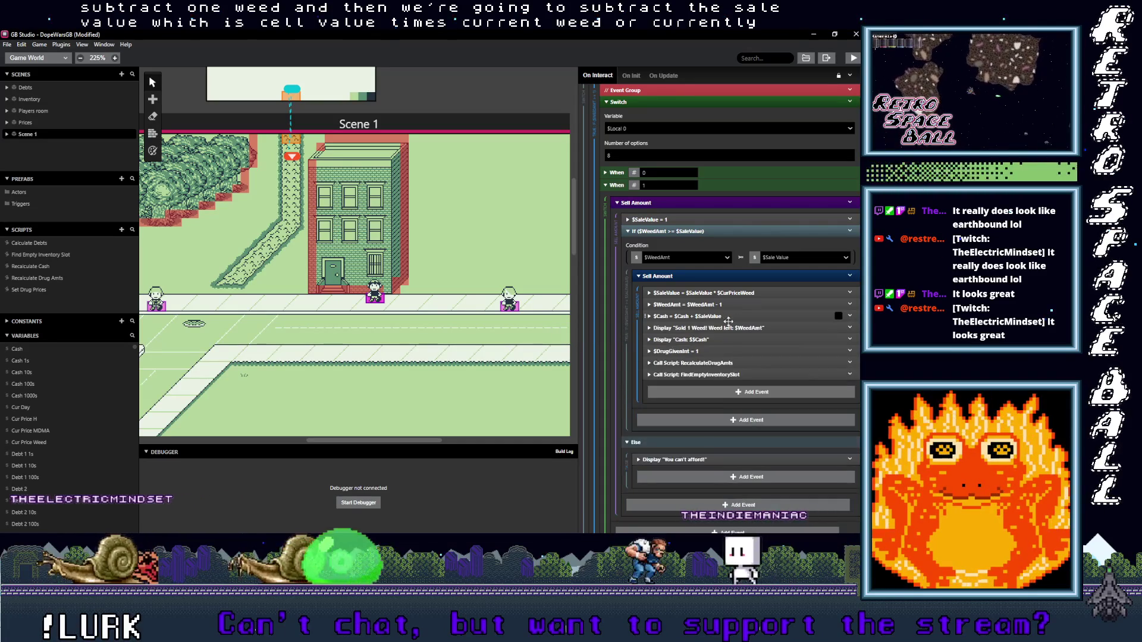
left_click(722, 328)
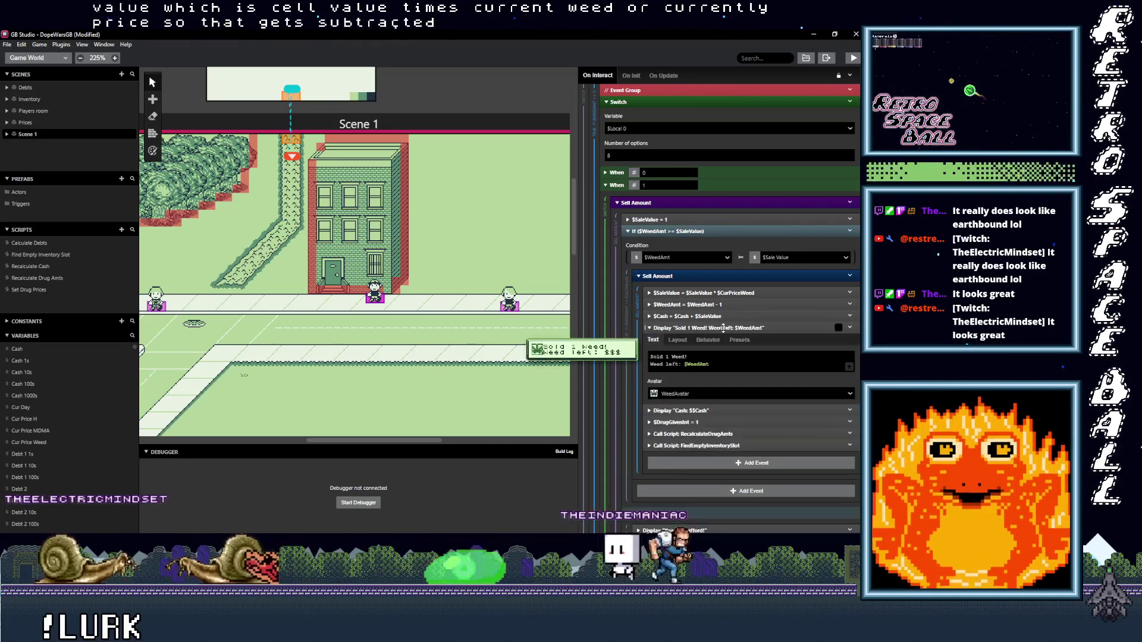
left_click(724, 328)
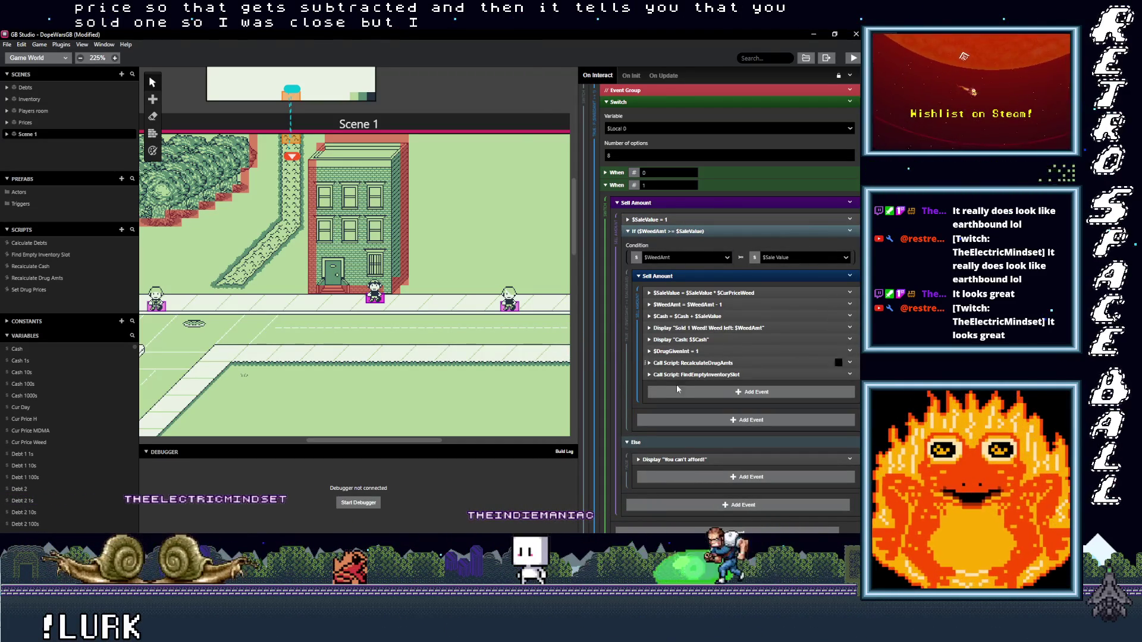
scroll(673, 365, "down", 6)
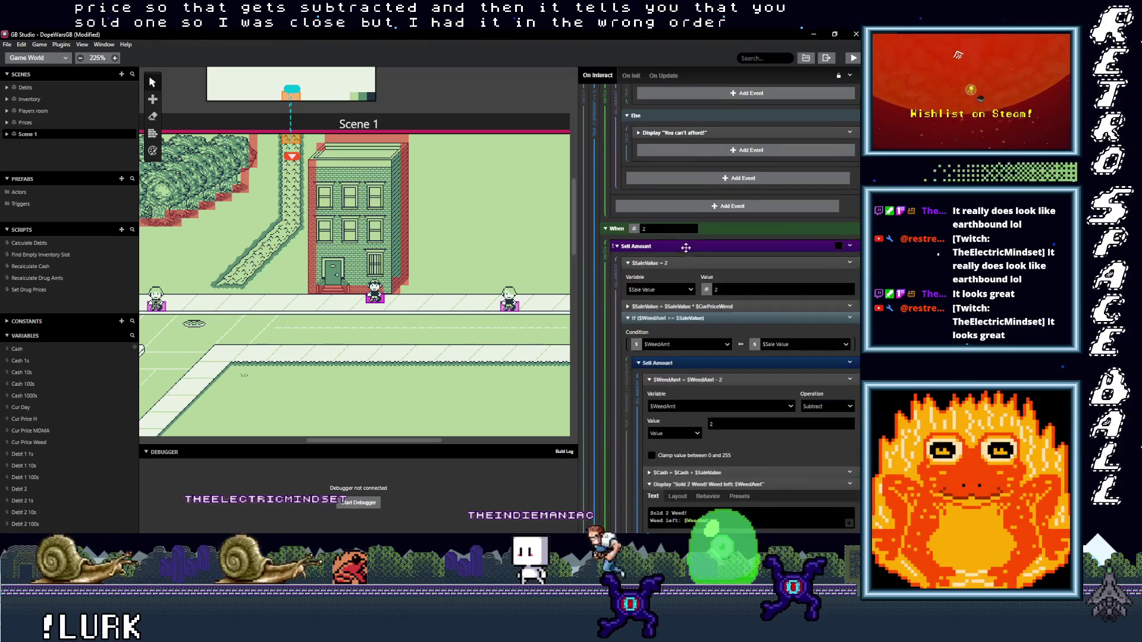
Step: Move the price multiplication inside the stock check for the 2-, 4- and 5-weed options
scroll(693, 235, "down", 2)
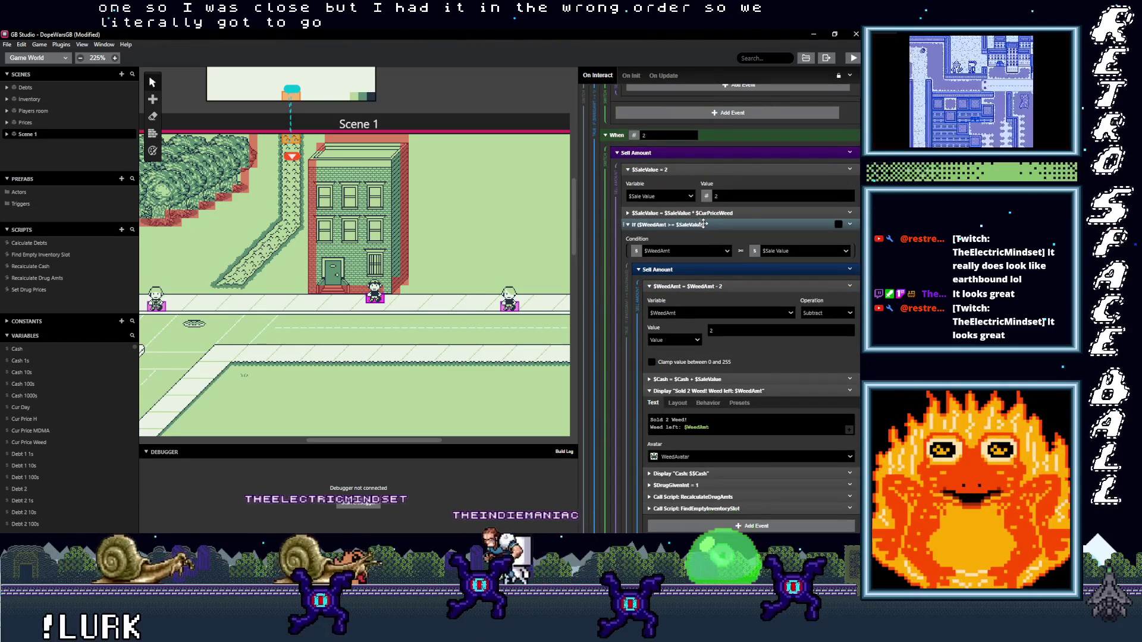
left_click_drag(710, 245, 721, 295)
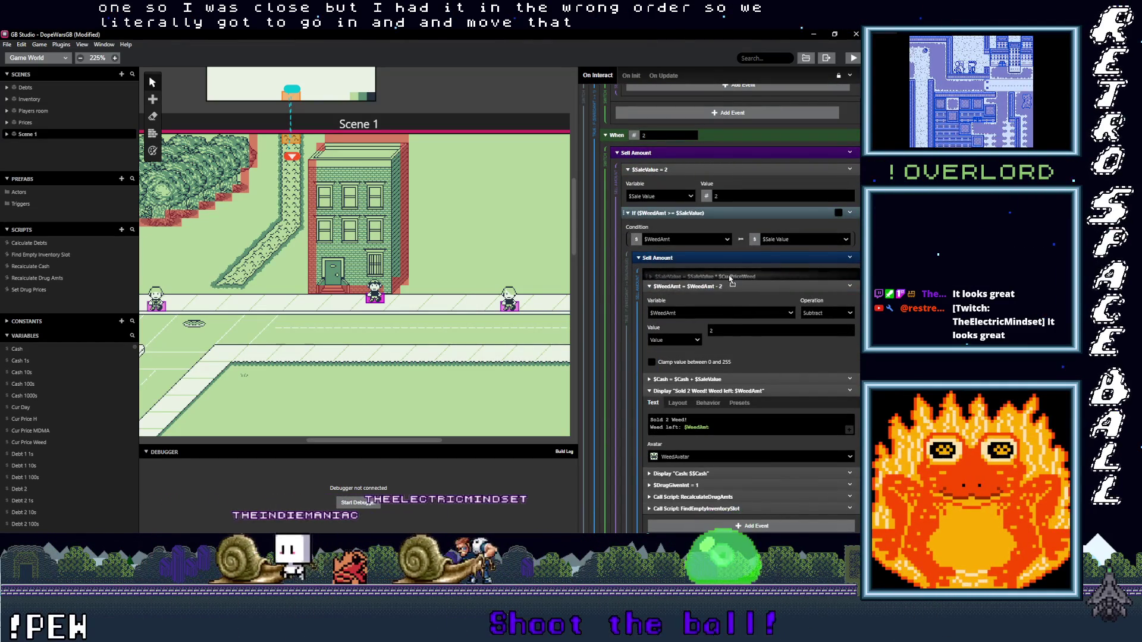
scroll(708, 289, "down", 6)
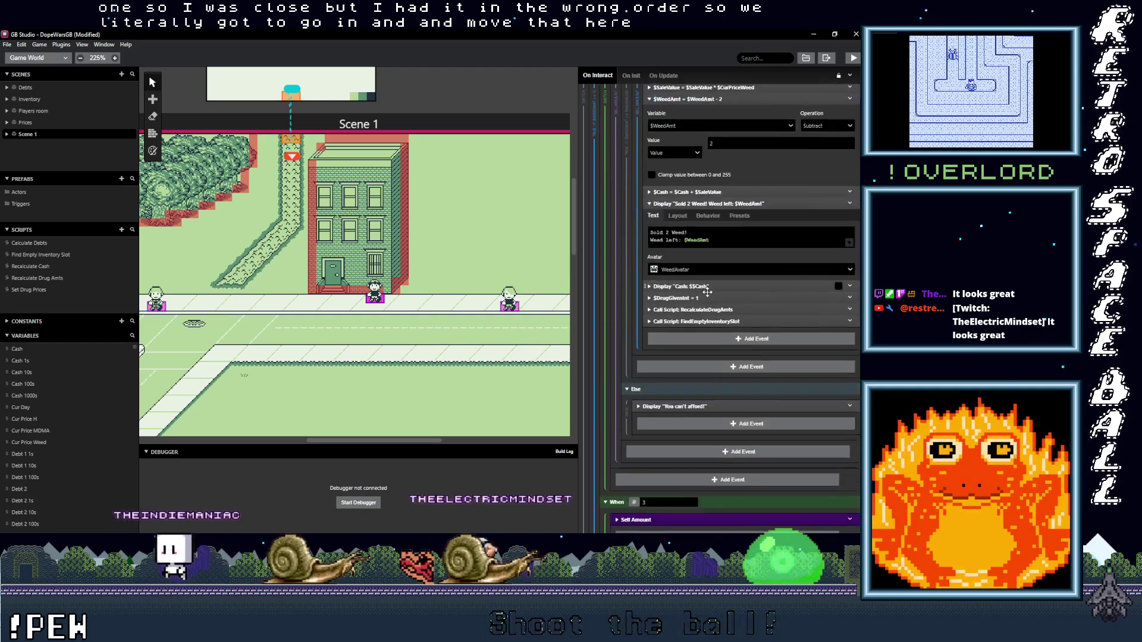
scroll(712, 339, "down", 3)
scroll(711, 339, "down", 1)
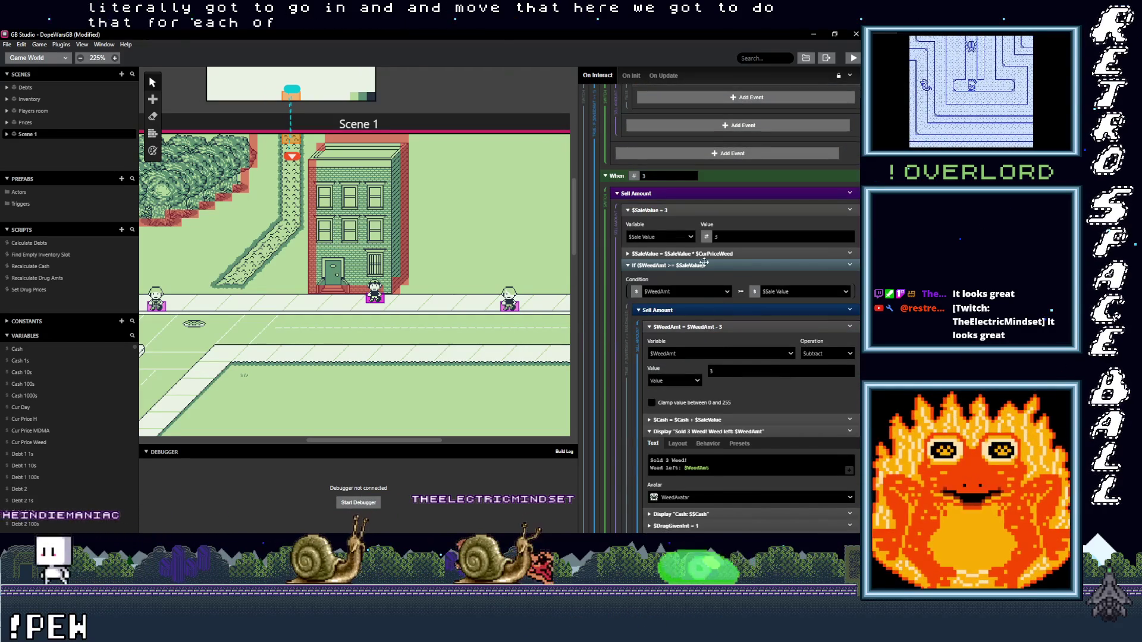
scroll(722, 336, "down", 10)
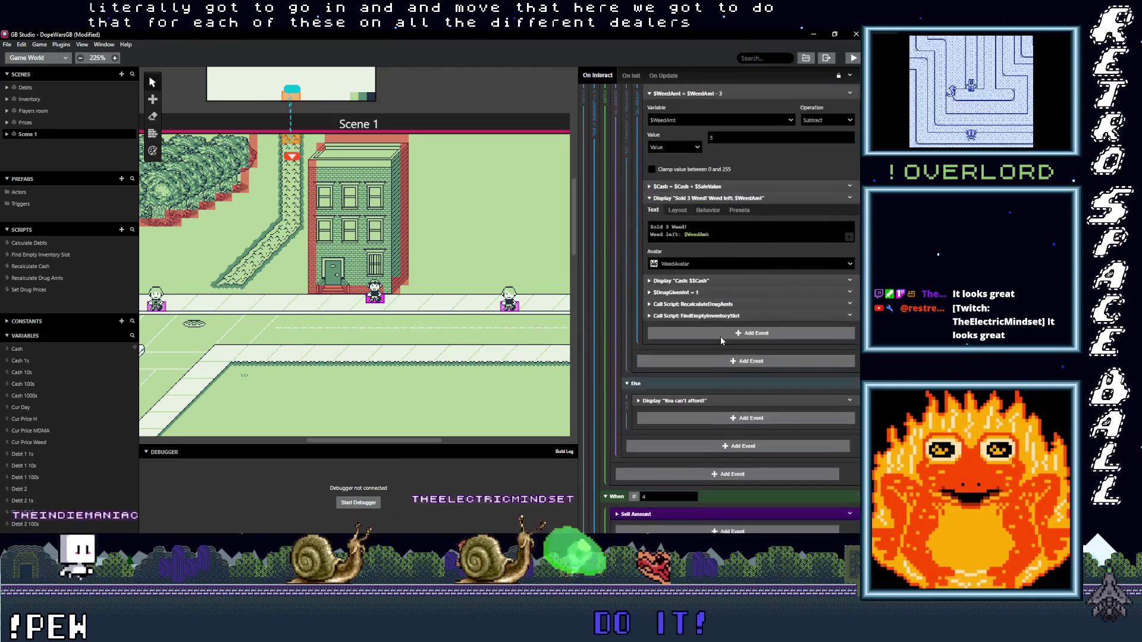
left_click(693, 328)
scroll(699, 273, "down", 4)
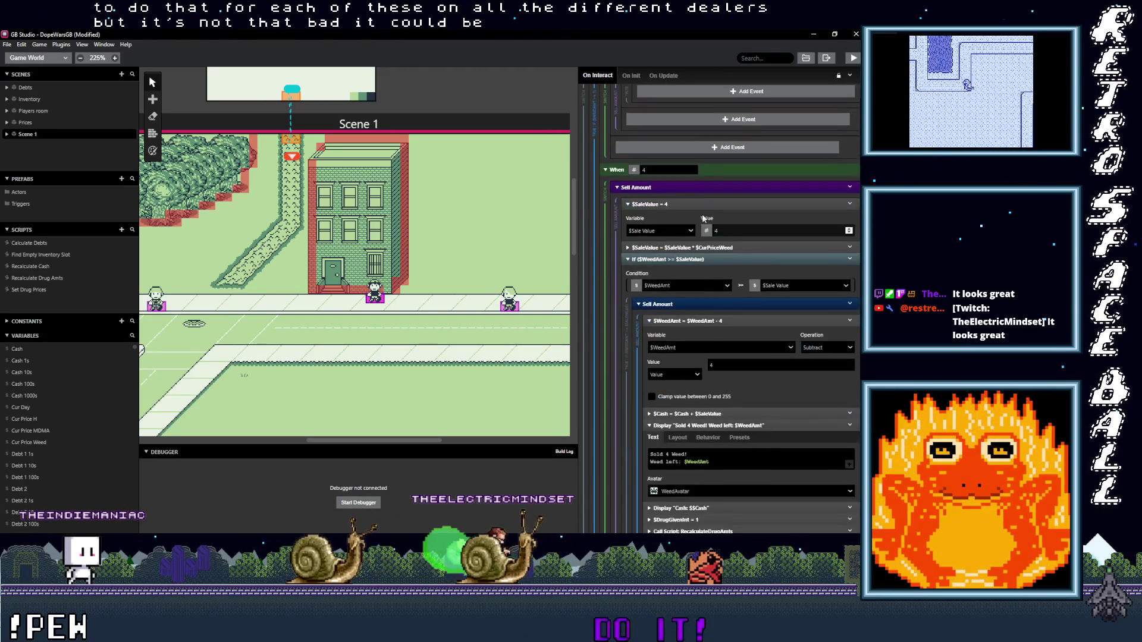
mouse_move(718, 245)
left_mouse_down()
mouse_move(732, 322)
mouse_move(727, 313)
left_mouse_up()
scroll(723, 326, "down", 13)
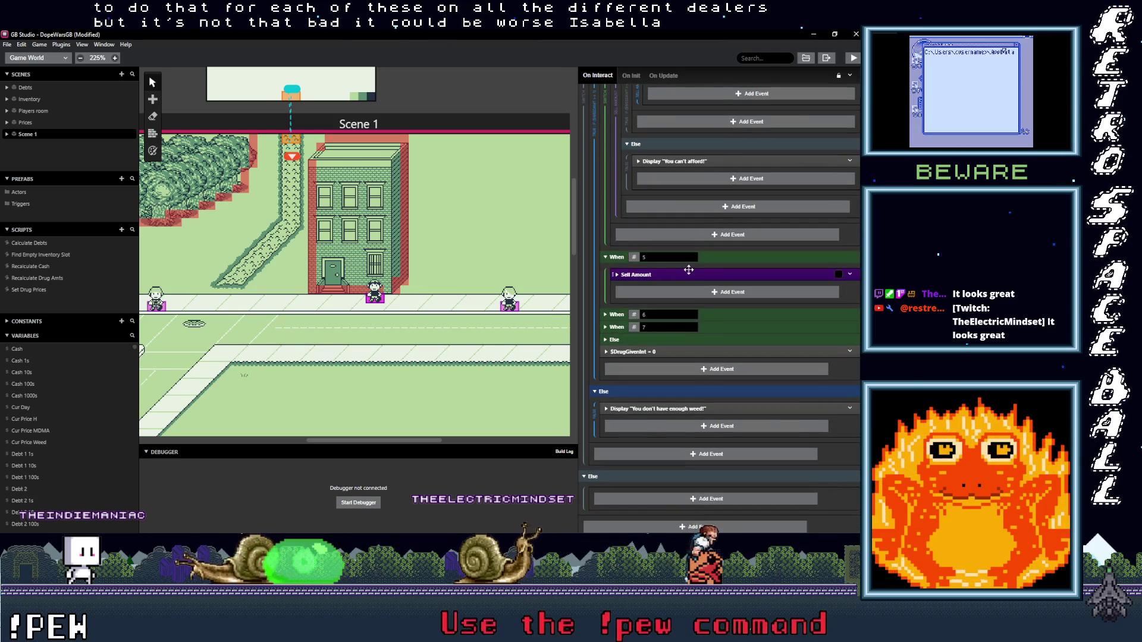
scroll(700, 281, "down", 4)
left_click_drag(712, 197, 726, 268)
Step: Move the price multiplication after the stock check for the 6- and 7-weed options
scroll(724, 294, "down", 10)
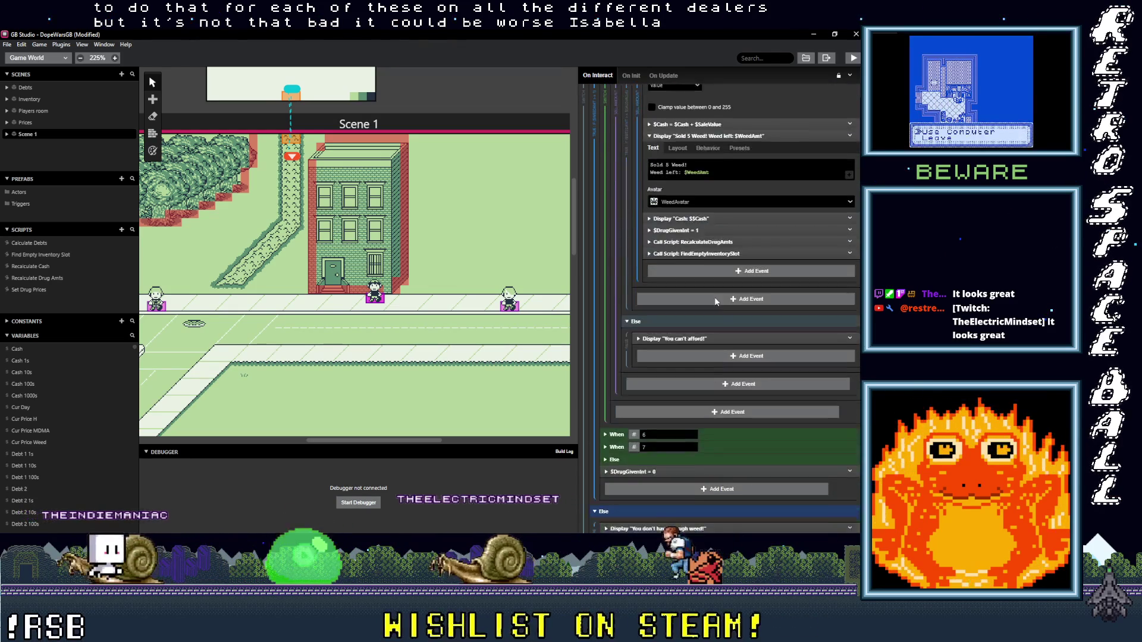
scroll(724, 352, "down", 2)
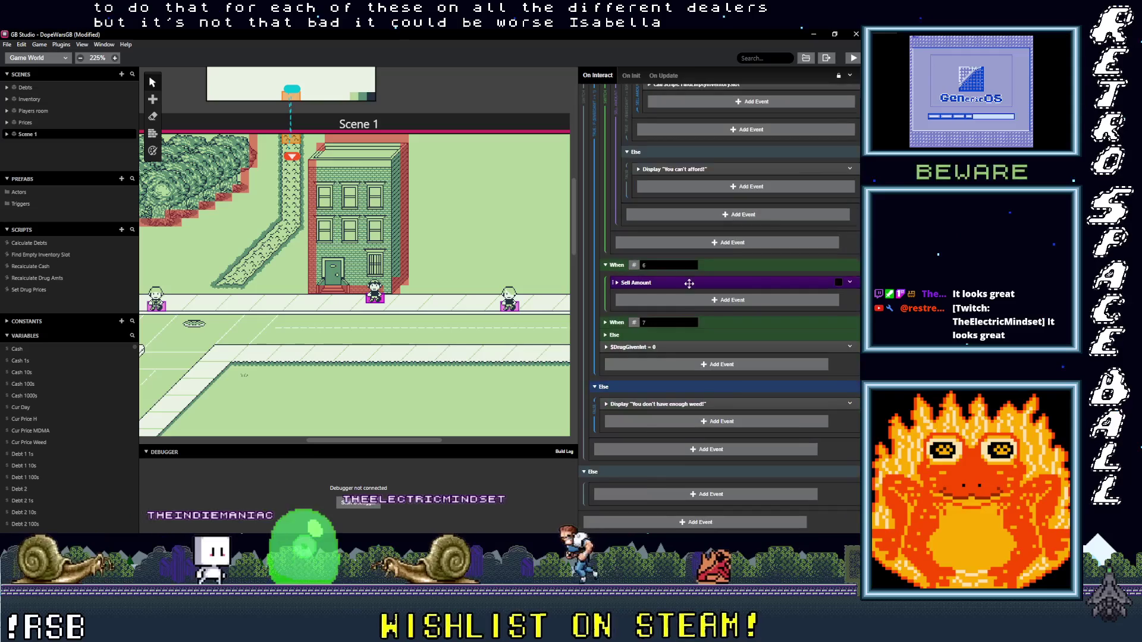
left_click(696, 282)
scroll(711, 326, "down", 3)
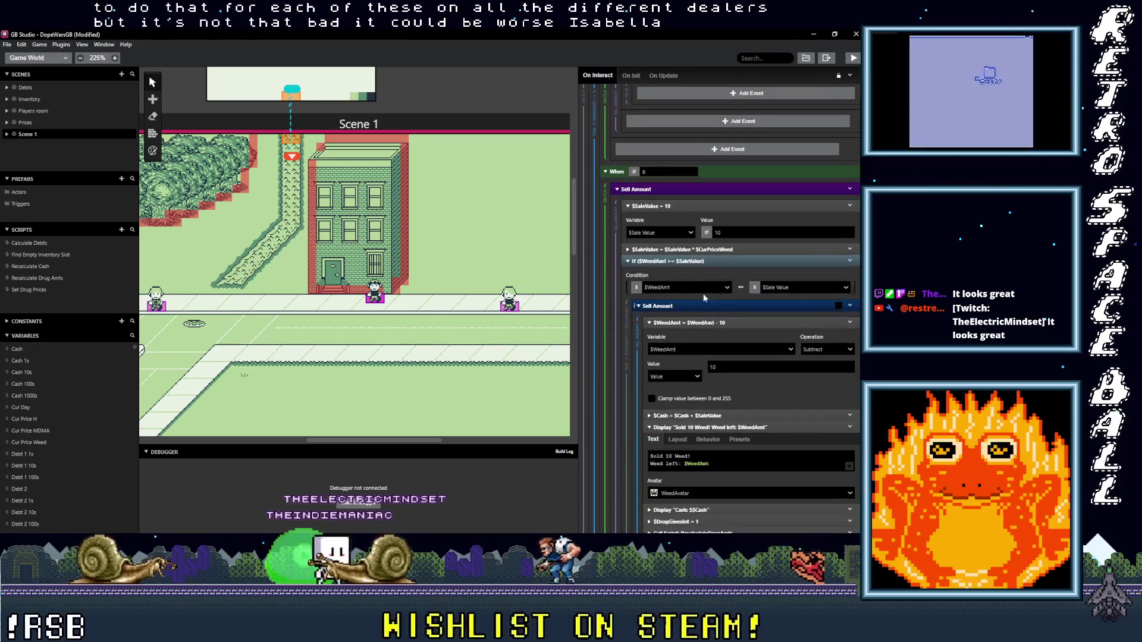
left_click_drag(715, 249, 732, 318)
scroll(729, 320, "down", 10)
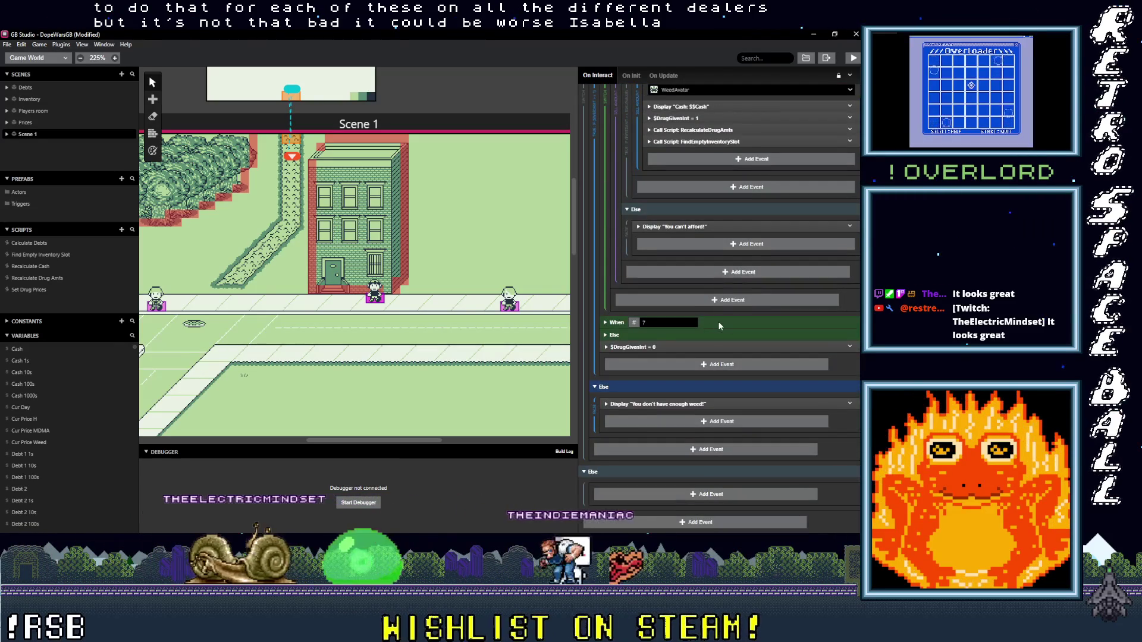
left_click(705, 294)
scroll(718, 268, "down", 3)
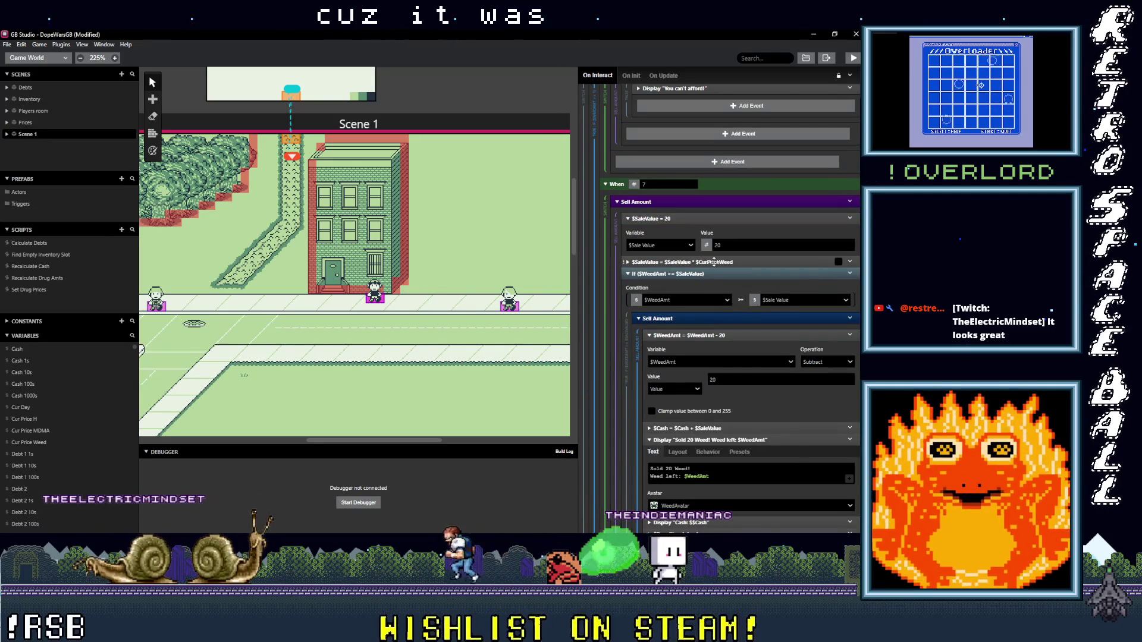
left_click(714, 262)
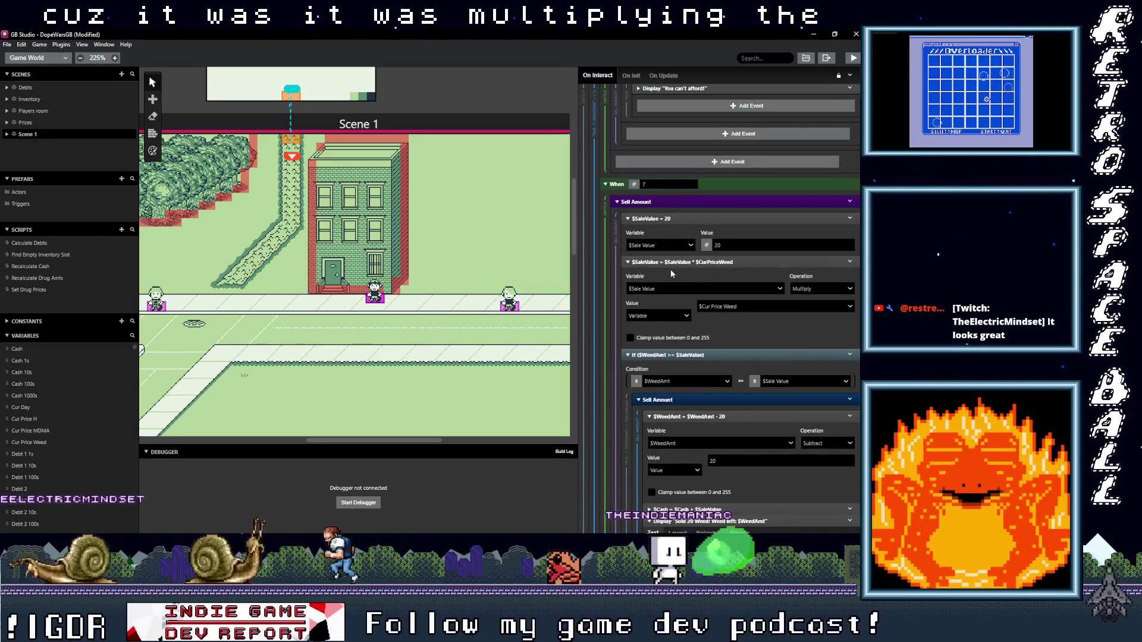
left_click(753, 261)
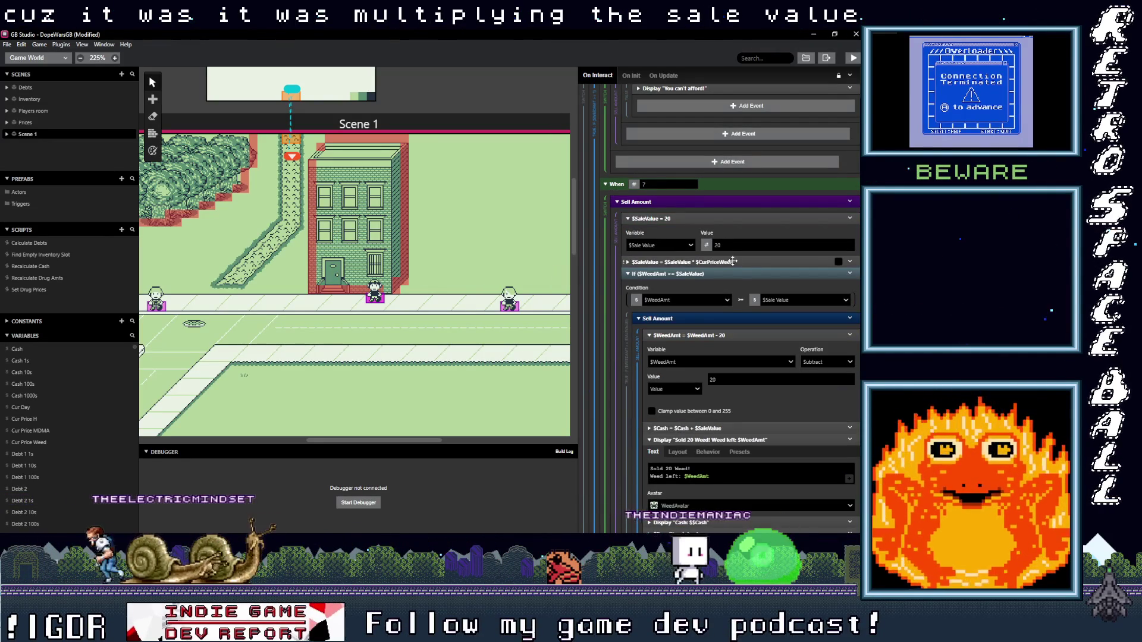
mouse_move(744, 262)
left_mouse_down()
mouse_move(753, 315)
mouse_move(724, 305)
left_mouse_up()
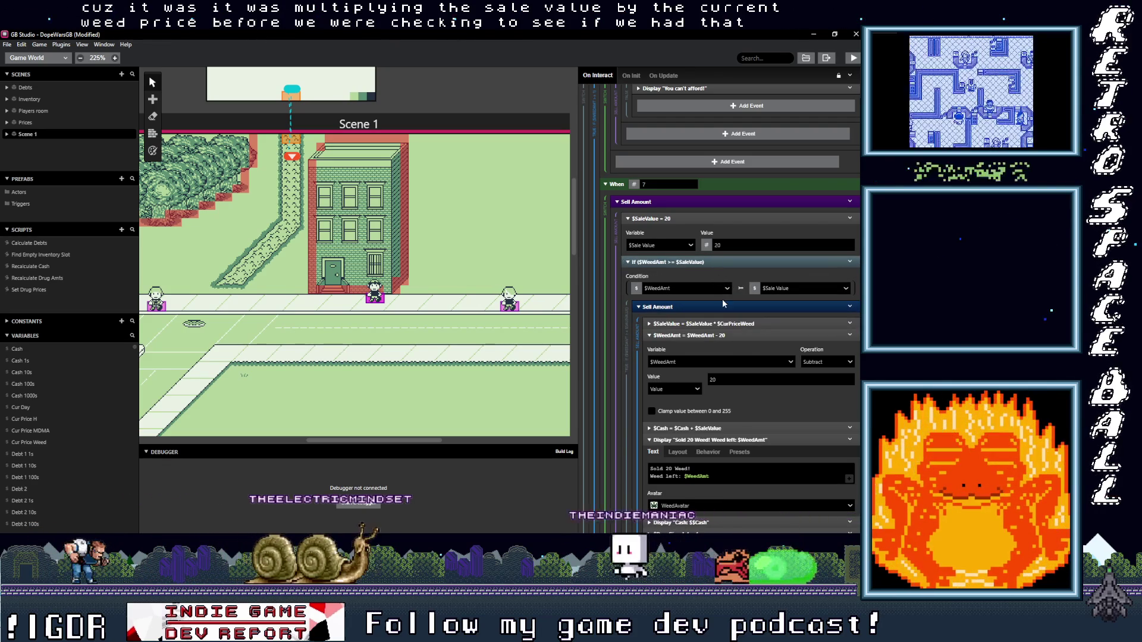
scroll(702, 294, "down", 7)
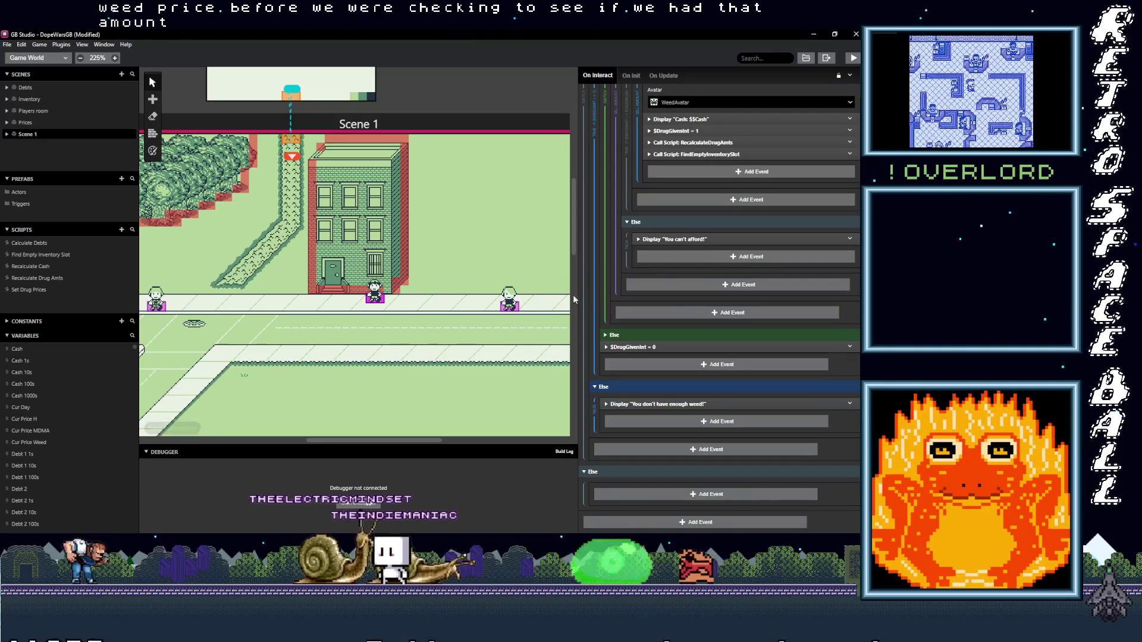
scroll(714, 259, "up", 3)
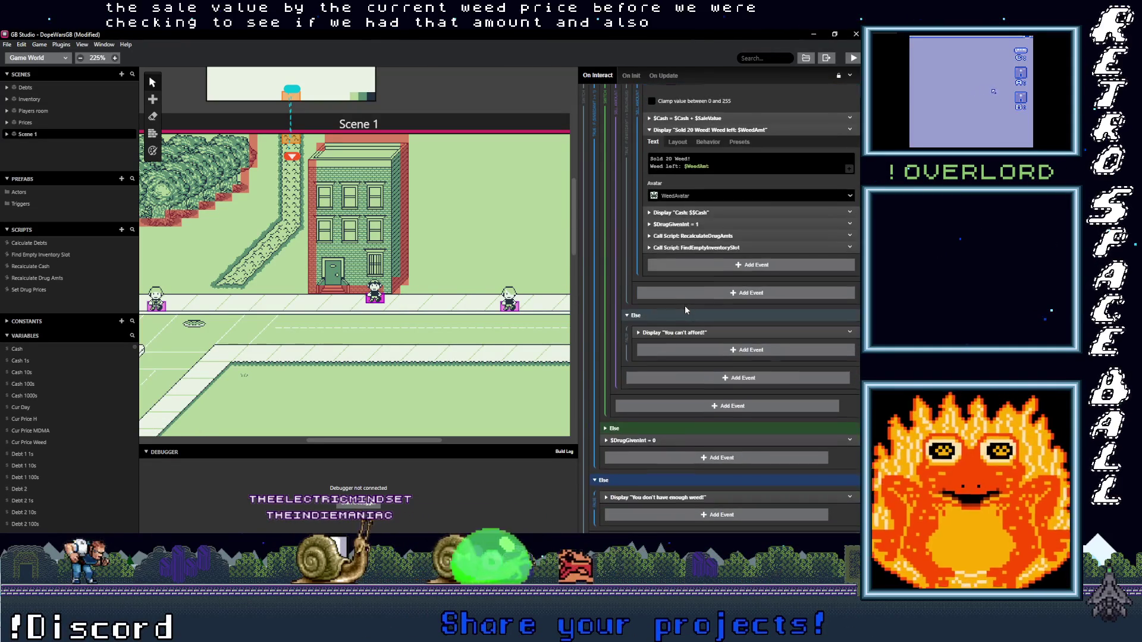
Step: Replace the 'You can't afford!' failure message with 'You dont have enough weed!'
left_click(689, 332)
triple_click(666, 365)
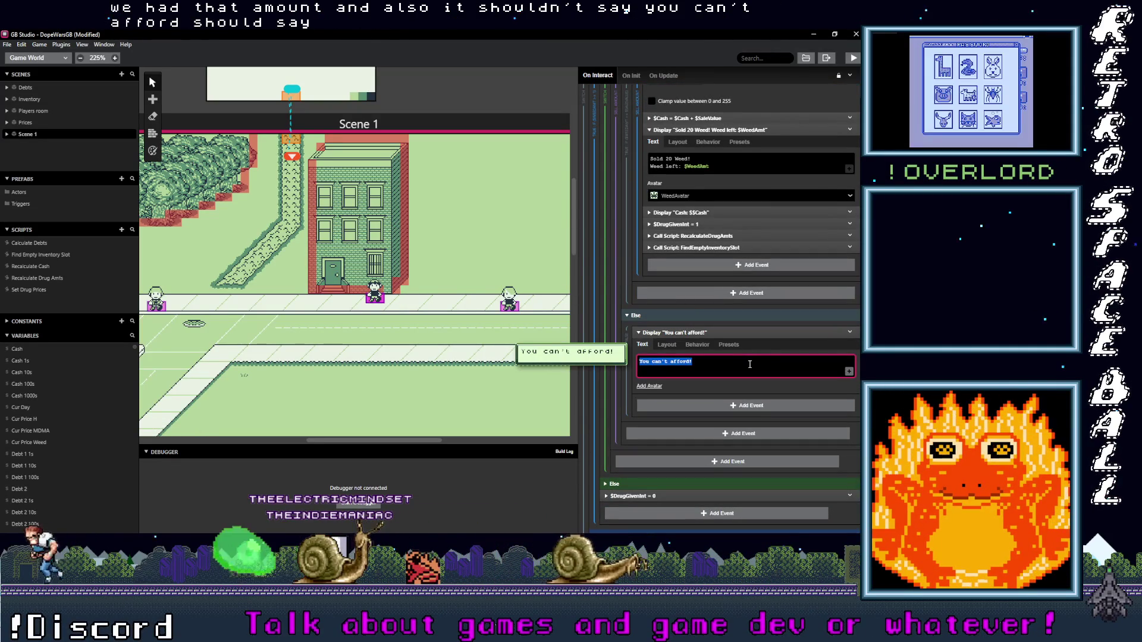
type("You dont have enoug")
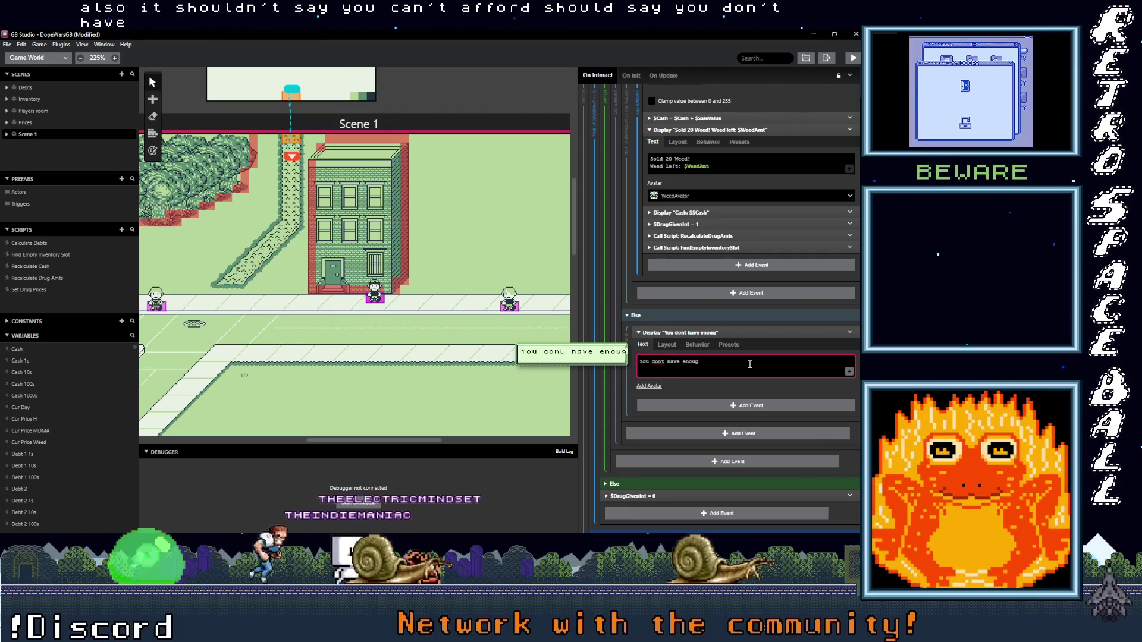
type("en")
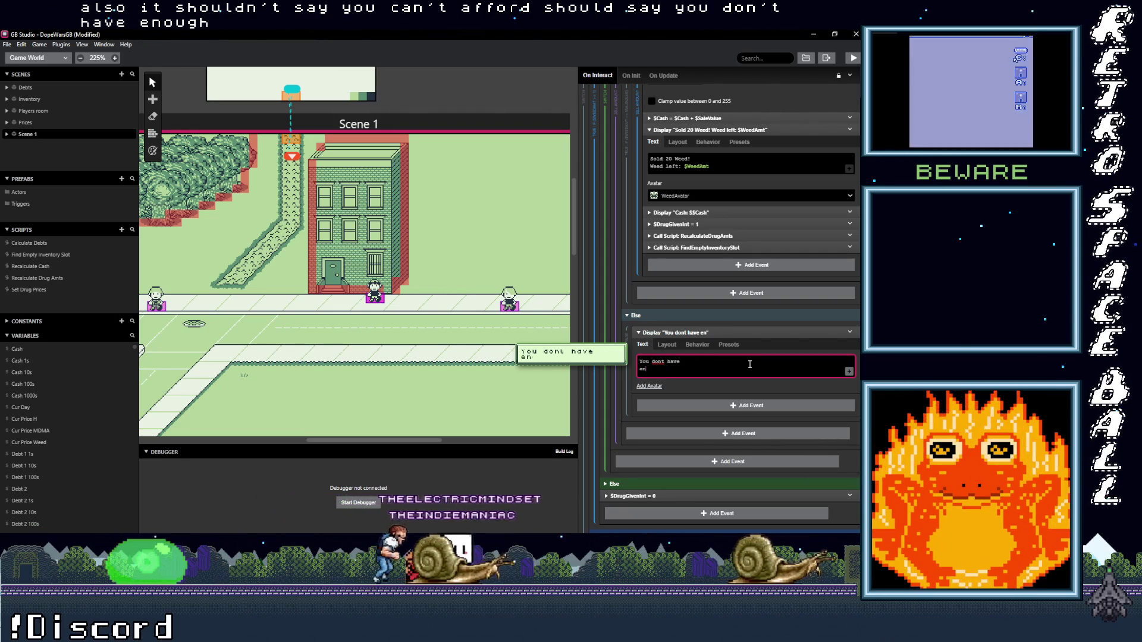
type("ough we")
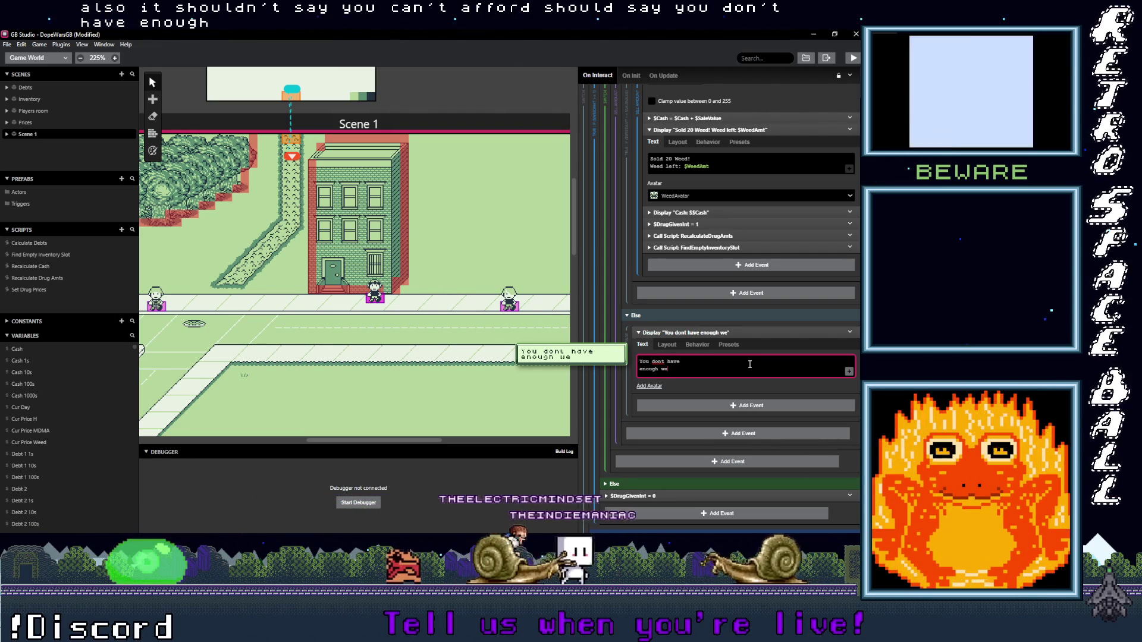
type("ed!")
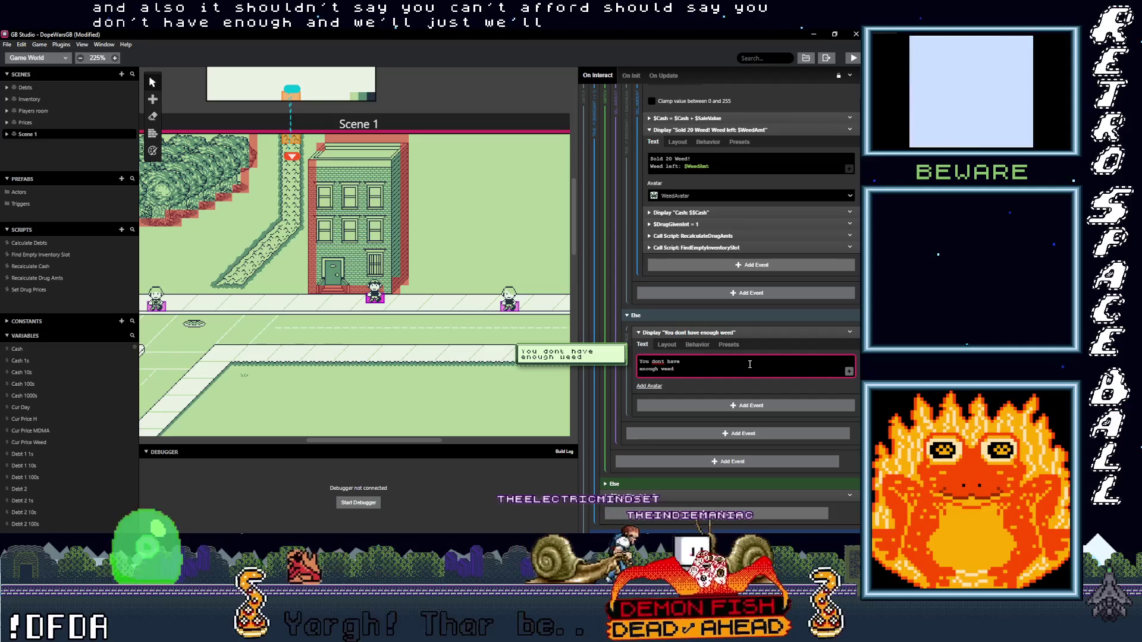
scroll(743, 361, "up", 6)
scroll(736, 358, "up", 5)
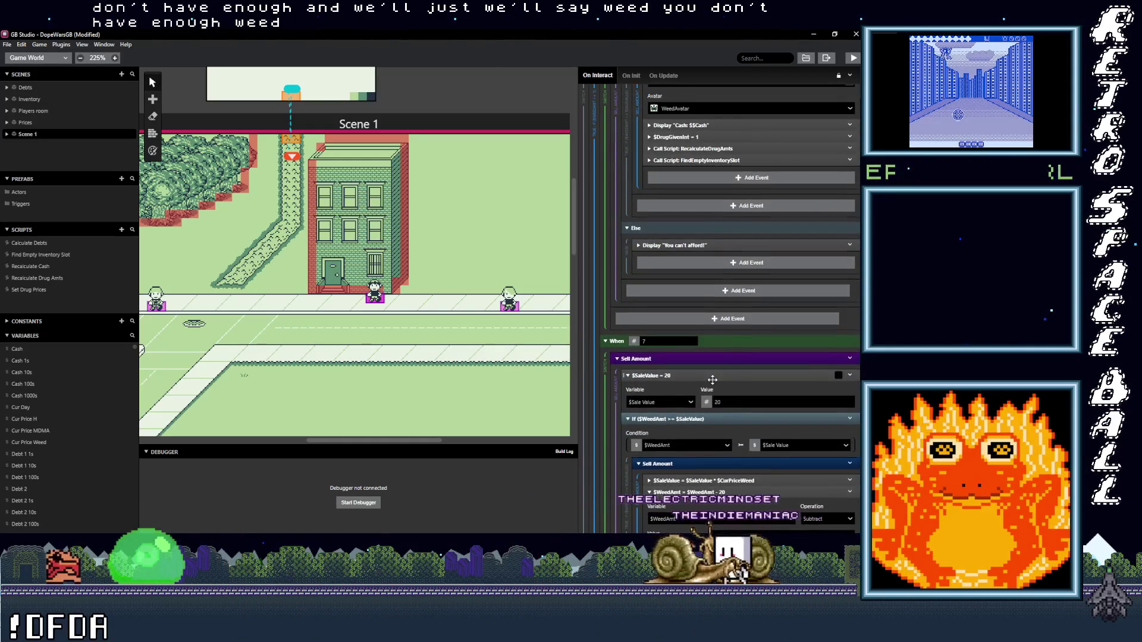
scroll(712, 379, "down", 2)
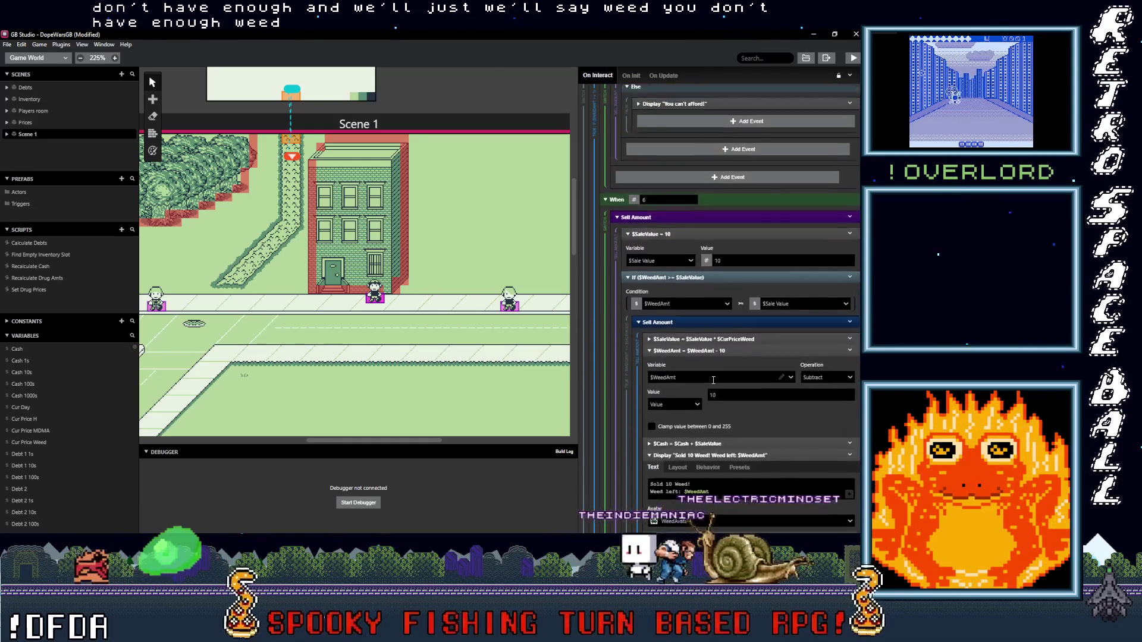
scroll(705, 395, "down", 6)
scroll(699, 405, "down", 2)
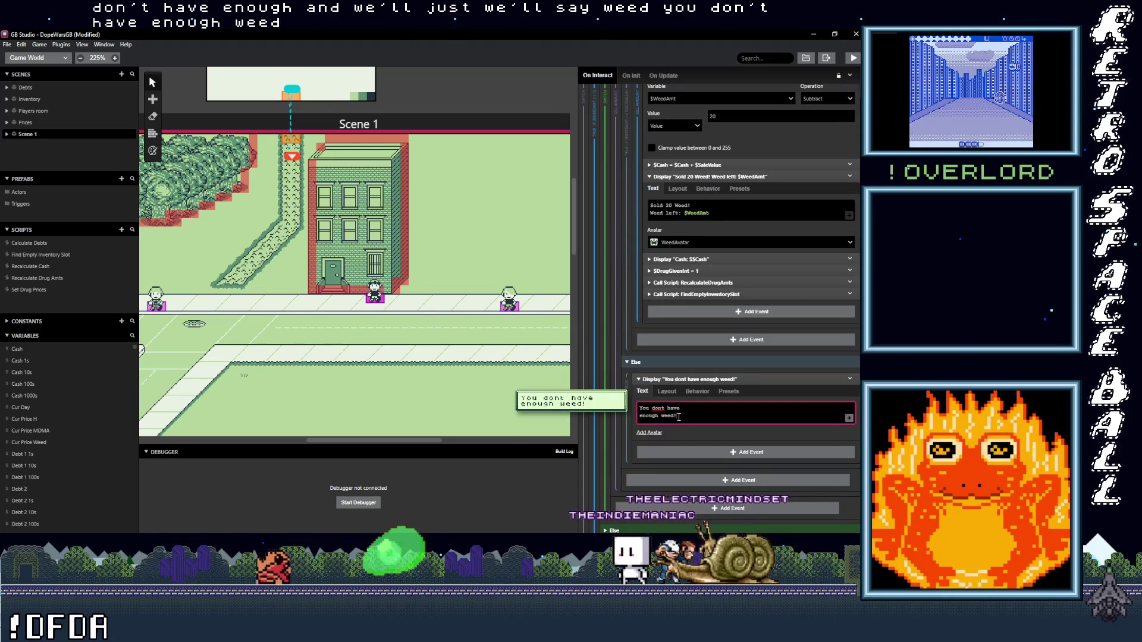
scroll(714, 387, "up", 8)
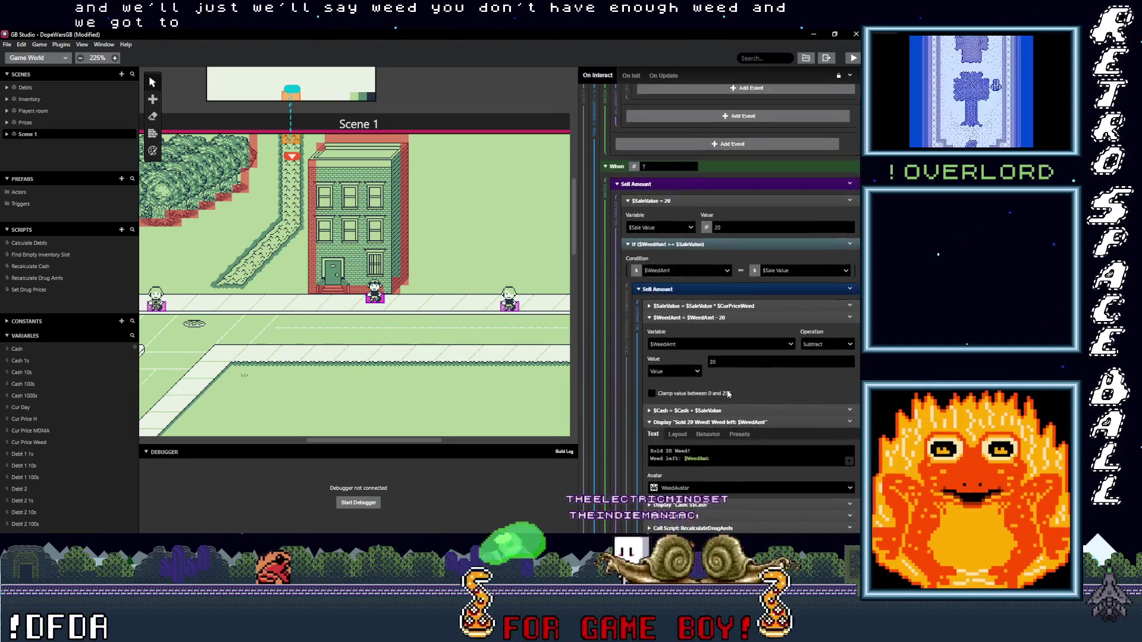
scroll(679, 297, "up", 1)
Step: Edit the failure messages of the 6-weed and next sell options
left_click(678, 244)
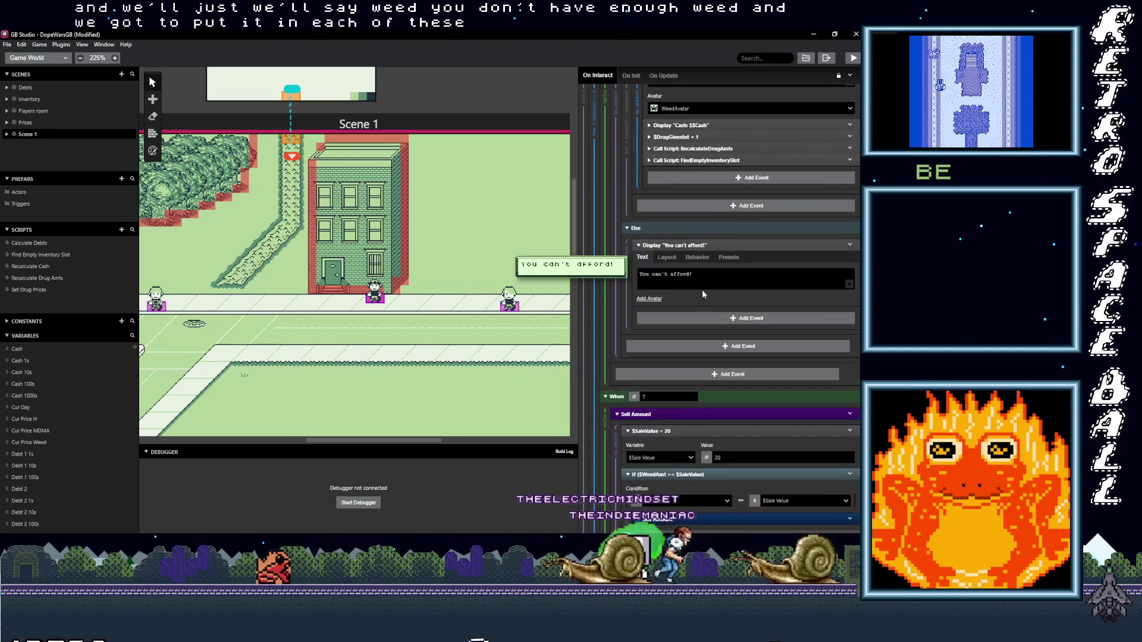
left_click(701, 279)
scroll(702, 297, "up", 10)
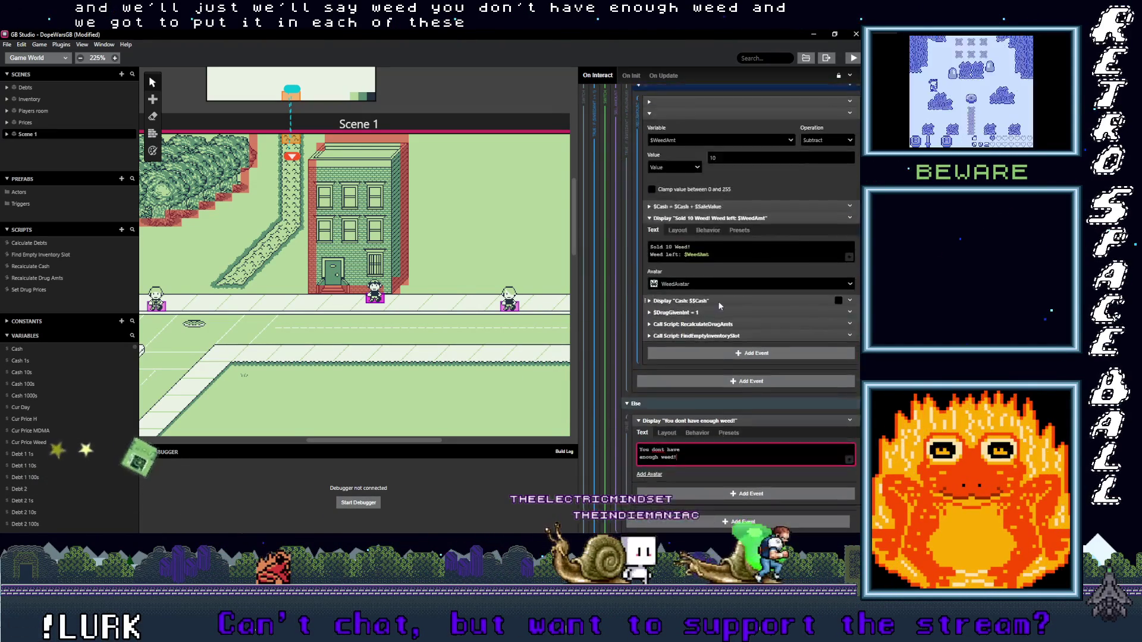
left_click(700, 344)
left_click(698, 375)
scroll(683, 356, "down", 5)
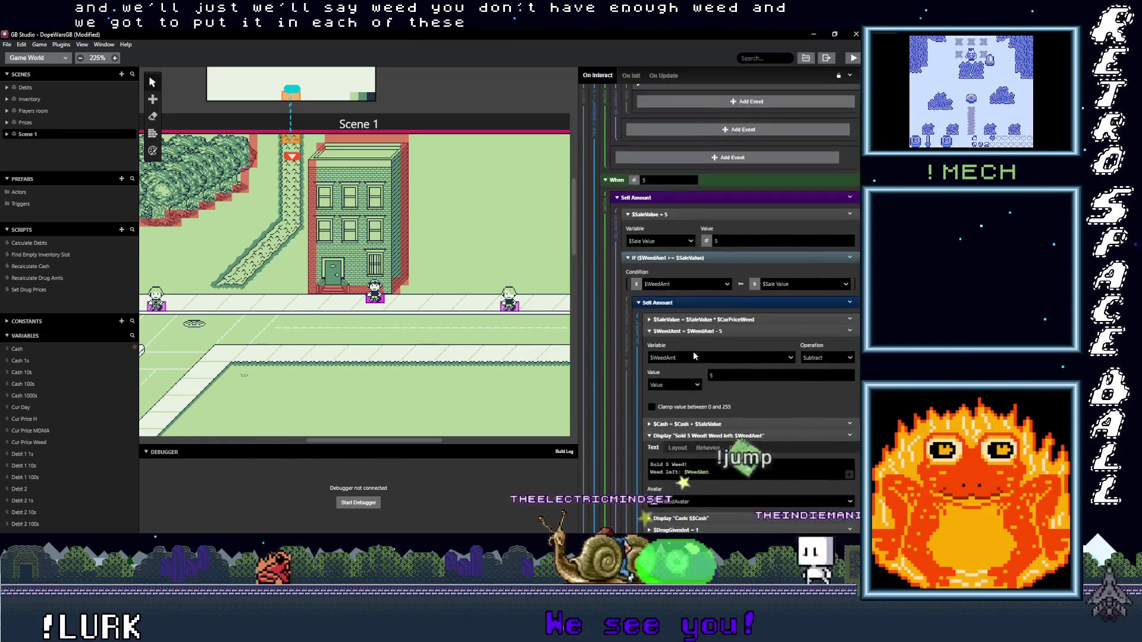
scroll(686, 342, "up", 5)
Step: Check the failure messages of the 4-, 3-, 2- and 1-weed sell options
left_click(702, 351)
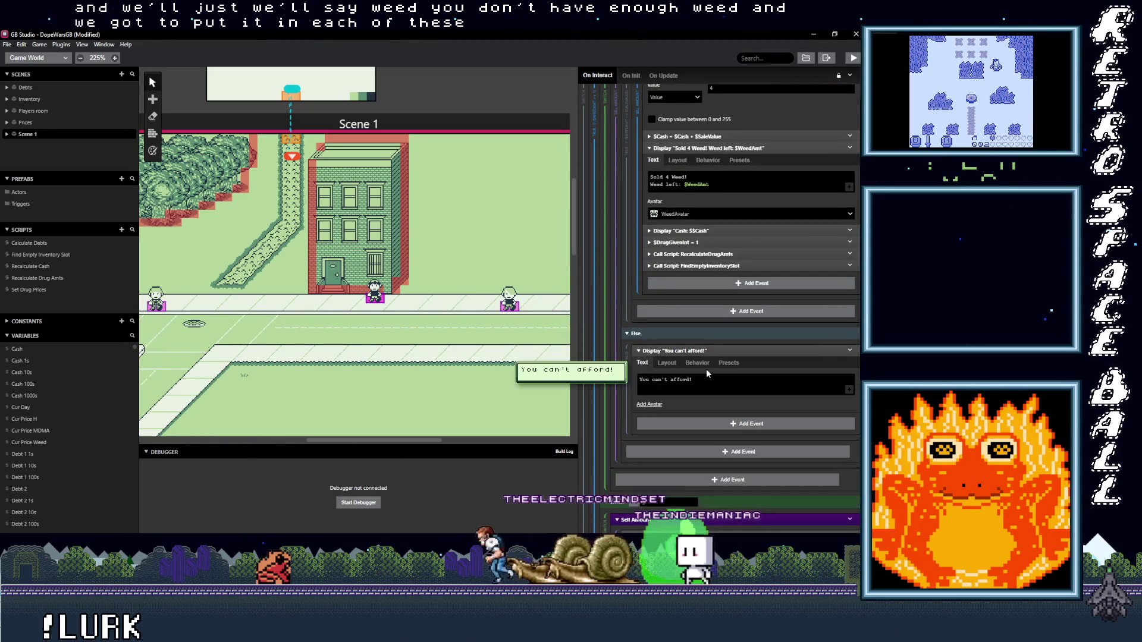
scroll(688, 364, "up", 5)
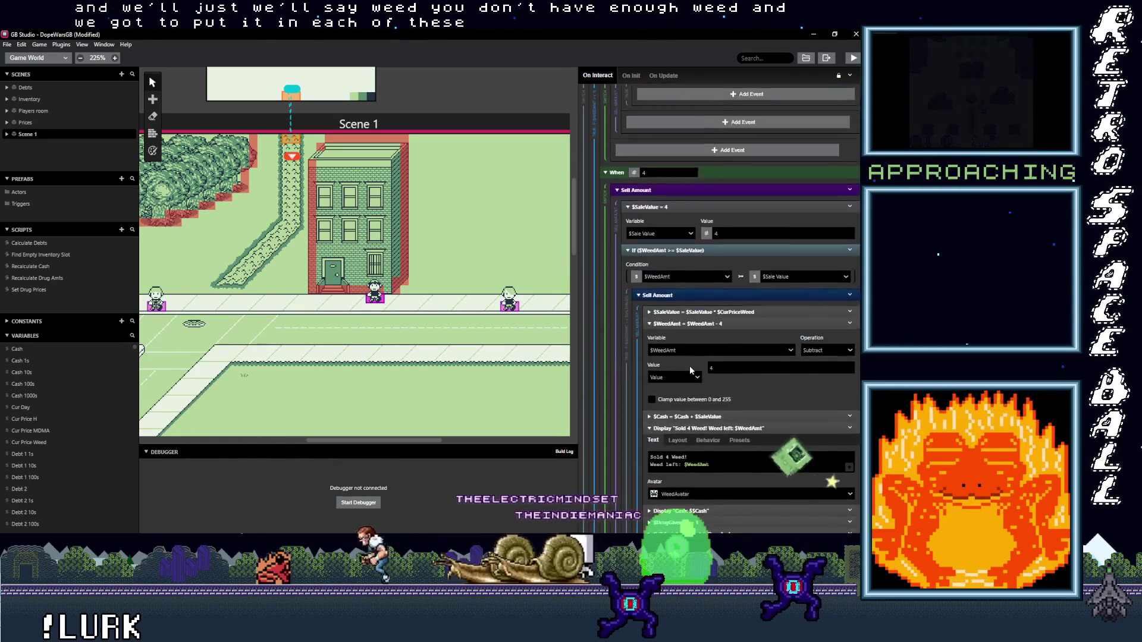
left_click(689, 310)
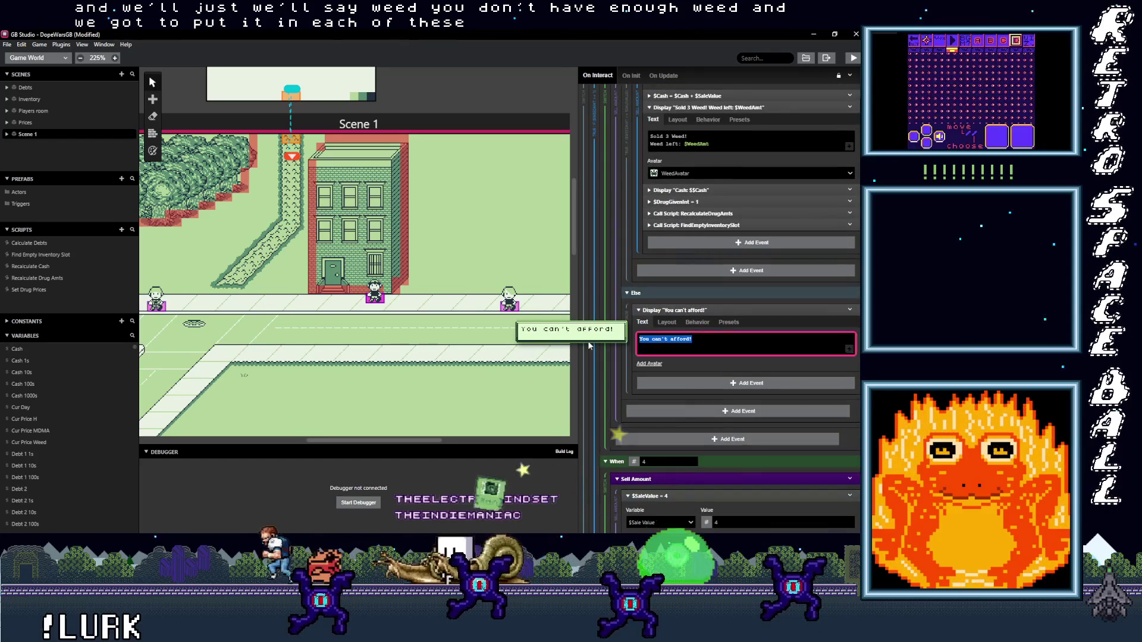
scroll(690, 356, "up", 5)
scroll(688, 356, "up", 5)
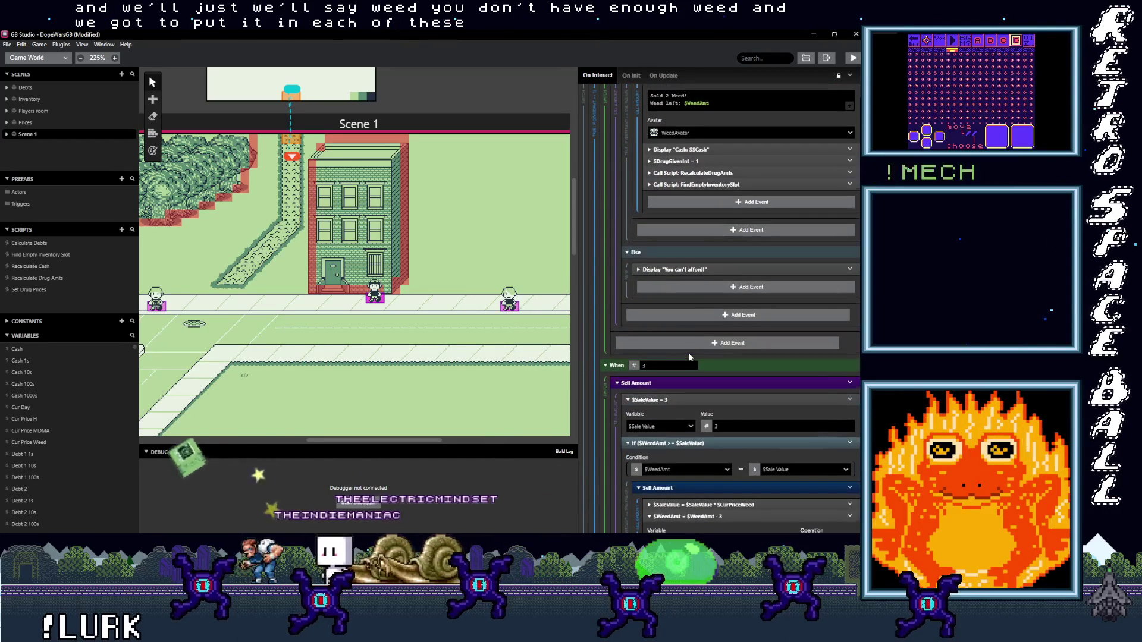
left_click(699, 271)
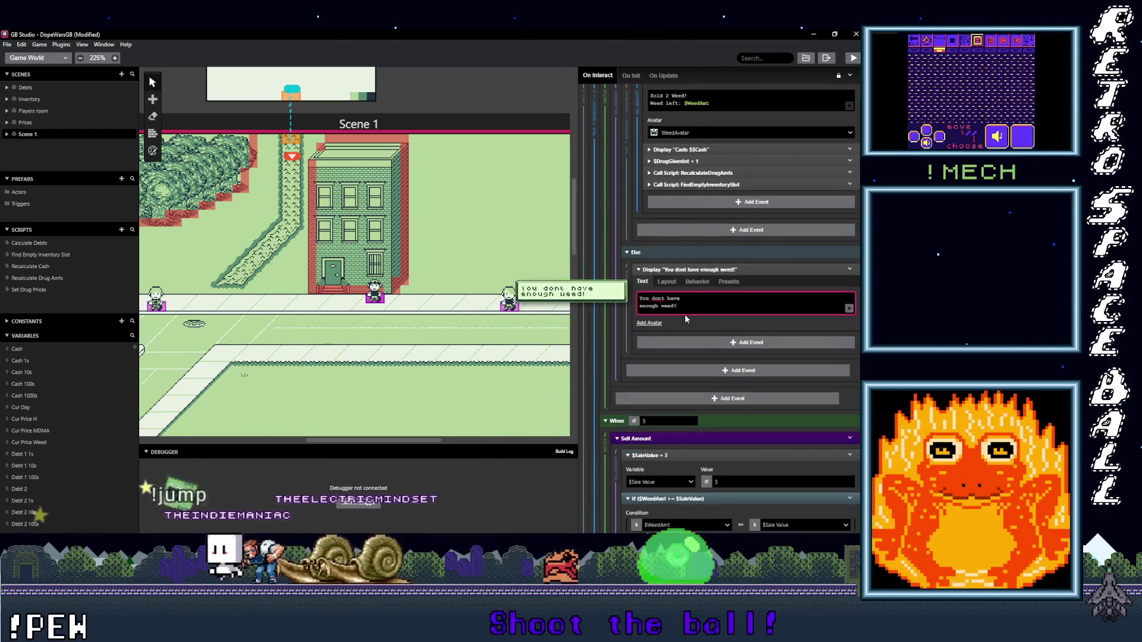
scroll(694, 329, "up", 5)
scroll(693, 330, "up", 5)
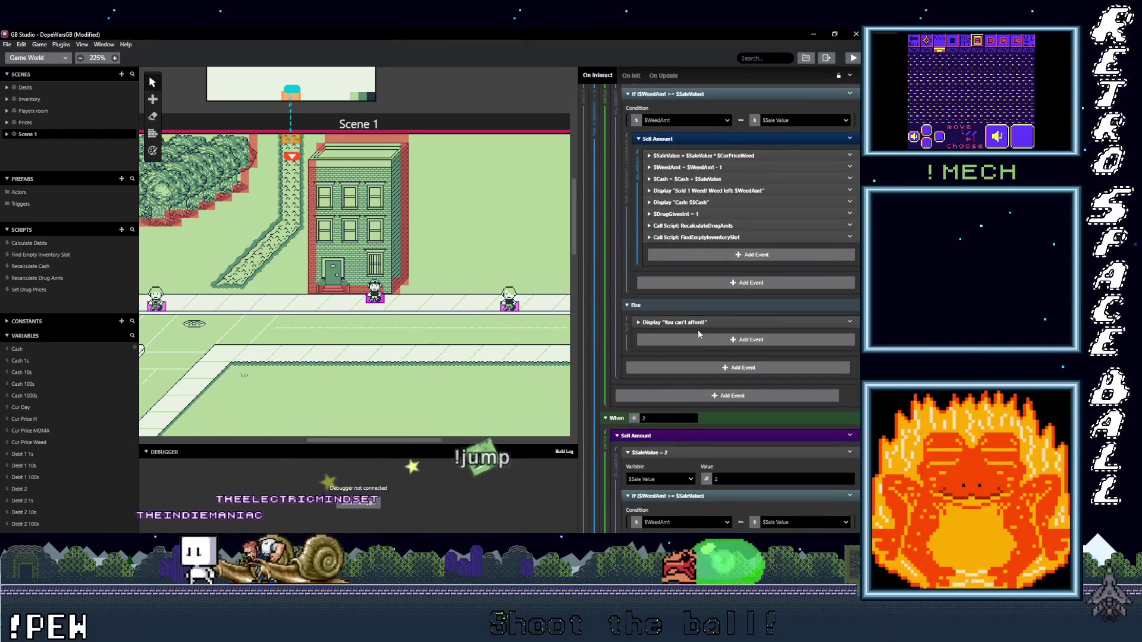
left_click(695, 323)
scroll(710, 347, "up", 6)
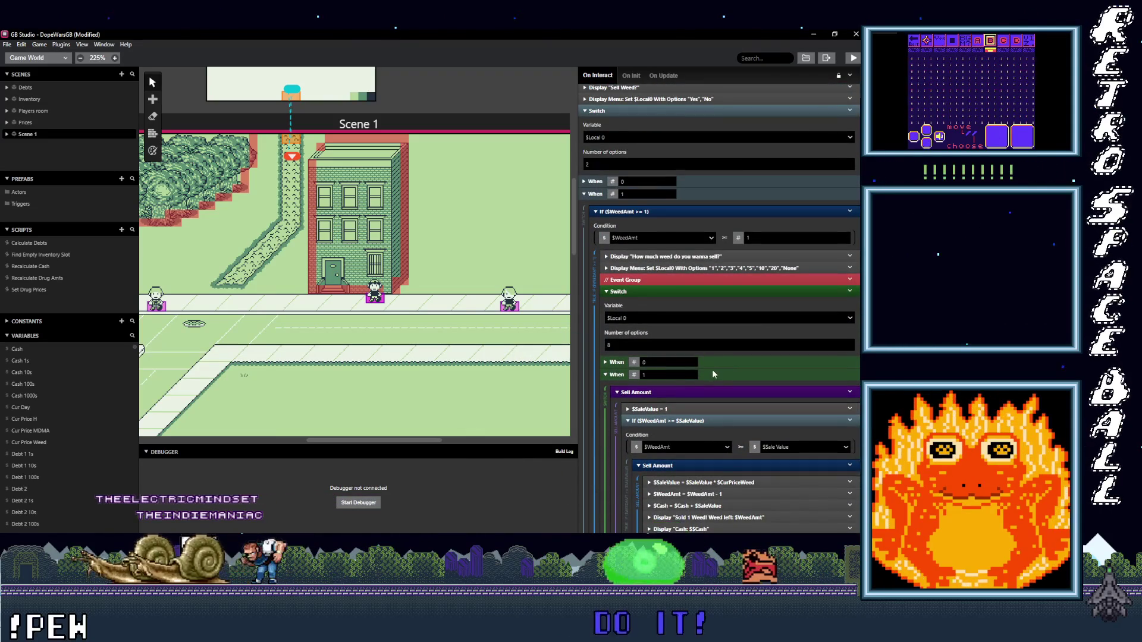
scroll(709, 362, "down", 1)
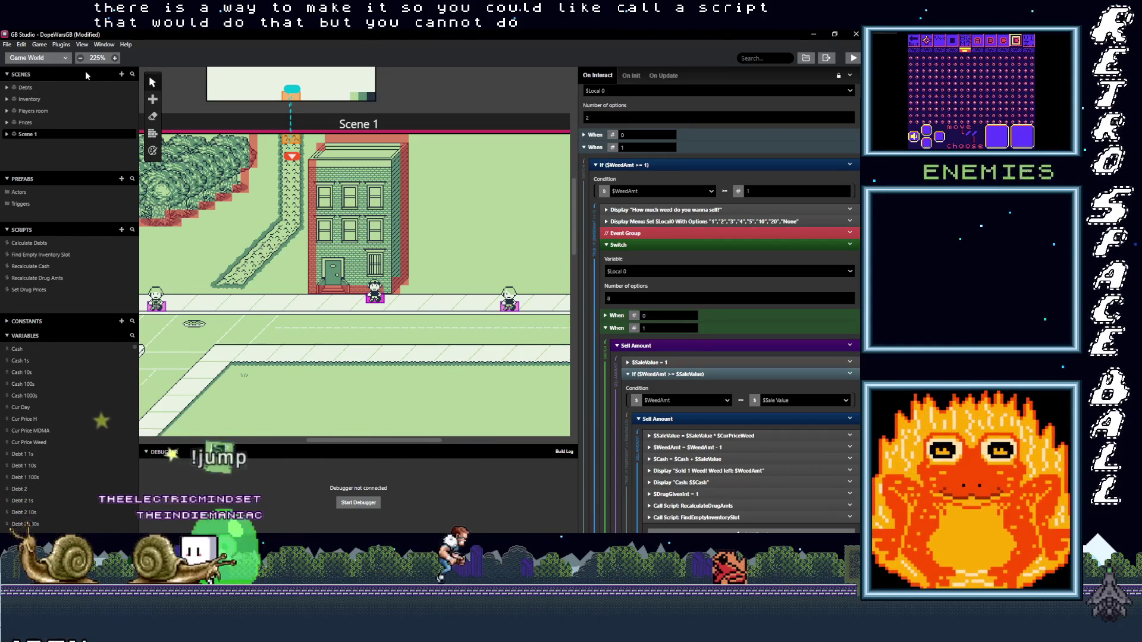
left_click(37, 57)
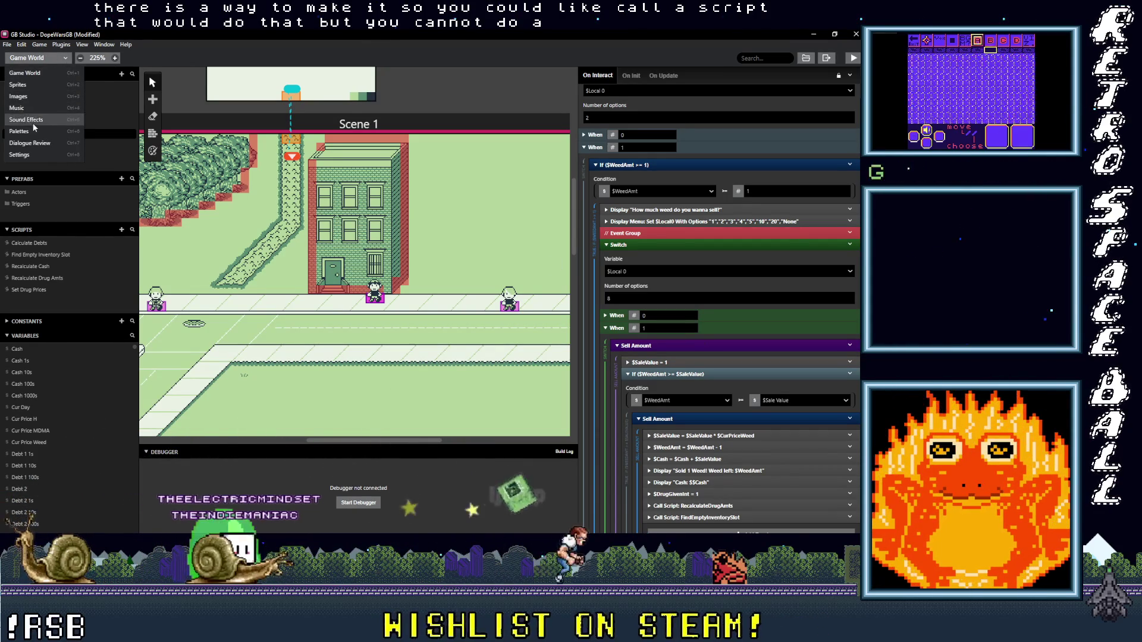
Step: Switch to Dialogue Review and expand Scene 1's dialogue lines
left_click(30, 143)
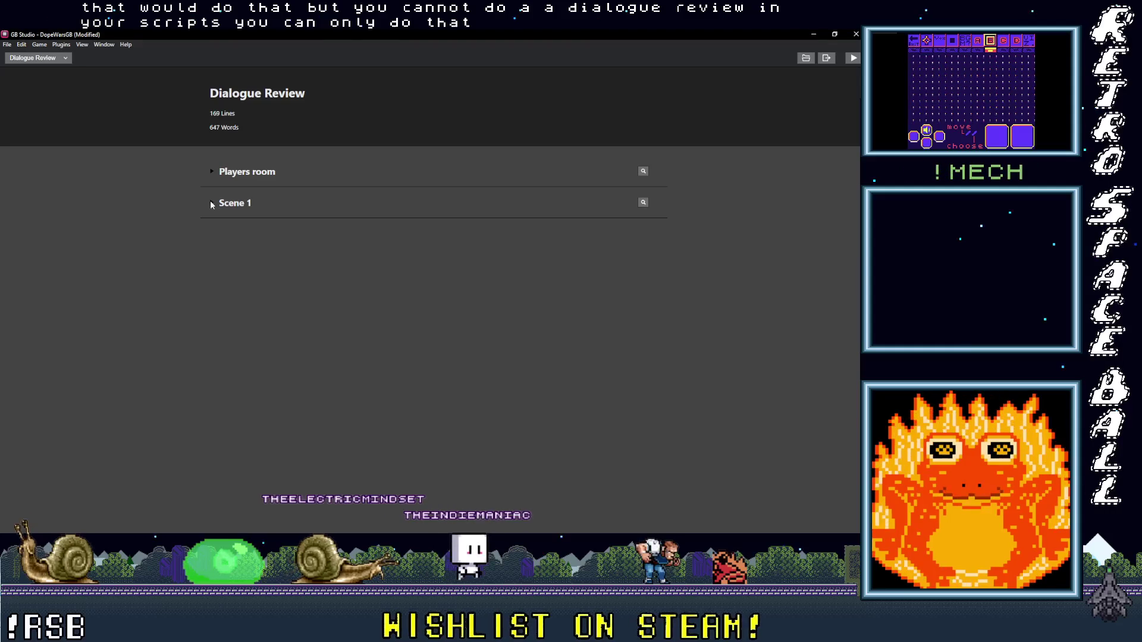
left_click(223, 204)
left_click(226, 205)
left_click(220, 181)
left_click(229, 178)
left_click(232, 204)
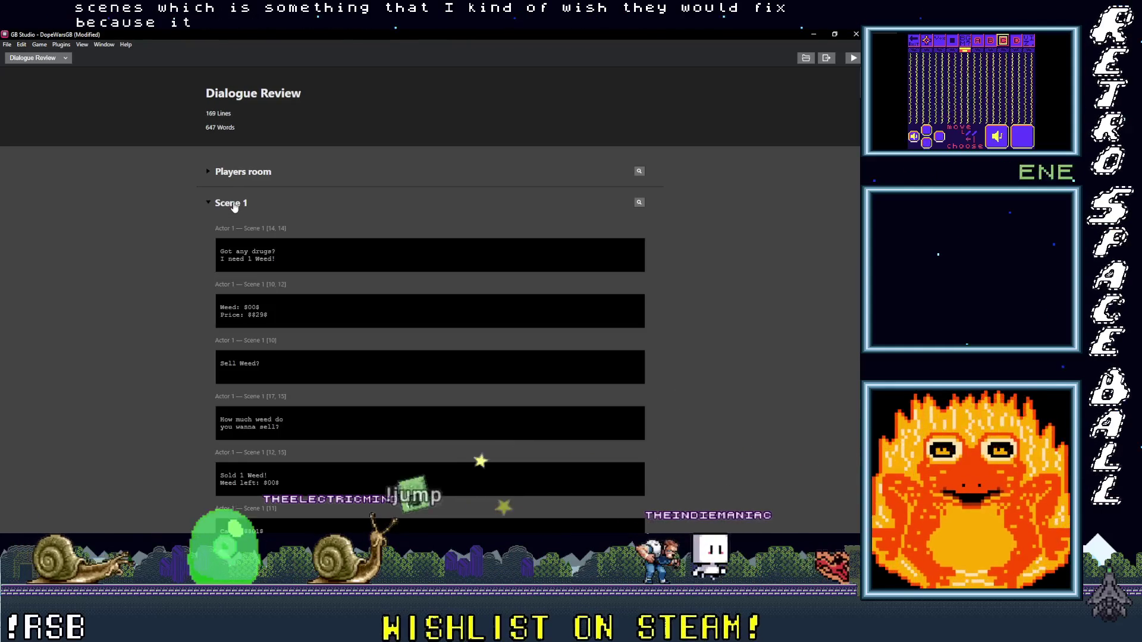
left_click(233, 204)
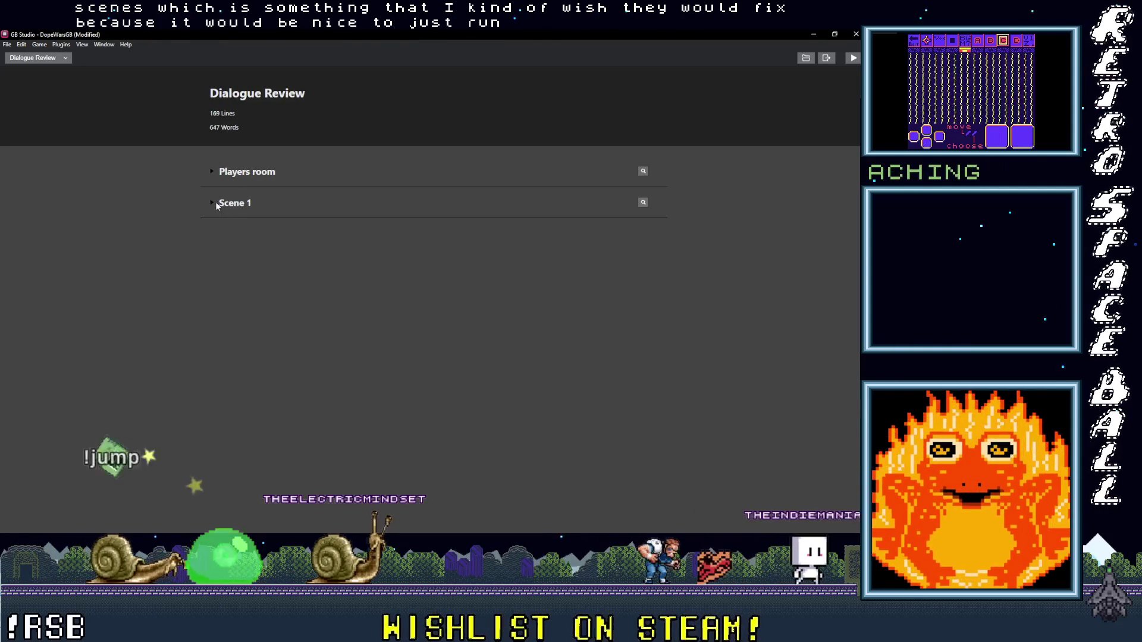
left_click(233, 205)
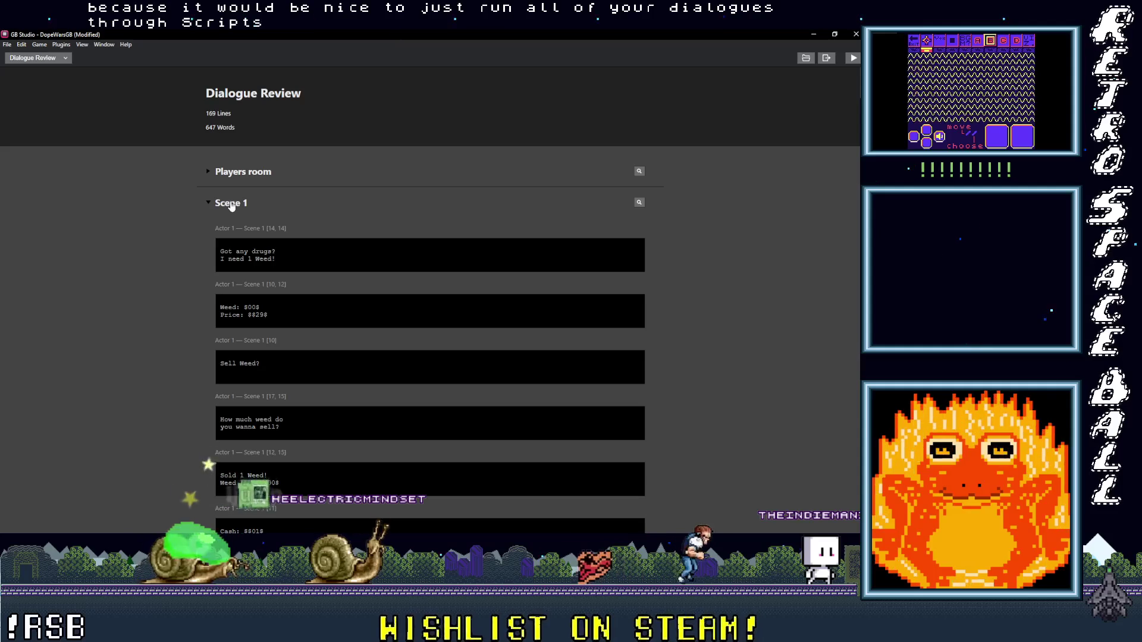
left_click(231, 205)
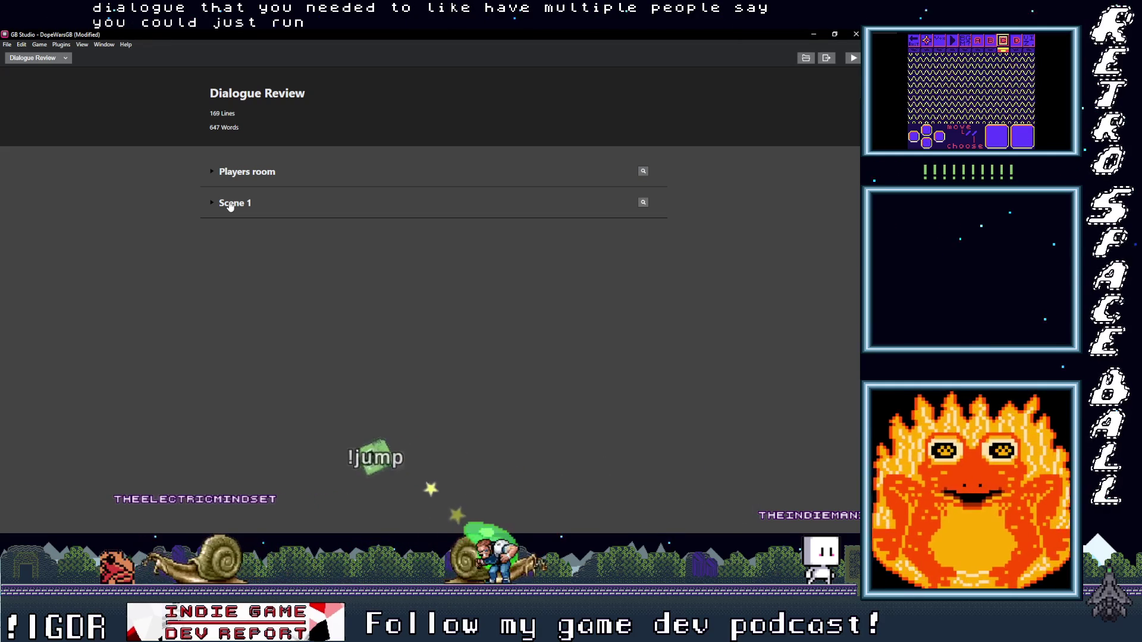
left_click(230, 204)
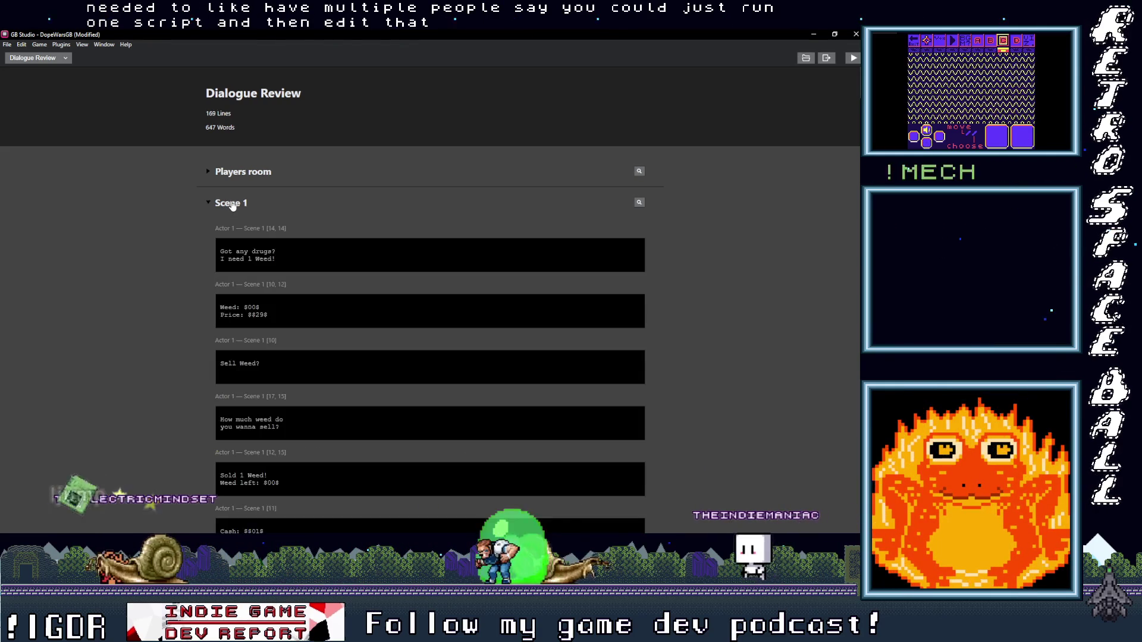
left_click(231, 203)
left_click(231, 203)
Step: Scroll through Scene 1's lines, collapse it, and return to the Game World editor
scroll(248, 311, "down", 3)
scroll(248, 311, "down", 10)
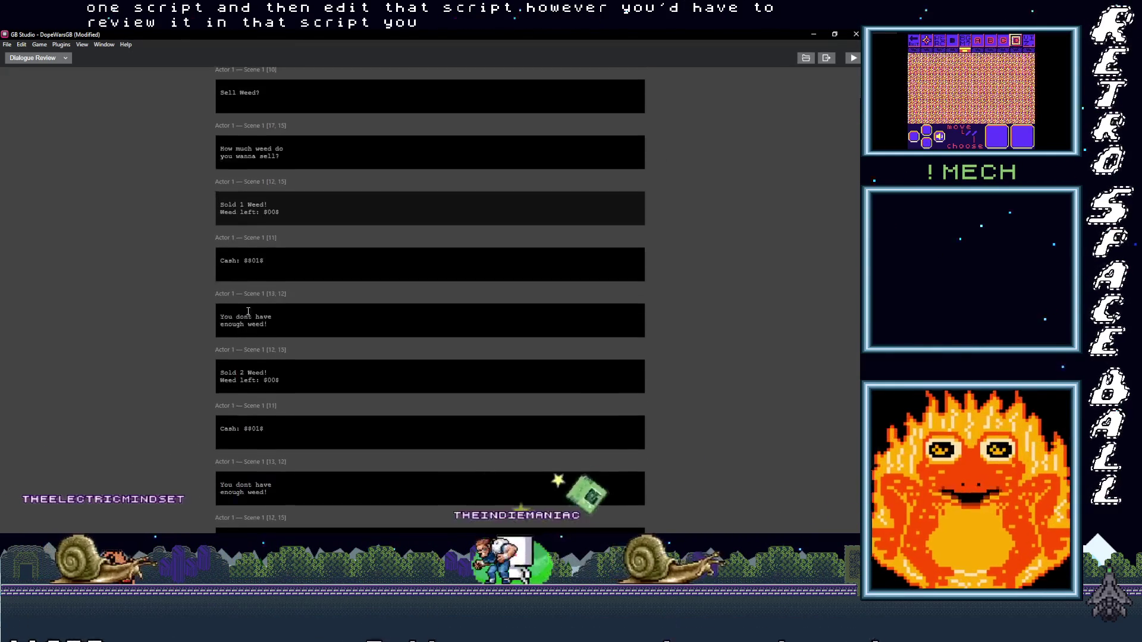
scroll(248, 311, "down", 10)
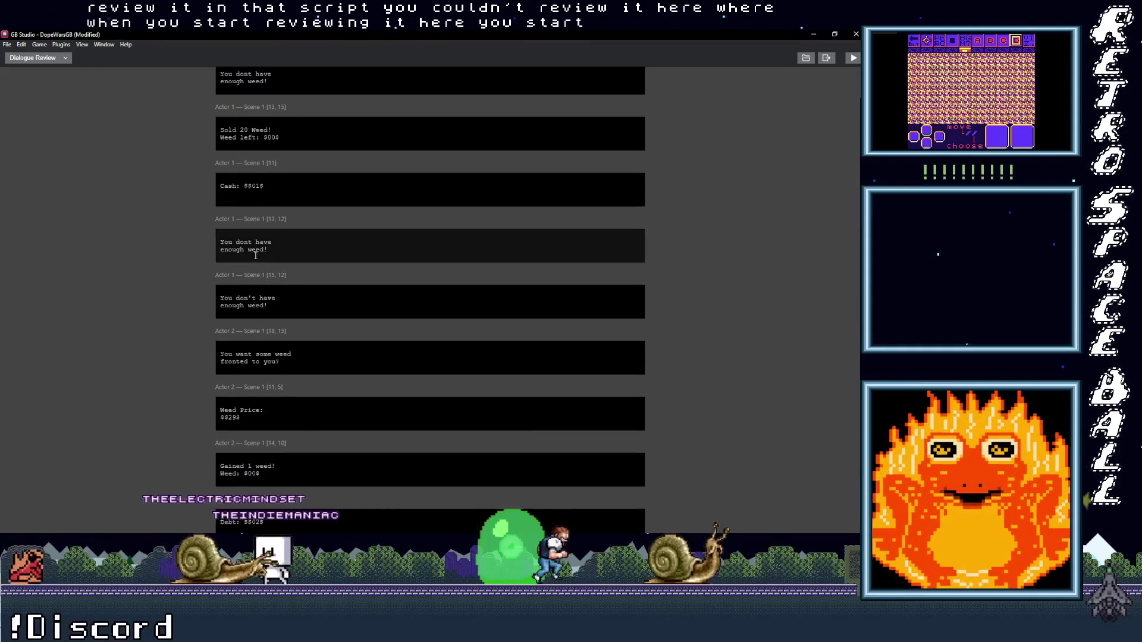
scroll(278, 251, "down", 1)
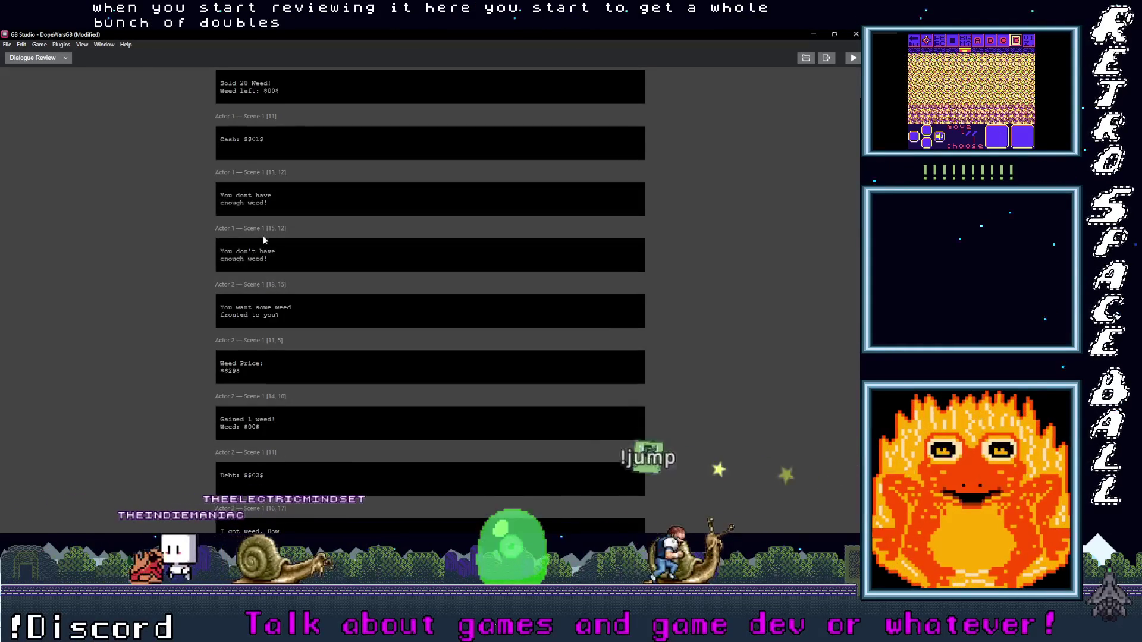
scroll(238, 250, "up", 5)
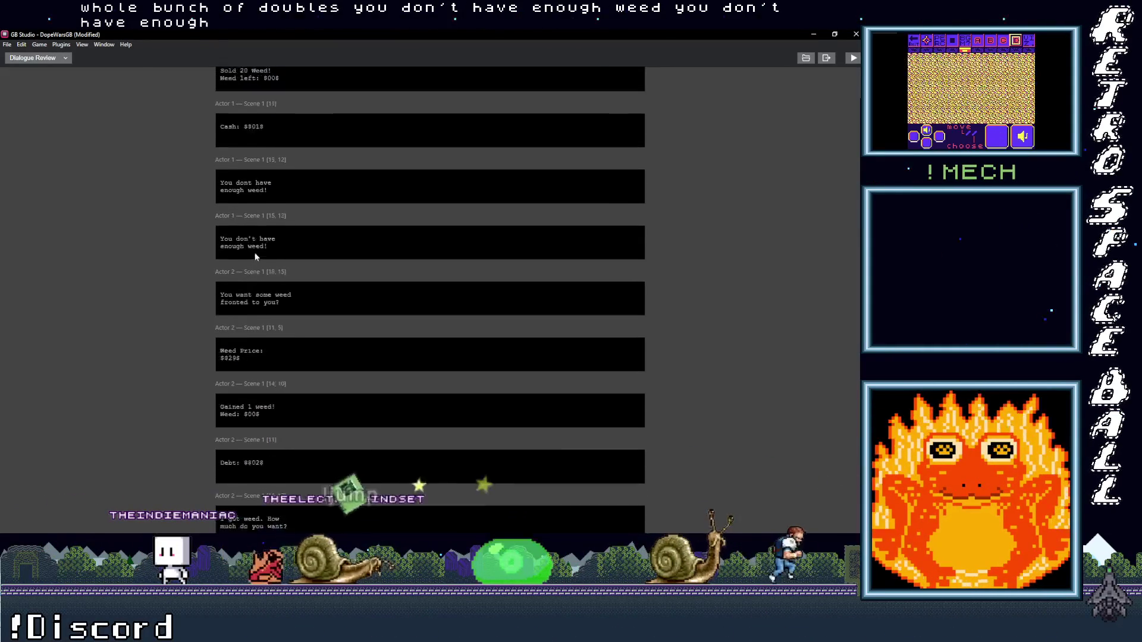
scroll(286, 268, "up", 6)
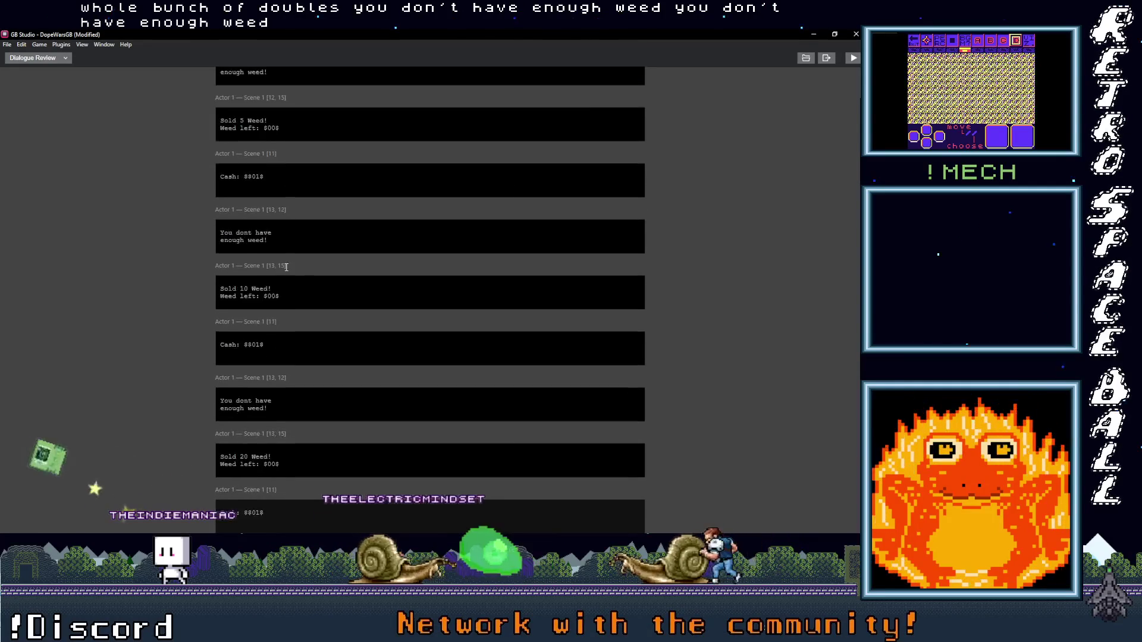
scroll(284, 266, "up", 4)
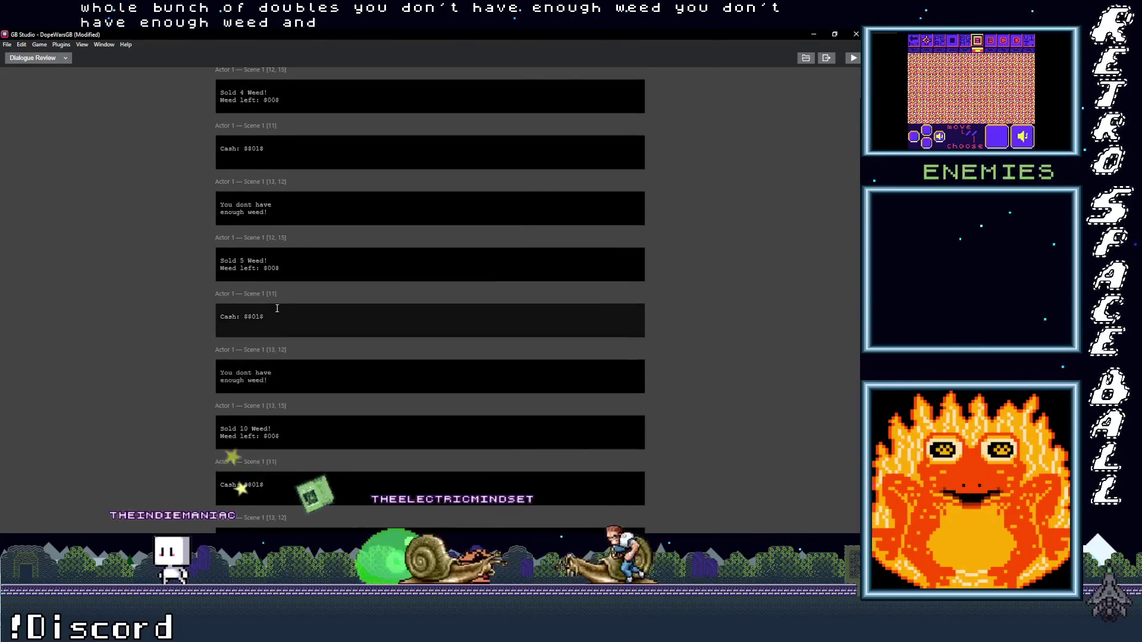
scroll(282, 342, "up", 5)
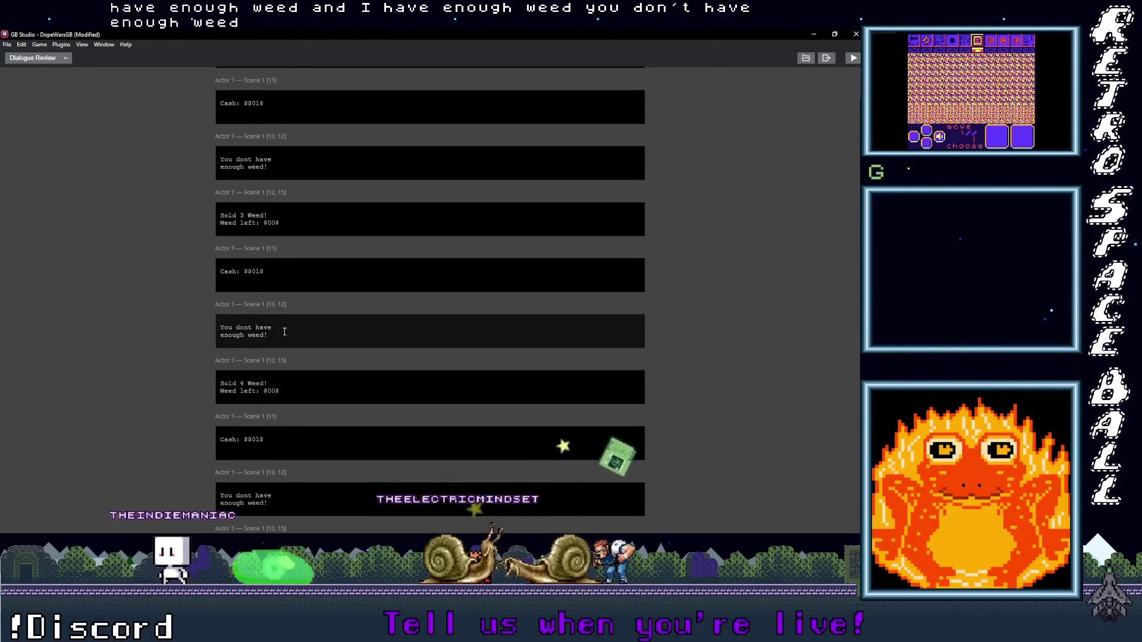
scroll(216, 89, "up", 8)
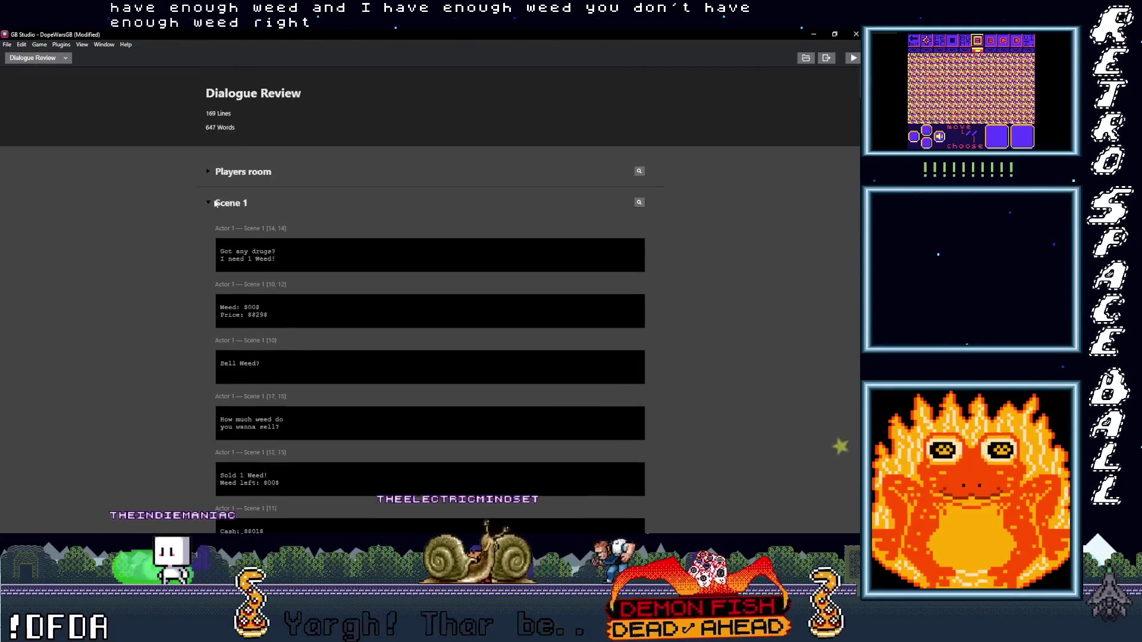
left_click(209, 202)
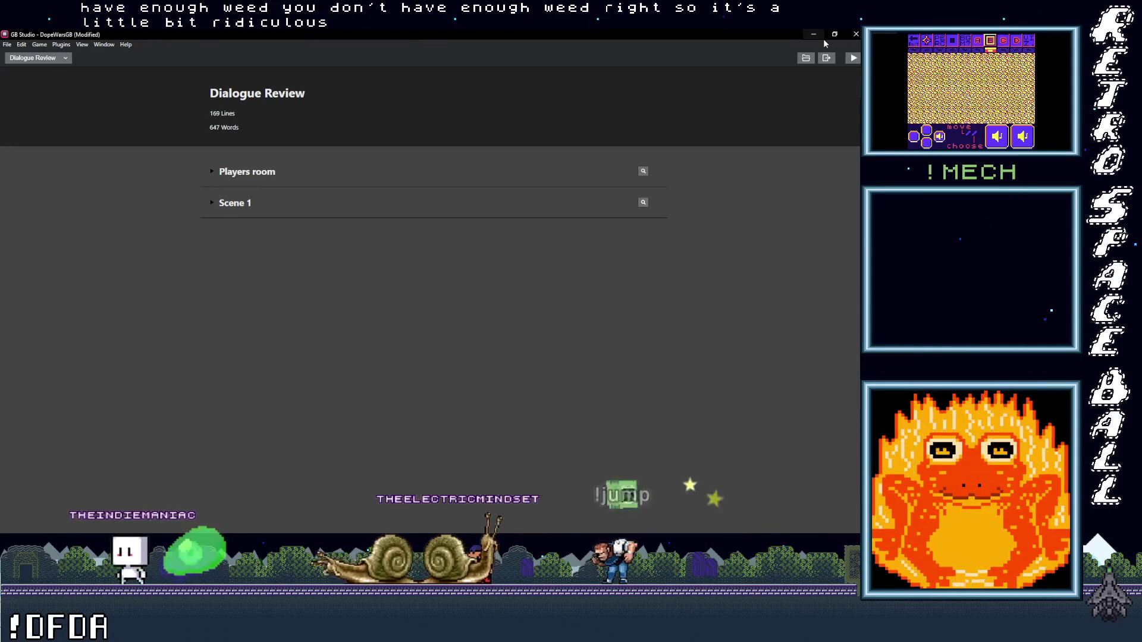
left_click(38, 57)
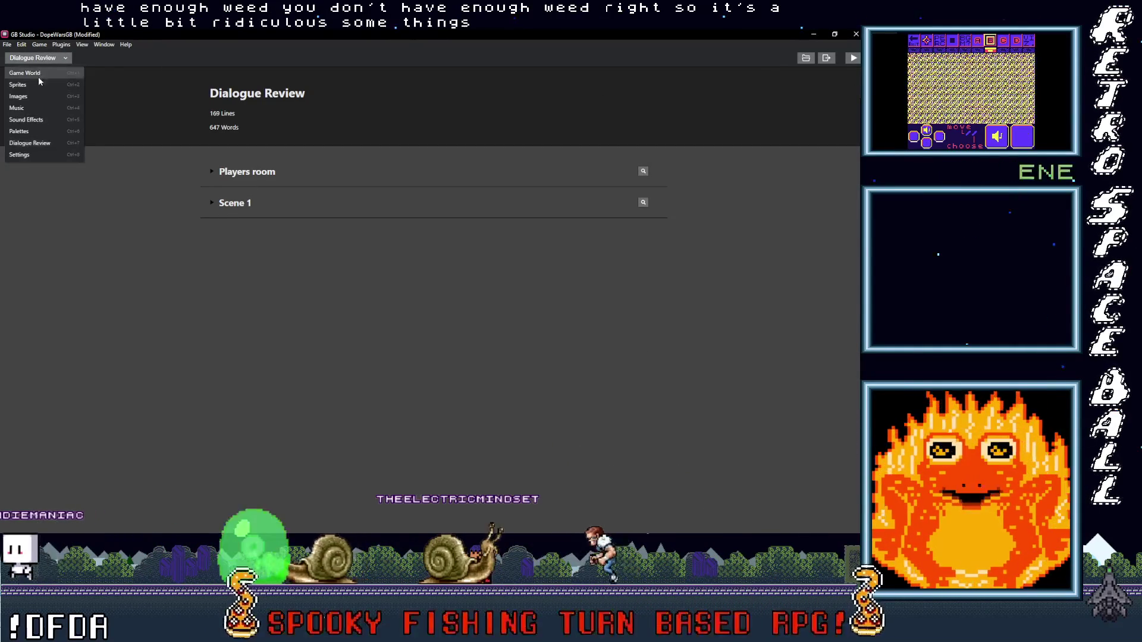
left_click(33, 74)
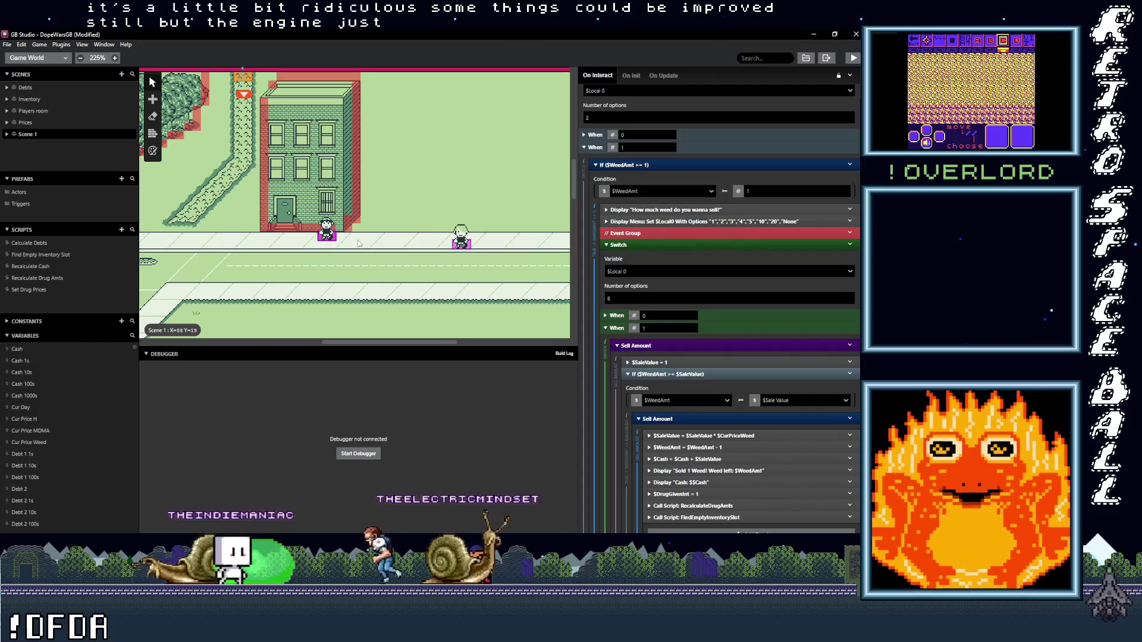
Step: In the dealer's script, drag the $SaleValue multiplication into When 1's If ($HAmount >= $SaleValue) Sell Amount group
left_click(461, 239)
scroll(701, 355, "down", 10)
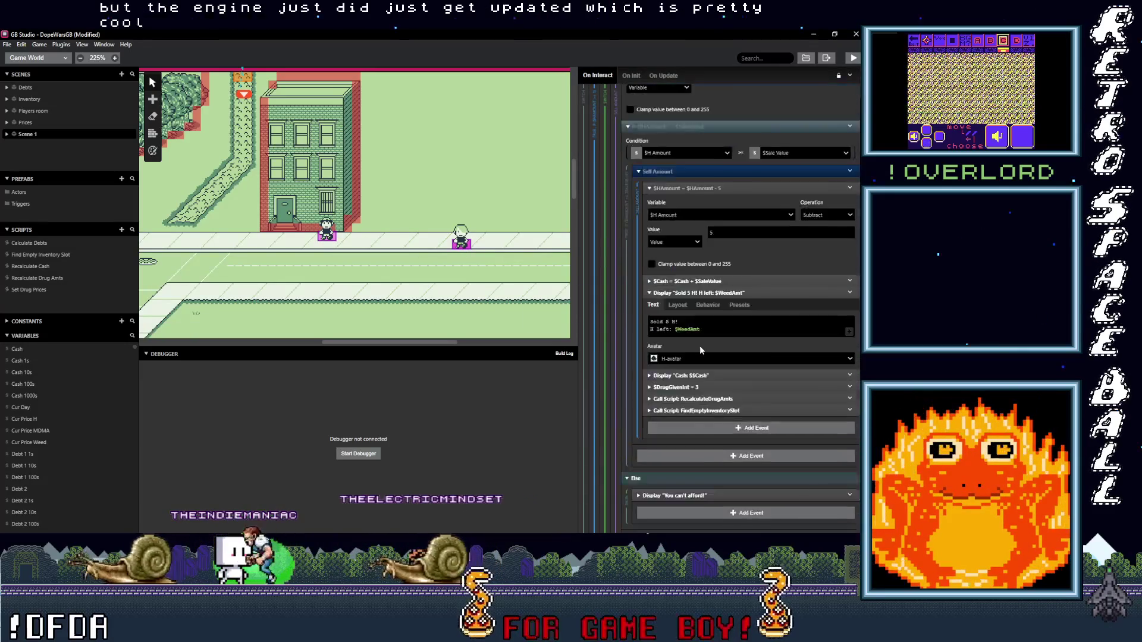
scroll(701, 355, "up", 5)
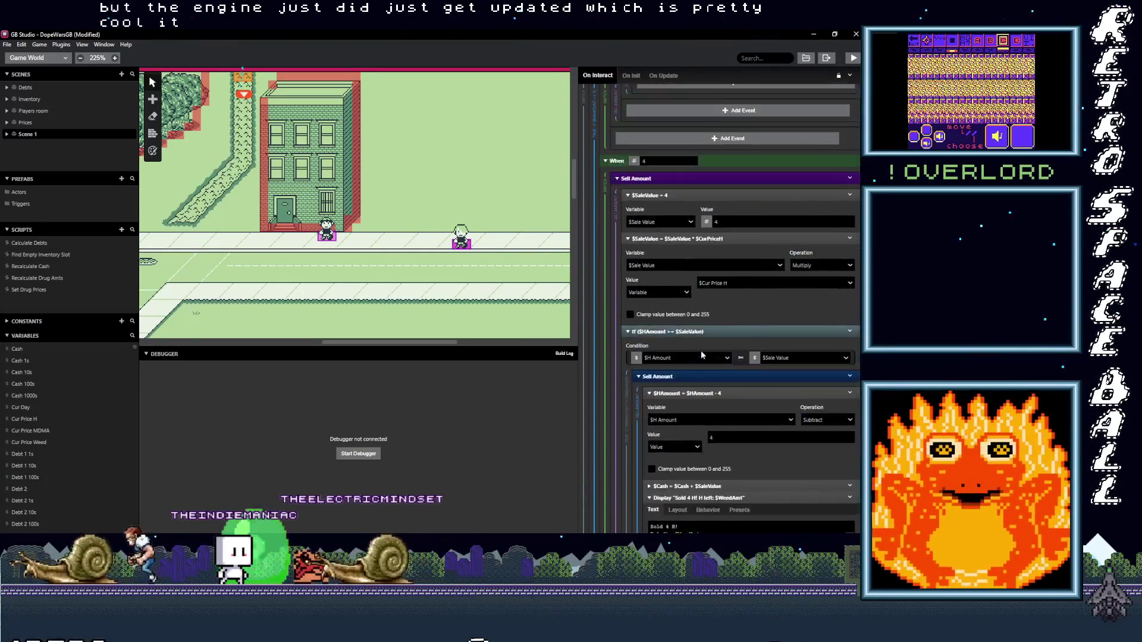
scroll(701, 355, "up", 5)
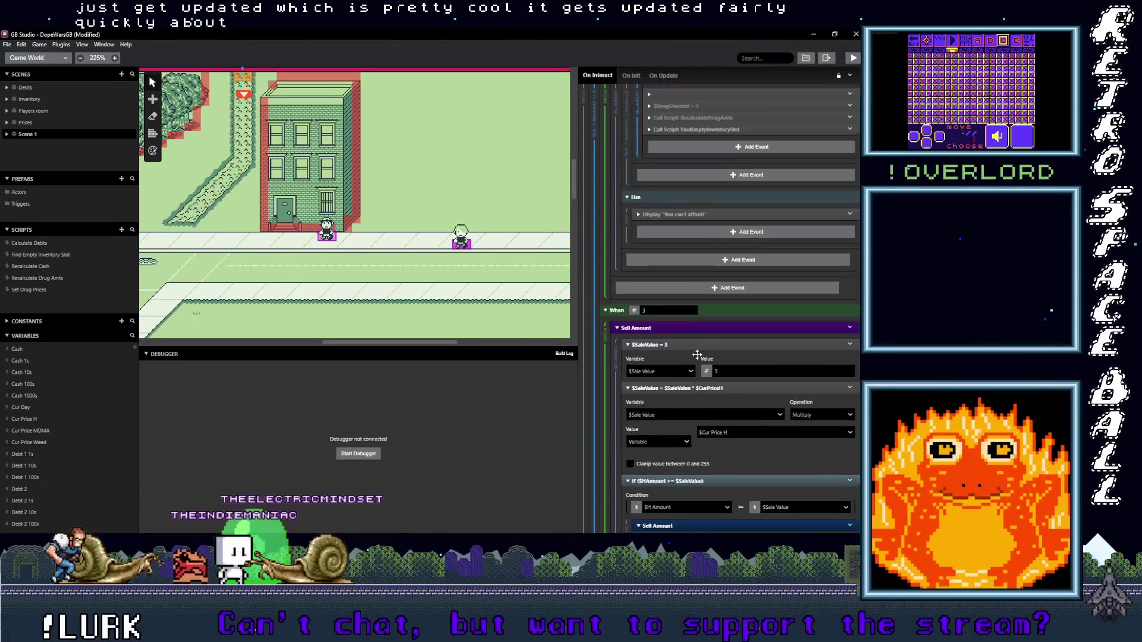
scroll(697, 355, "up", 8)
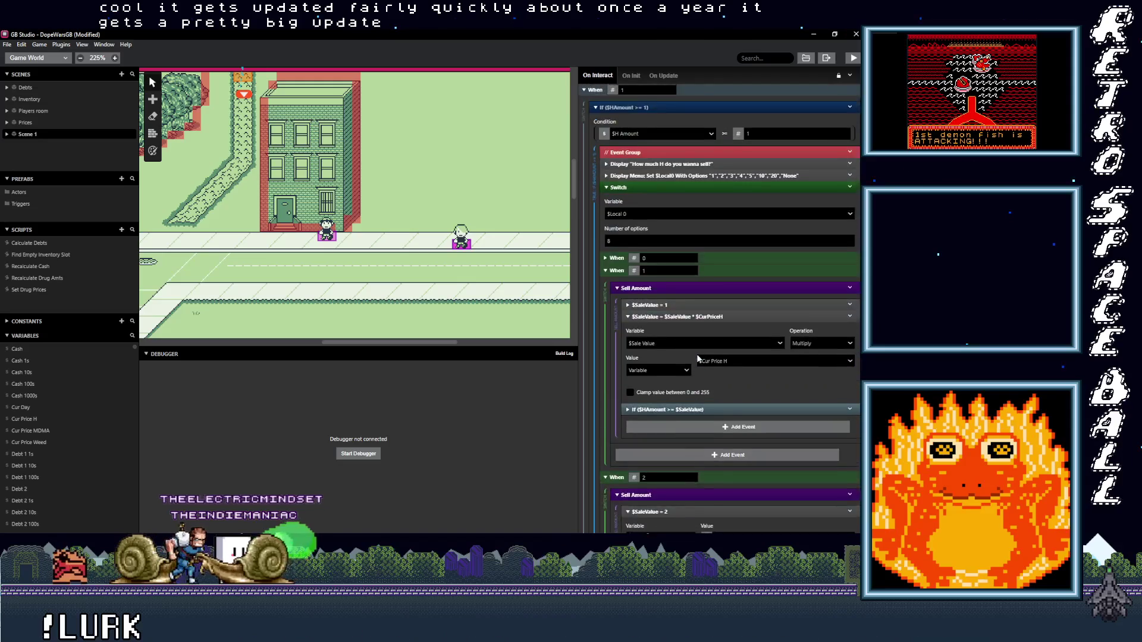
scroll(697, 354, "up", 2)
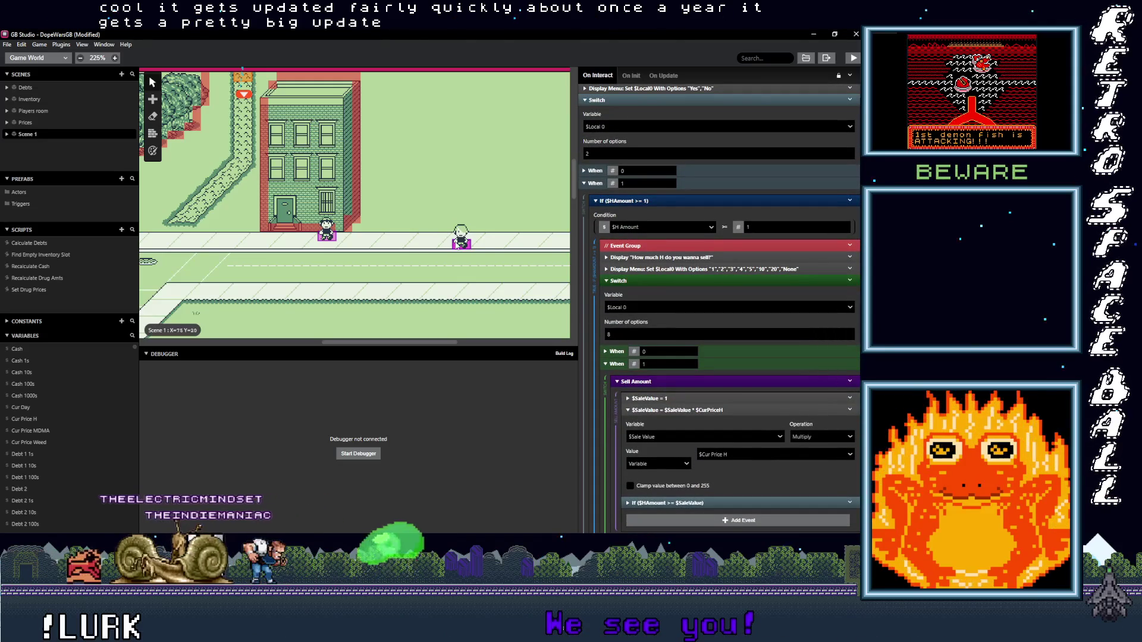
scroll(648, 278, "down", 4)
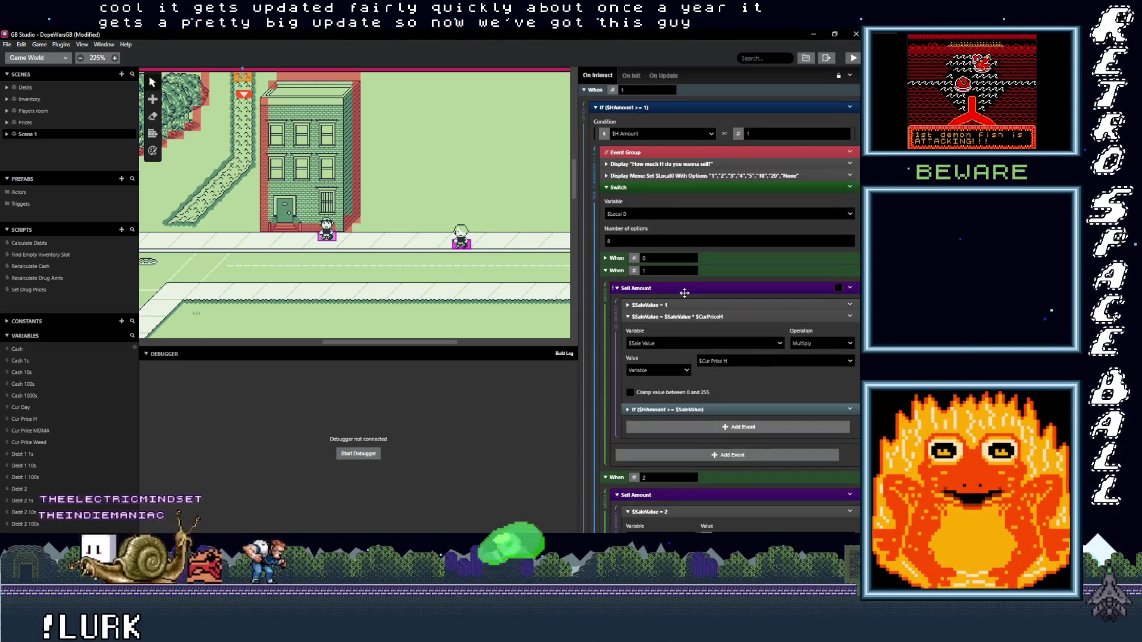
scroll(684, 290, "down", 4)
left_click(690, 224)
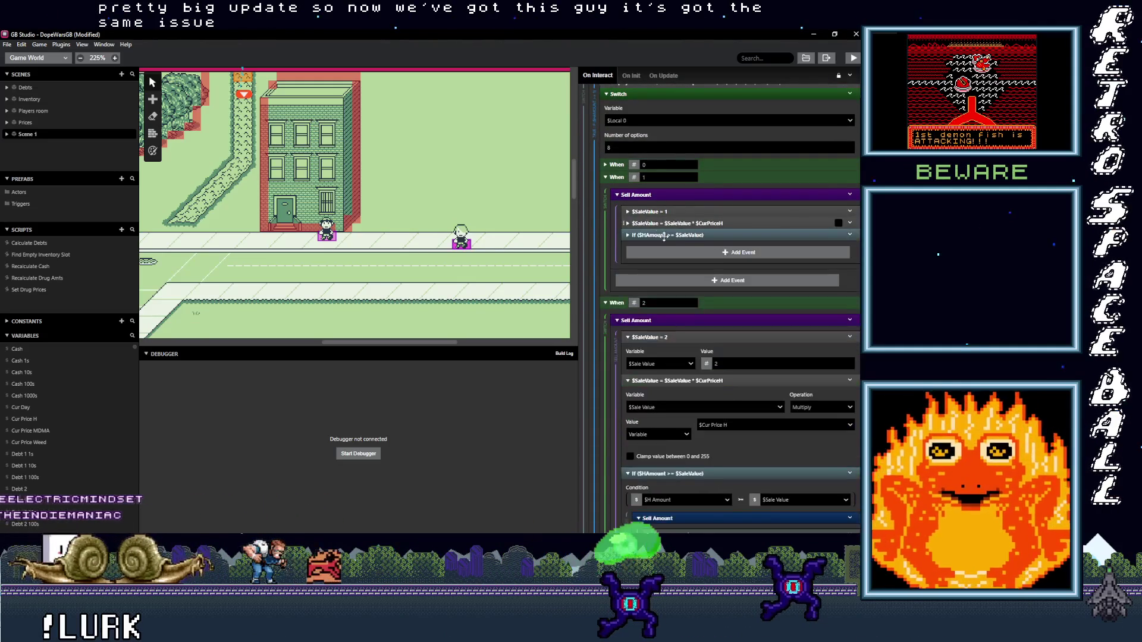
left_click(675, 235)
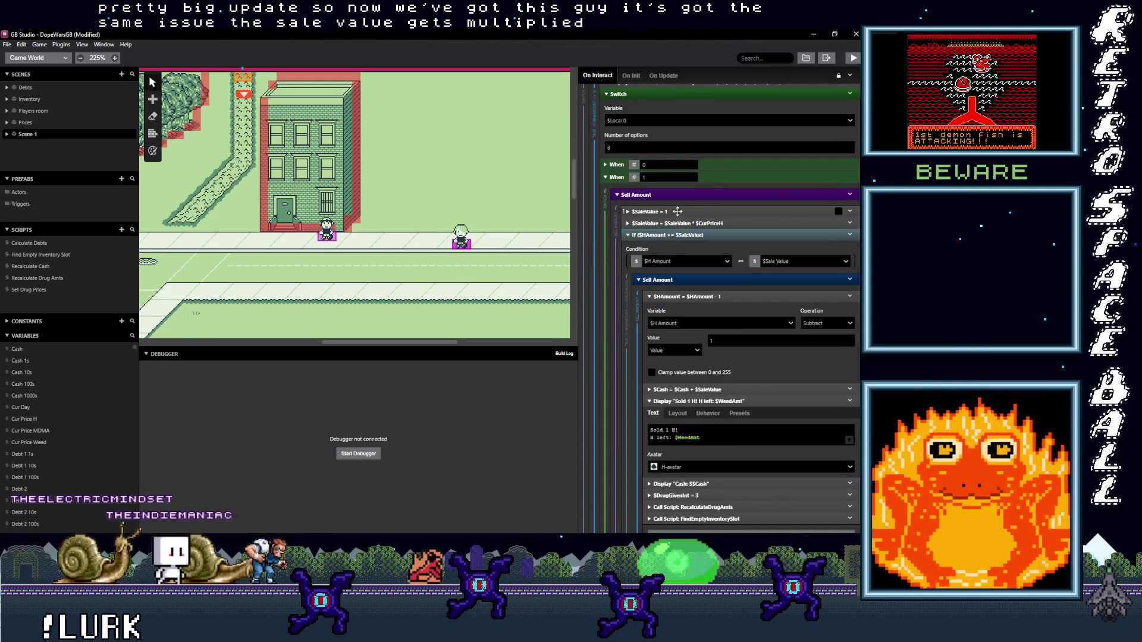
mouse_move(690, 224)
left_mouse_down()
mouse_move(716, 291)
mouse_move(743, 299)
left_mouse_up()
scroll(720, 306, "down", 6)
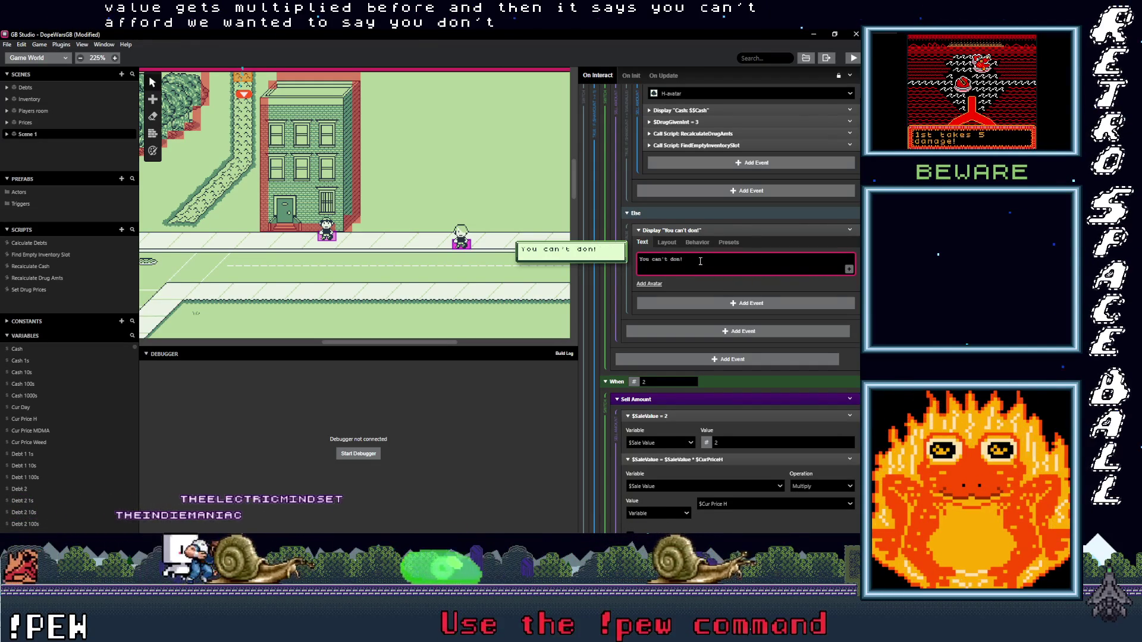
Step: Reword the current H failure message so its second line reads 'Have enough H!'
type("'t")
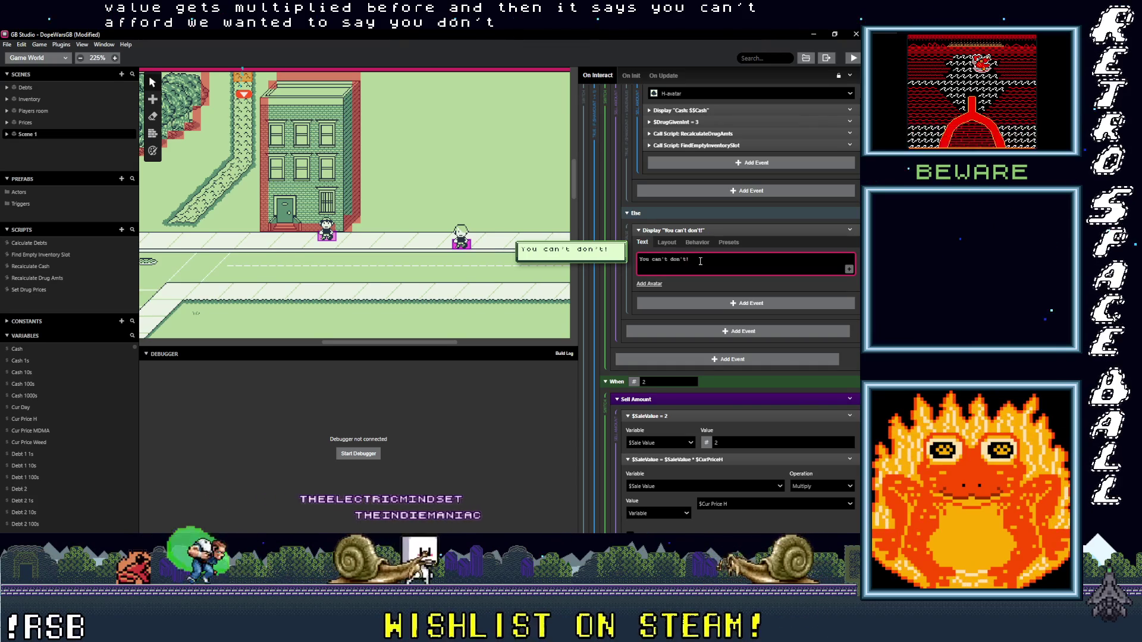
key("BackSpace")
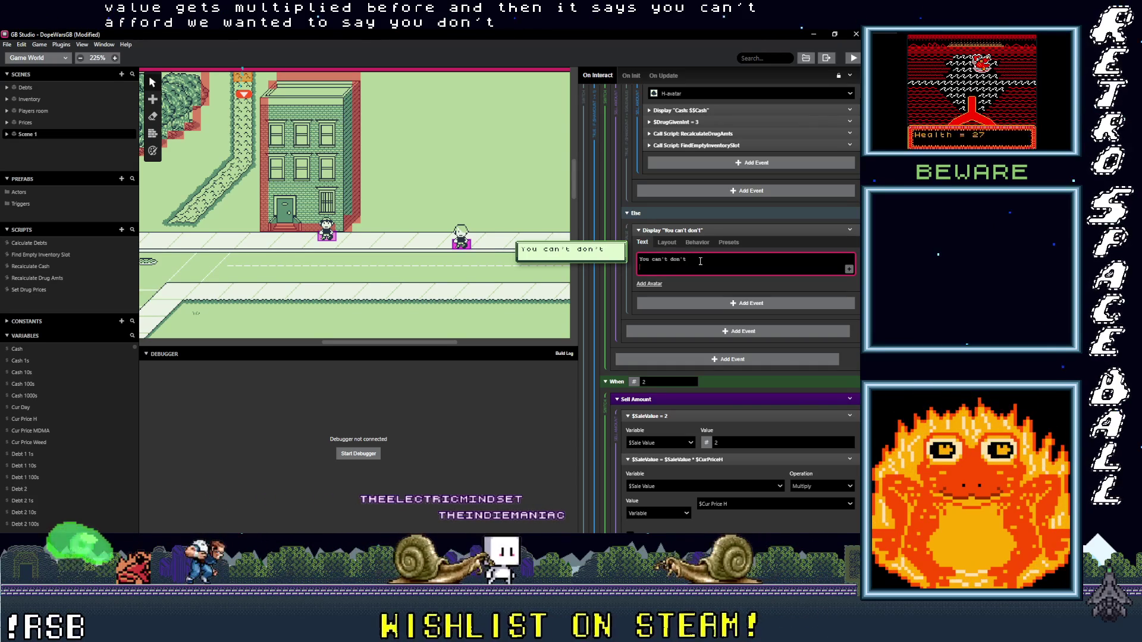
key("Return")
type("Have enough H")
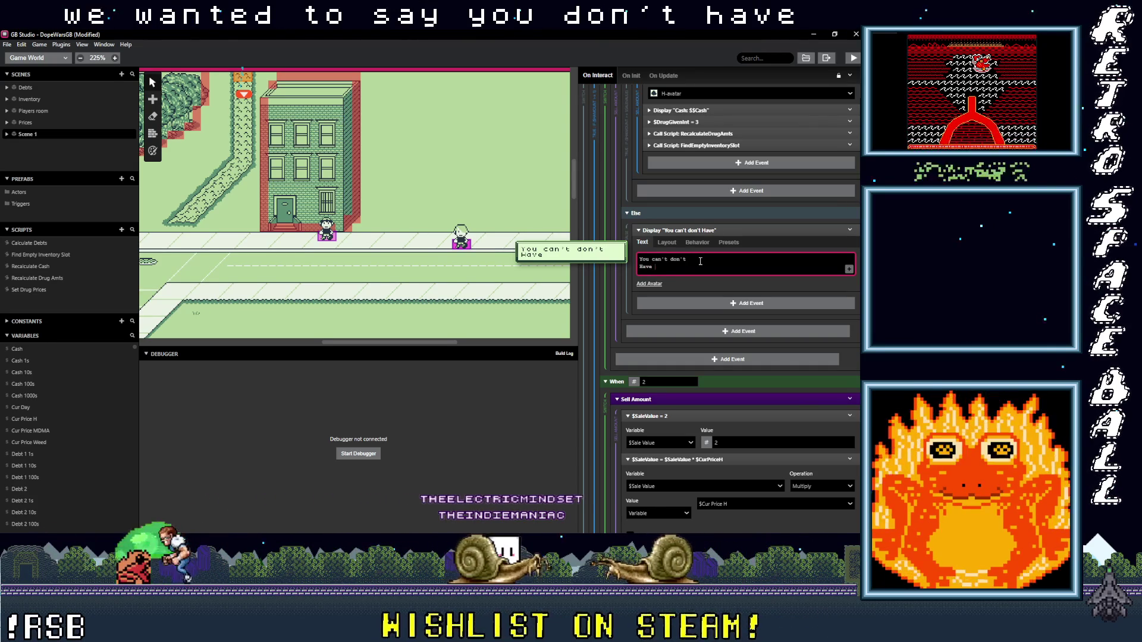
type("!")
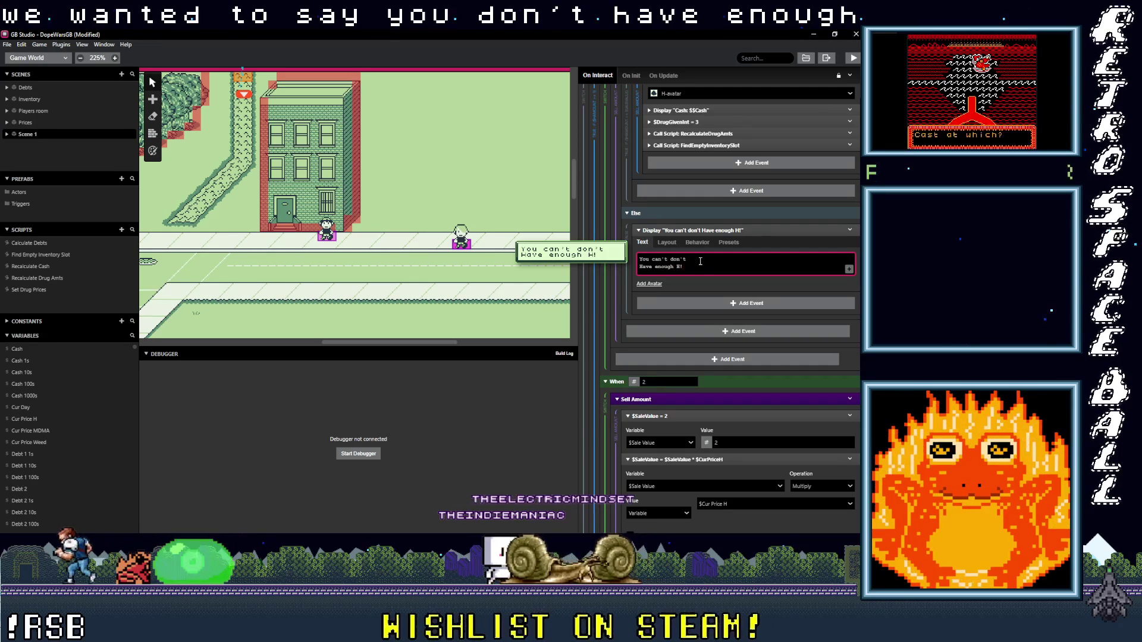
left_click_drag(685, 267, 651, 259)
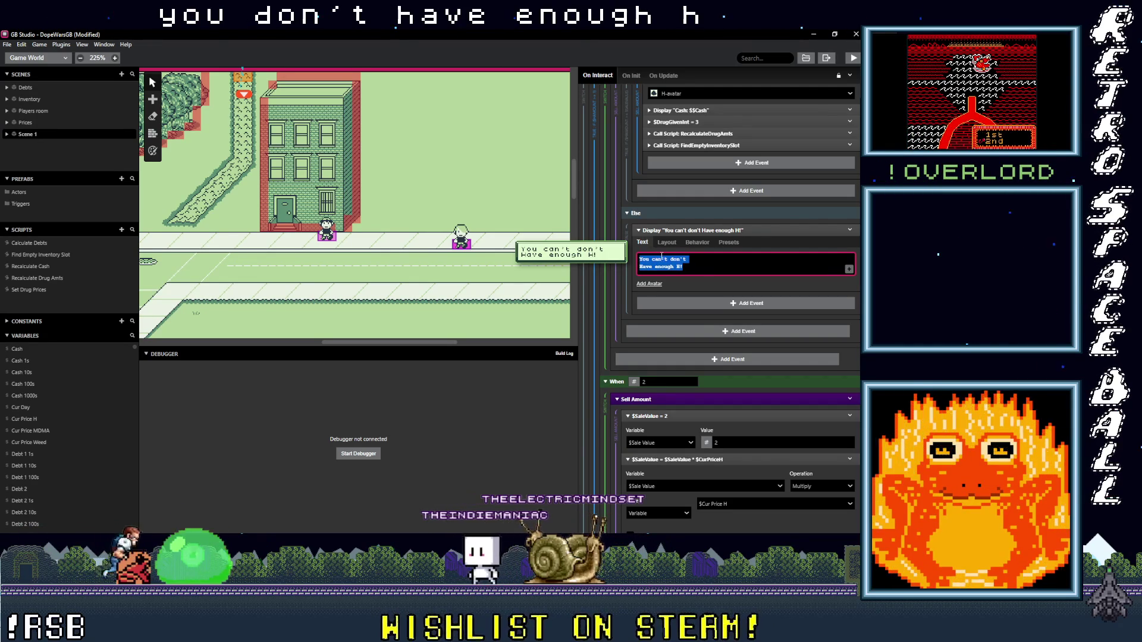
scroll(658, 255, "down", 3)
scroll(713, 326, "up", 2)
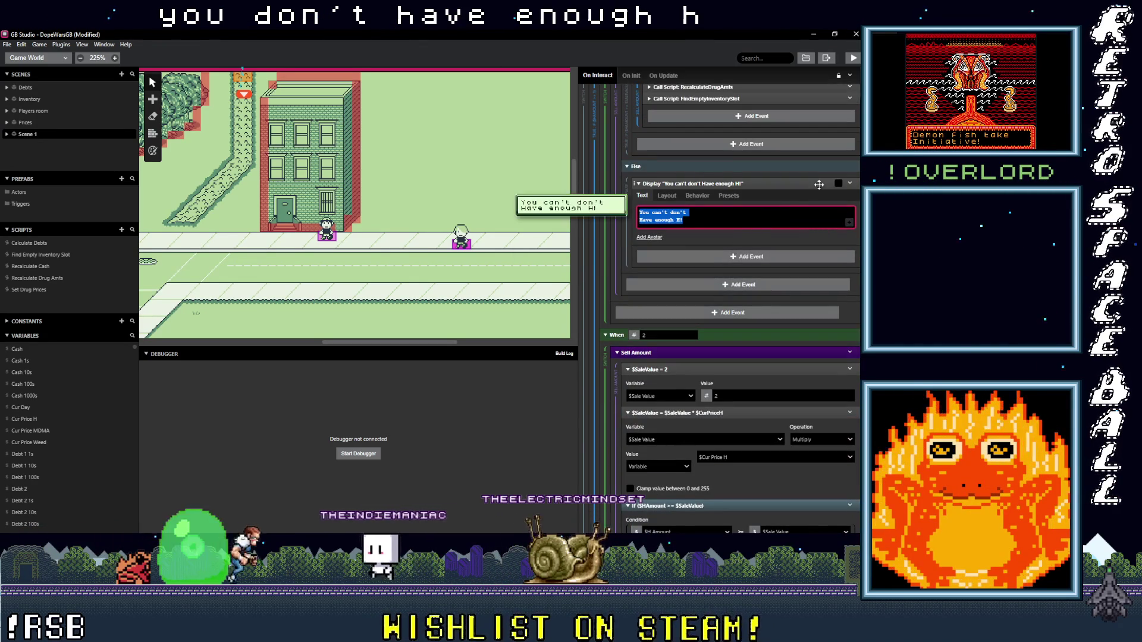
scroll(695, 291, "down", 4)
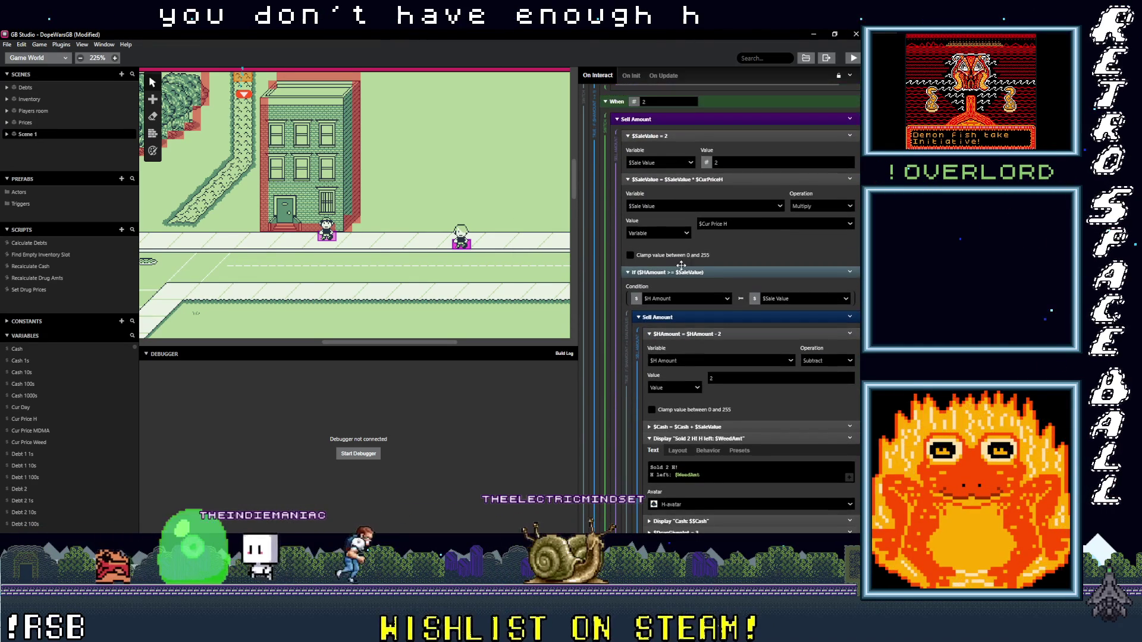
Step: Move the next two H price multiplications inside their stock checks and set the message to 'You don't have enough H!'
mouse_move(682, 182)
left_mouse_down()
mouse_move(708, 182)
mouse_move(717, 250)
left_mouse_up()
scroll(702, 247, "down", 5)
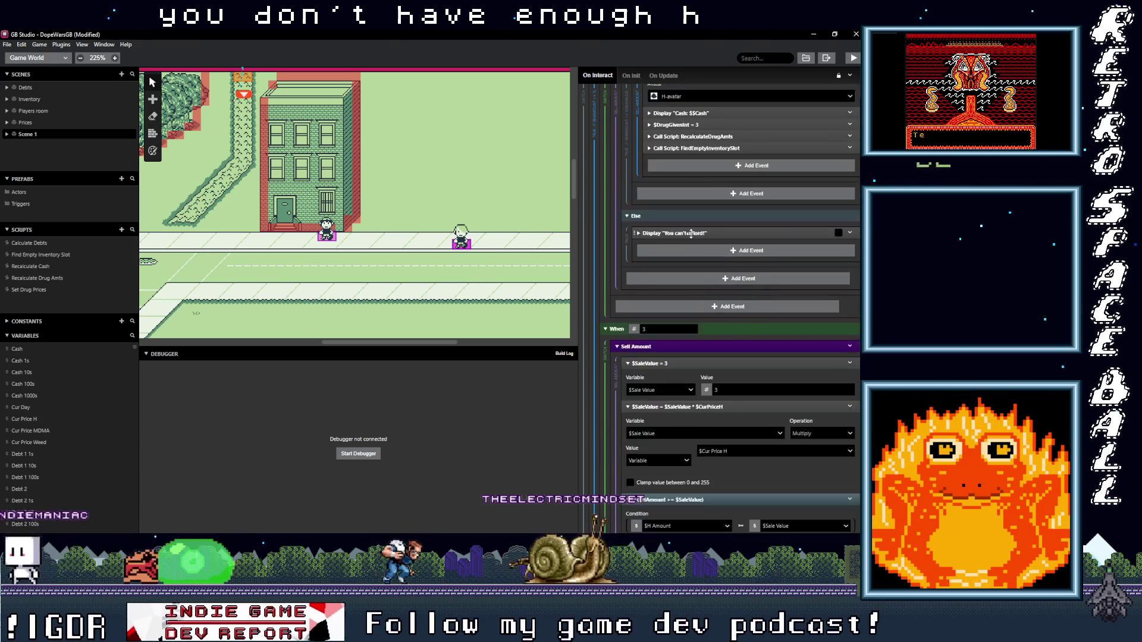
triple_click(700, 263)
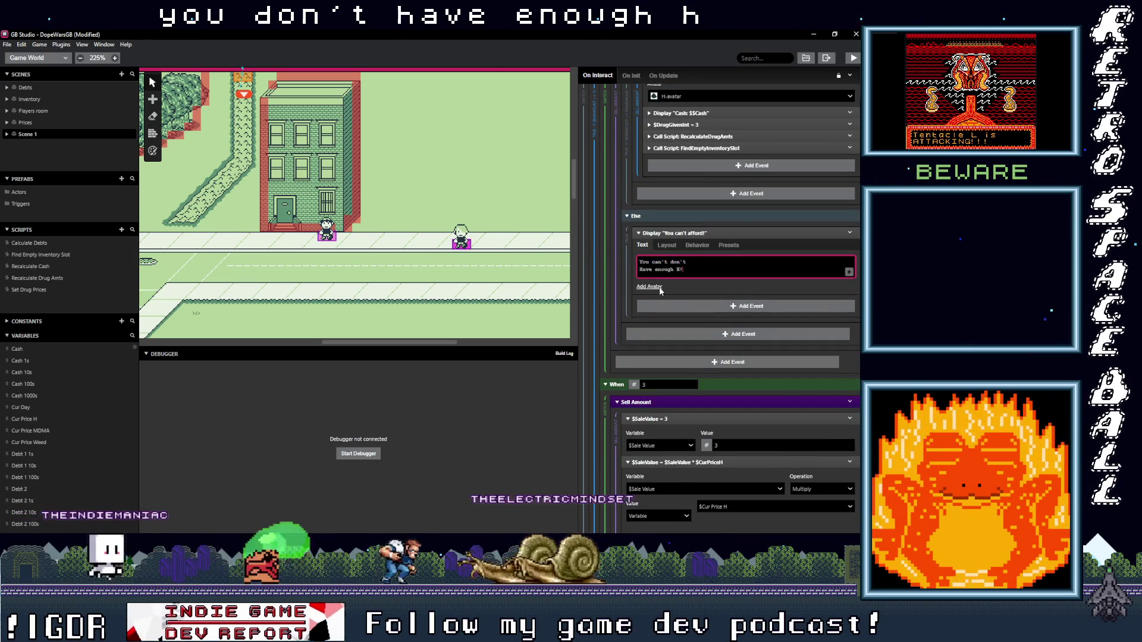
scroll(674, 303, "down", 3)
scroll(674, 302, "down", 1)
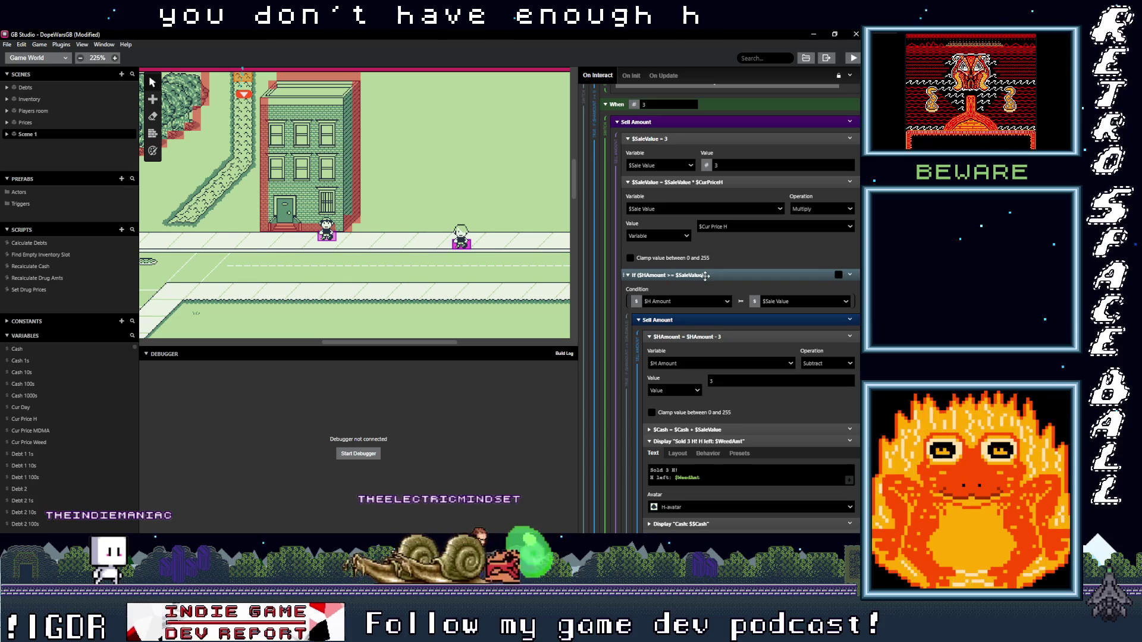
left_click_drag(688, 184, 716, 262)
scroll(712, 308, "down", 4)
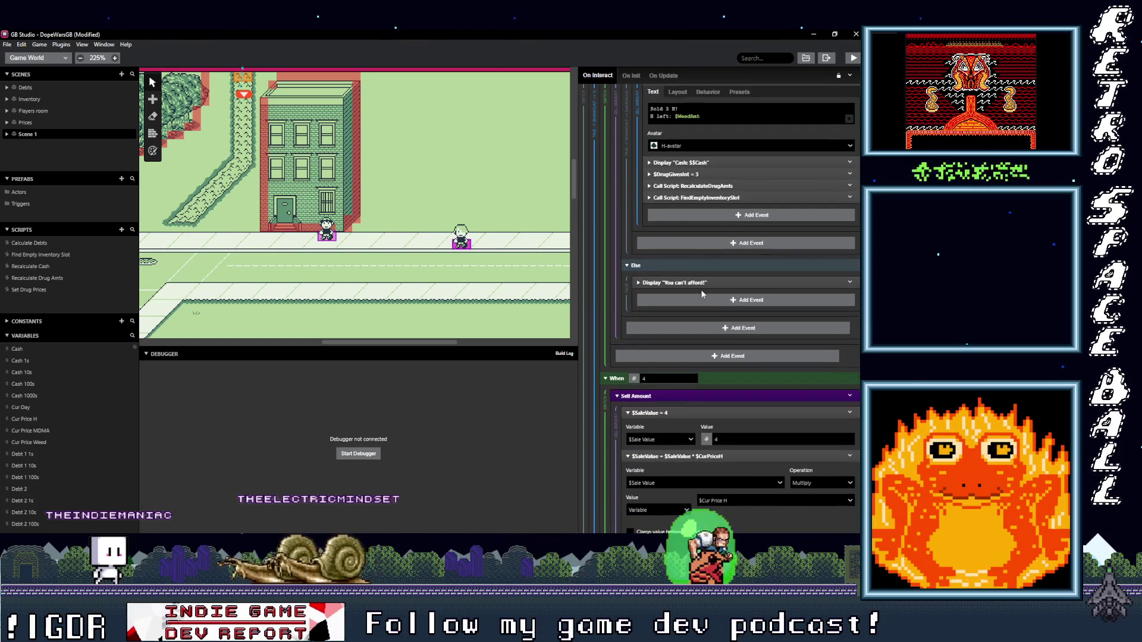
triple_click(684, 315)
type("You don't have enough H!")
Step: Move the following H price multiplications into their stock checks and reword their failure messages to 'Have enough H!'
scroll(702, 329, "down", 4)
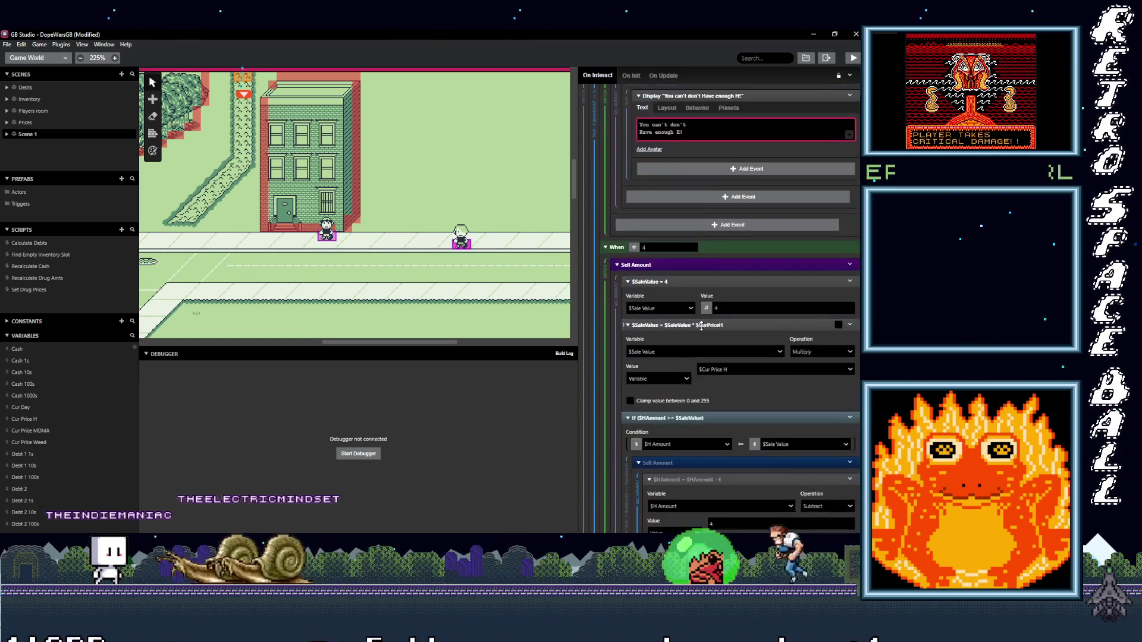
scroll(703, 328, "down", 2)
left_click_drag(702, 232, 724, 300)
scroll(708, 294, "down", 5)
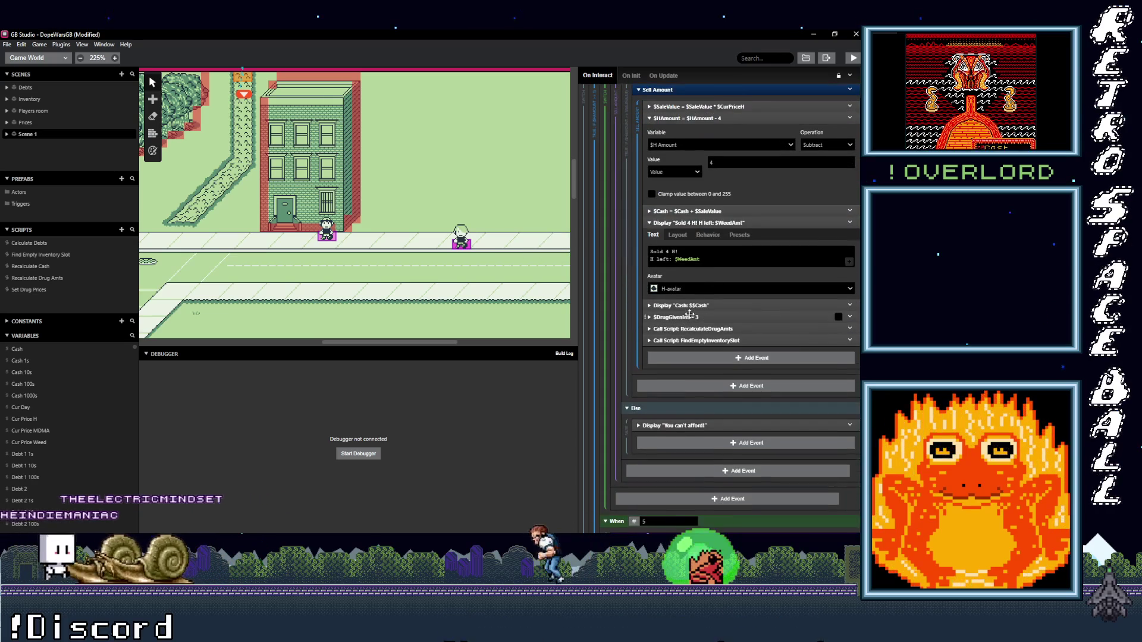
left_click(695, 339)
type("Have enough H!")
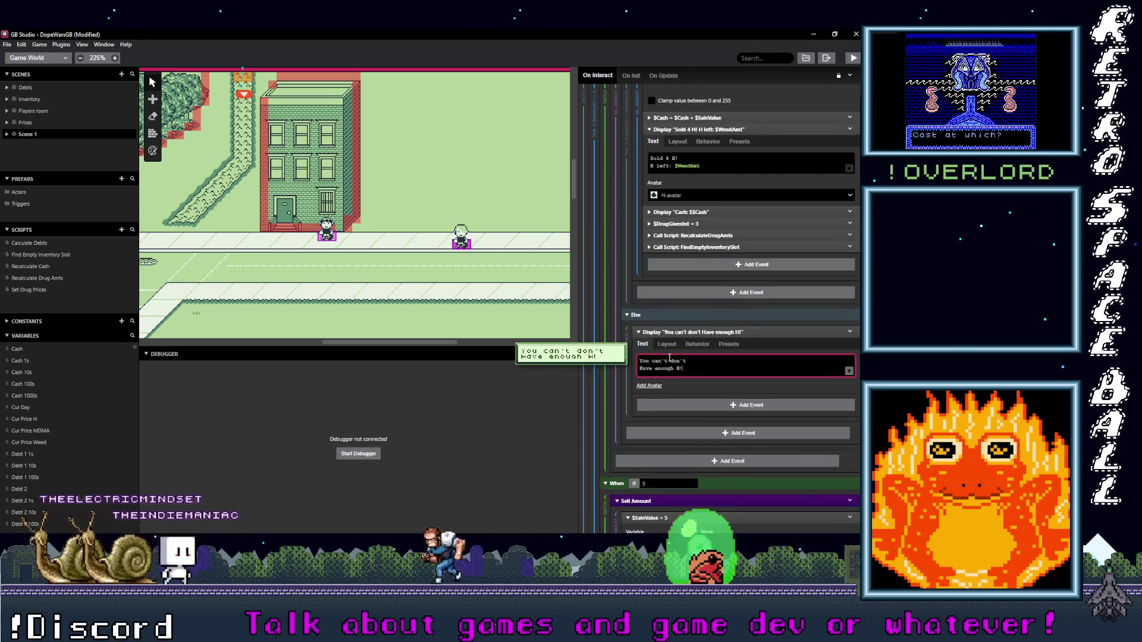
scroll(676, 355, "down", 5)
left_click_drag(695, 281, 720, 357)
scroll(730, 364, "down", 5)
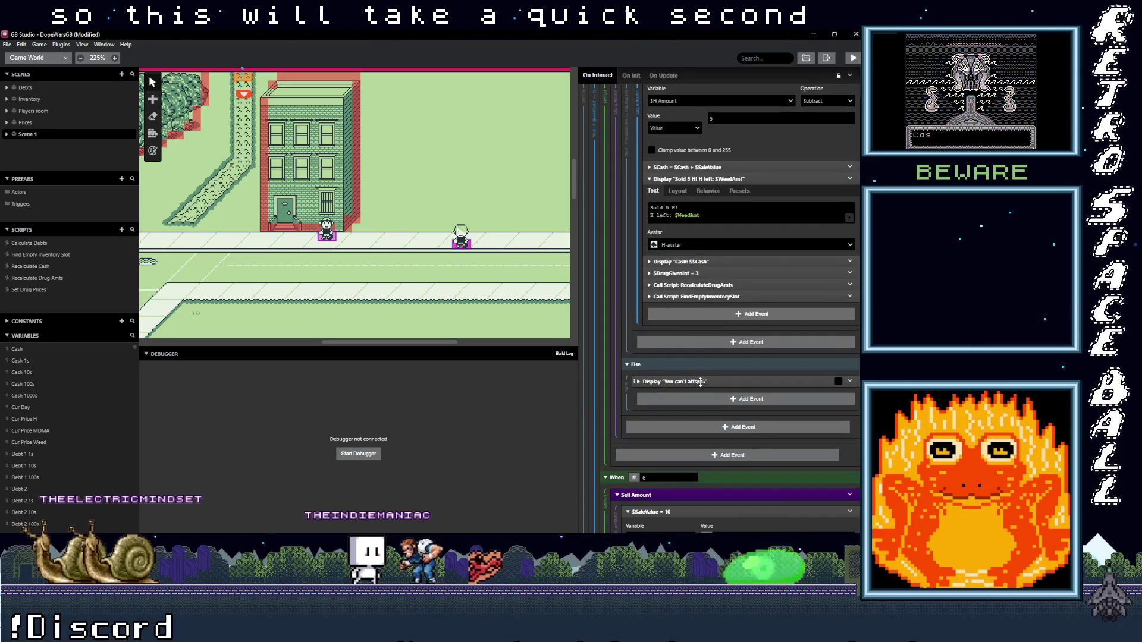
left_click(702, 381)
left_click(697, 414)
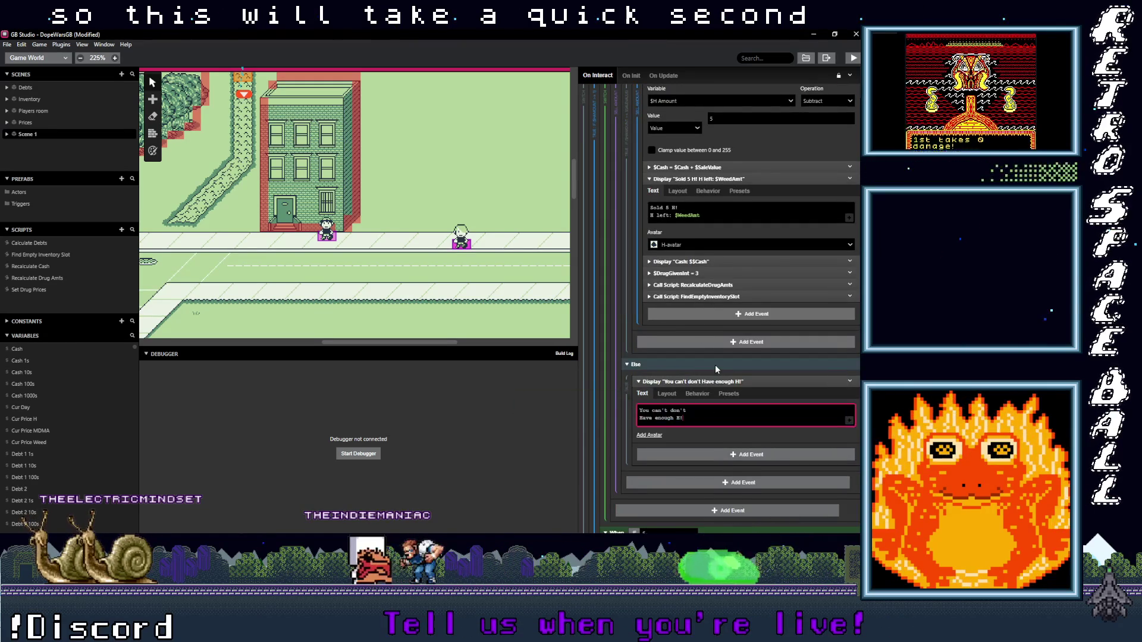
Step: Move options 6 and 7 H multiplications inside their stock checks, messages reading 'You can't don't Have enough H!'
scroll(714, 375, "down", 5)
left_click_drag(696, 286, 710, 348)
scroll(699, 386, "down", 5)
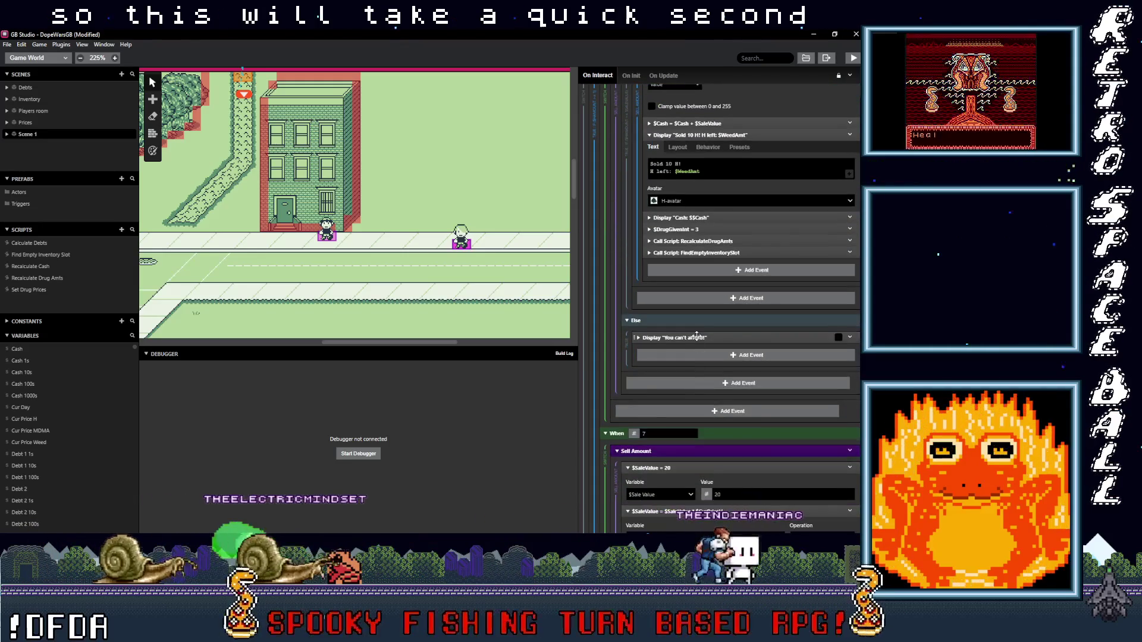
left_click(696, 338)
left_click(699, 366)
scroll(701, 374, "down", 3)
scroll(697, 377, "down", 2)
left_click(694, 287)
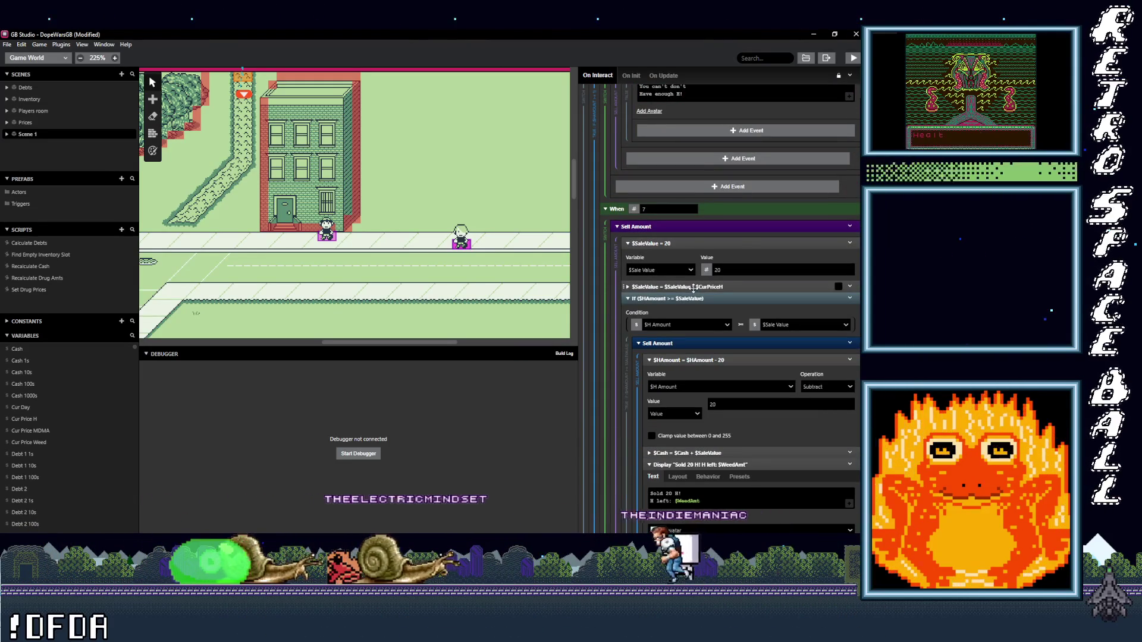
left_click_drag(694, 287, 707, 350)
scroll(713, 377, "down", 6)
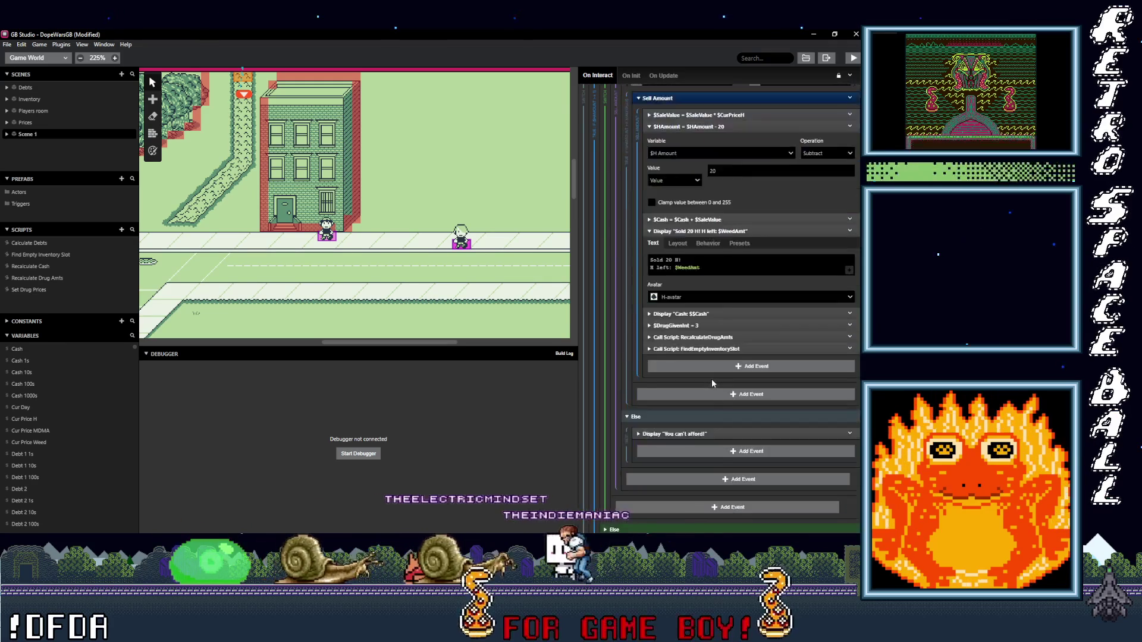
left_click(702, 417)
key("BackSpace")
key("BackSpace")
key("BackSpace")
type("don't Have enough H!")
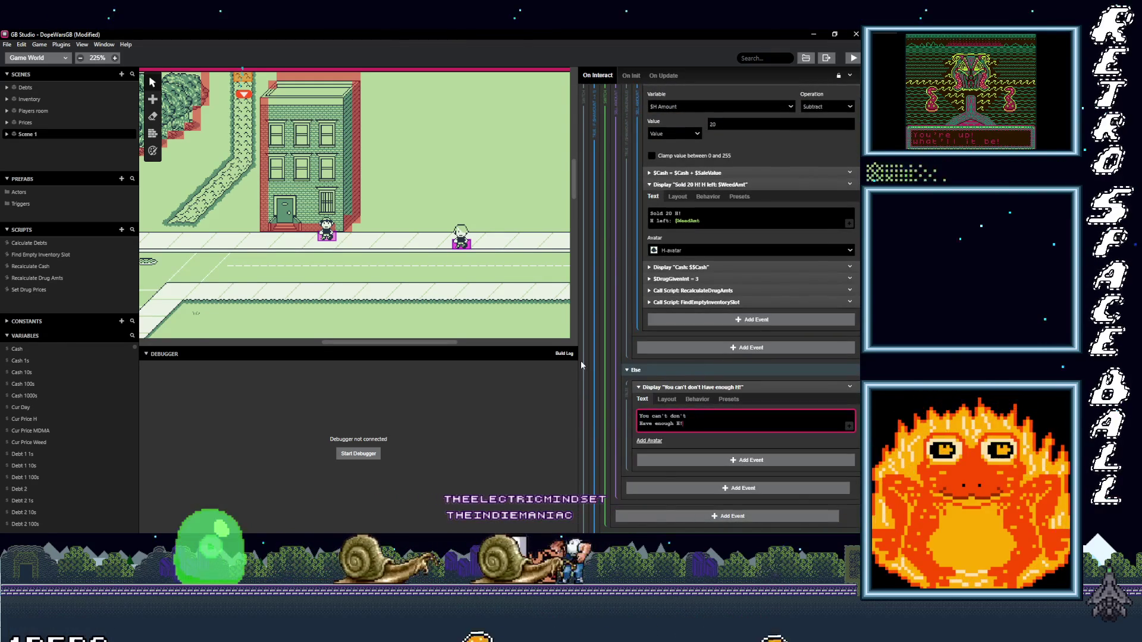
Step: Open the MDMA dealer's sell script
scroll(418, 236, "down", 1)
scroll(419, 236, "right", 5)
left_click(344, 225)
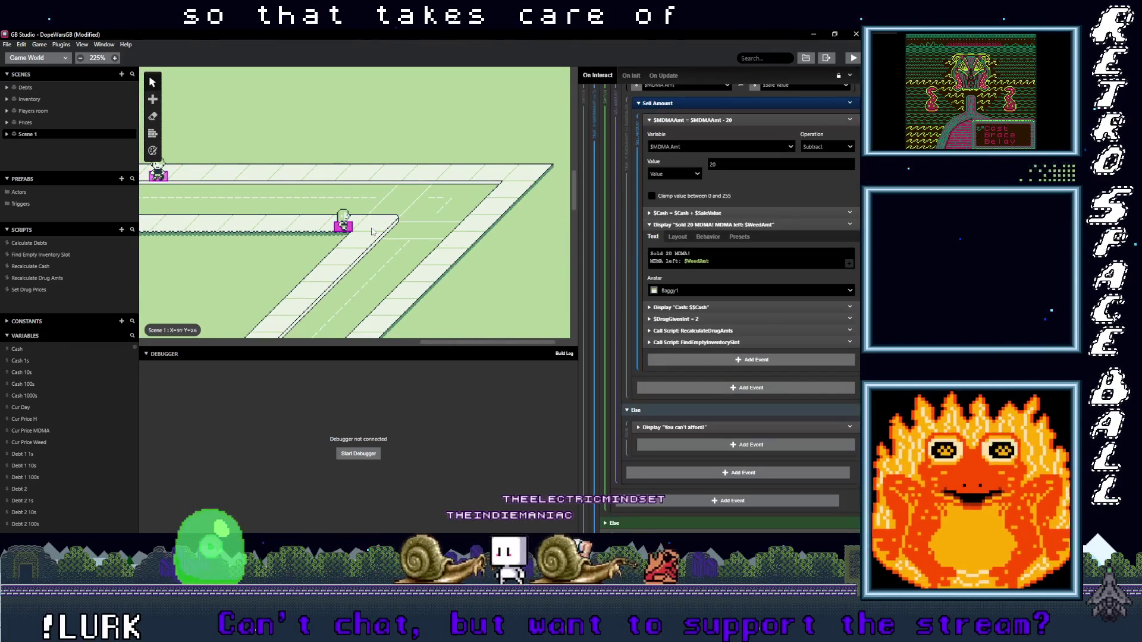
Step: Expand the MDMA stock check and drag the $CurPriceMDMA multiply event into its Sell Amount group
scroll(762, 348, "down", 10)
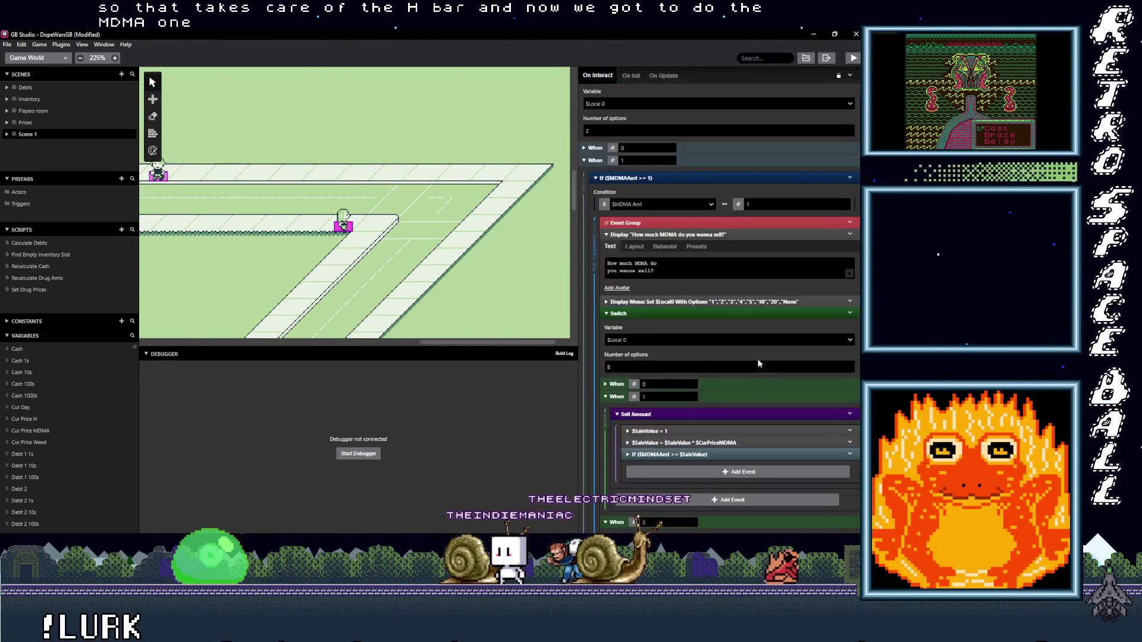
scroll(742, 364, "down", 3)
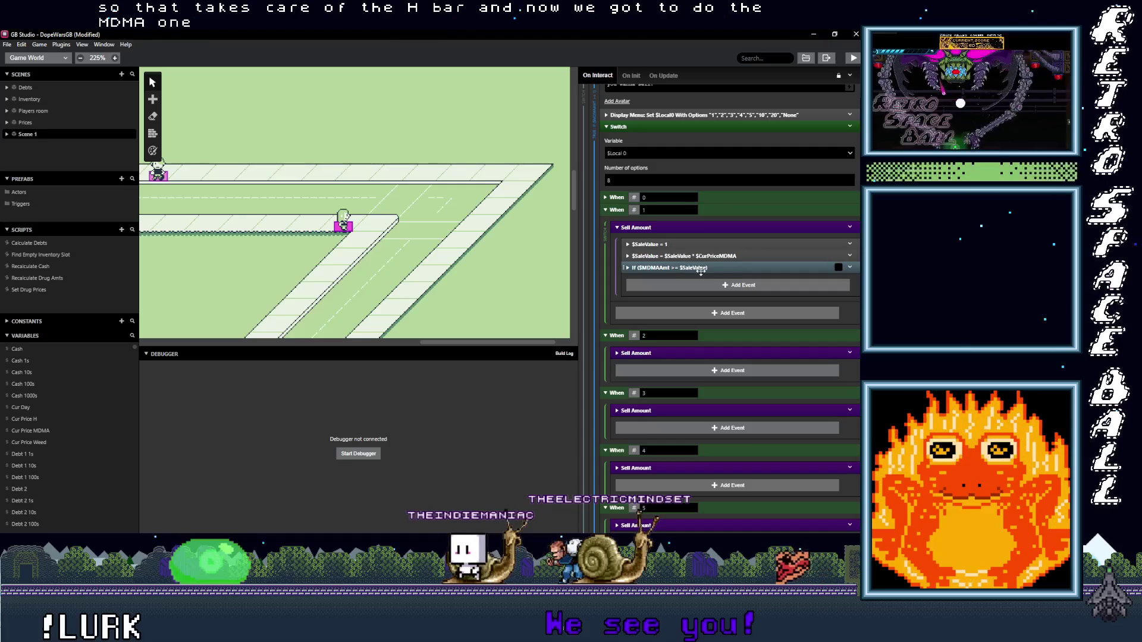
left_click(701, 268)
left_click_drag(709, 303, 707, 327)
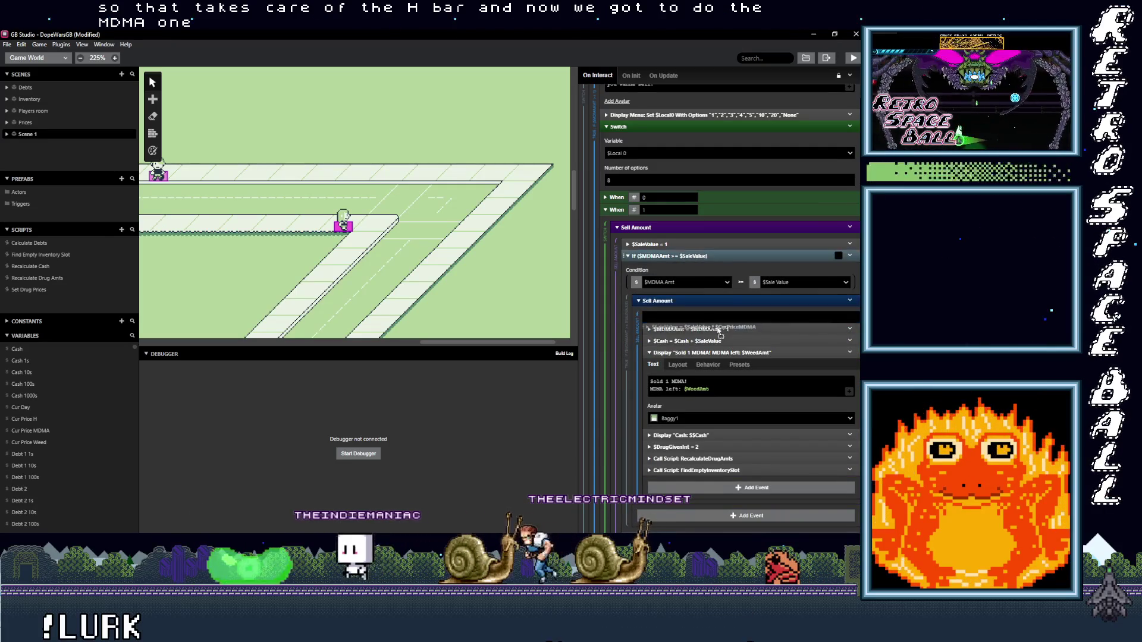
scroll(680, 420, "down", 2)
Step: Replace the 'You can't afford!' text with 'You don't have enough MDMA' split over two lines
left_click(680, 419)
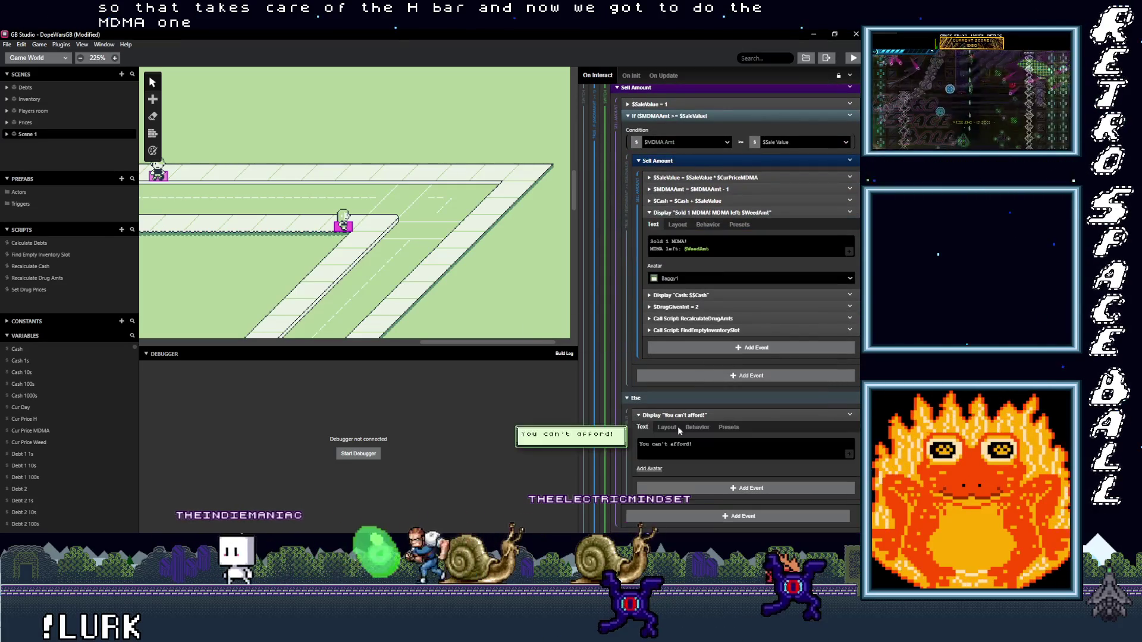
left_click_drag(651, 444, 682, 446)
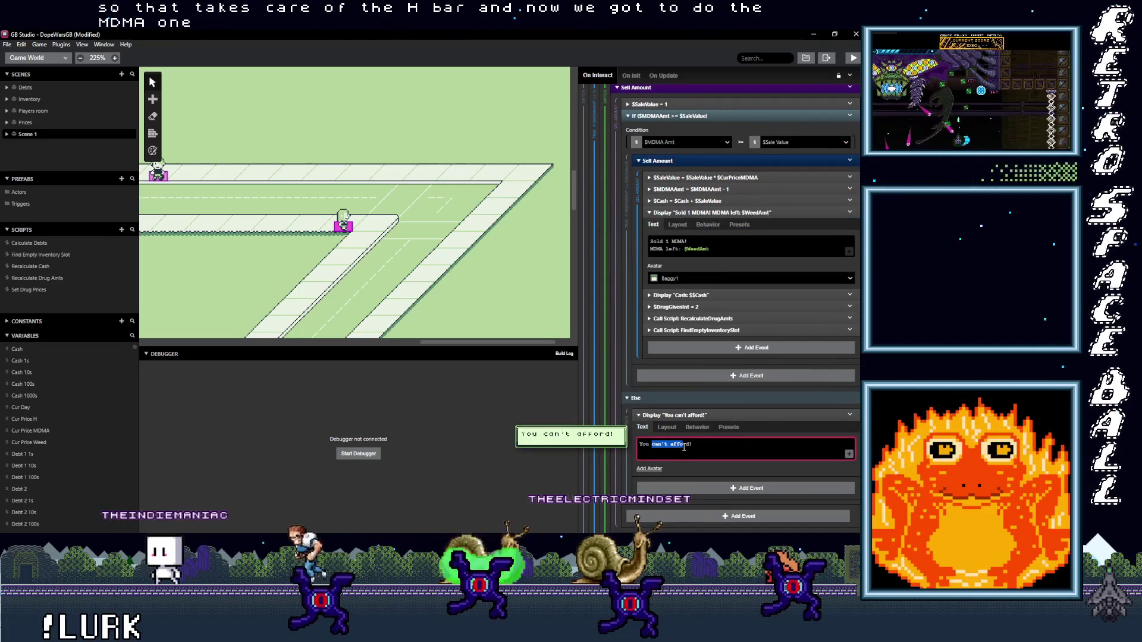
type("Dont hav")
type("e Enoug")
key("BackSpace")
key("BackSpace")
key("BackSpace")
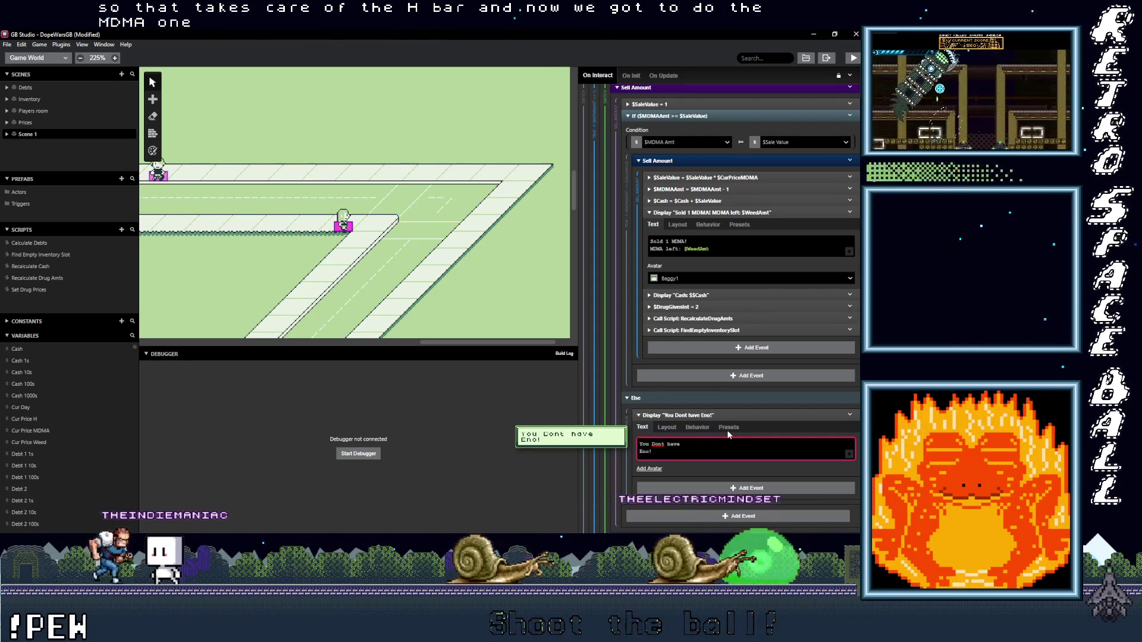
key("BackSpace")
key("BackSpace")
key("BackSpace")
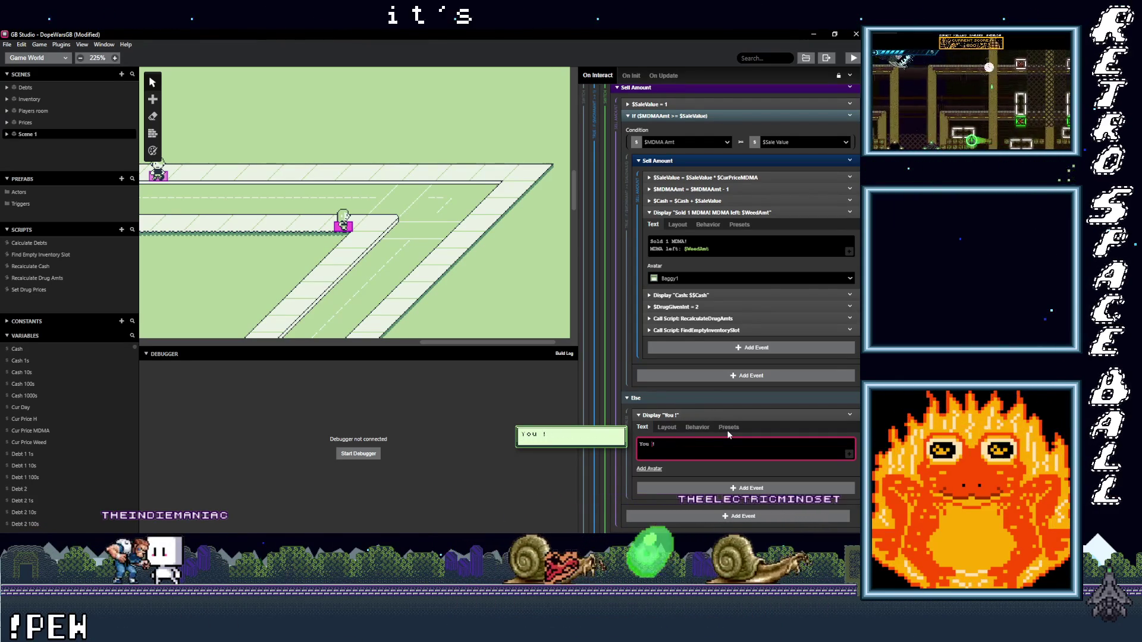
type("don't have")
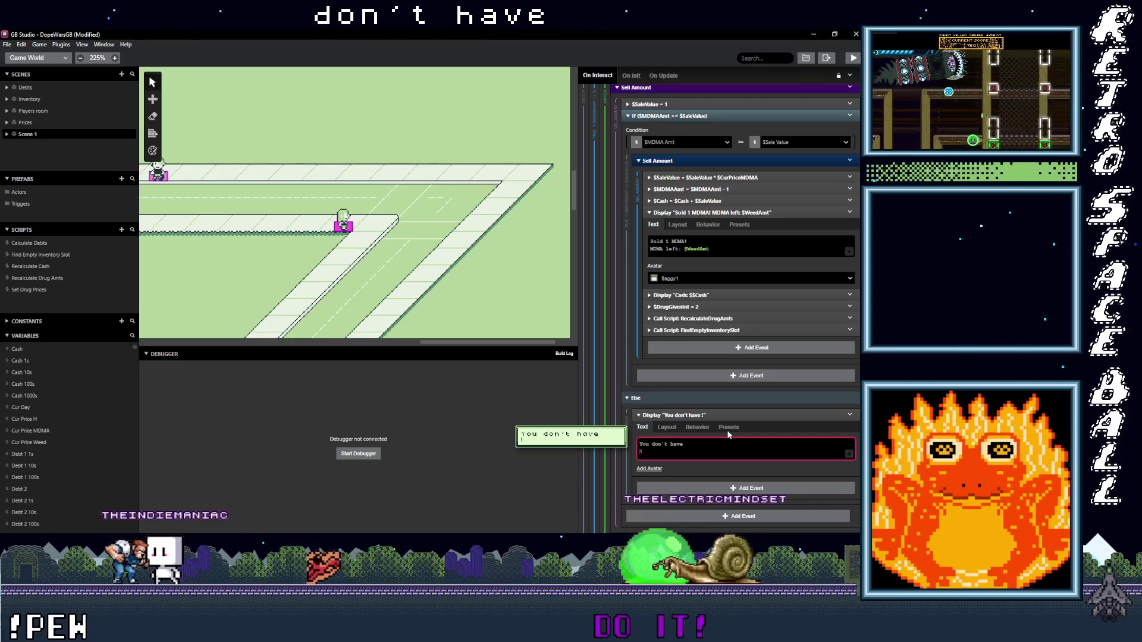
key("Return")
type("Enough")
key("BackSpace")
key("BackSpace")
key("BackSpace")
type("enough")
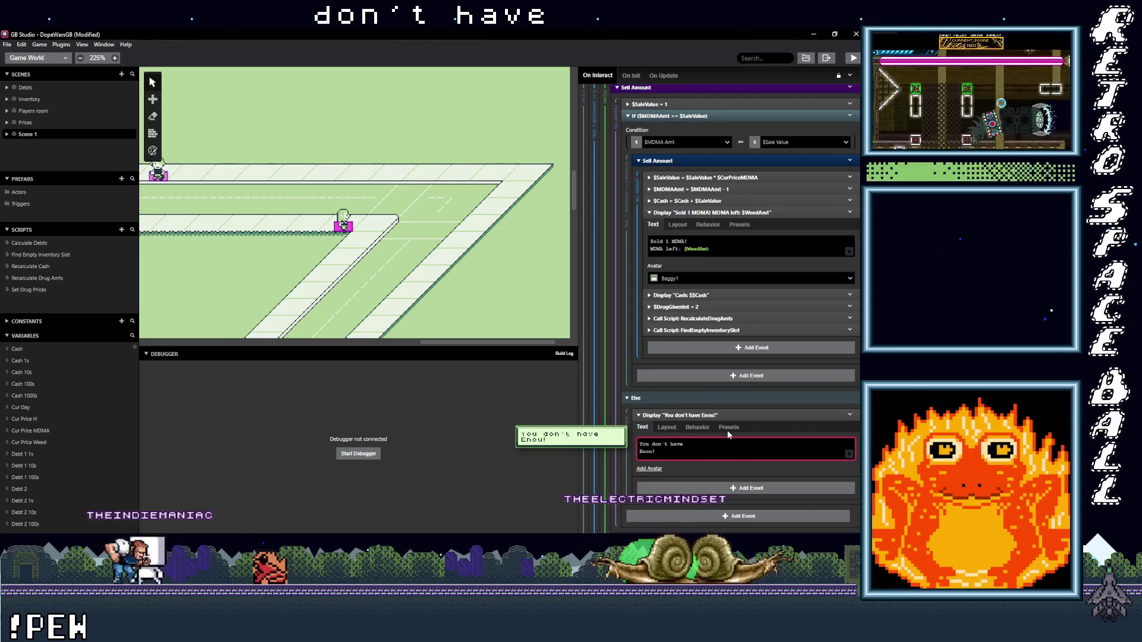
type(" MDMA")
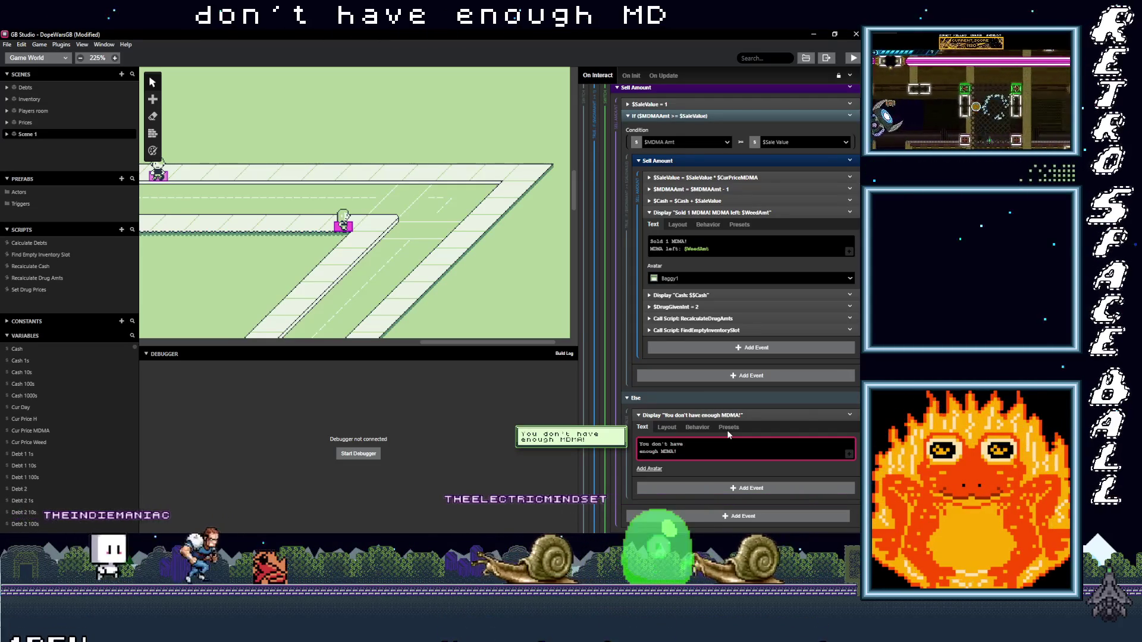
left_click_drag(678, 452, 631, 433)
key("ctrl+c")
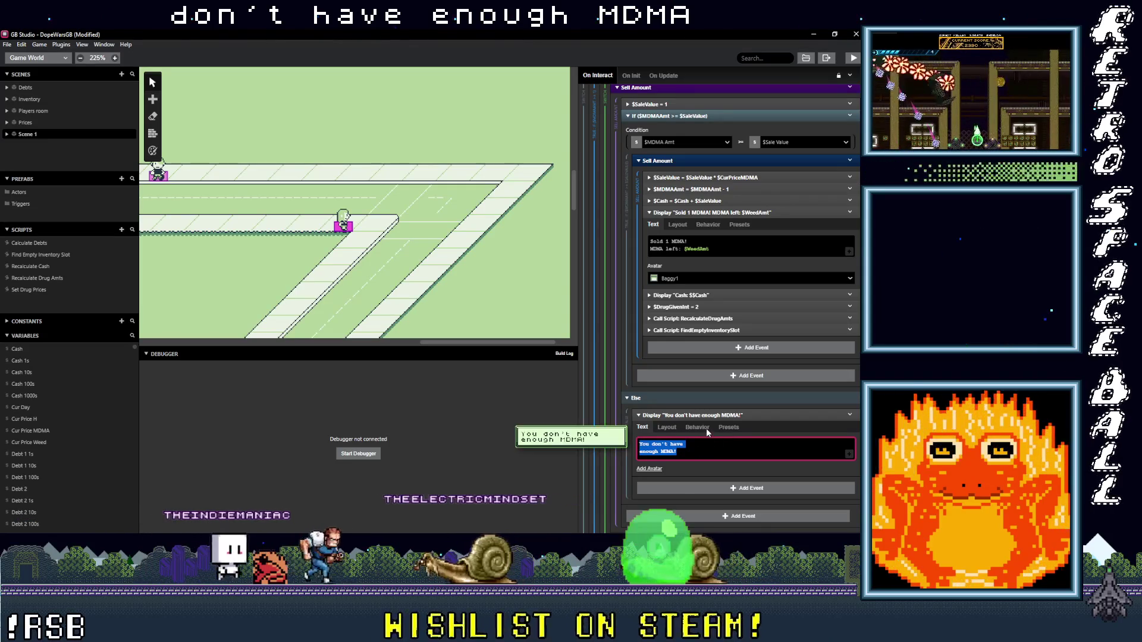
scroll(708, 336, "down", 6)
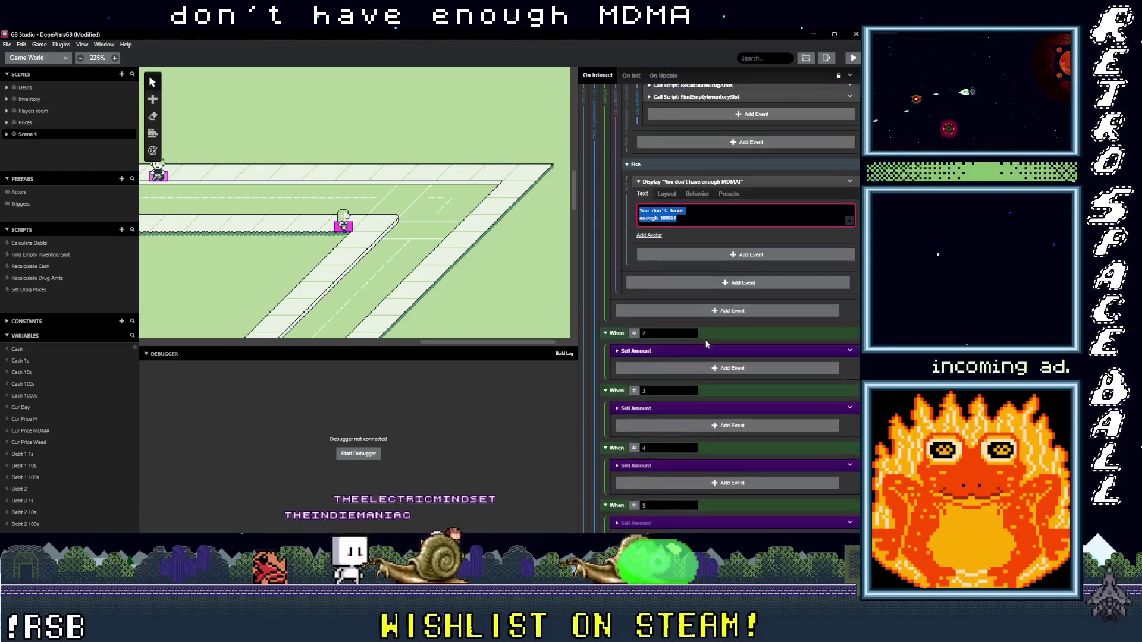
Step: Change the When 3 shortfall message to 'You don't have enough MDMA!'
scroll(695, 344, "down", 1)
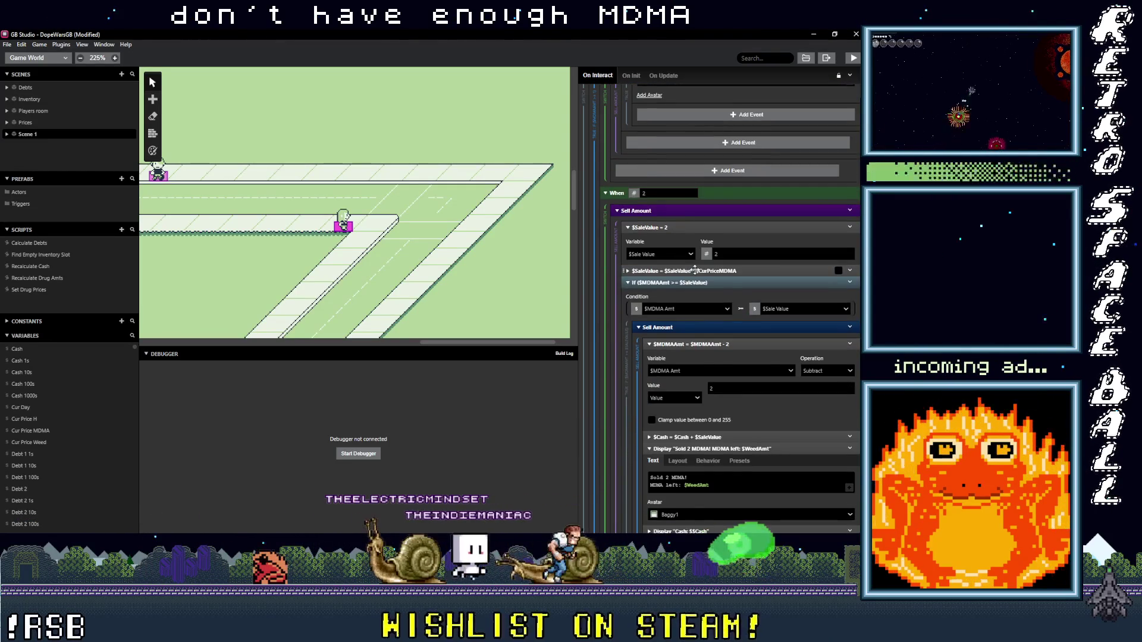
scroll(709, 342, "down", 5)
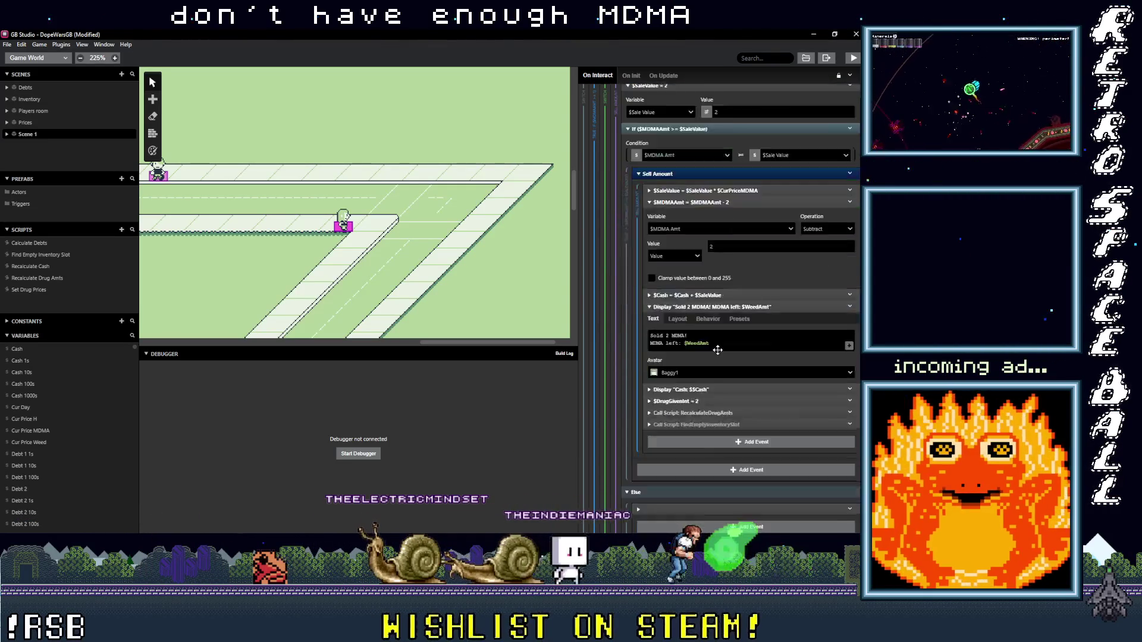
left_click_drag(675, 376, 615, 381)
type("You don't have enough MDMA!")
scroll(696, 334, "down", 4)
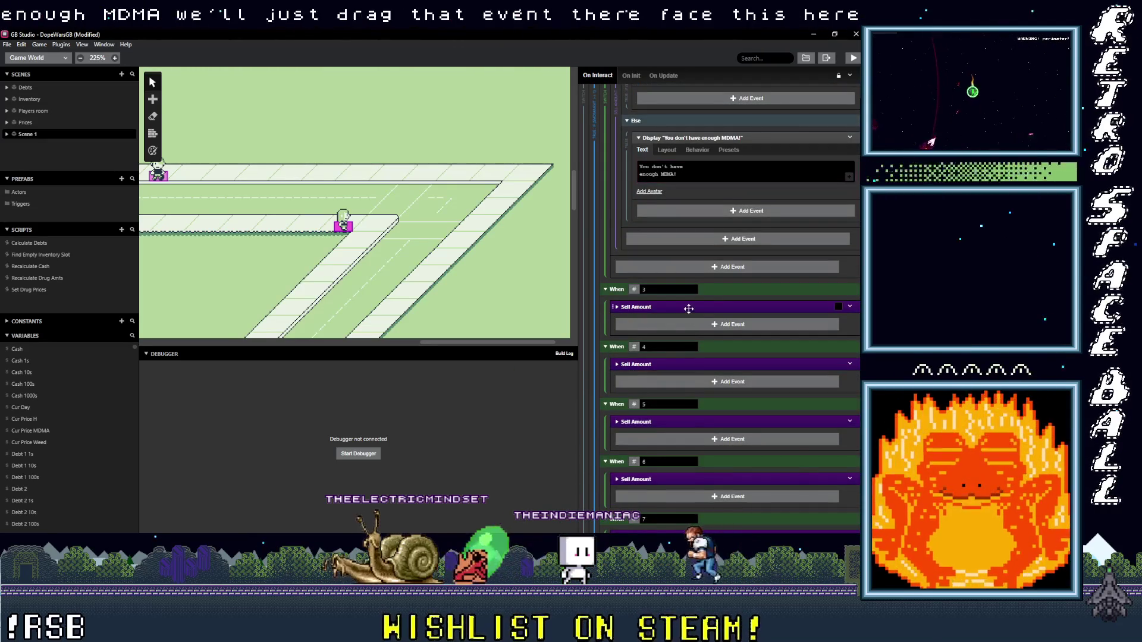
scroll(696, 333, "down", 2)
Step: Move two more $CurPriceMDMA multiply events into Sell Amount and paste the MDMA shortfall message into option 4
mouse_move(684, 227)
left_mouse_down()
mouse_move(694, 299)
mouse_move(704, 285)
left_mouse_up()
scroll(705, 341, "down", 4)
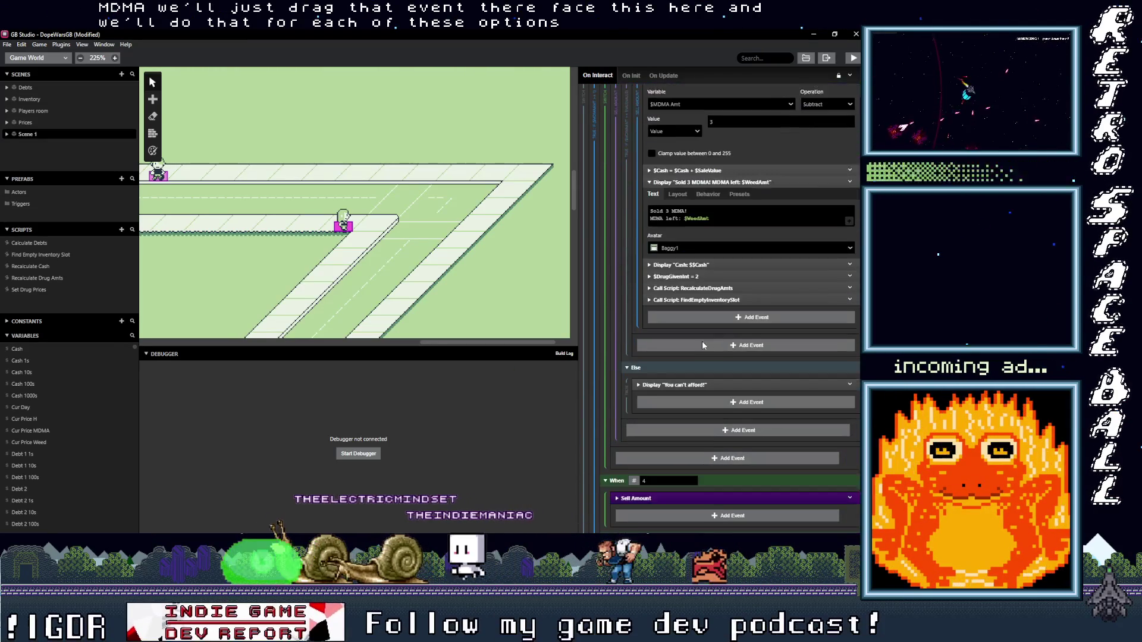
left_click(689, 372)
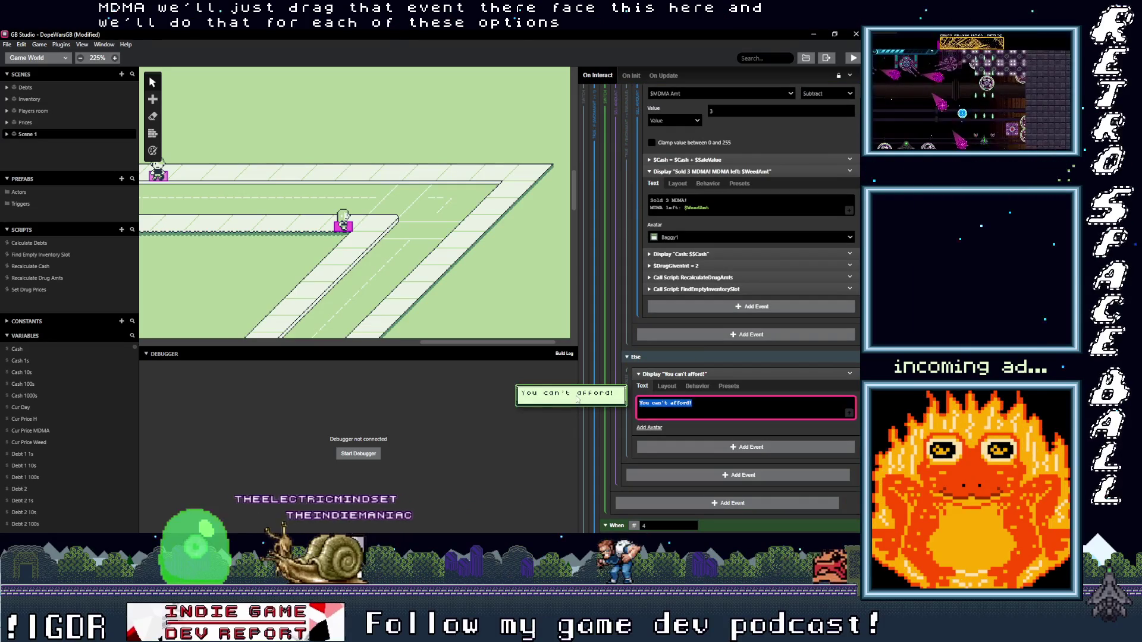
scroll(672, 297, "down", 5)
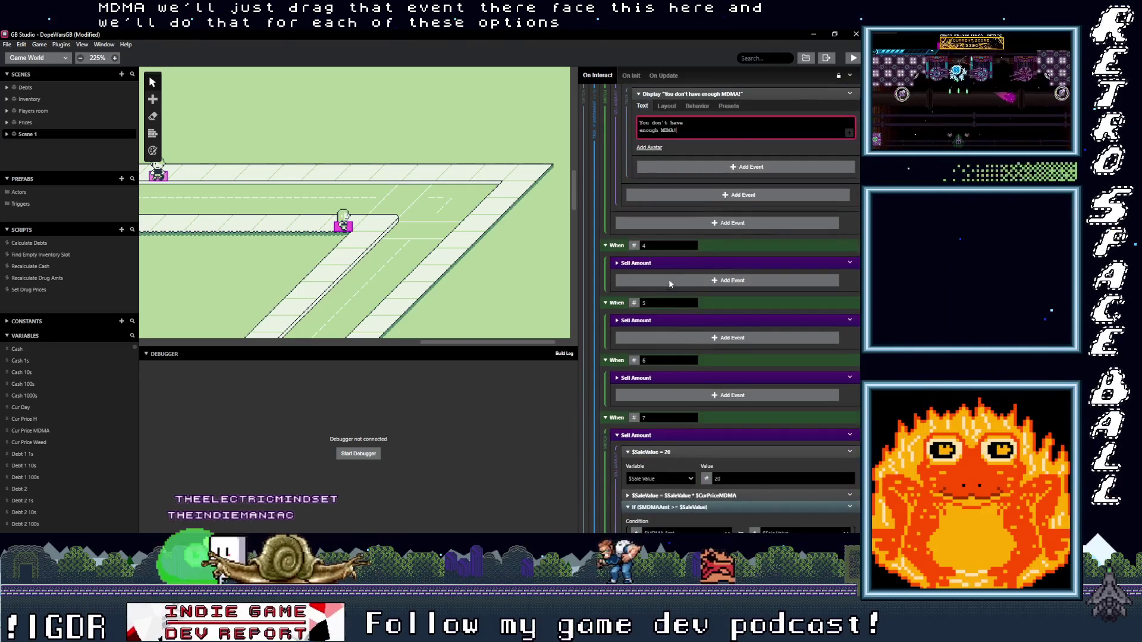
scroll(689, 318, "down", 2)
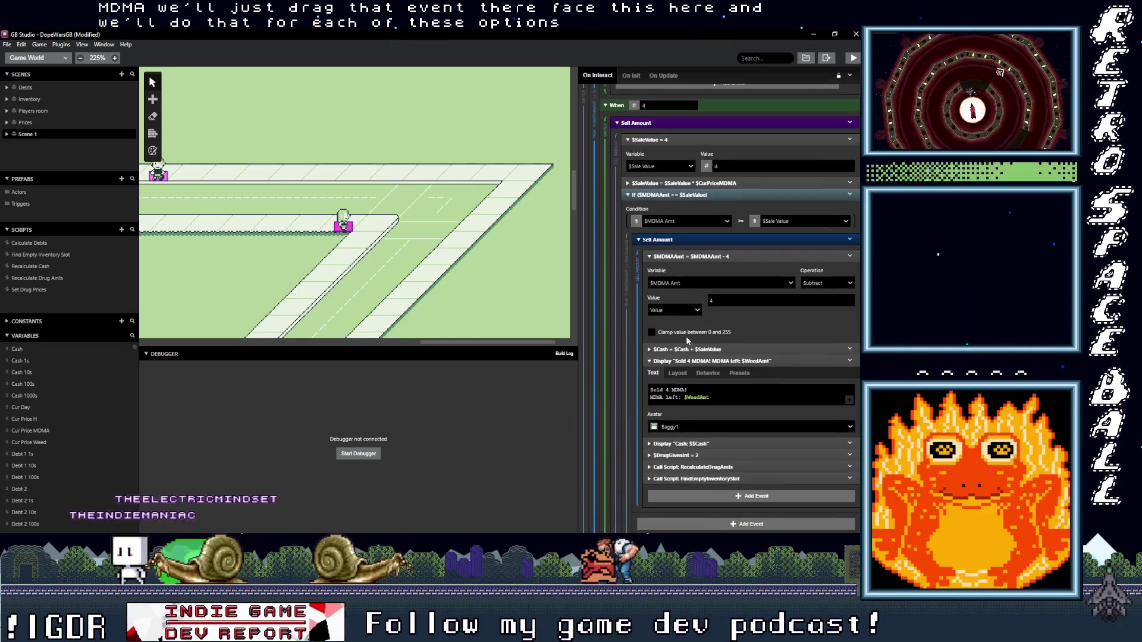
left_click_drag(692, 185, 697, 252)
scroll(707, 348, "down", 2)
left_click(698, 423)
triple_click(685, 454)
key("ctrl+v")
Step: Move the next price-multiply event into its inner Sell Amount group
scroll(684, 452, "down", 6)
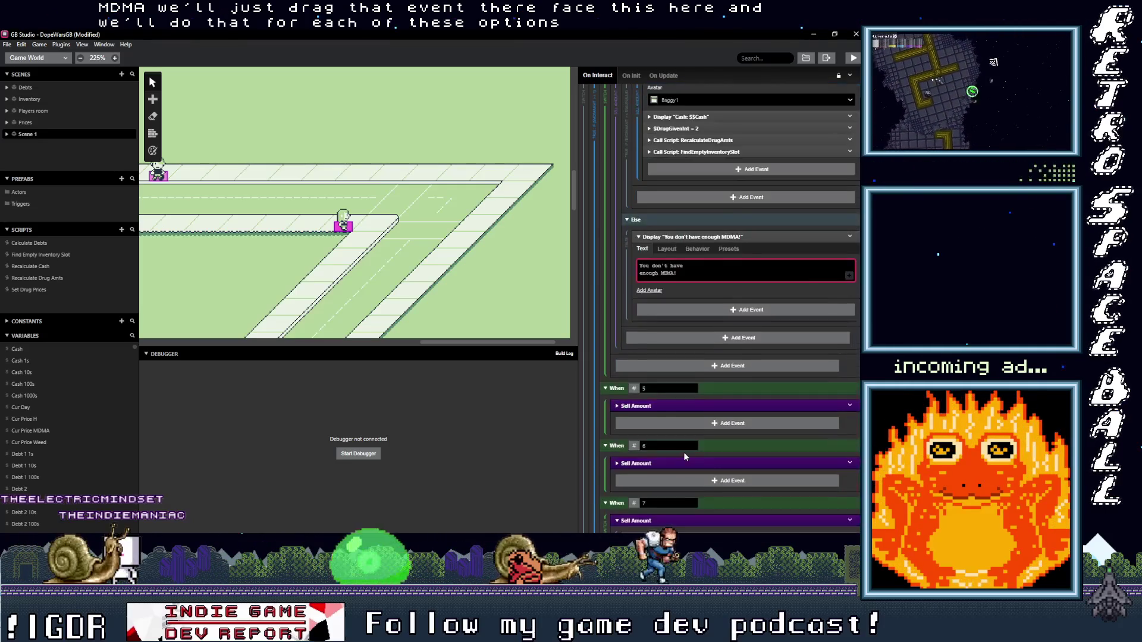
scroll(682, 392, "down", 1)
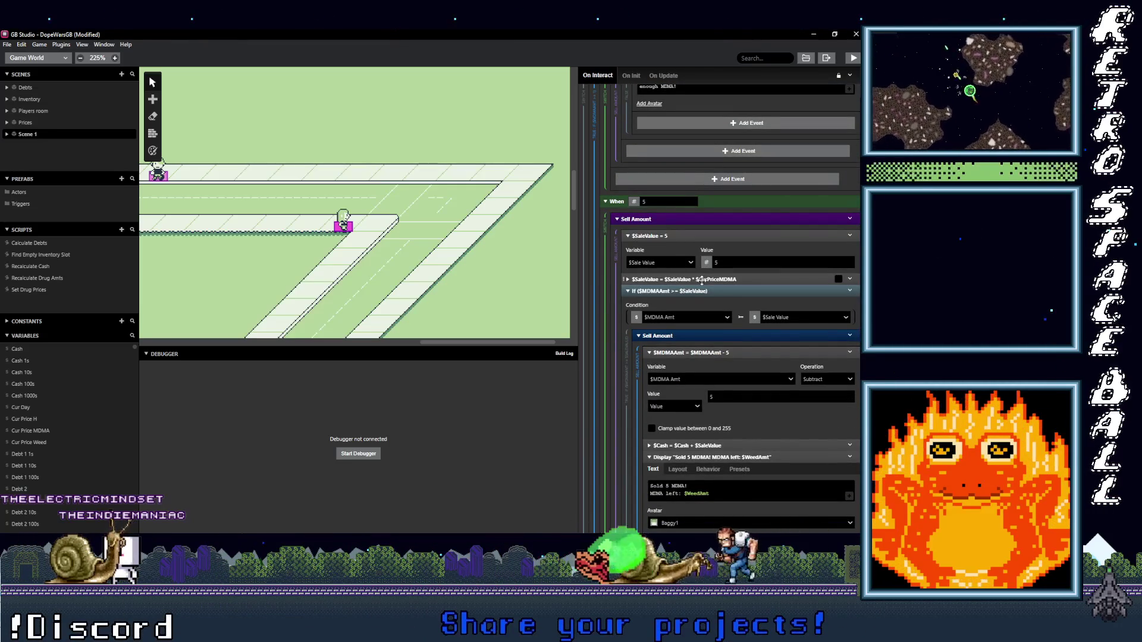
mouse_move(700, 279)
left_mouse_down()
mouse_move(719, 357)
mouse_move(720, 342)
left_mouse_up()
scroll(704, 354, "down", 6)
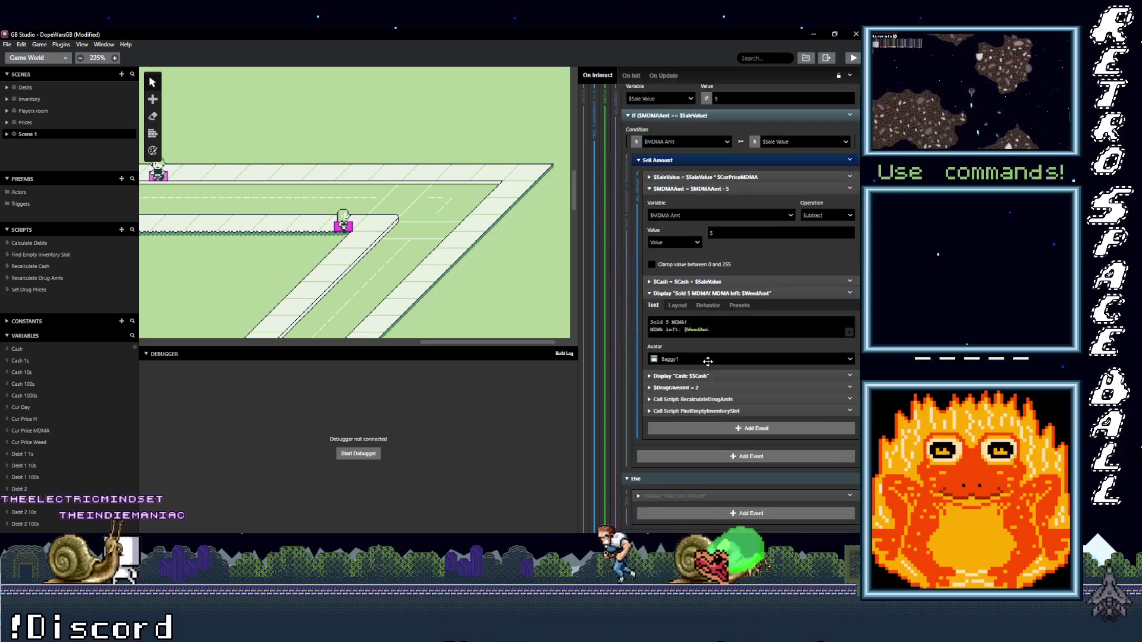
Step: Type 'You don't have enough MDMA!' into the open message, then fix When 6's multiply placement and shortfall text
type("You don't have enough MDMA!")
scroll(714, 375, "down", 4)
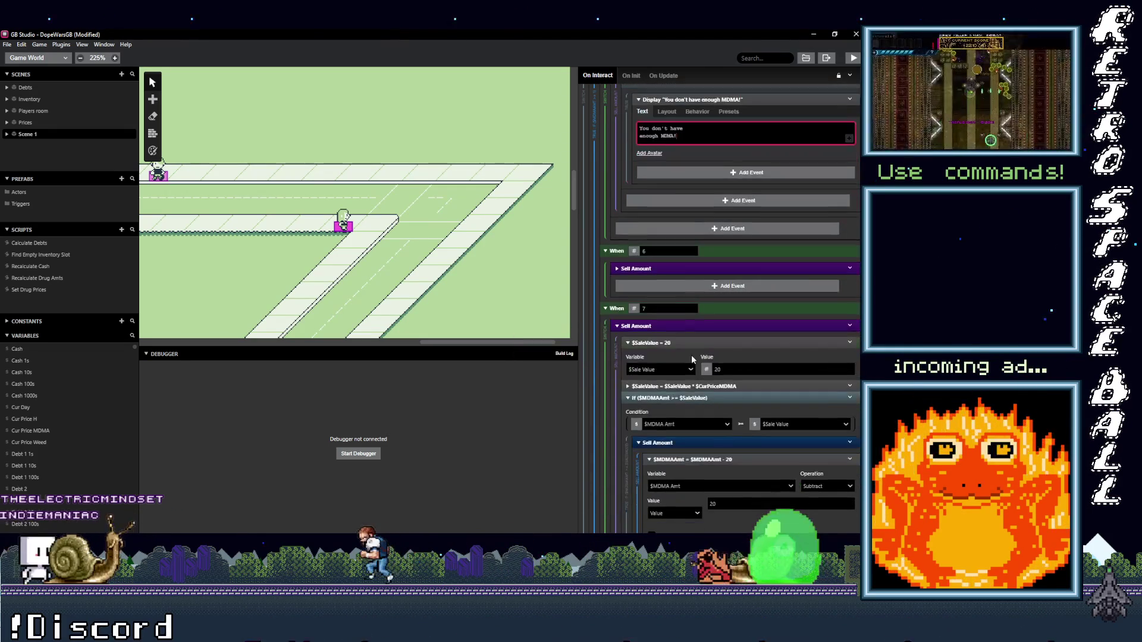
left_click(636, 269)
scroll(684, 249, "down", 2)
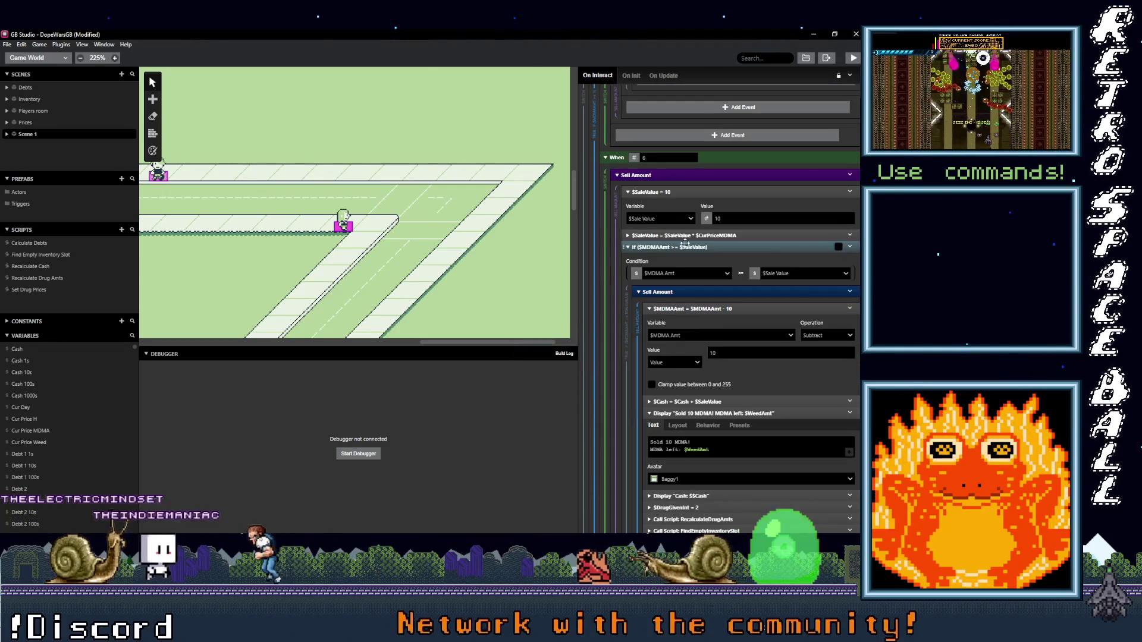
left_click_drag(692, 253, 693, 255)
scroll(705, 323, "down", 4)
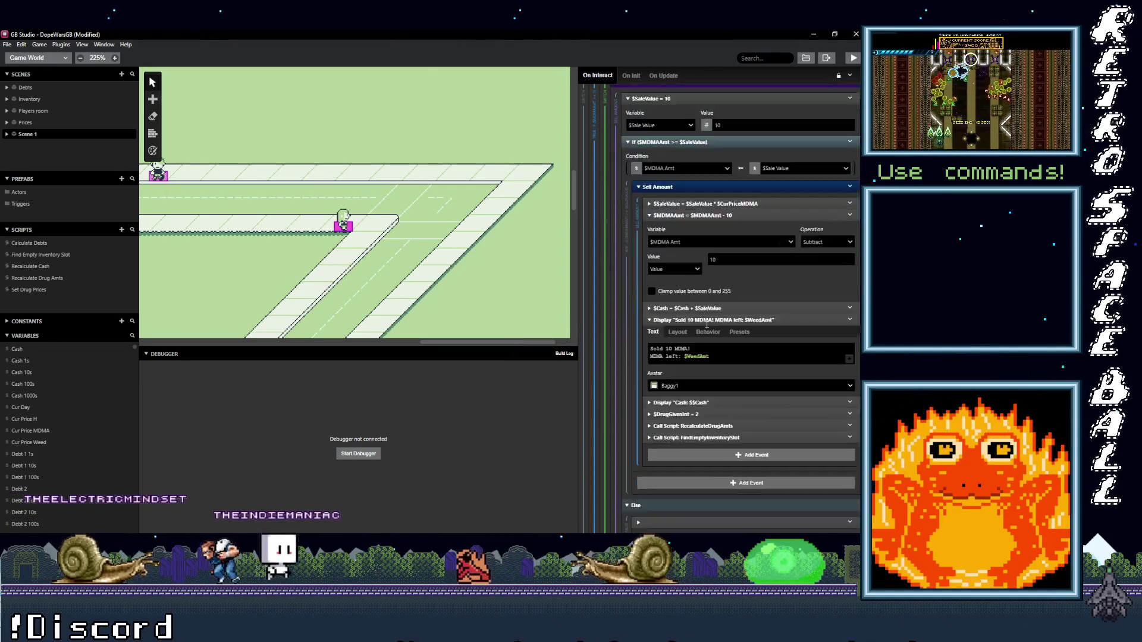
left_click(700, 380)
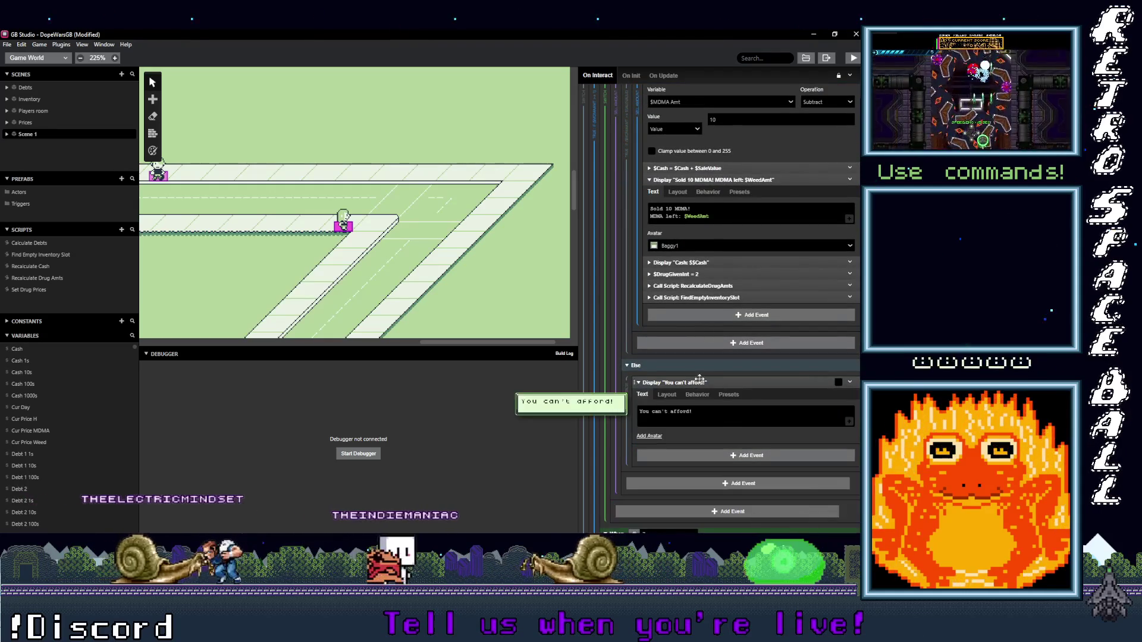
left_click(721, 414)
key("ctrl+a")
type("You don't have enough MDMA!")
Step: Move When 7's multiply event to the top of Sell Amount and select its 'You can't afford!' line
scroll(730, 403, "down", 4)
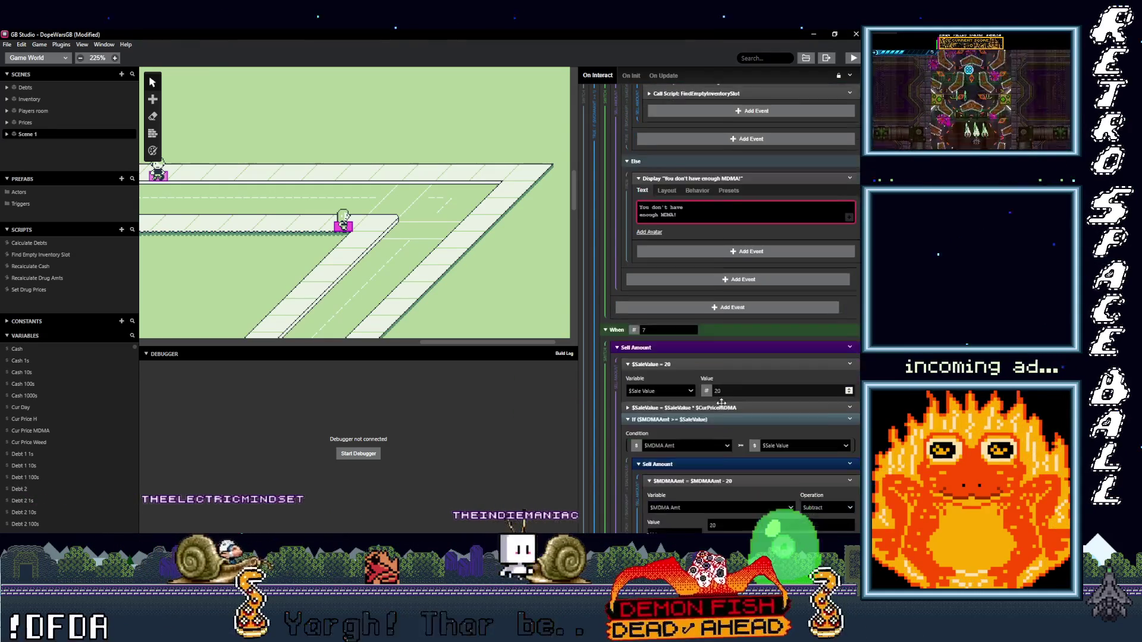
scroll(690, 352, "down", 1)
mouse_move(697, 332)
left_mouse_down()
mouse_move(708, 410)
mouse_move(714, 398)
left_mouse_up()
scroll(697, 404, "down", 5)
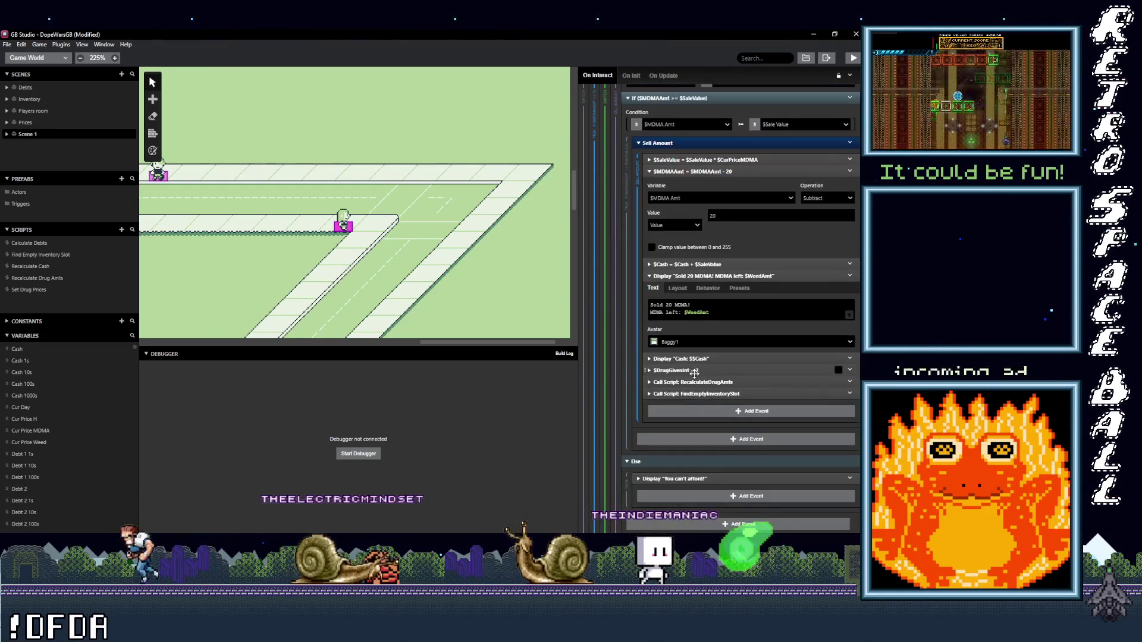
left_click(690, 432)
left_click_drag(611, 458, 717, 428)
type("You don't have enough MDMA!")
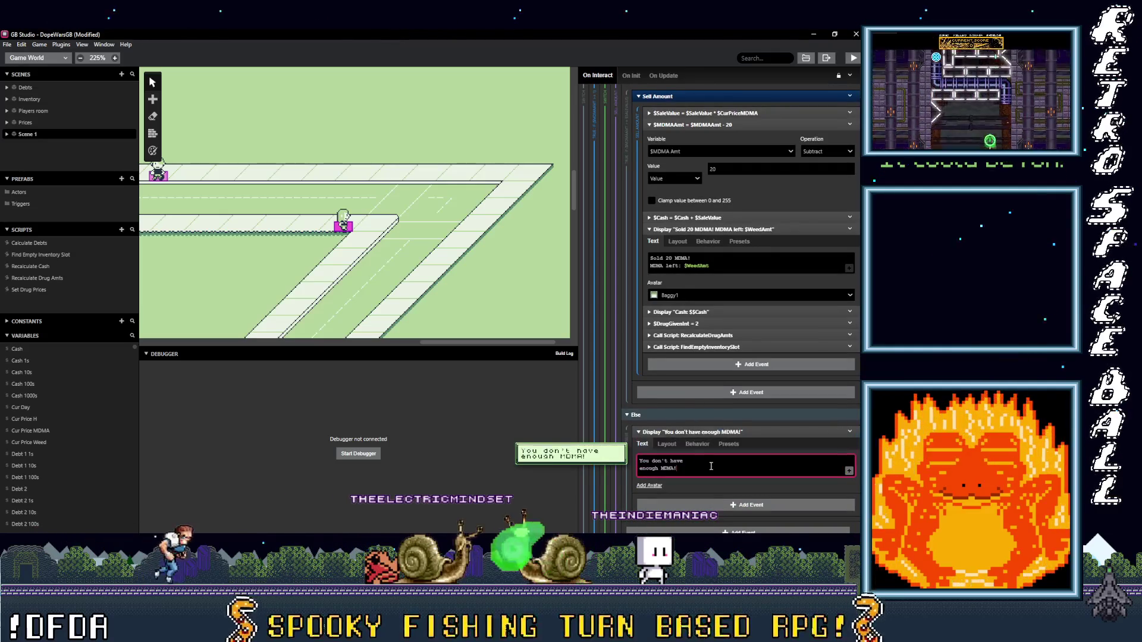
Step: Review the edited MDMA sell script and save the project with Ctrl+S
scroll(710, 467, "down", 5)
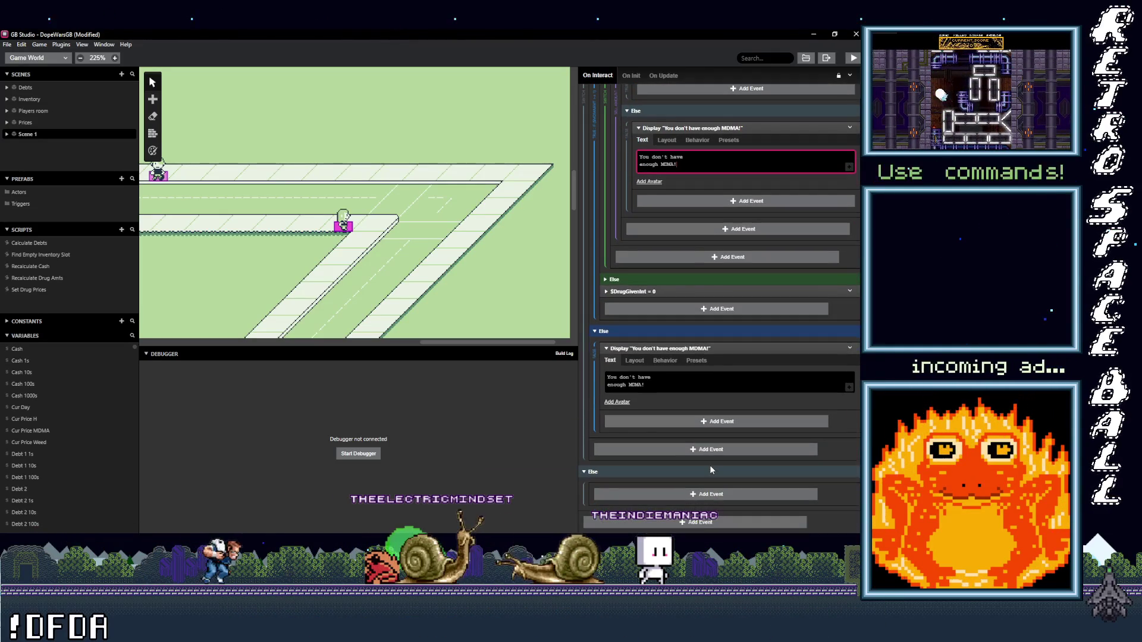
scroll(709, 465, "up", 3)
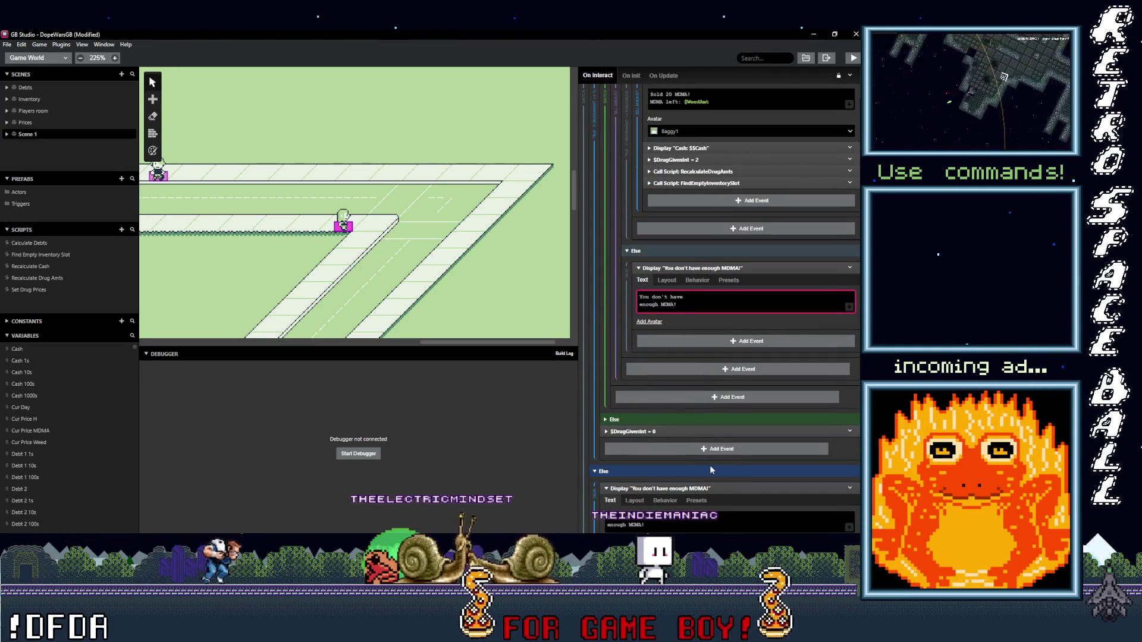
scroll(709, 465, "up", 5)
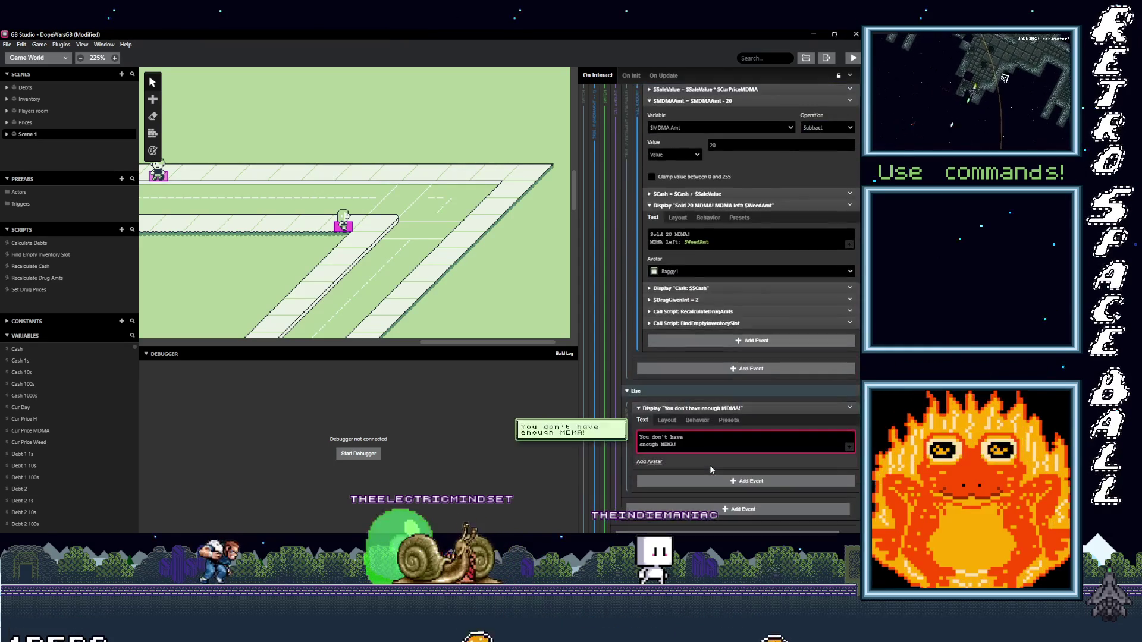
scroll(709, 465, "down", 10)
key("ctrl+s")
scroll(361, 187, "up", 3)
Step: Run the game full-screen and buy weed, 1 MDMA and fronted H from the dealers
left_click(853, 57)
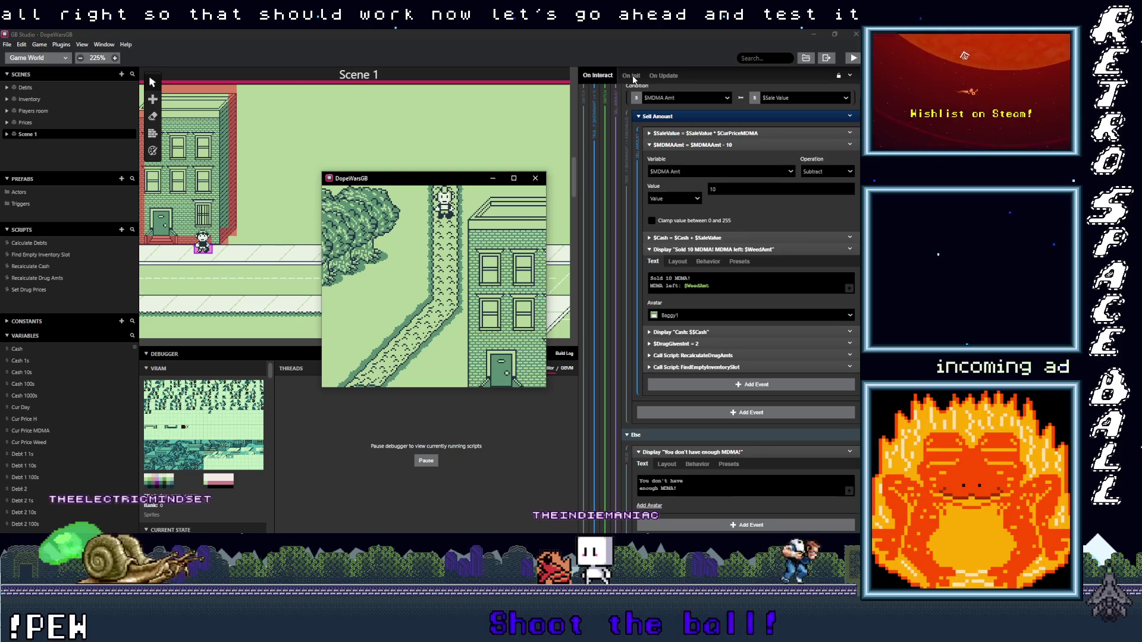
left_click(514, 178)
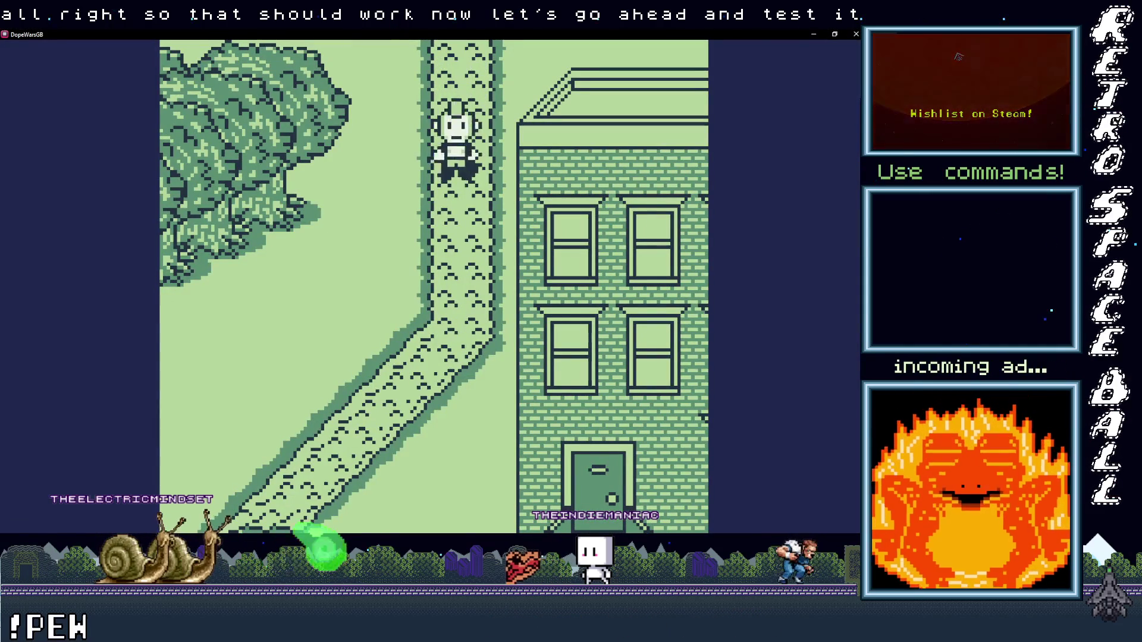
key("Down")
key("Left")
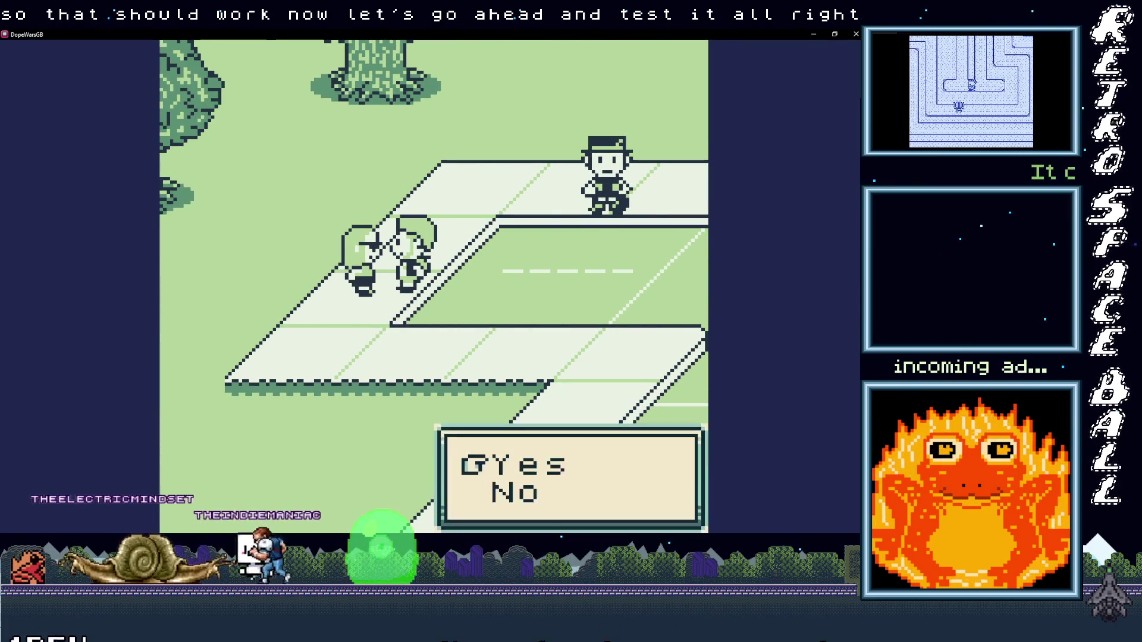
key("x")
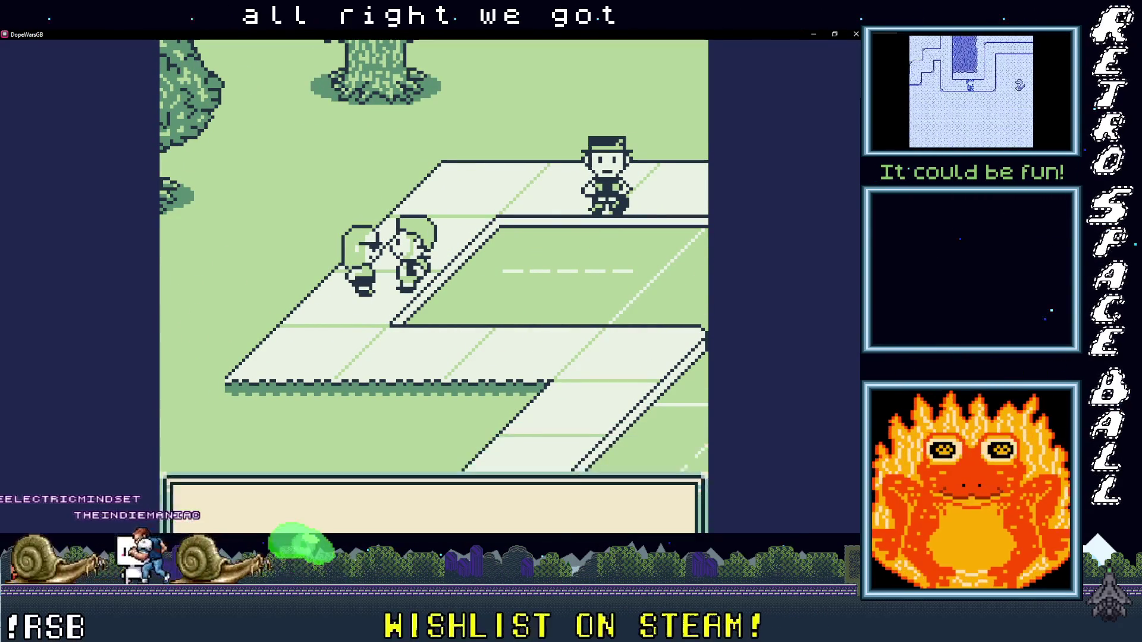
key("x")
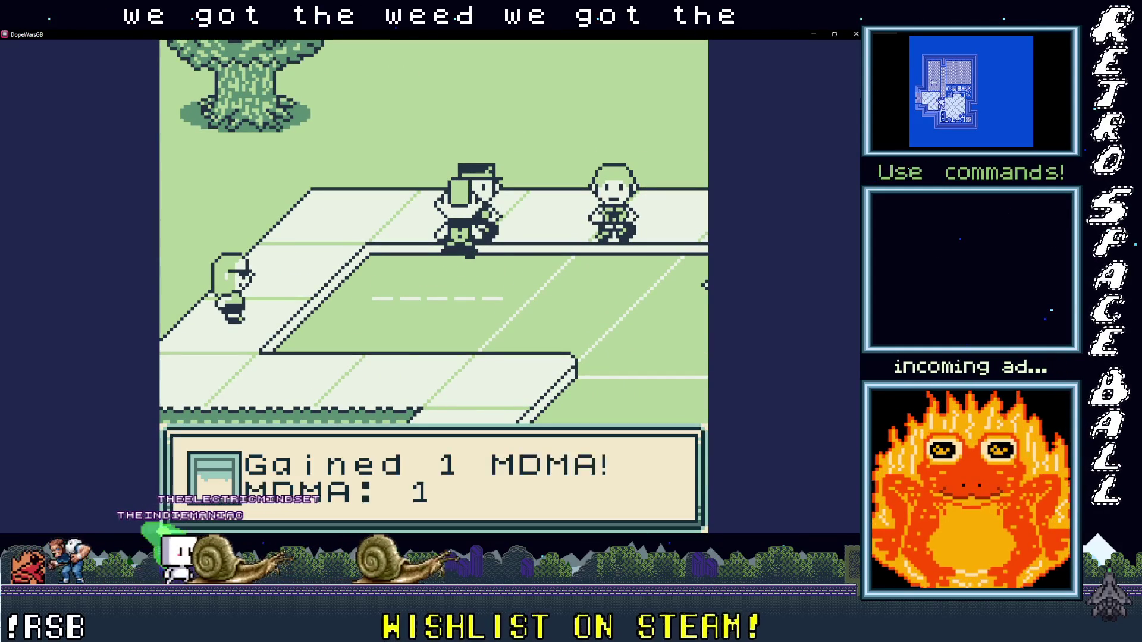
key("x")
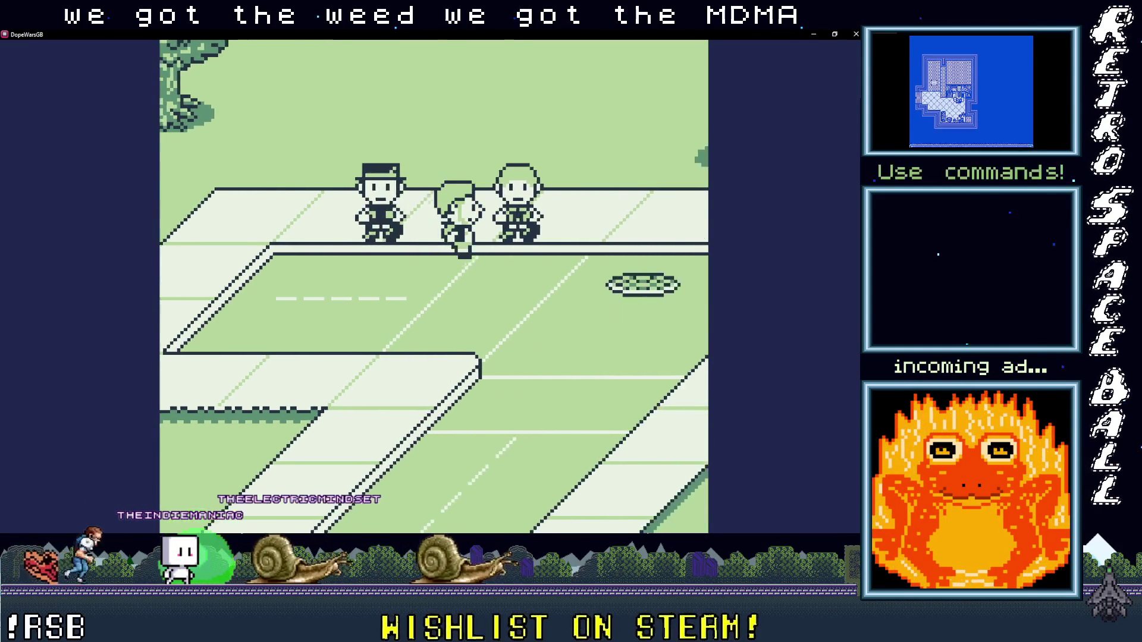
key("x")
key("x")
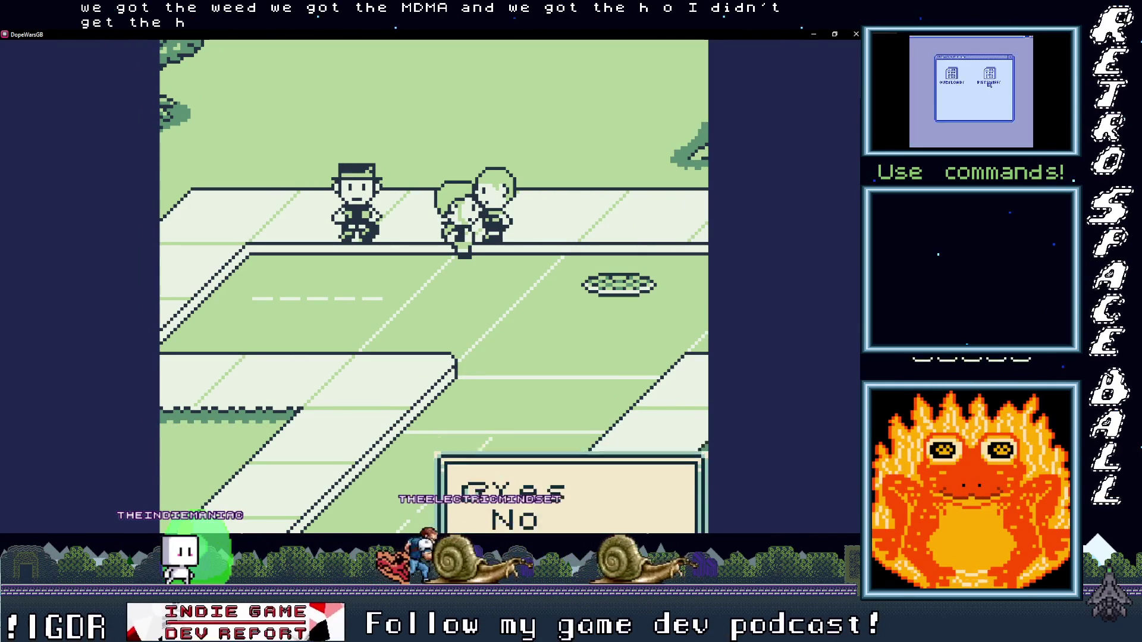
key("x")
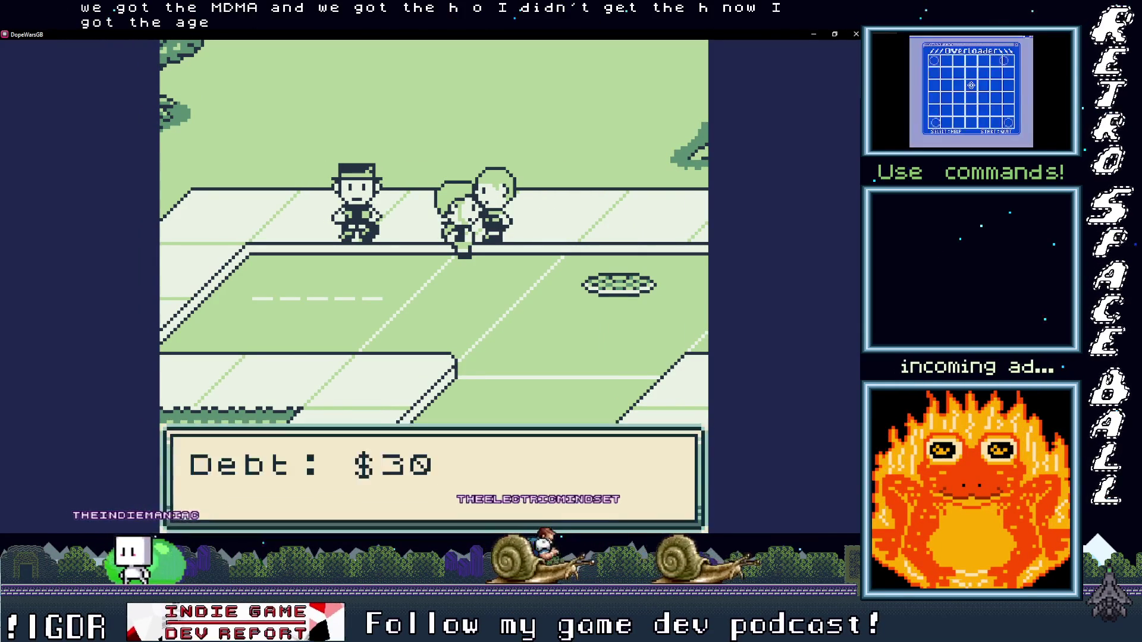
Step: Walk right to the brick building's door and hear the customer's weed request and price
key("Right")
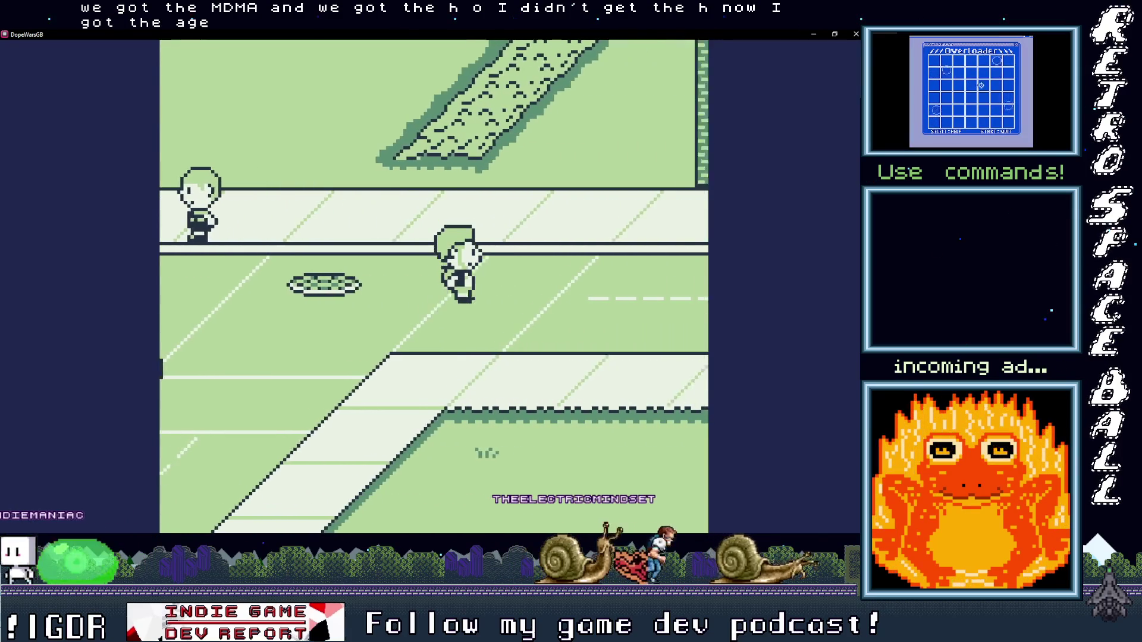
key("Right")
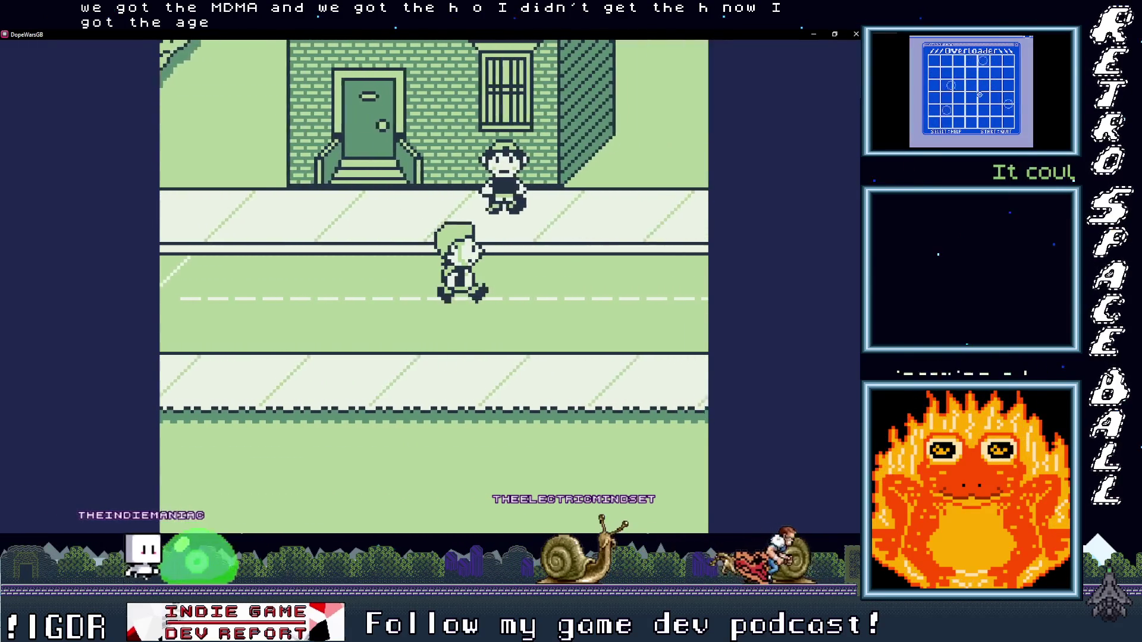
key("Up")
key("Up")
key("z")
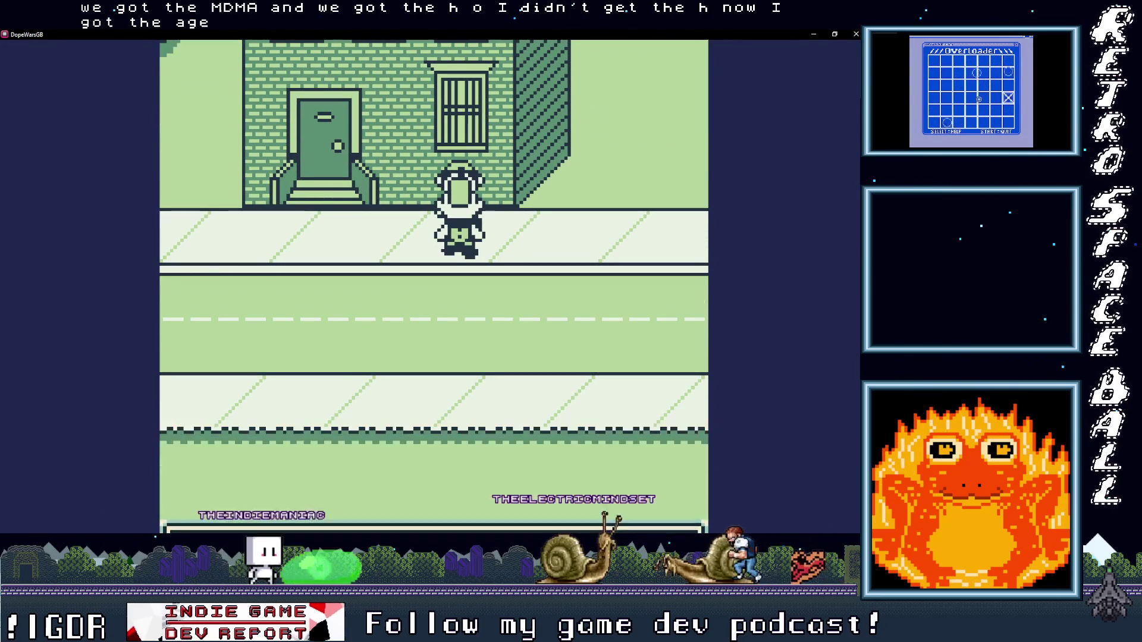
key("z")
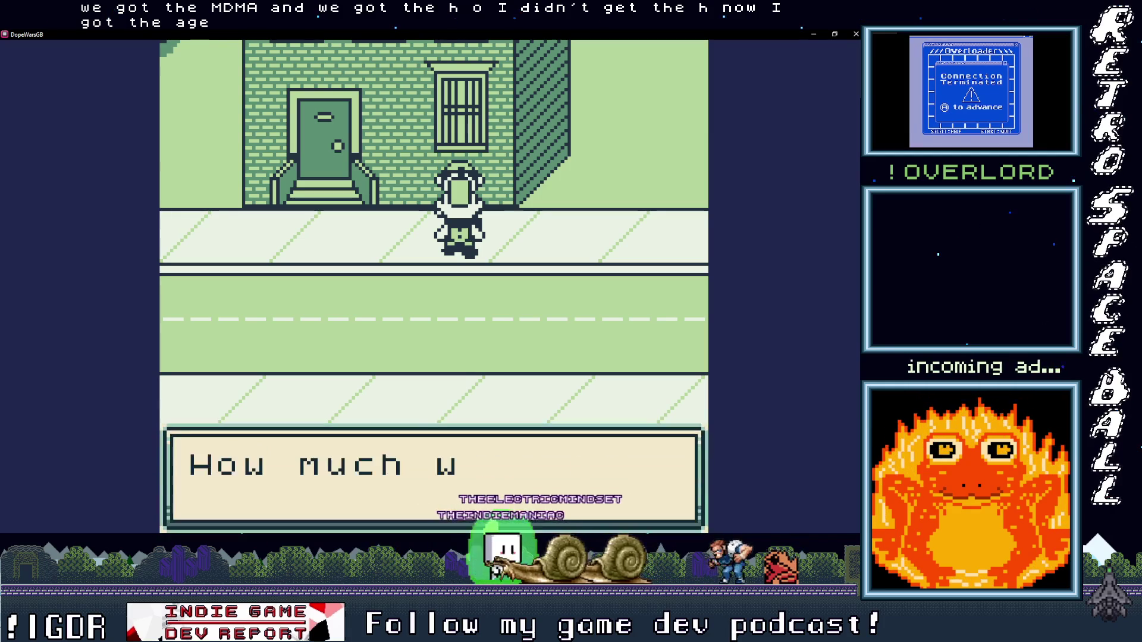
Step: Sell 1 Weed to the customer
key("z")
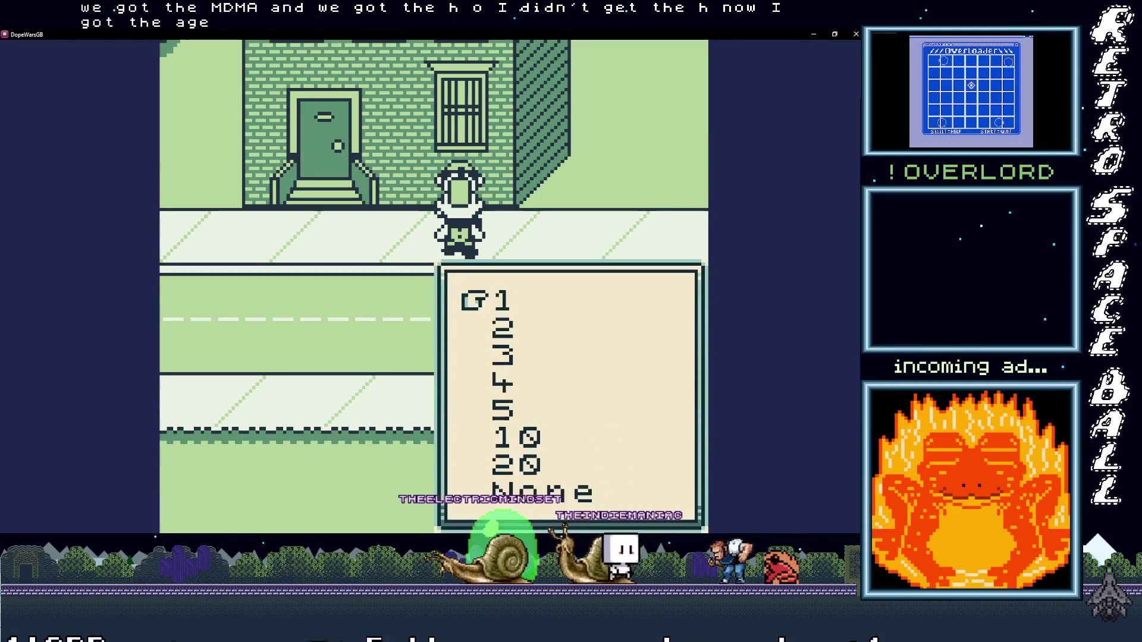
key("z")
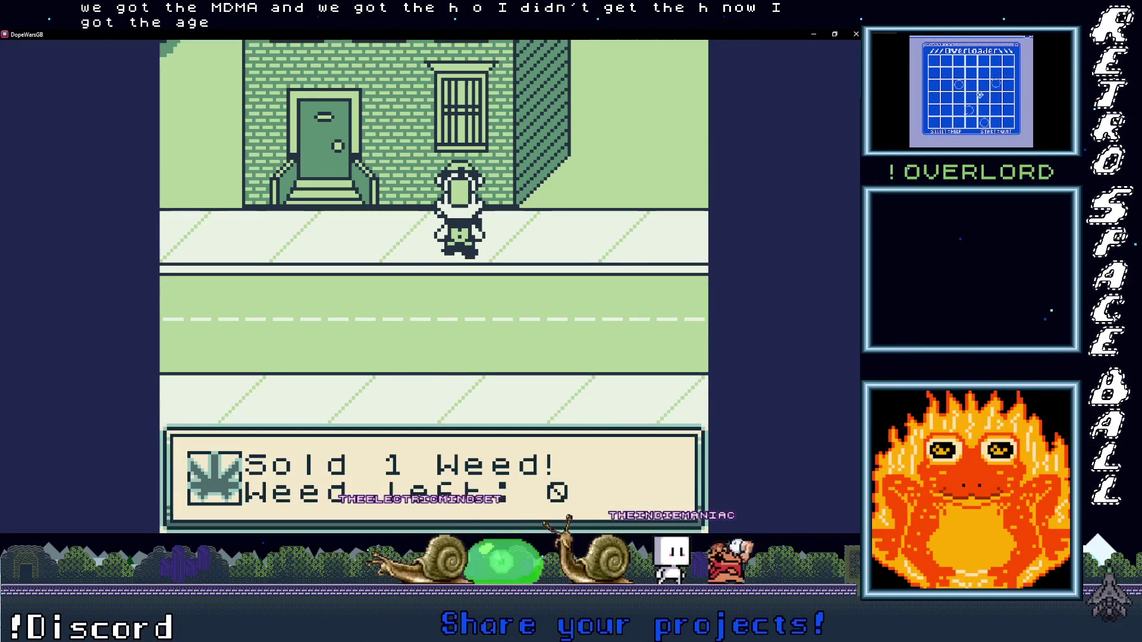
key("z")
key("z")
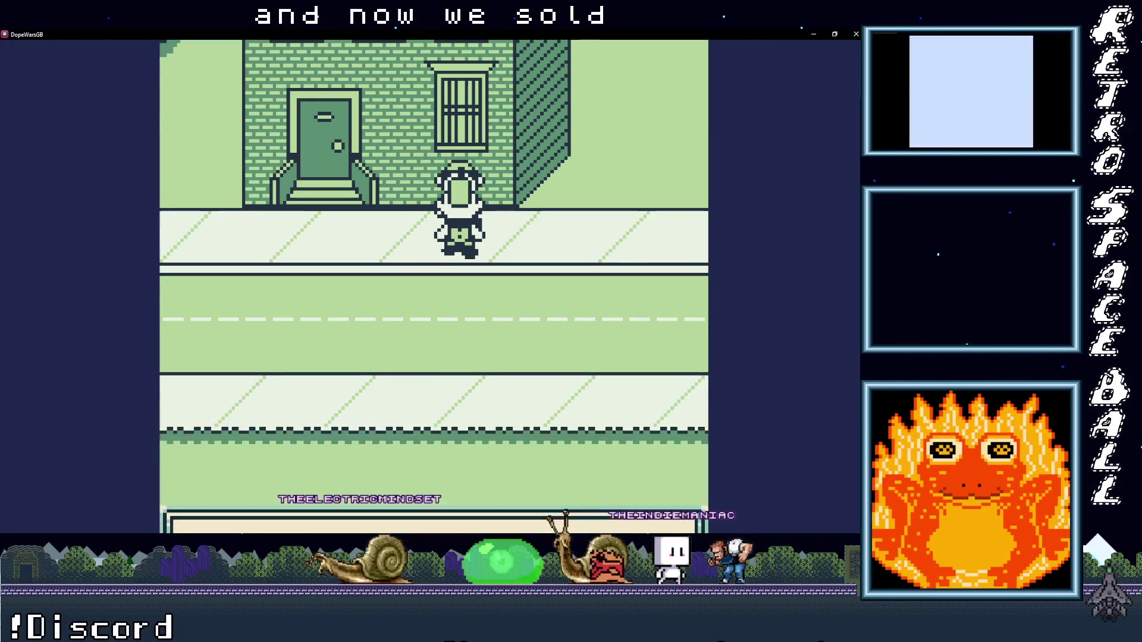
Step: Walk to the next dealer and agree to sell him 1 H
key("Down")
key("Right")
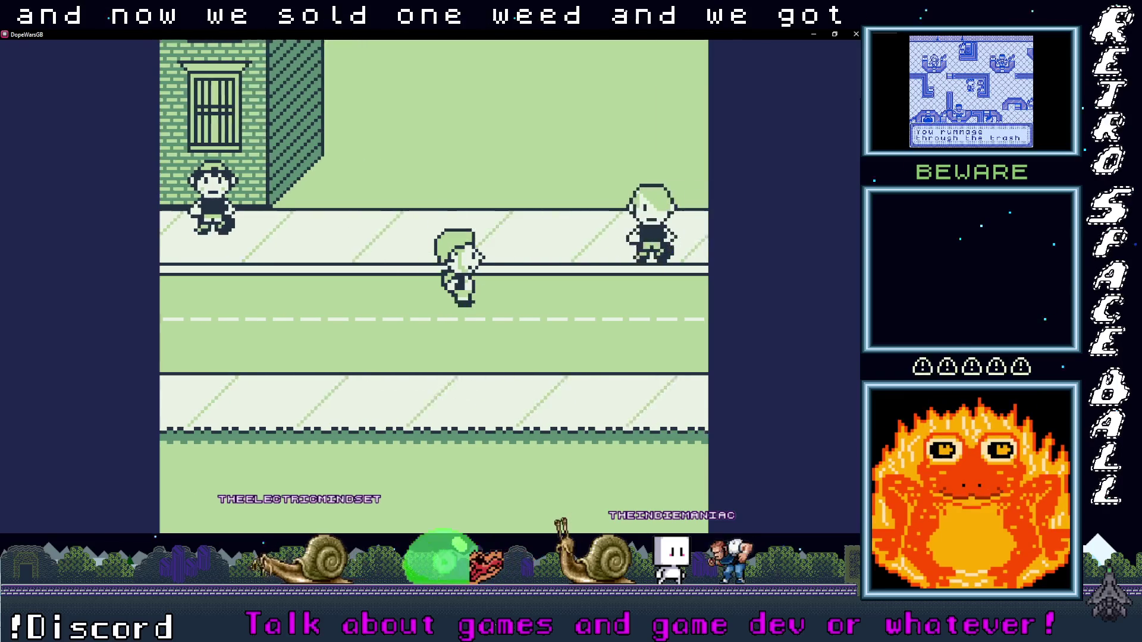
key("Up")
key("Right")
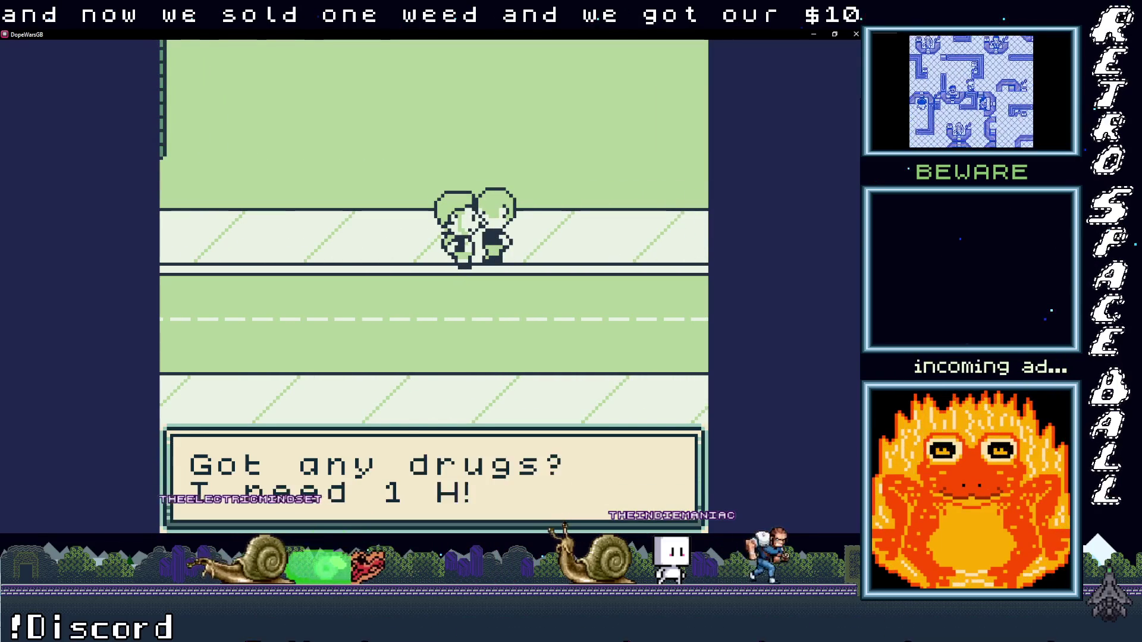
key("z")
key("z")
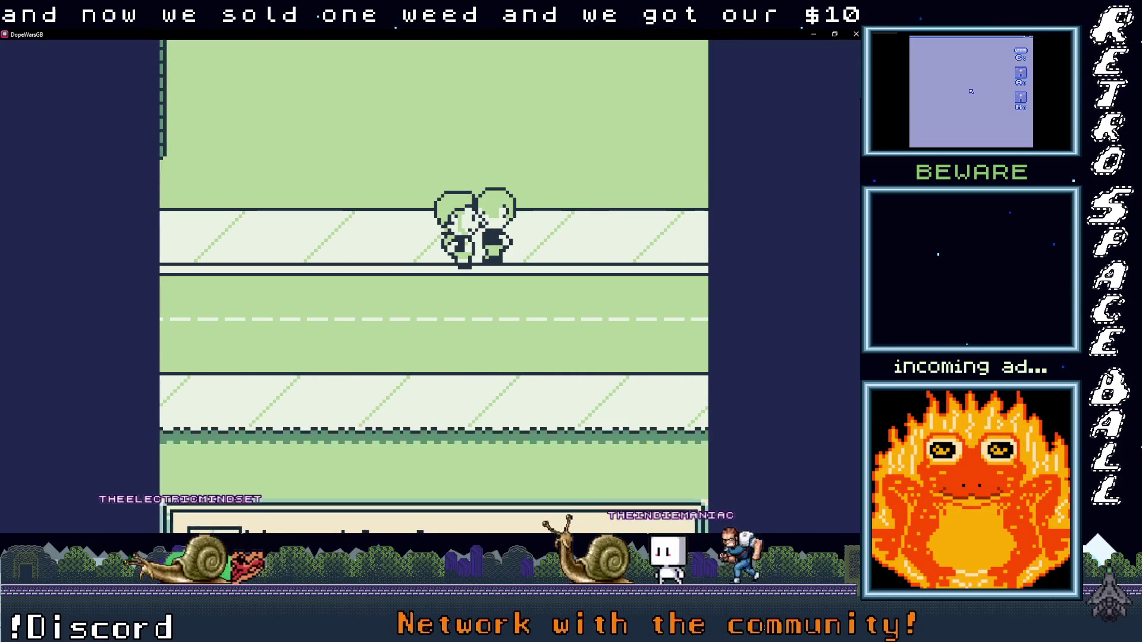
key("z")
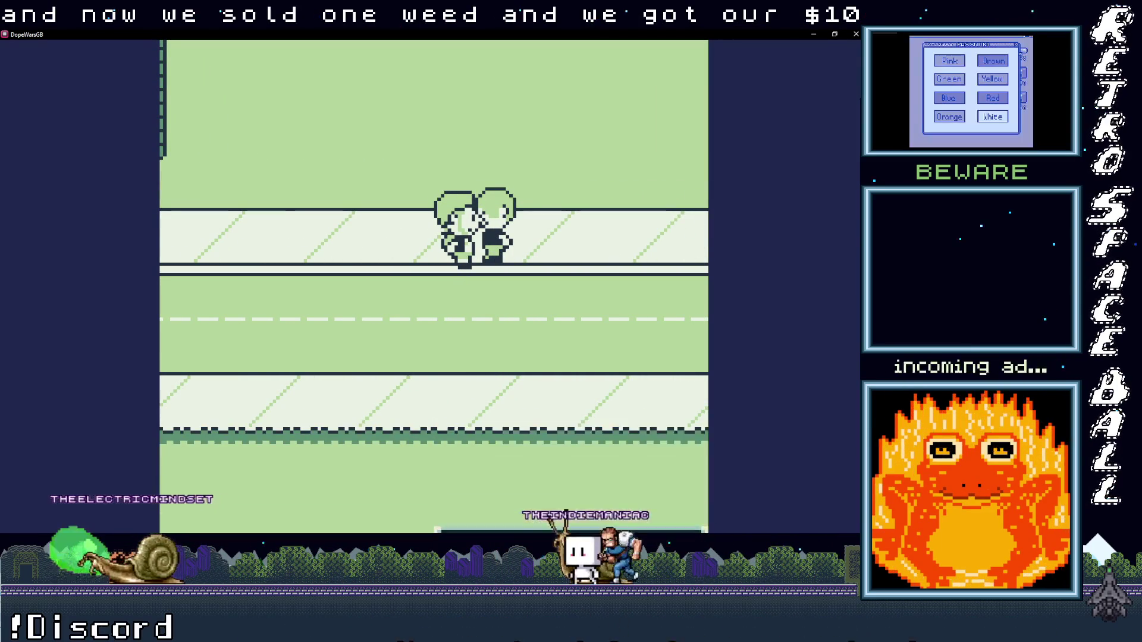
key("z")
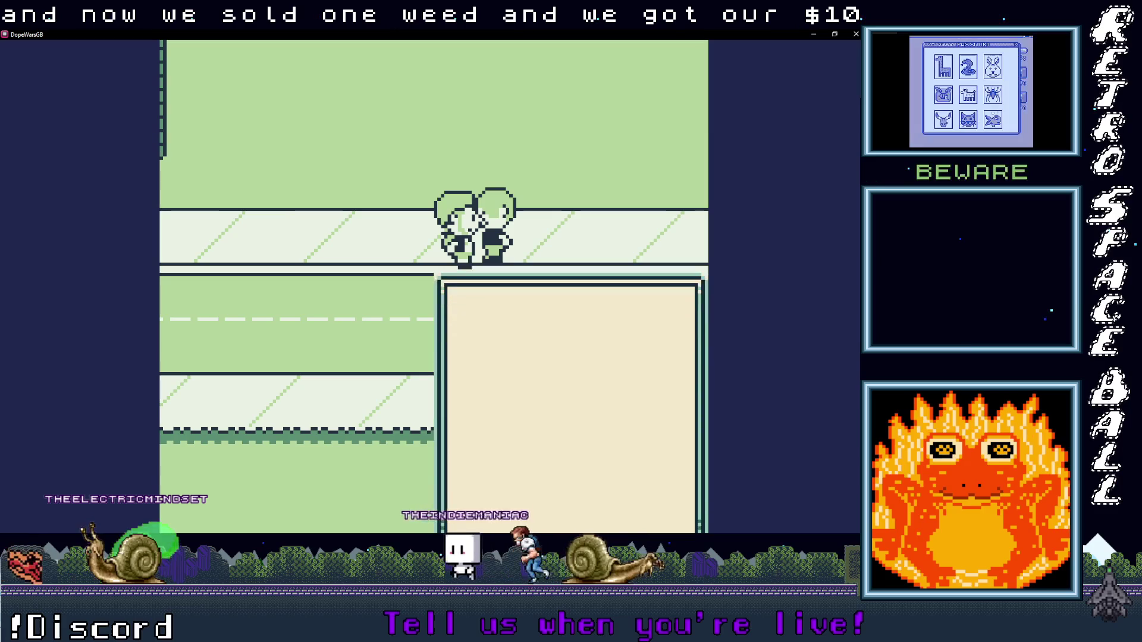
key("z")
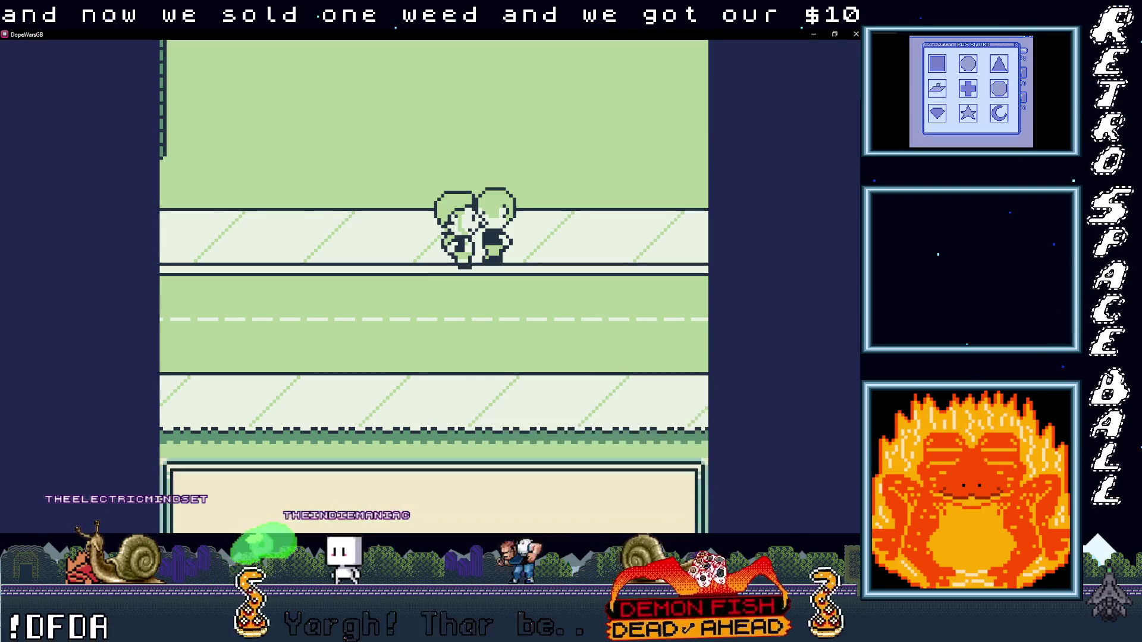
key("z")
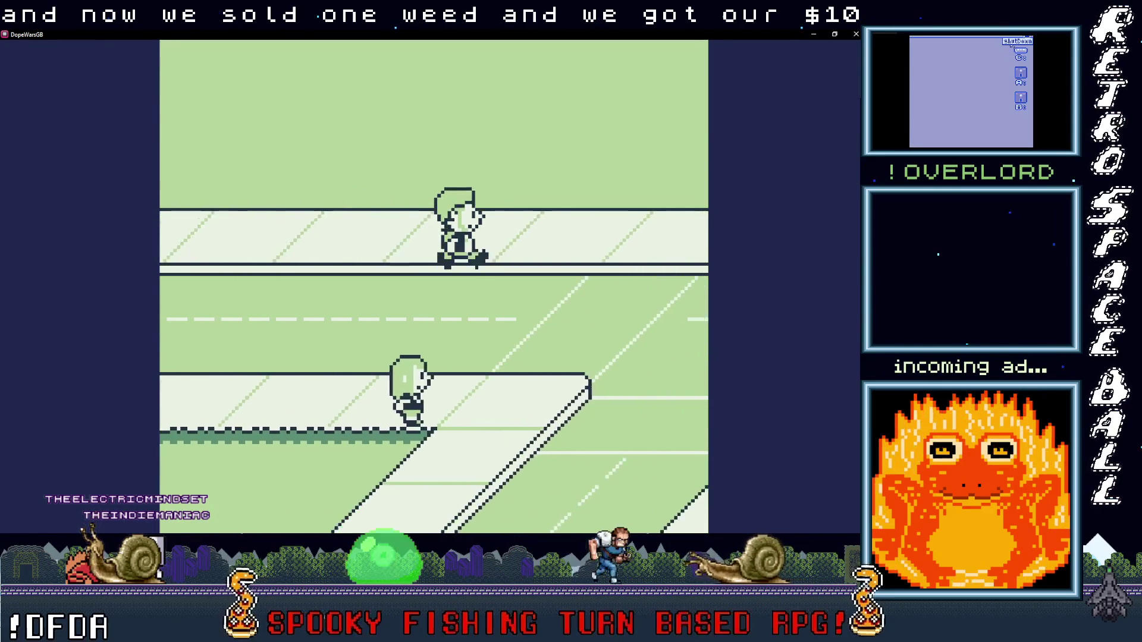
Step: Sell 1 MDMA to the dealer below and check the $60 cash
key("Down")
key("Down")
key("x")
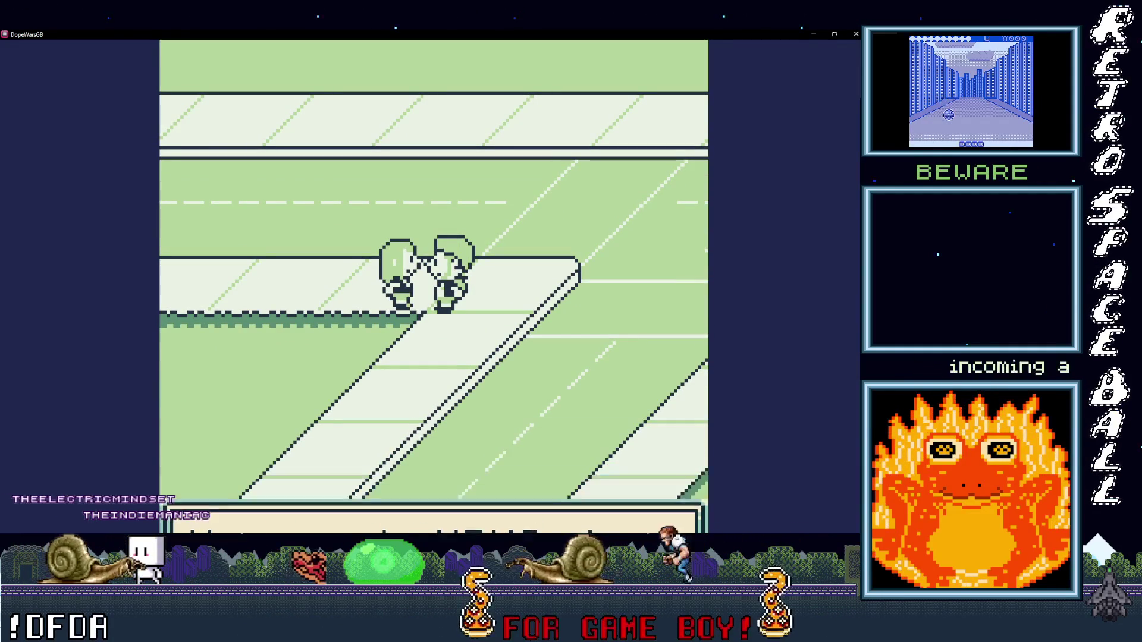
key("x")
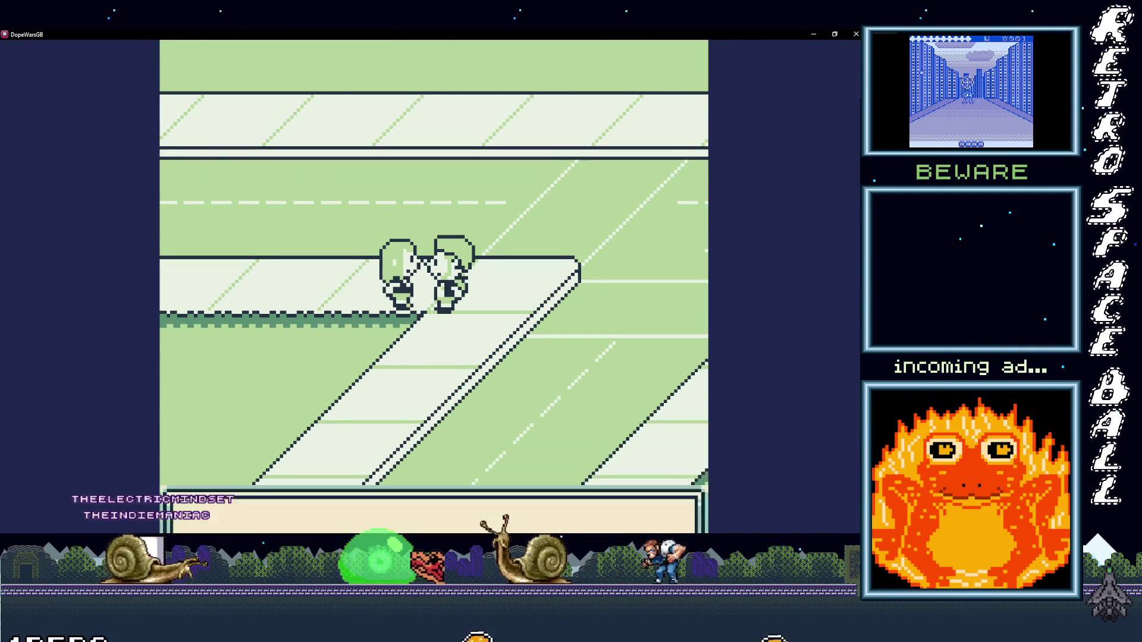
key("x")
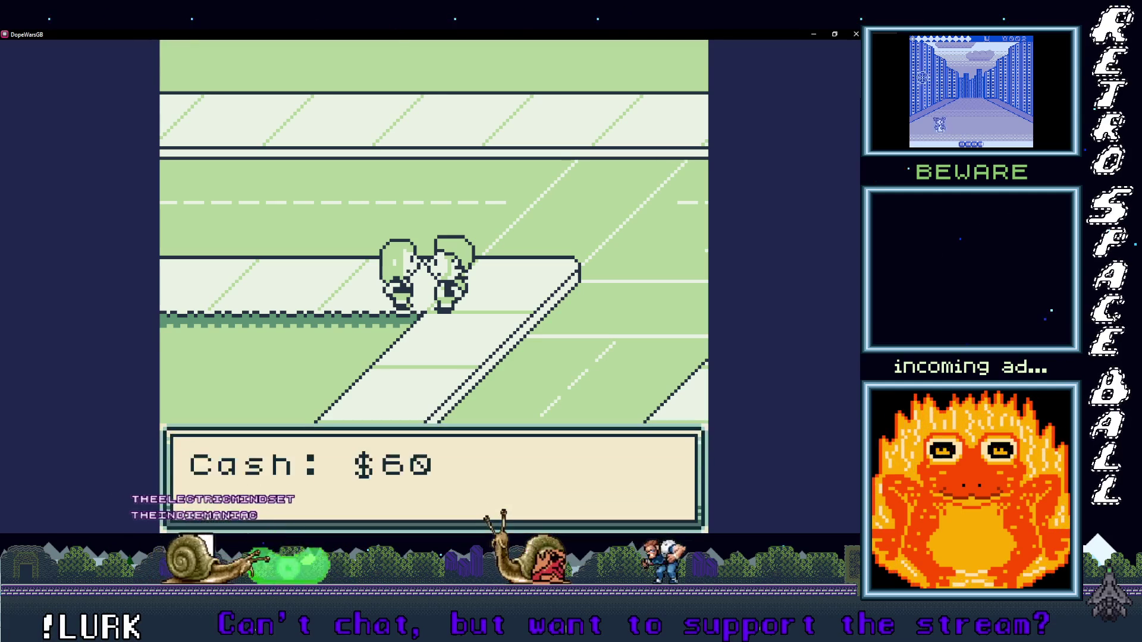
key("Right")
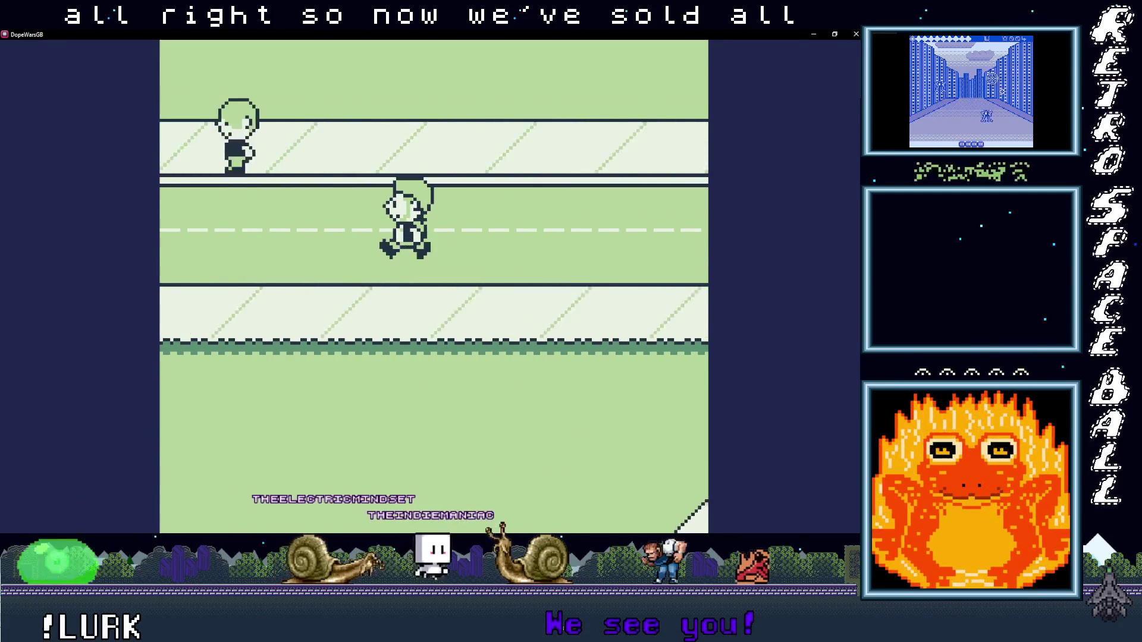
Step: Walk left and up to the first lender and pay off that debt
key("Left")
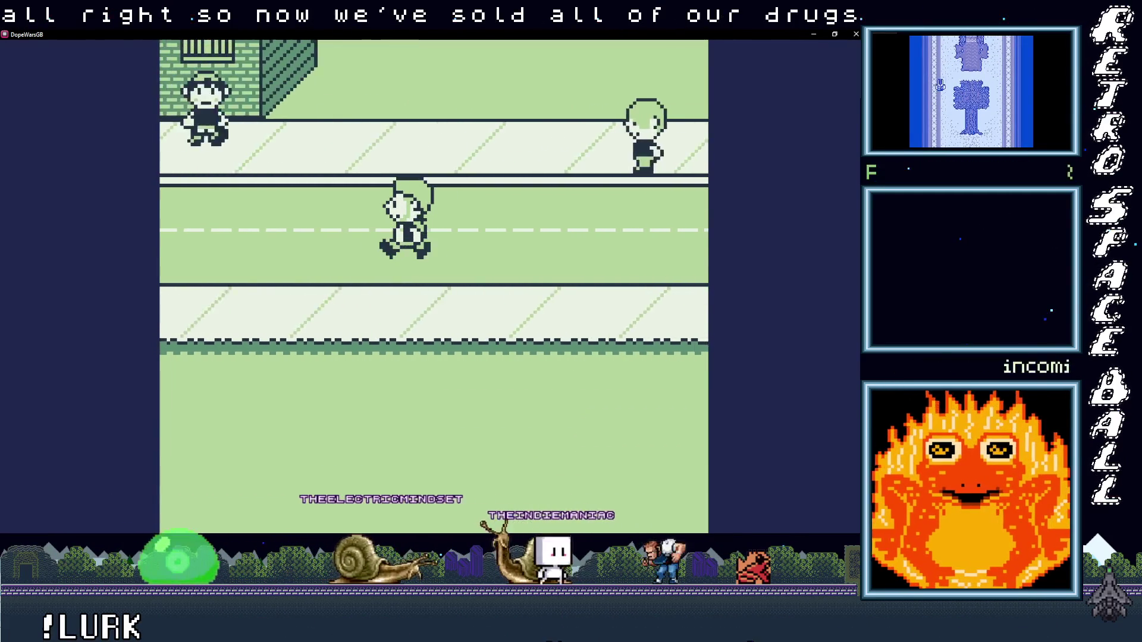
key("Left")
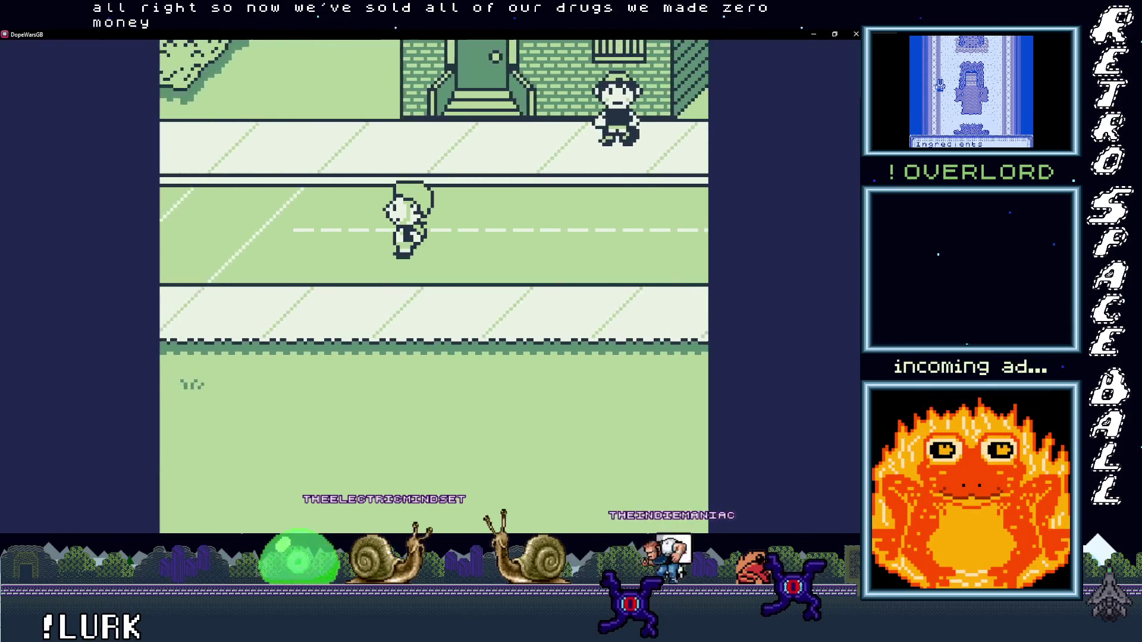
key("Up")
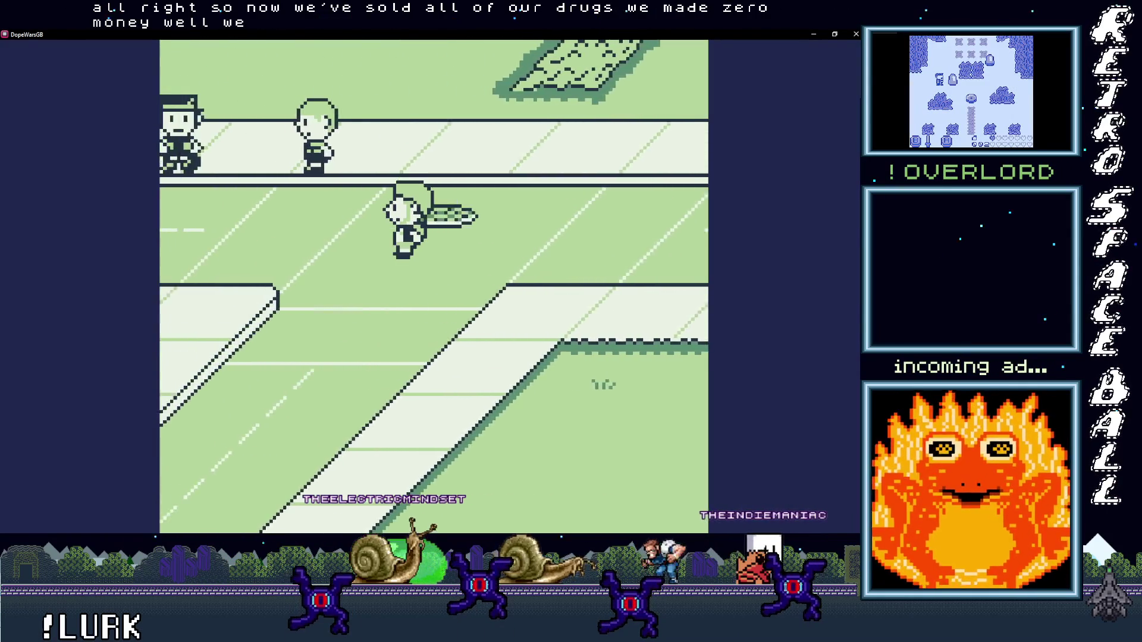
key("Up")
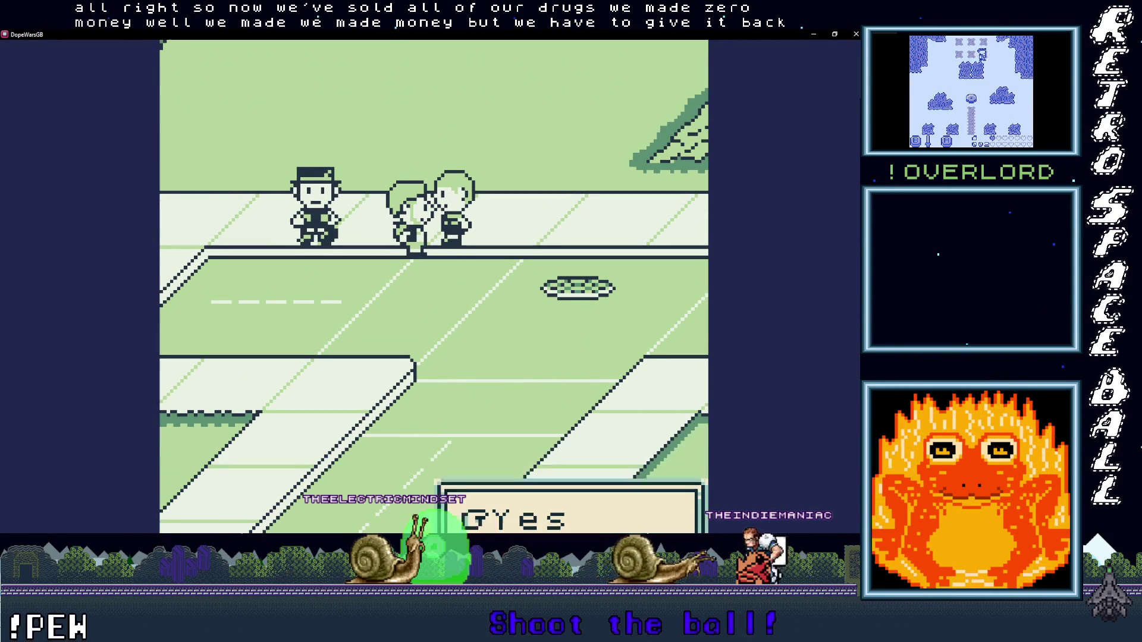
key("x")
key("x")
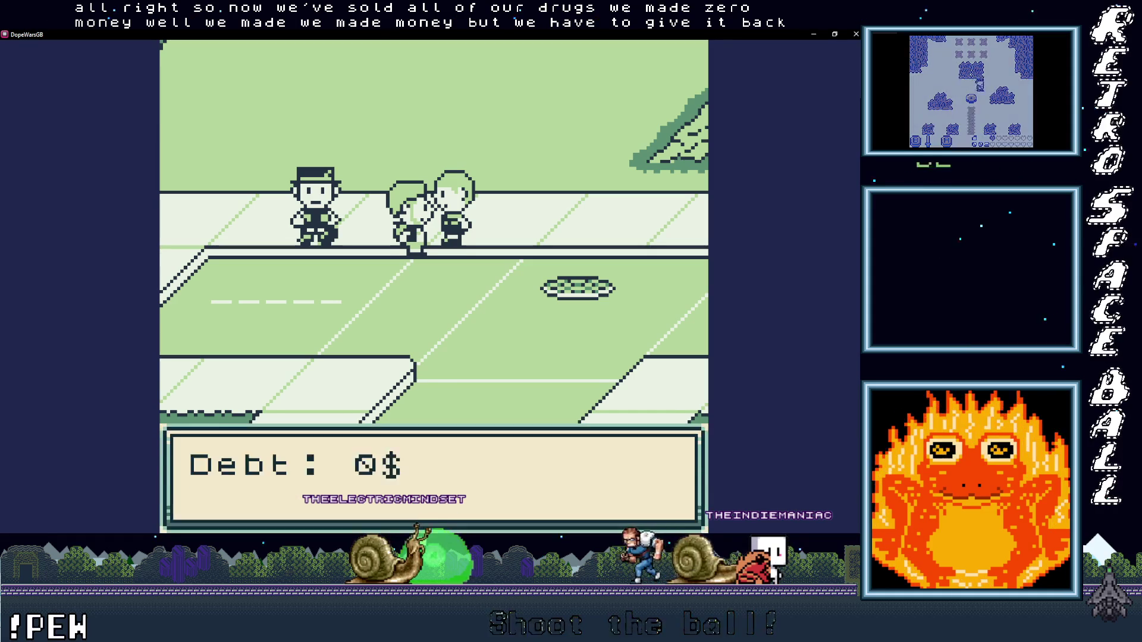
key("x")
Step: Pay the next lender's $20 debt, then cross the street and clear the rest to Debt: 0$
key("Up")
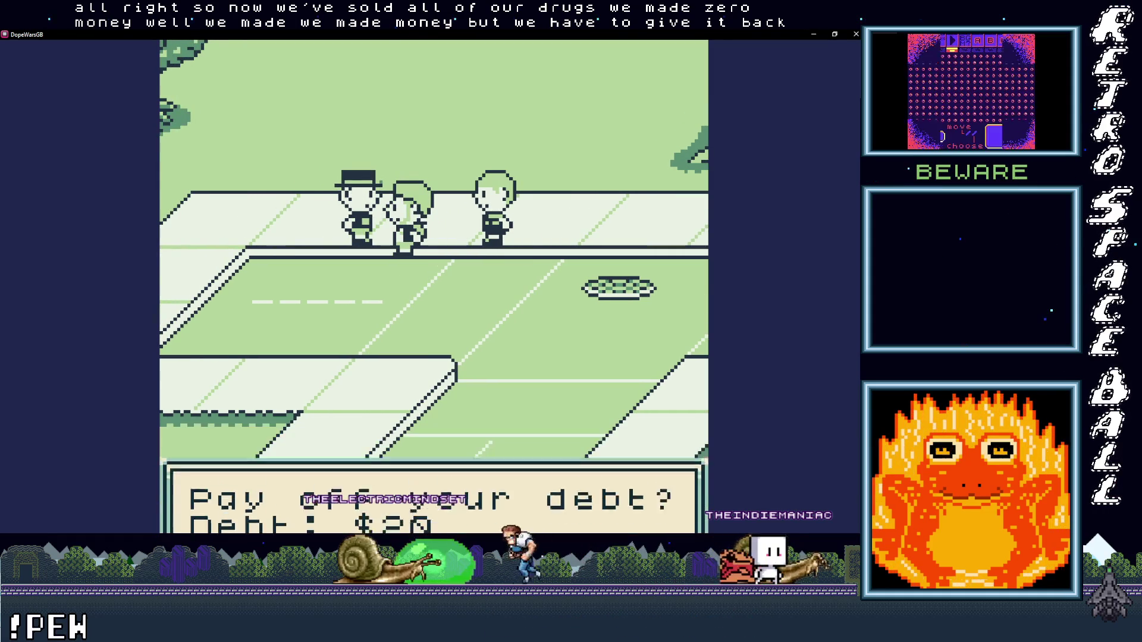
key("x")
key("x")
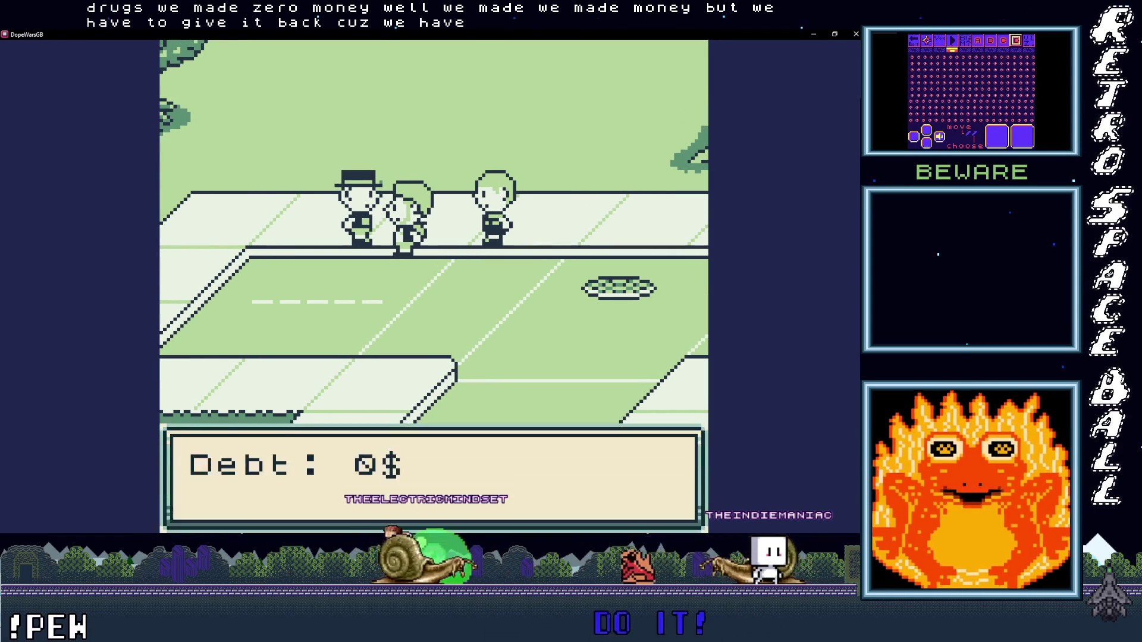
key("Down")
key("Left")
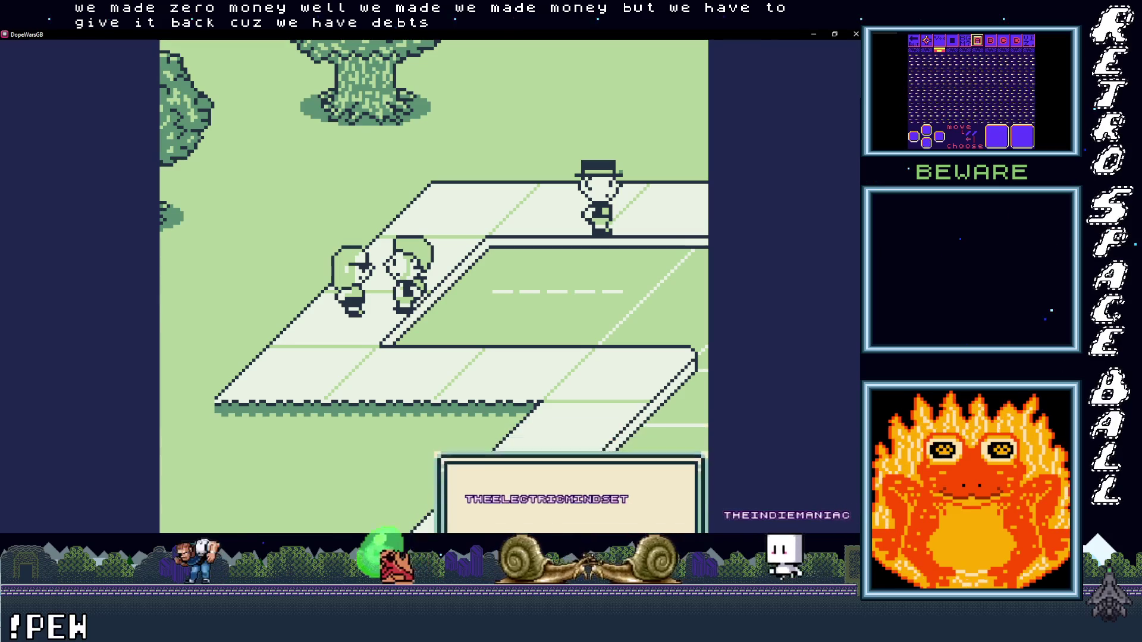
key("x")
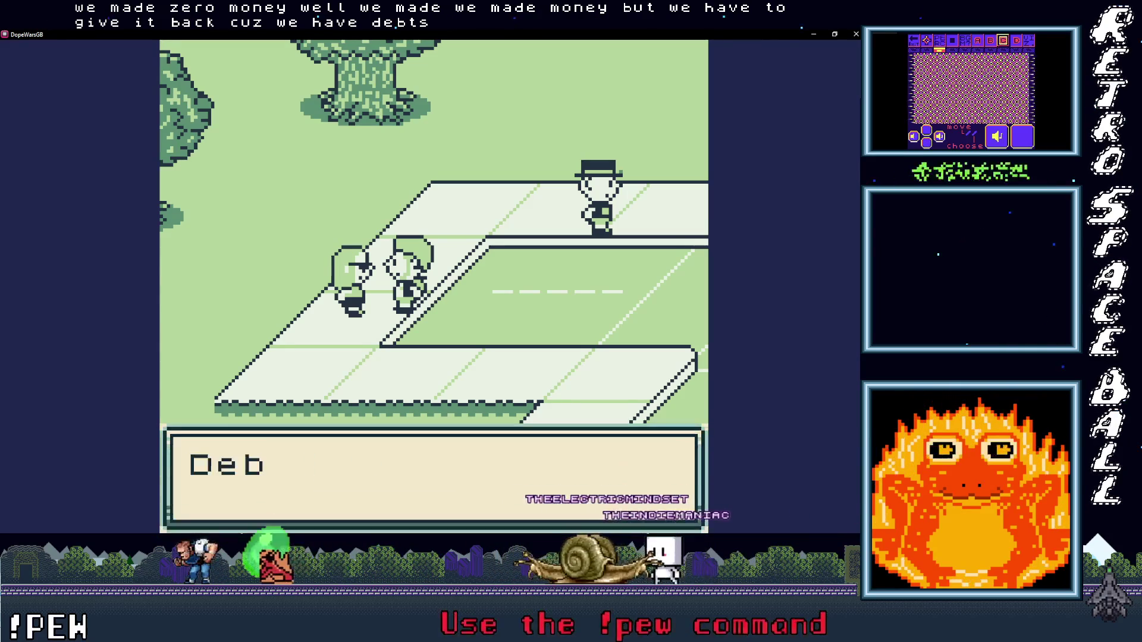
key("x")
Step: Check the Debts screen in the in-game menu to confirm nothing is owed
key("Right")
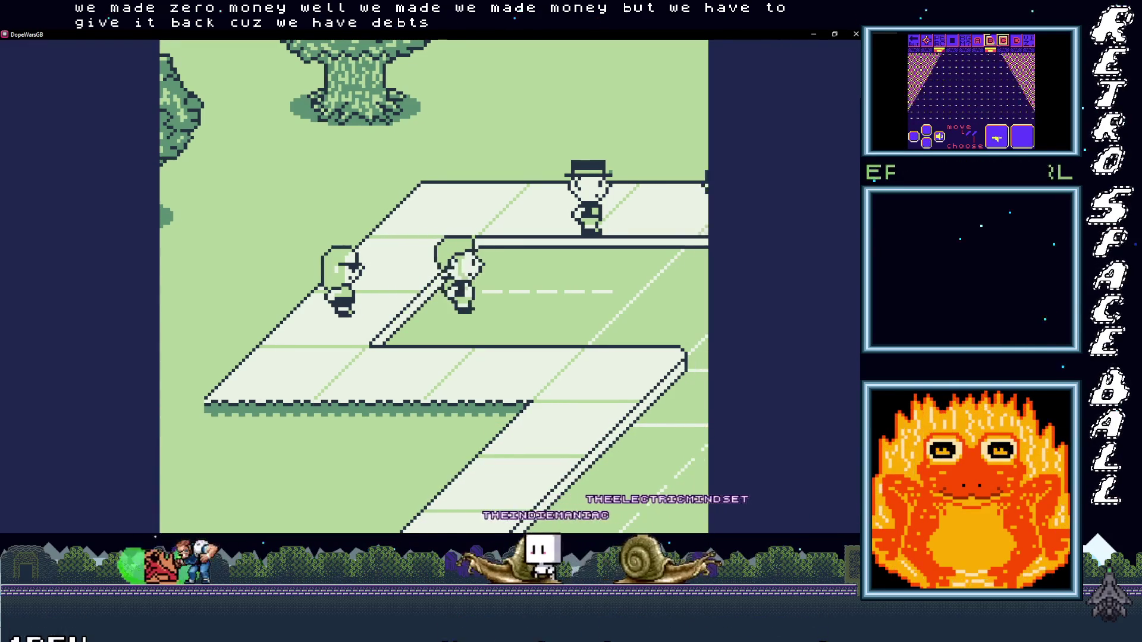
key("Return")
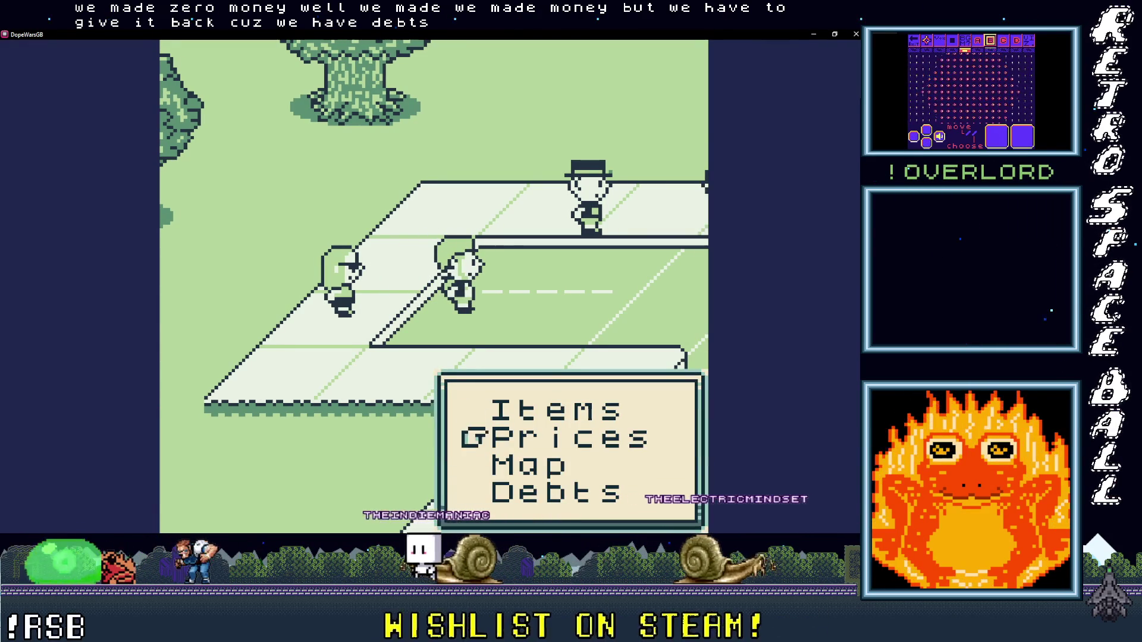
key("Down")
key("Down")
key("x")
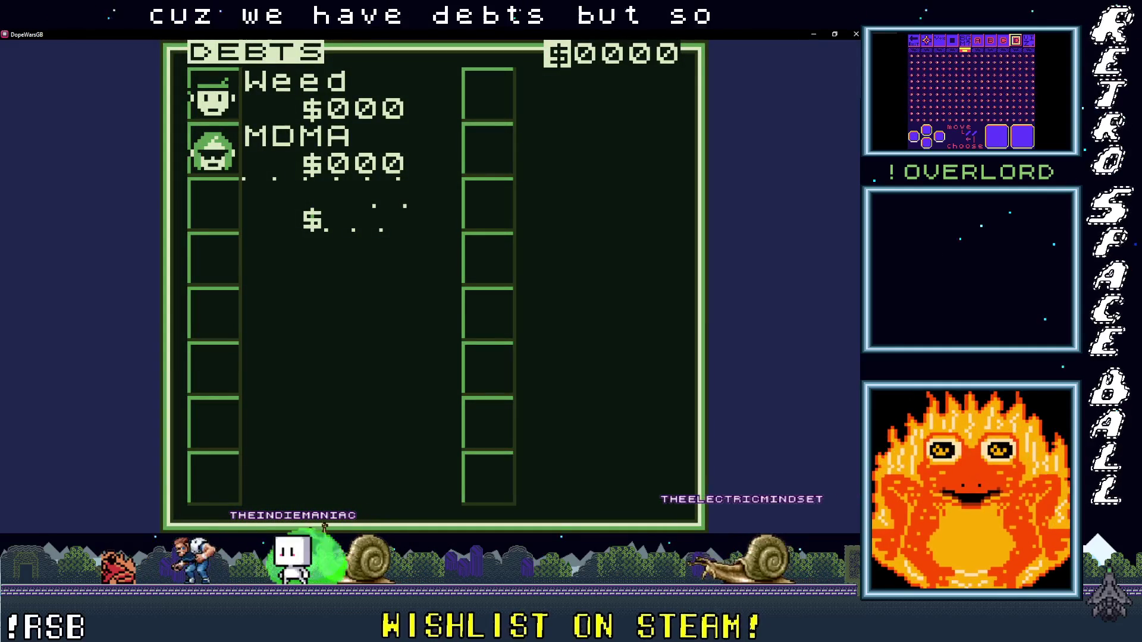
key("z")
Step: Show the Inventory with 000 Weed, 000 MDMA, 000 H and $0000 cash
key("Return")
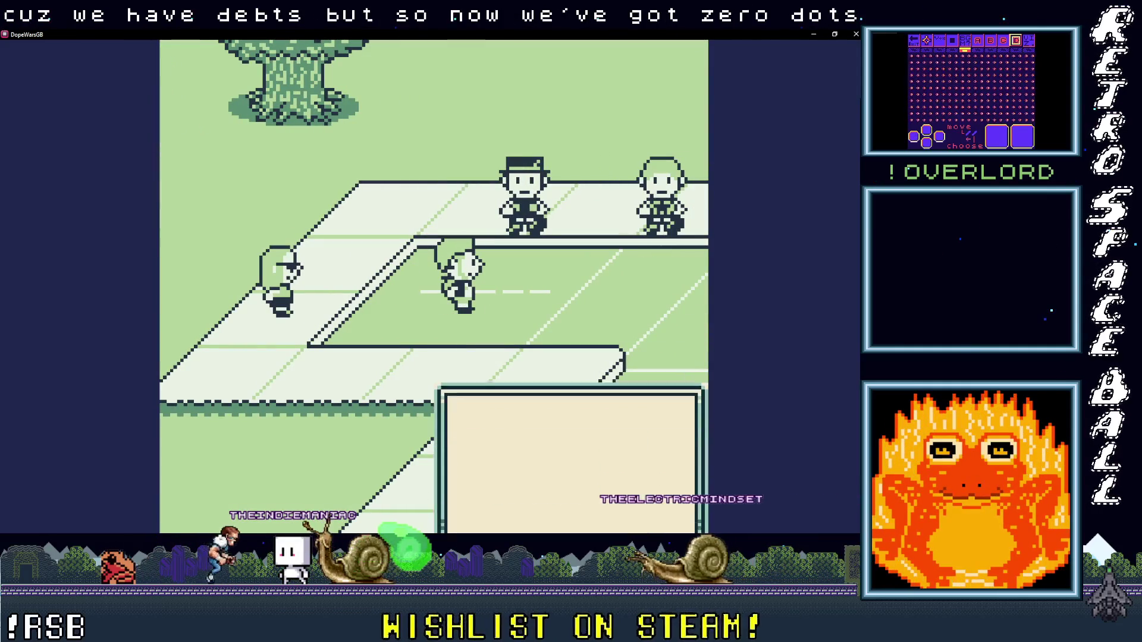
key("z")
key("Return")
key("x")
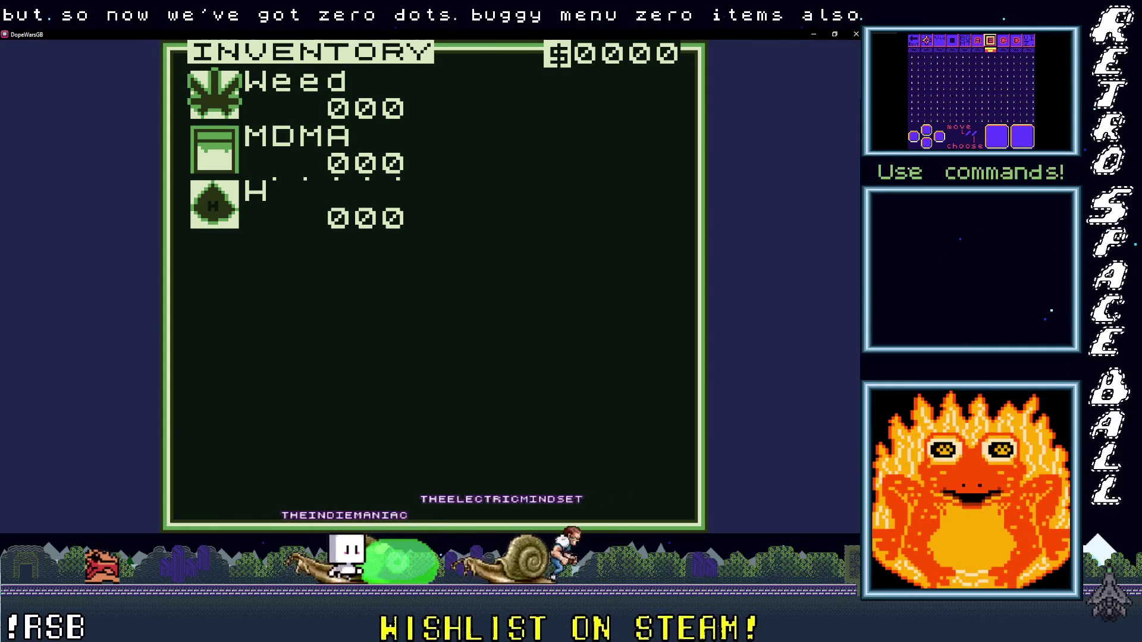
Step: Buy weed from the street dealer on the left and dismiss the gained-weed message
key("Return")
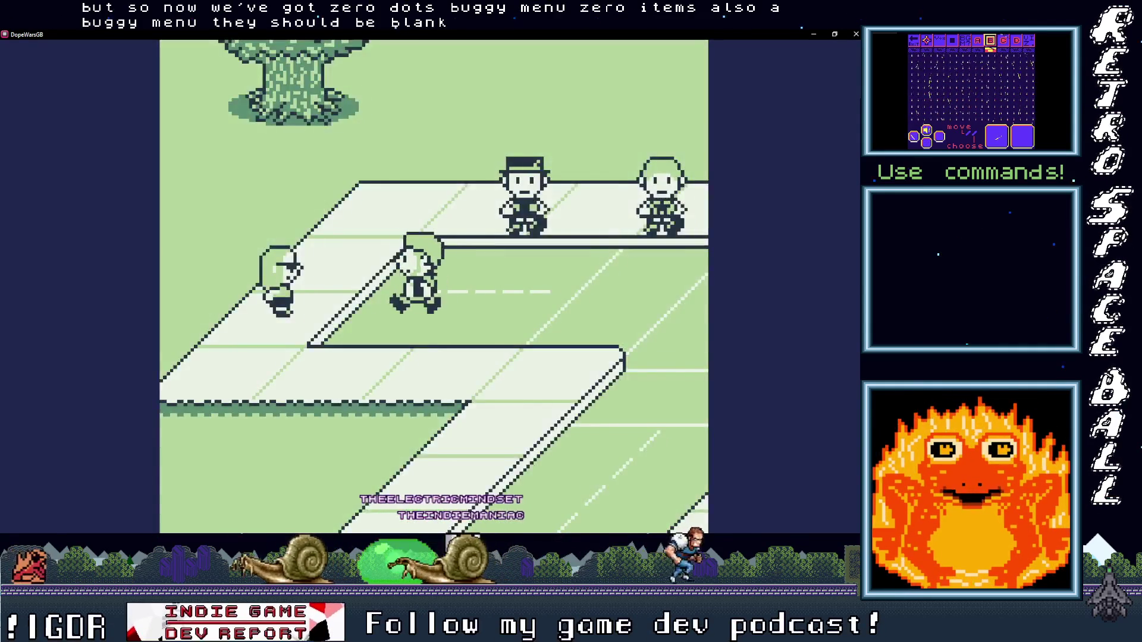
key("Left")
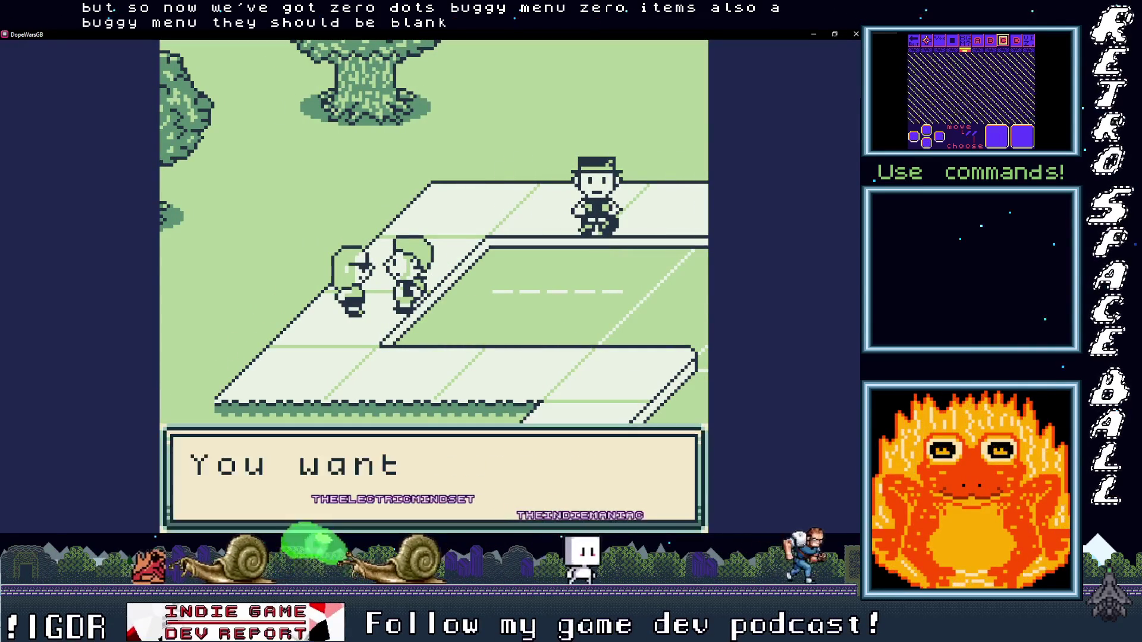
key("Return")
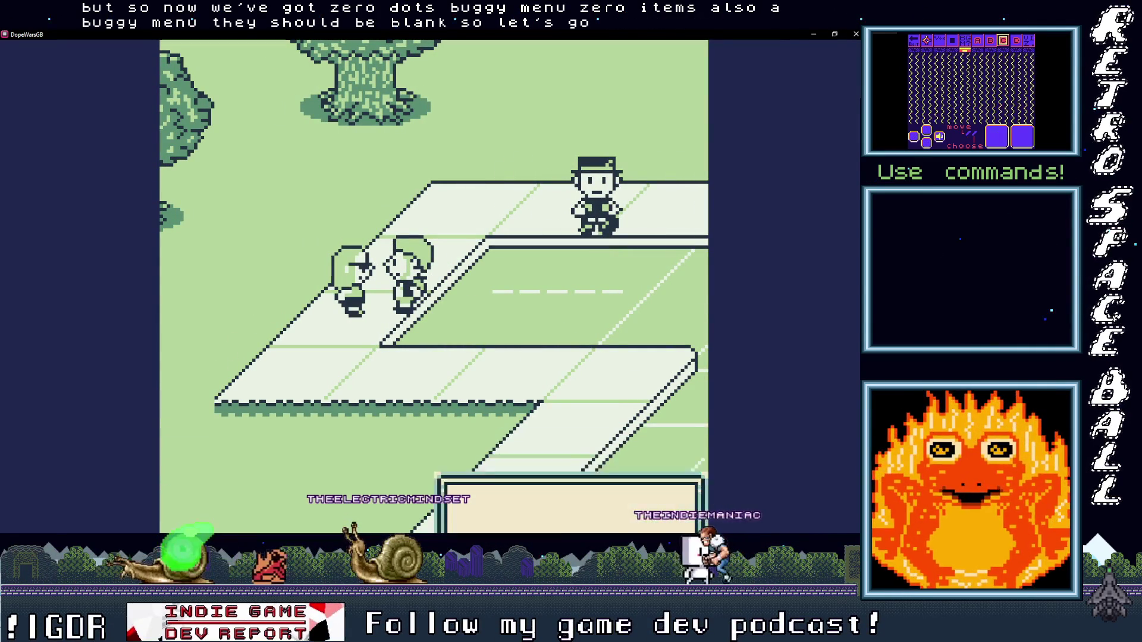
key("Return")
key("Return")
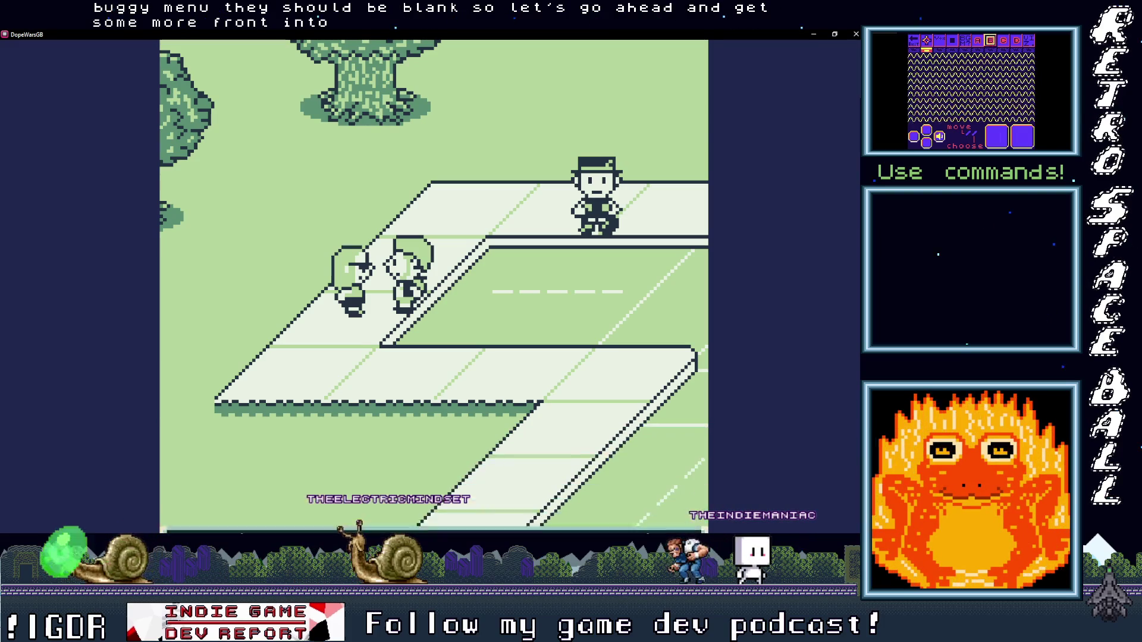
key("Return")
key("Right")
Step: Get more H fronted from the hat-wearing dealer, bringing the debt to $30
key("Up")
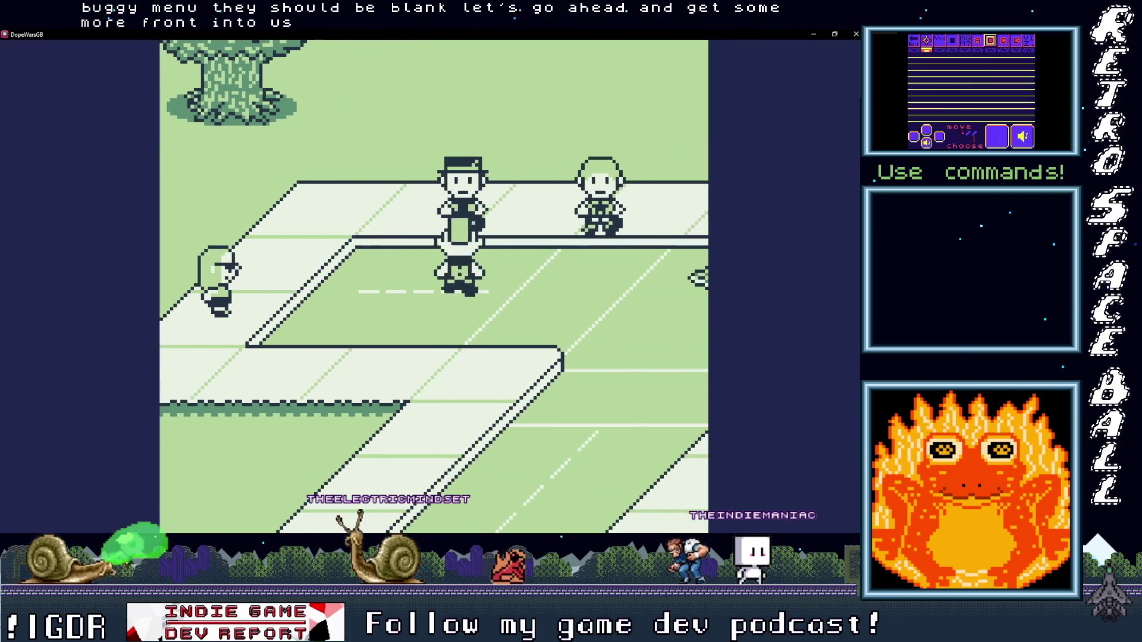
key("Return")
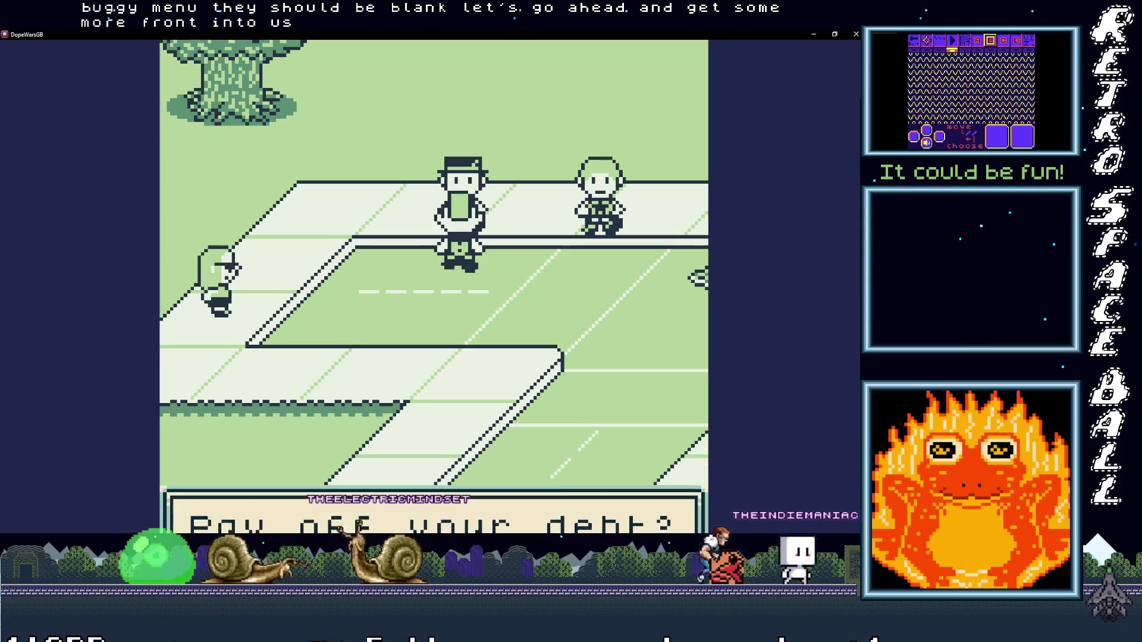
key("Return")
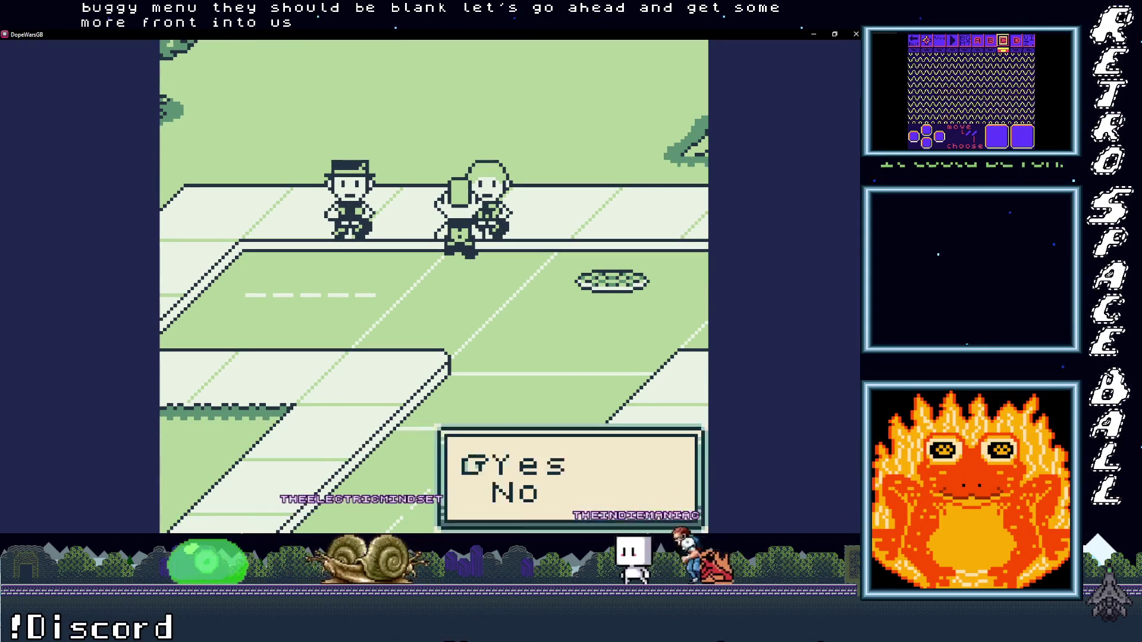
key("Return")
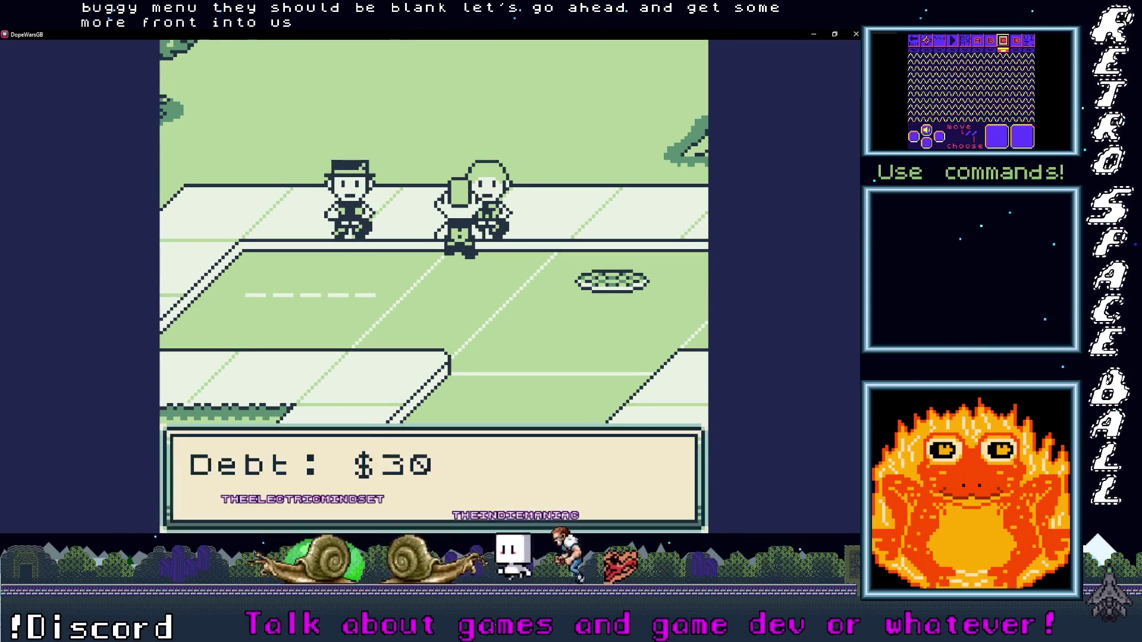
key("Return")
Step: Walk home and sleep in the bed so prices change
key("Up")
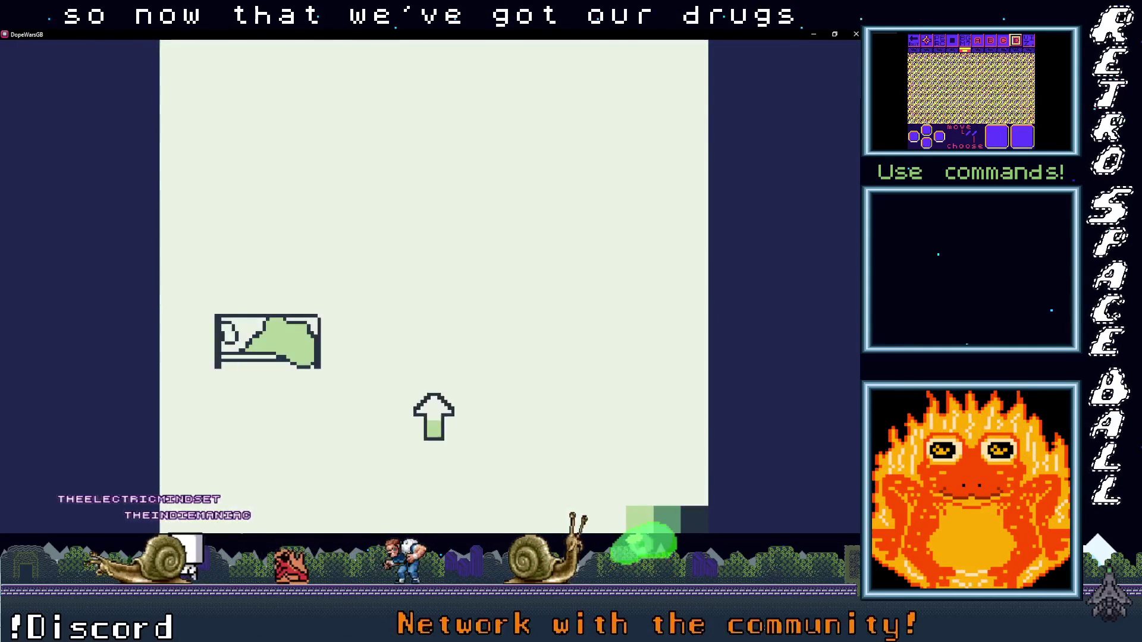
key("Left")
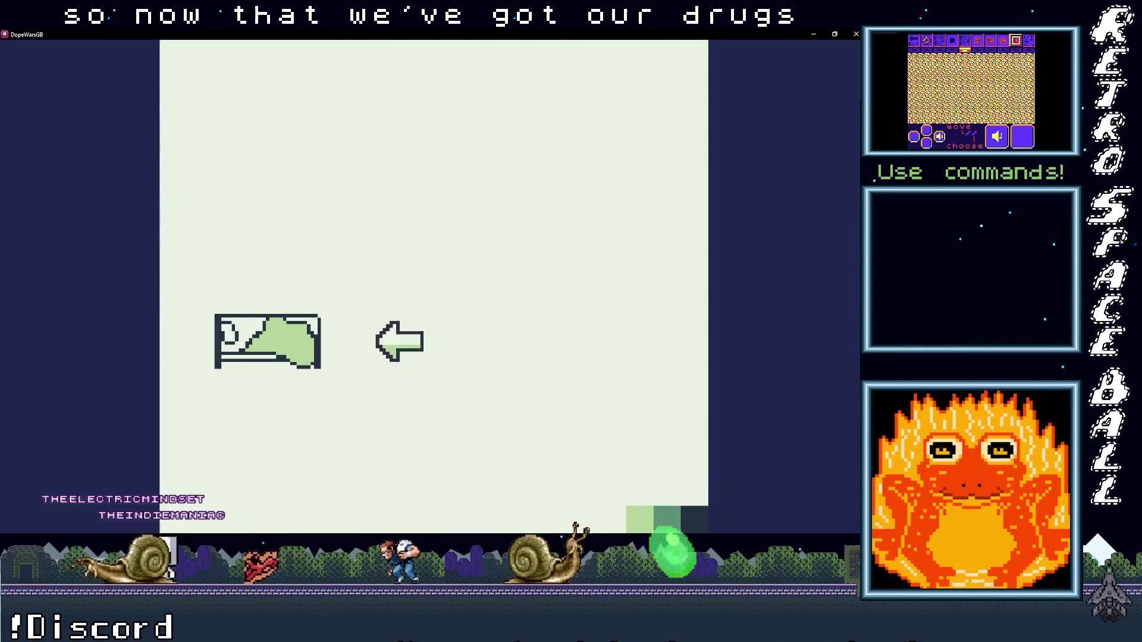
key("Return")
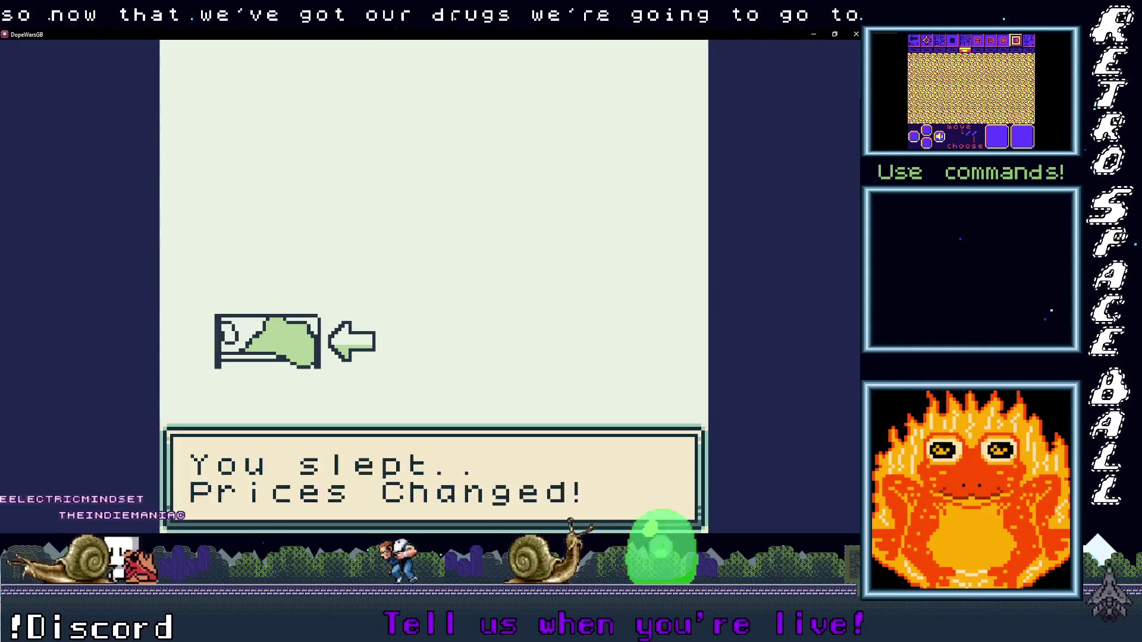
Step: Check the current prices from the Start menu's Prices screen
key("Right")
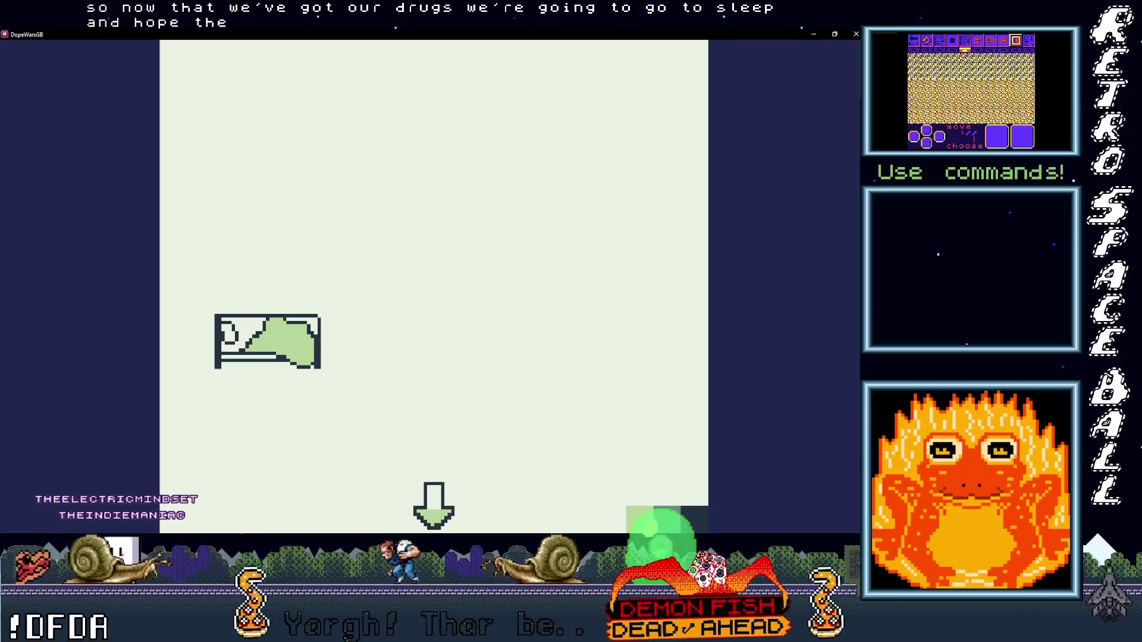
key("x")
key("Down")
key("x")
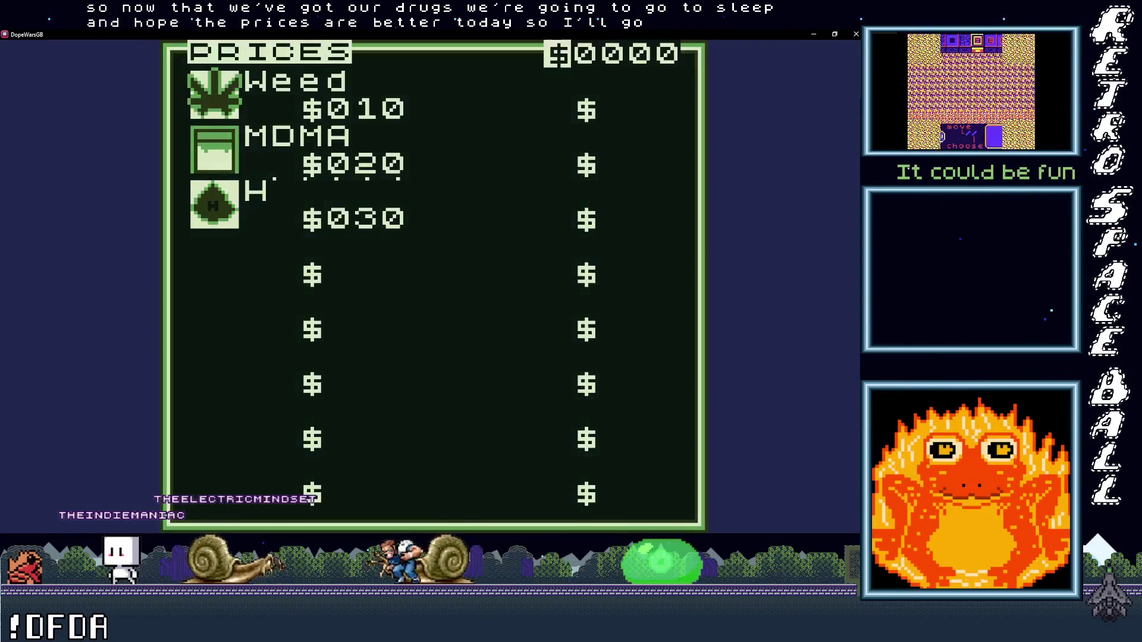
key("z")
Step: Sleep again, then confirm prices are now Weed $008, MDMA $030, H $032
key("Up")
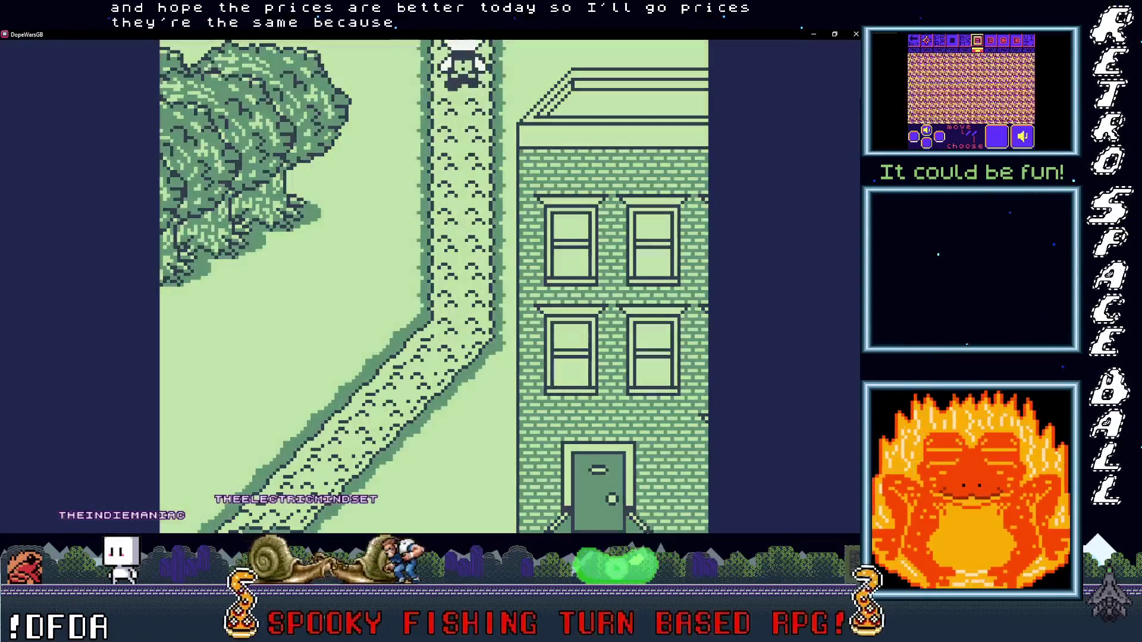
key("x")
key("x")
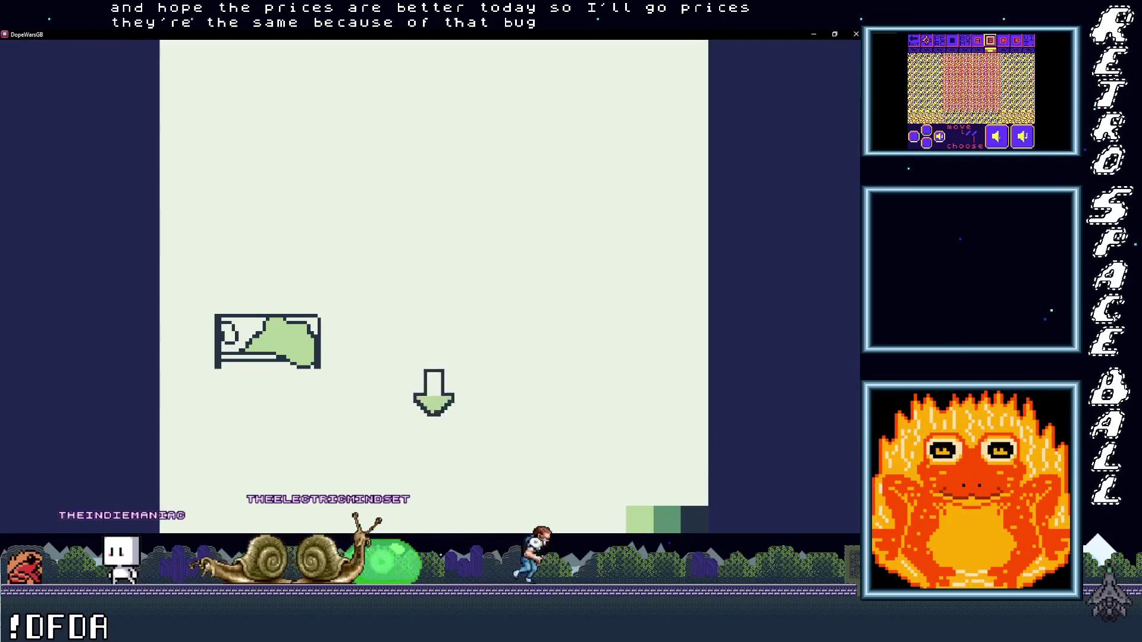
key("x")
key("Return")
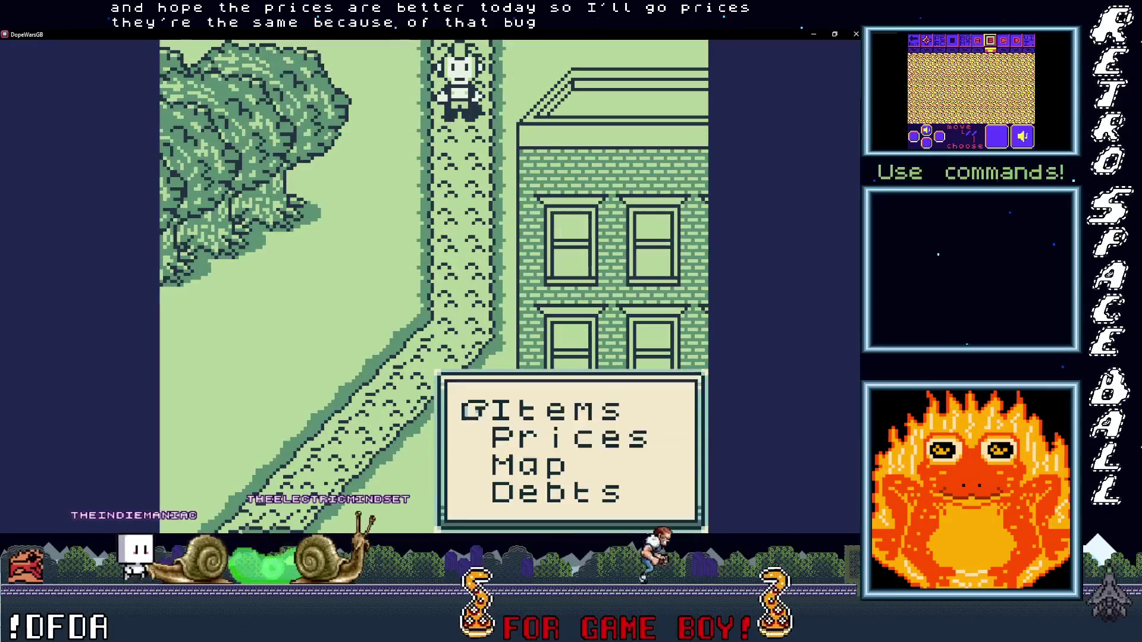
key("x")
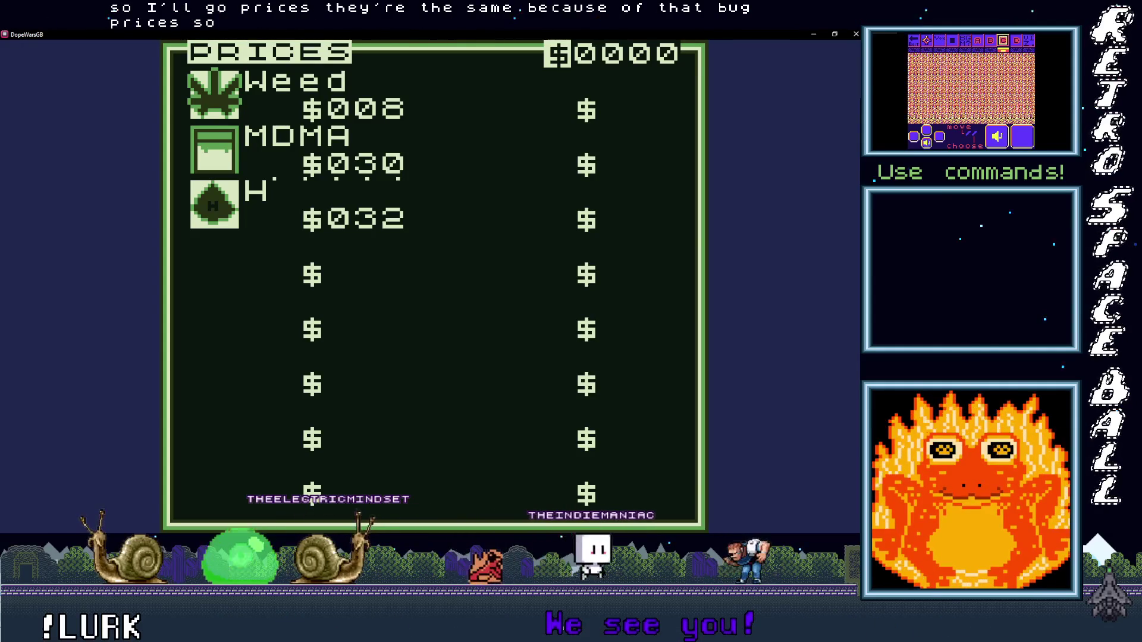
key("z")
key("Down")
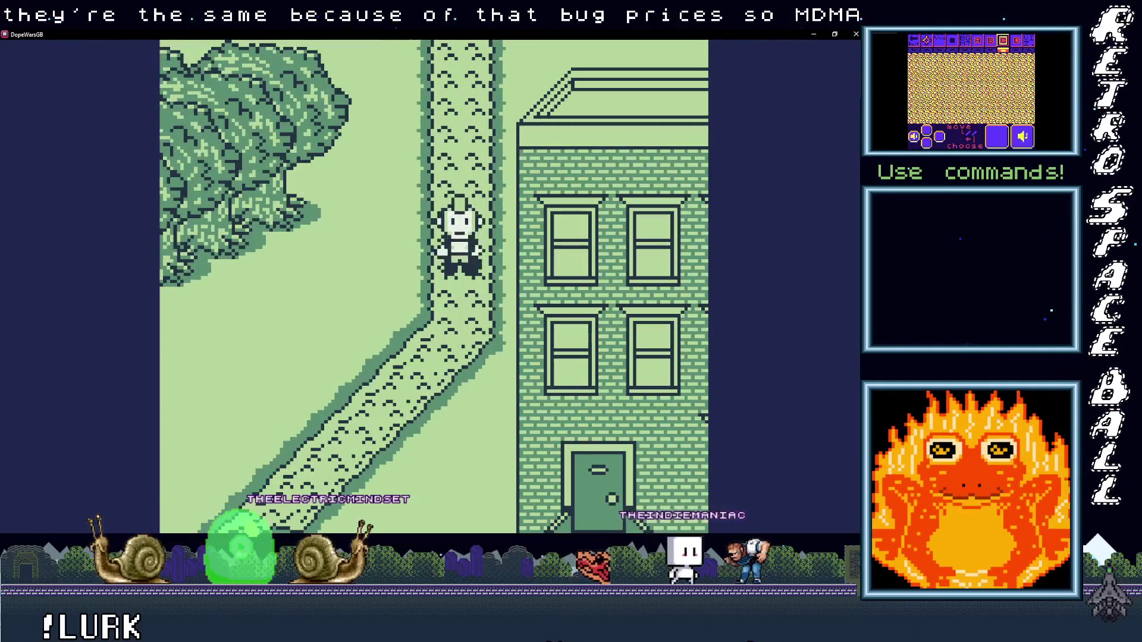
Step: Walk right along the sidewalk and road to the MDMA buyer
key("Right")
key("Down")
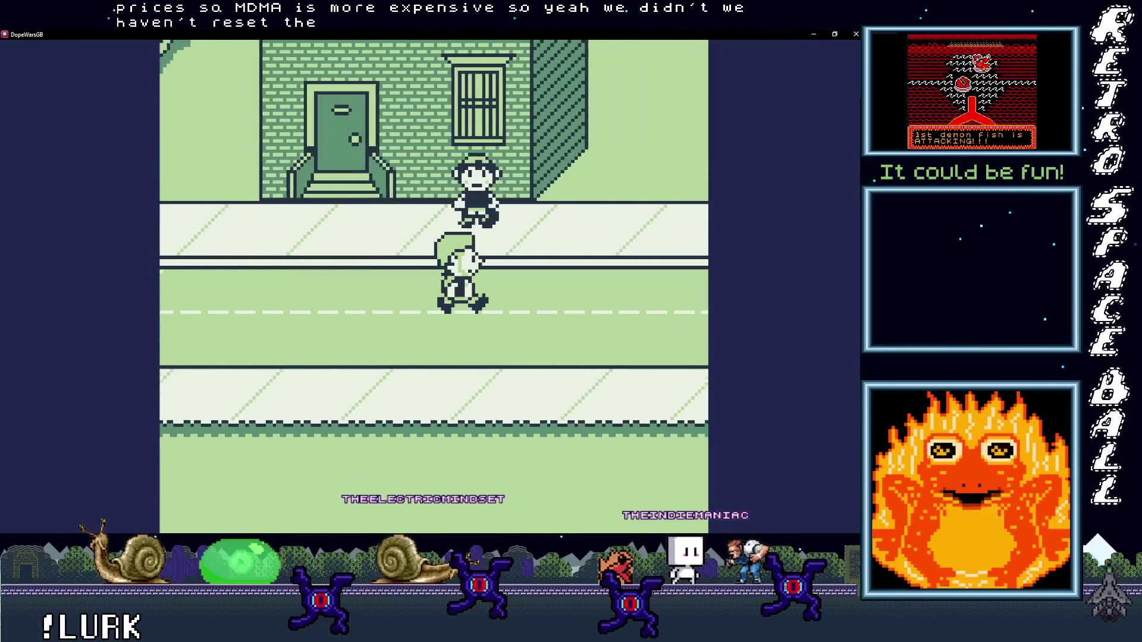
key("Up")
key("Right")
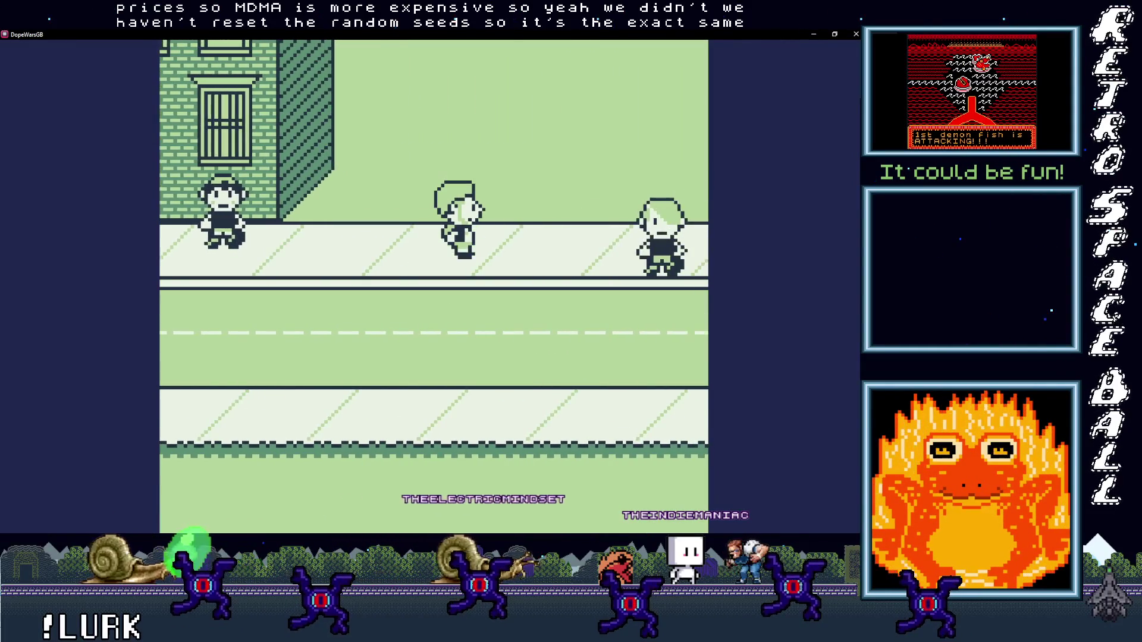
key("Right")
key("Down")
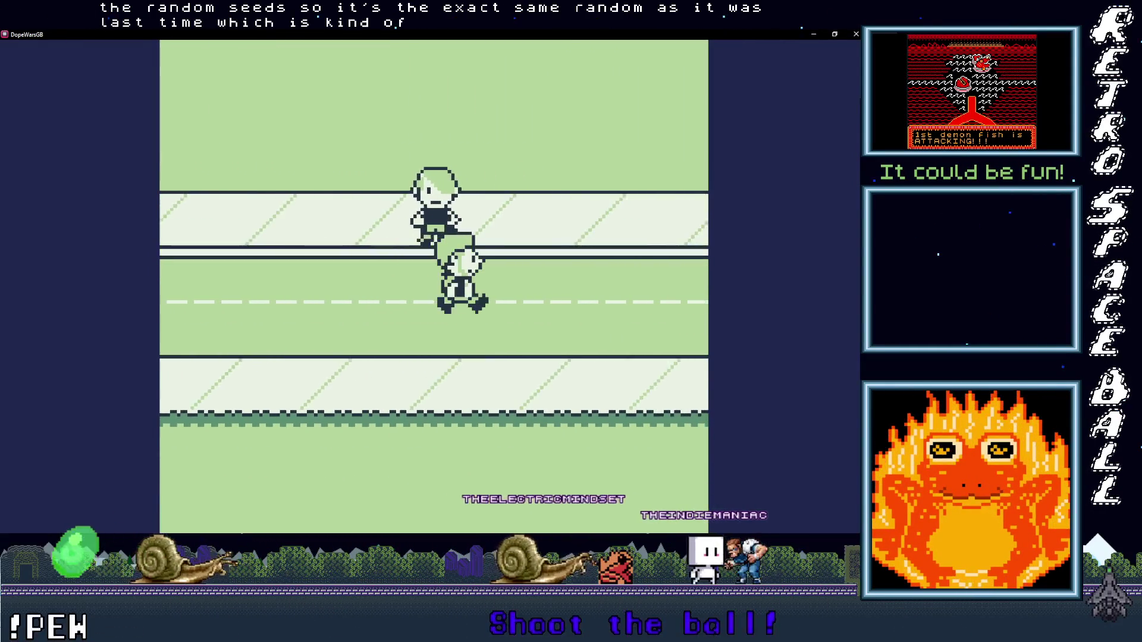
key("Right")
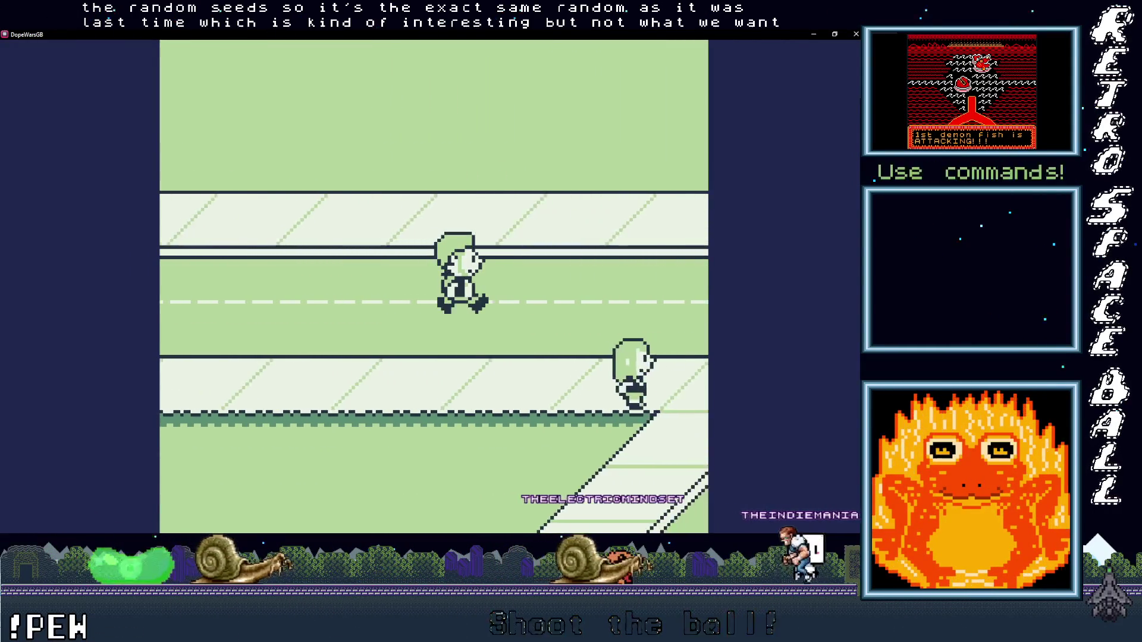
key("Left")
Step: Sell 1 MDMA to the buyer for $30 and dismiss the sale messages
key("Down")
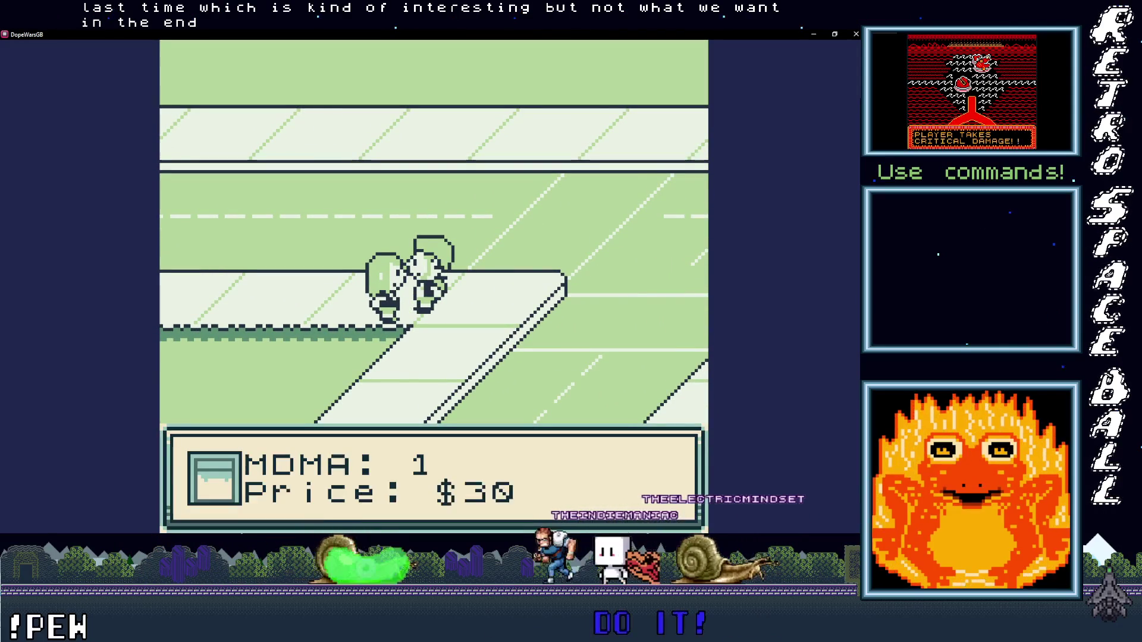
key("z")
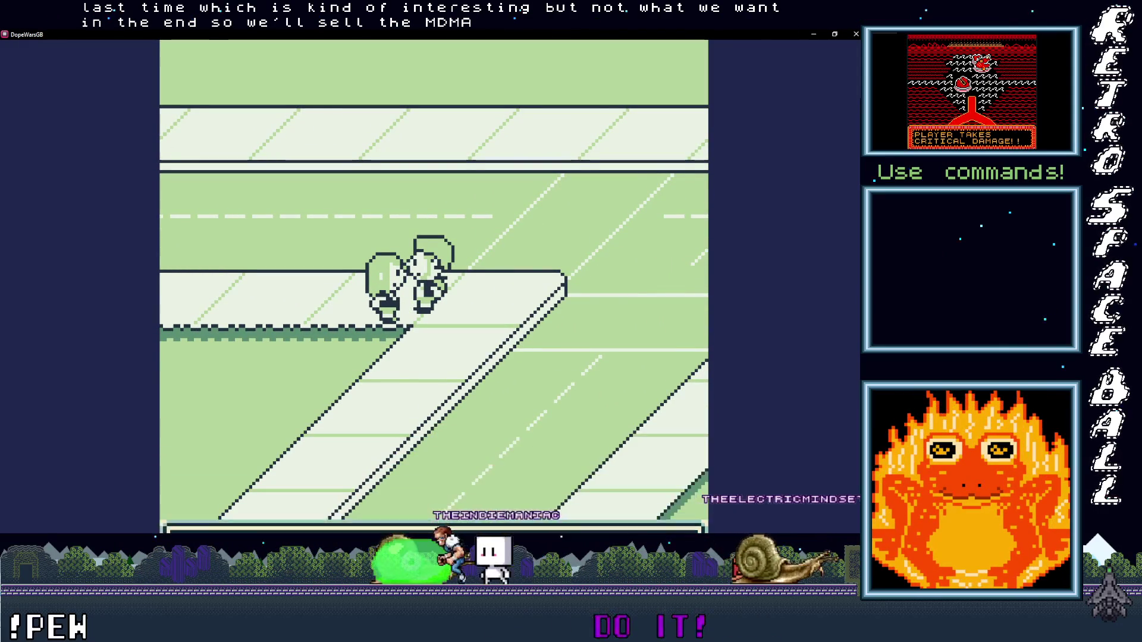
key("z")
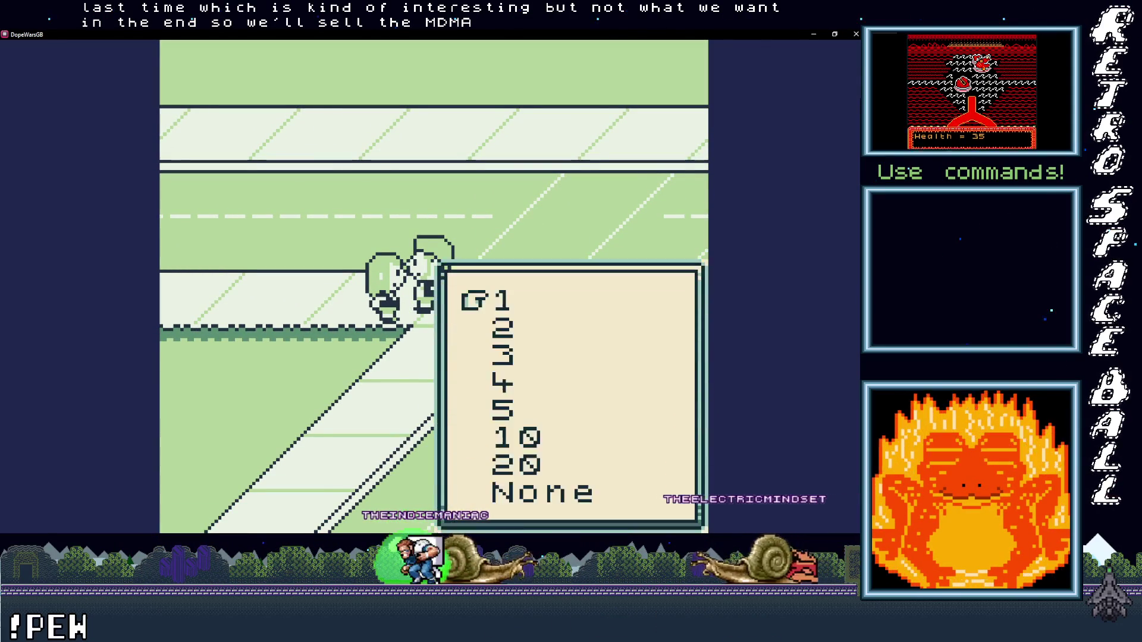
key("z")
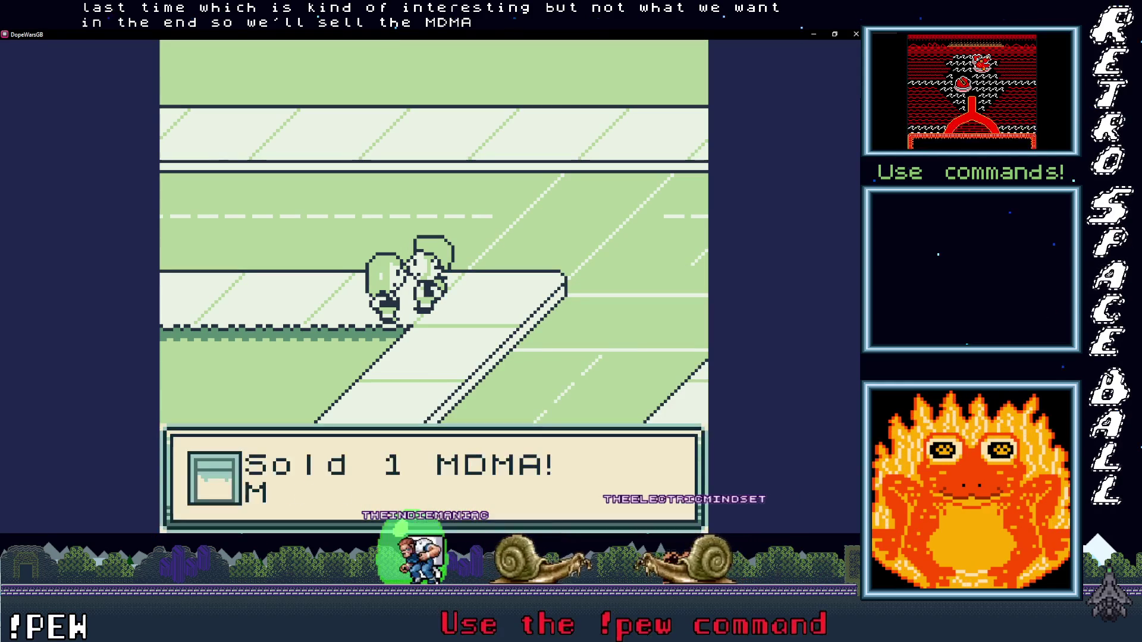
key("z")
key("z")
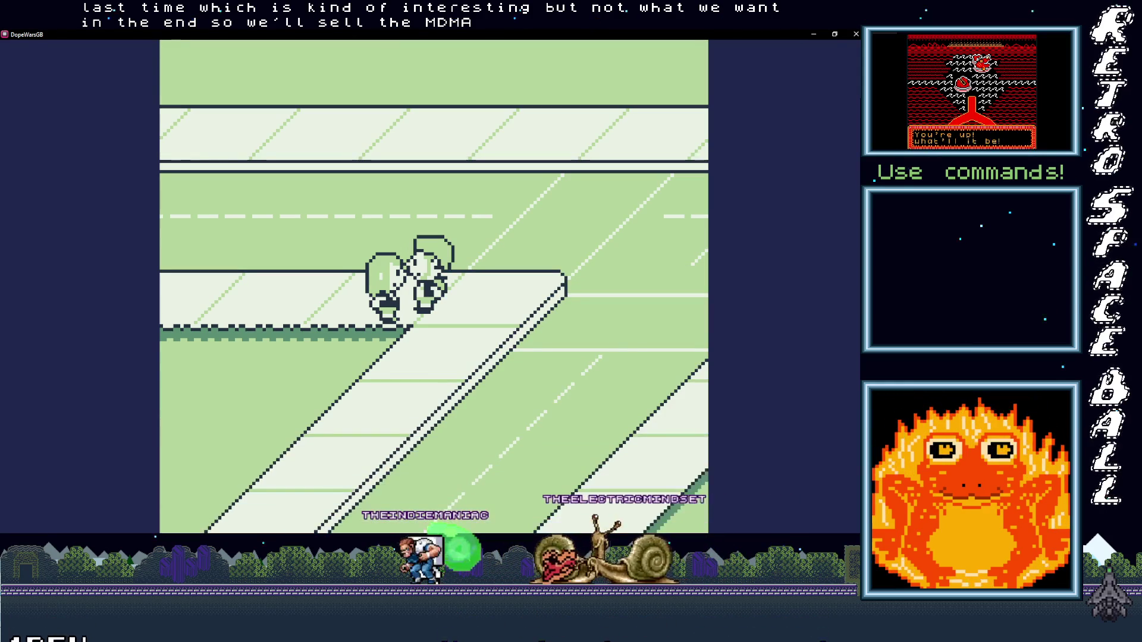
key("Right")
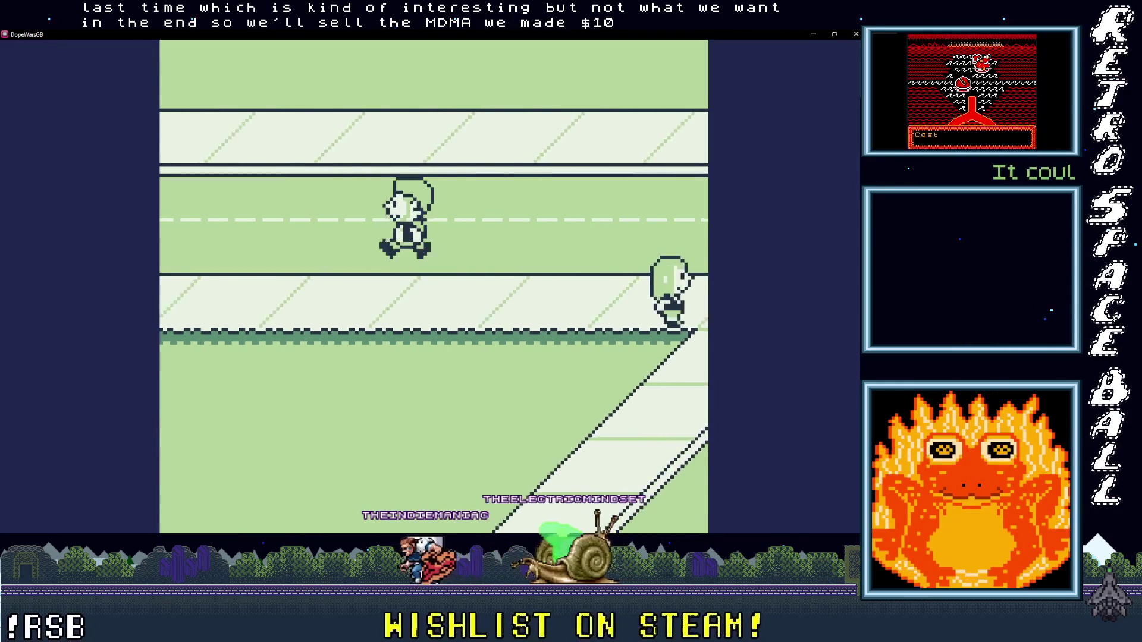
Step: Walk left to the dealer and pay the debt down to $0
key("Left")
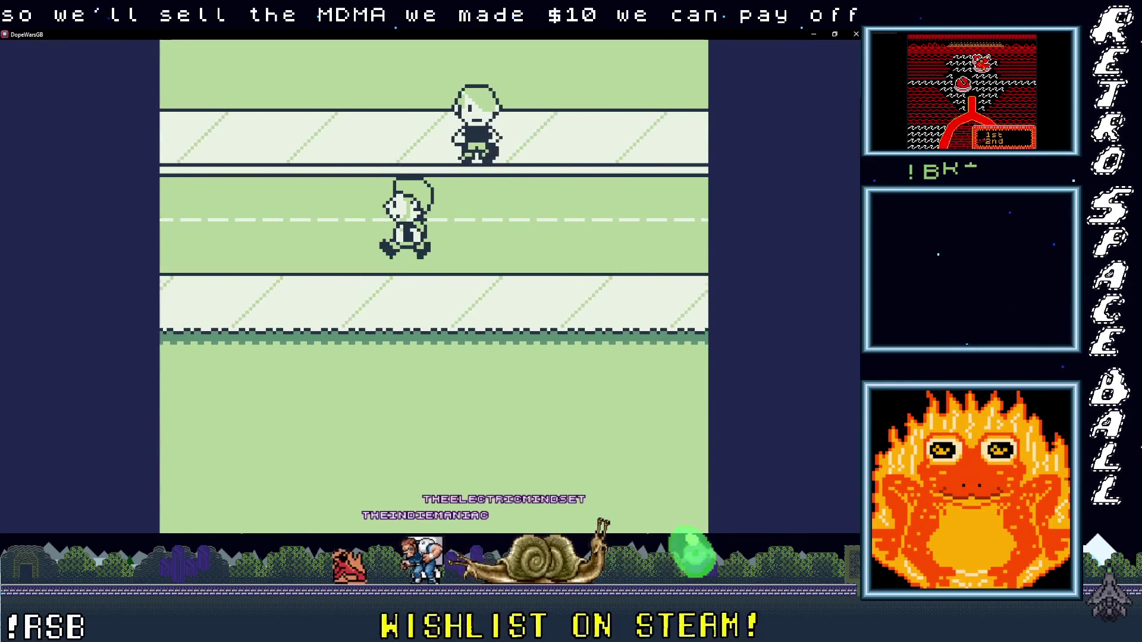
key("Left")
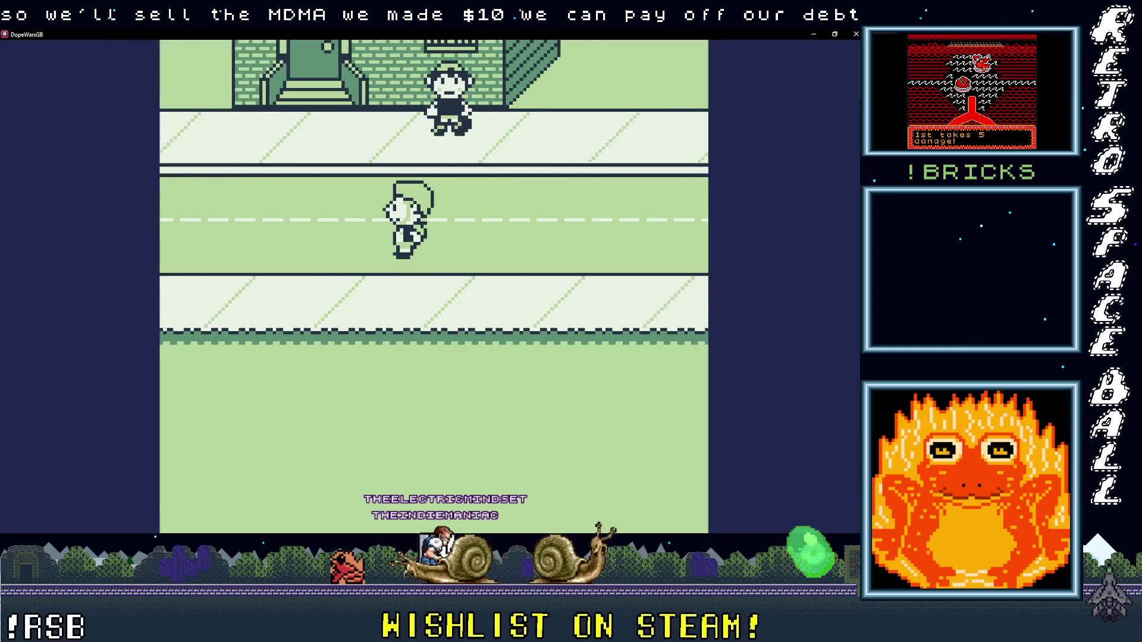
key("Left")
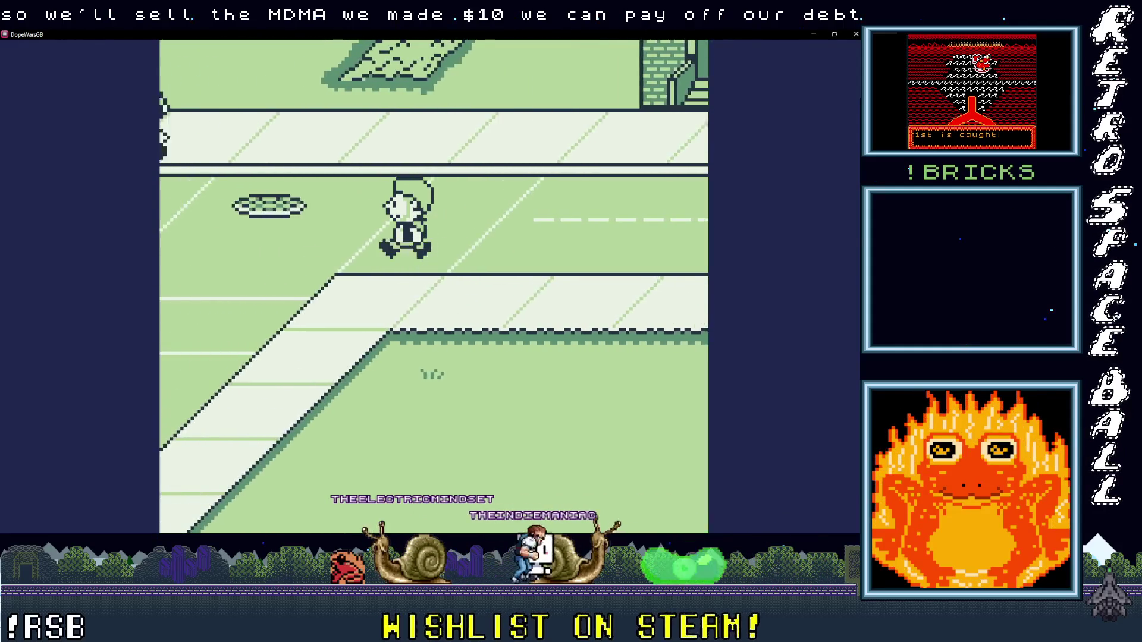
key("Left")
key("Up")
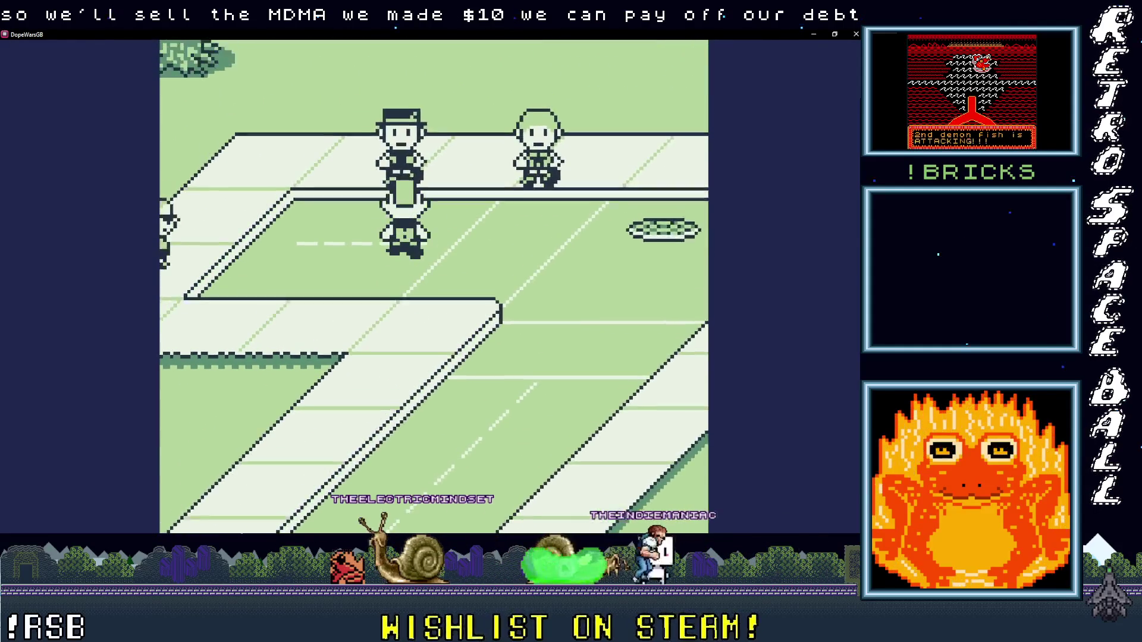
key("z")
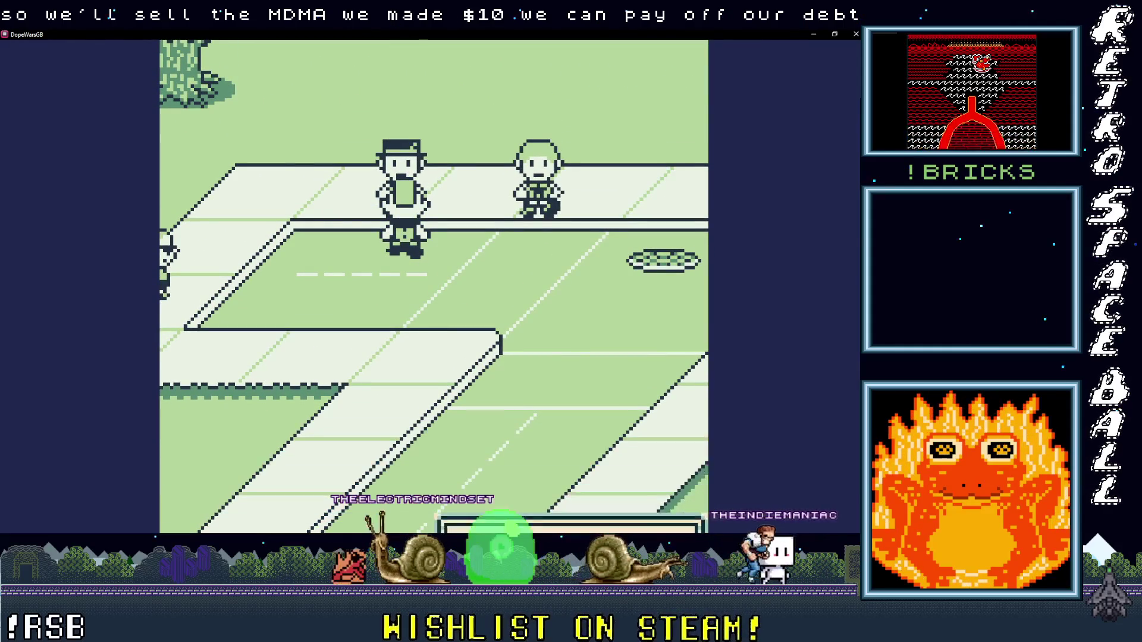
key("z")
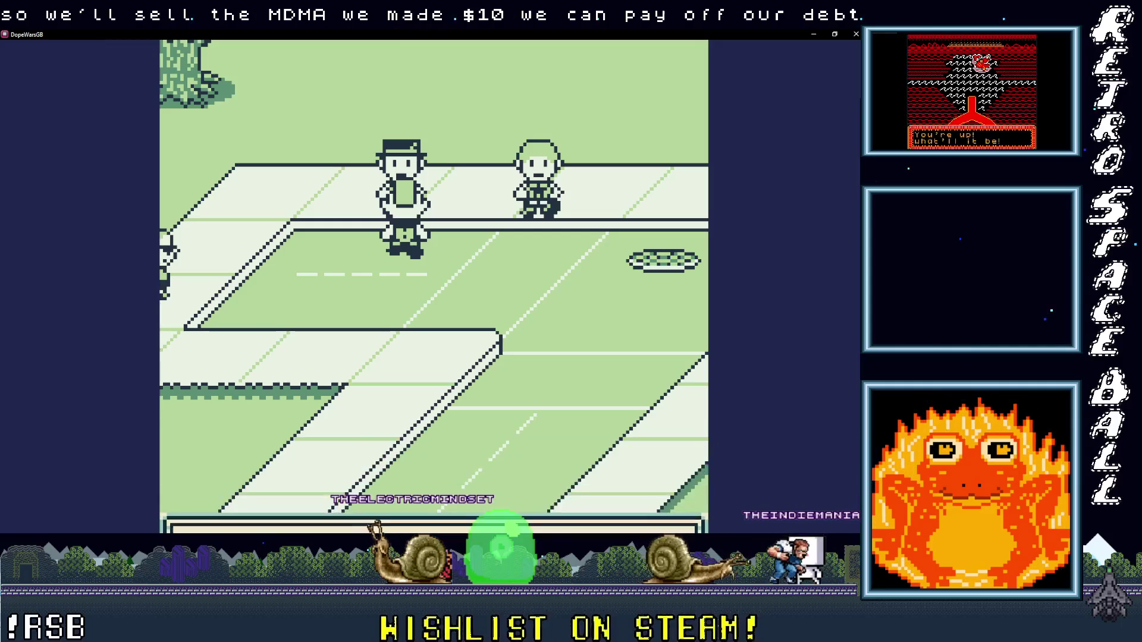
key("z")
Step: Walk right and up the cobbled path into the house
key("Right")
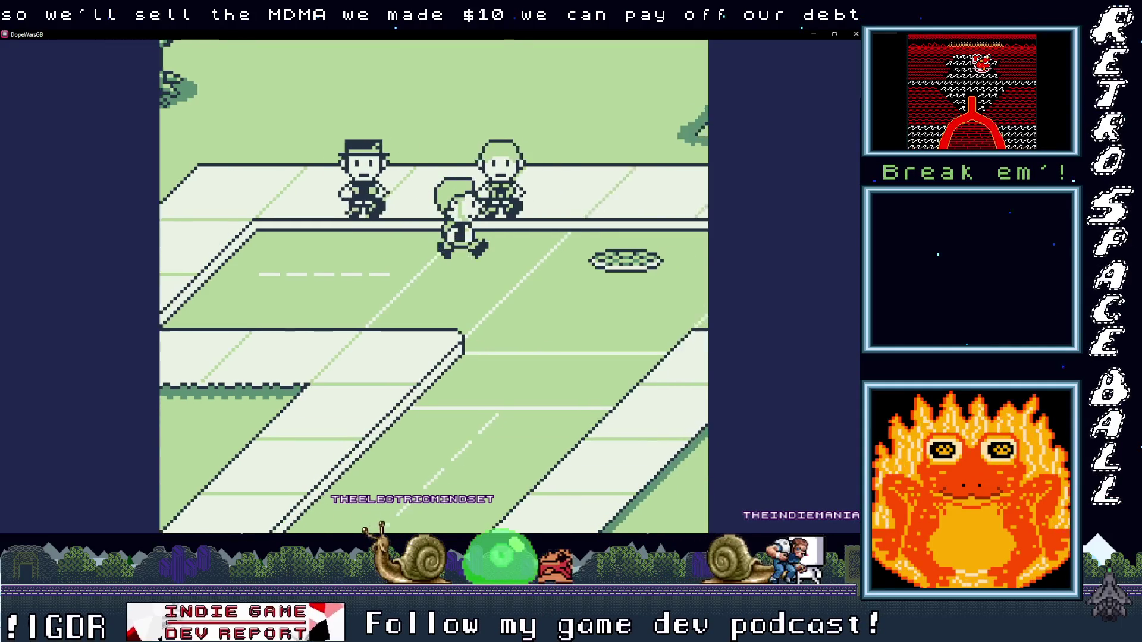
key("Up")
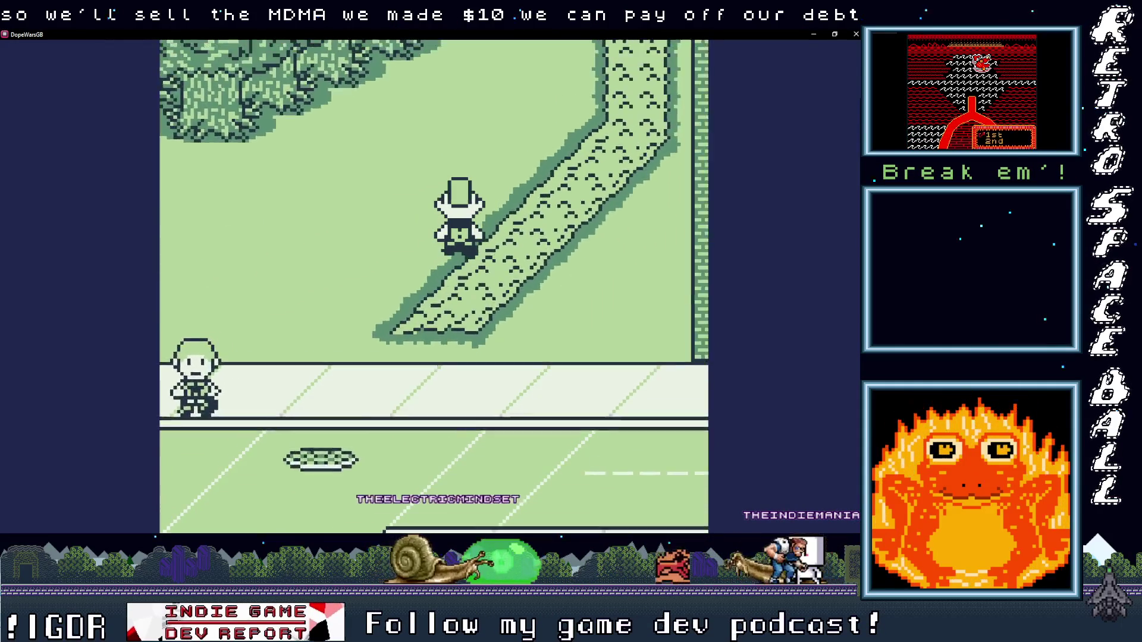
key("Up")
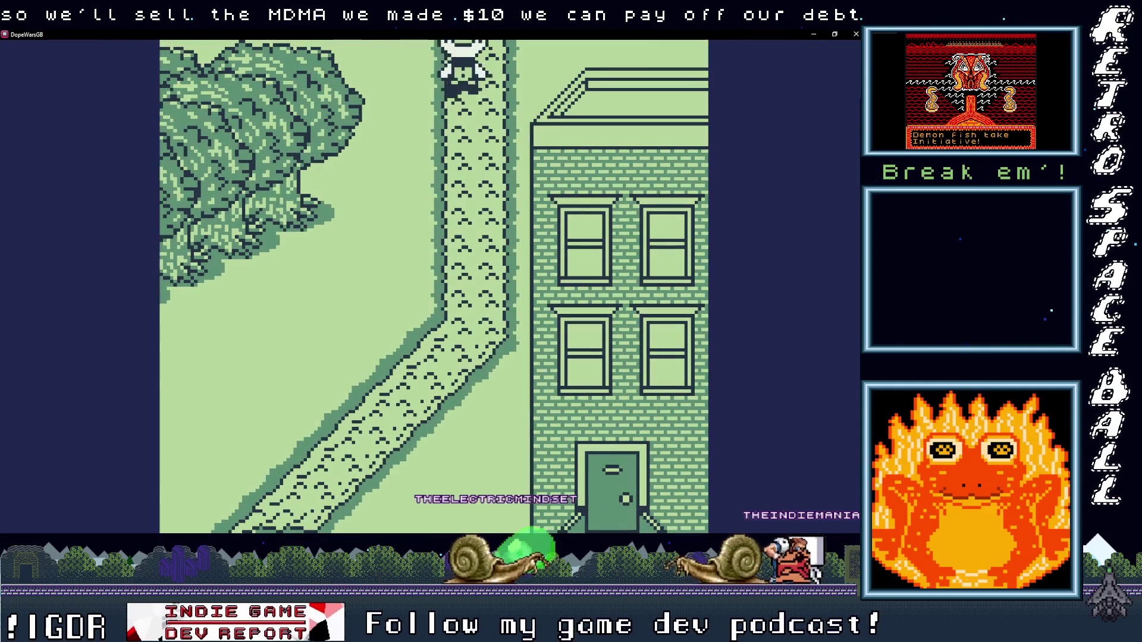
key("Up")
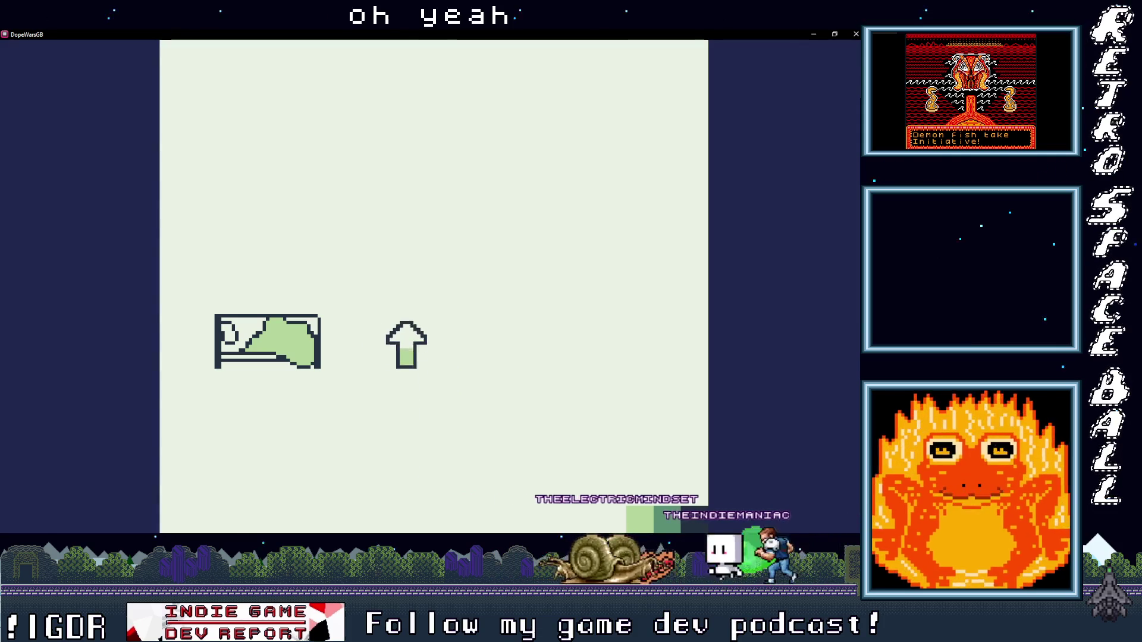
Step: Sleep to advance the day and dismiss the prices-changed message
key("z")
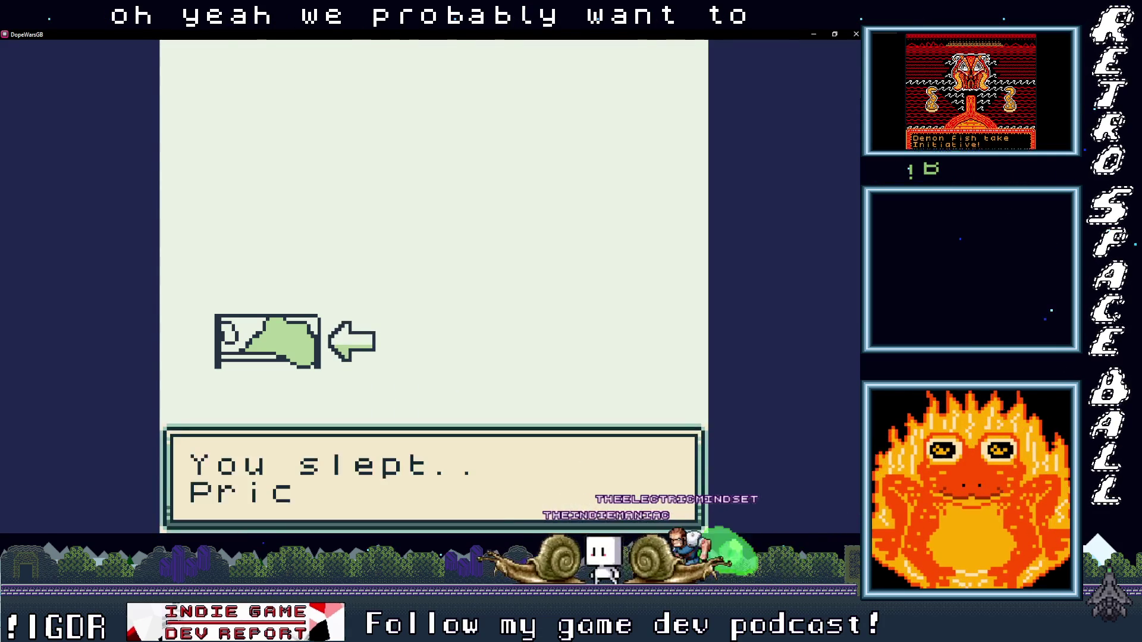
key("z")
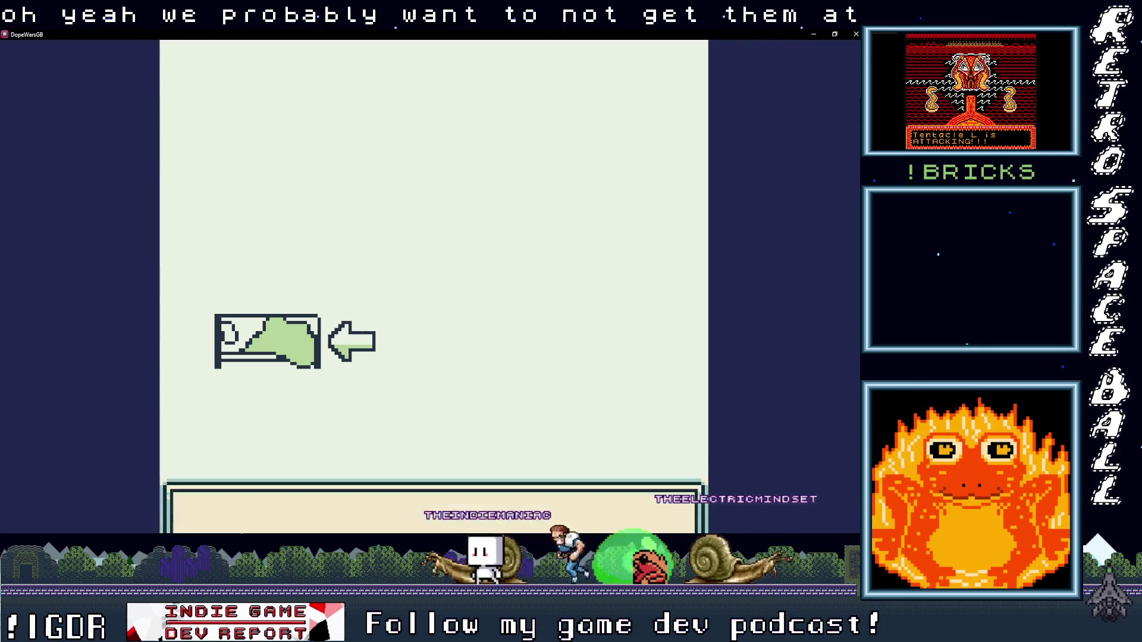
key("z")
key("x")
key("Down")
key("Down")
key("Down")
Step: View the new prices (Weed $010, MDMA $042, H $036), then walk to the lender
key("z")
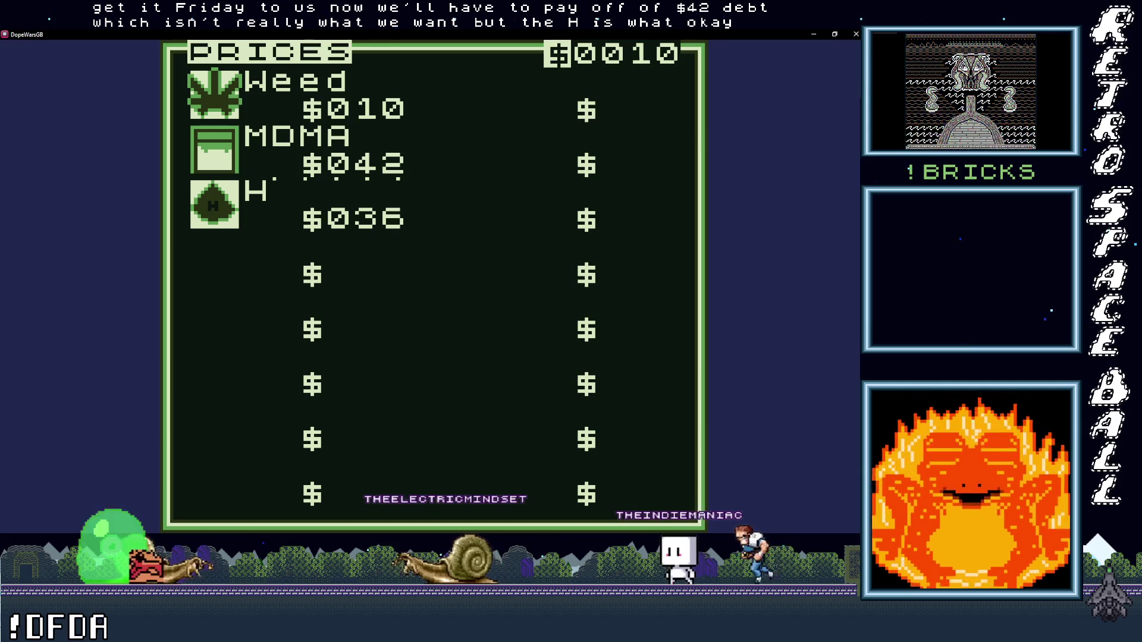
key("z")
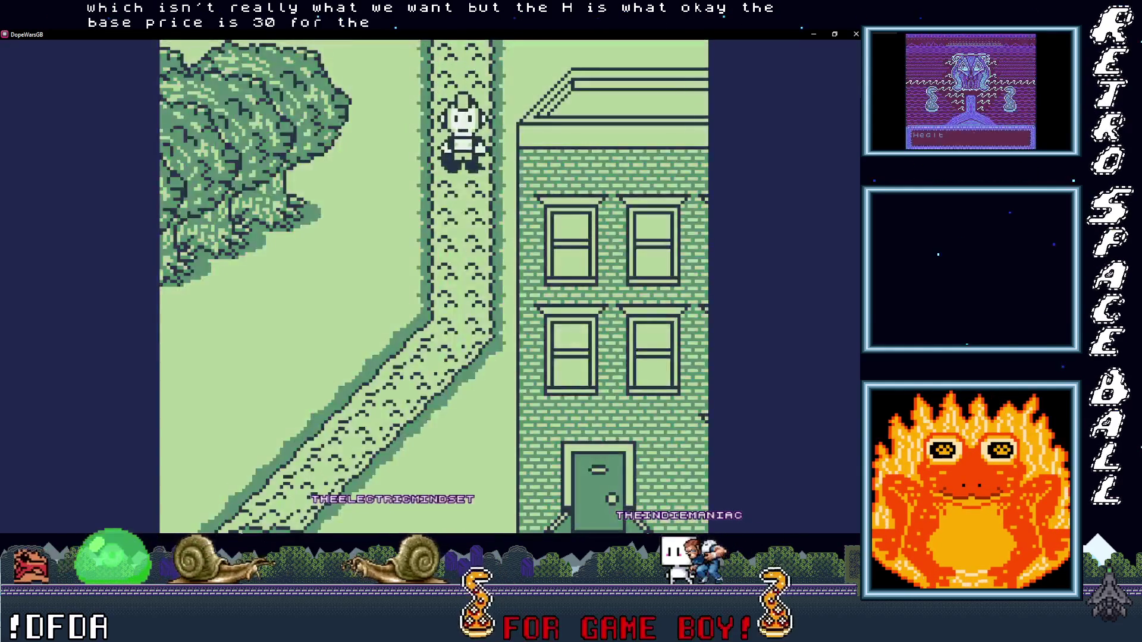
key("Down")
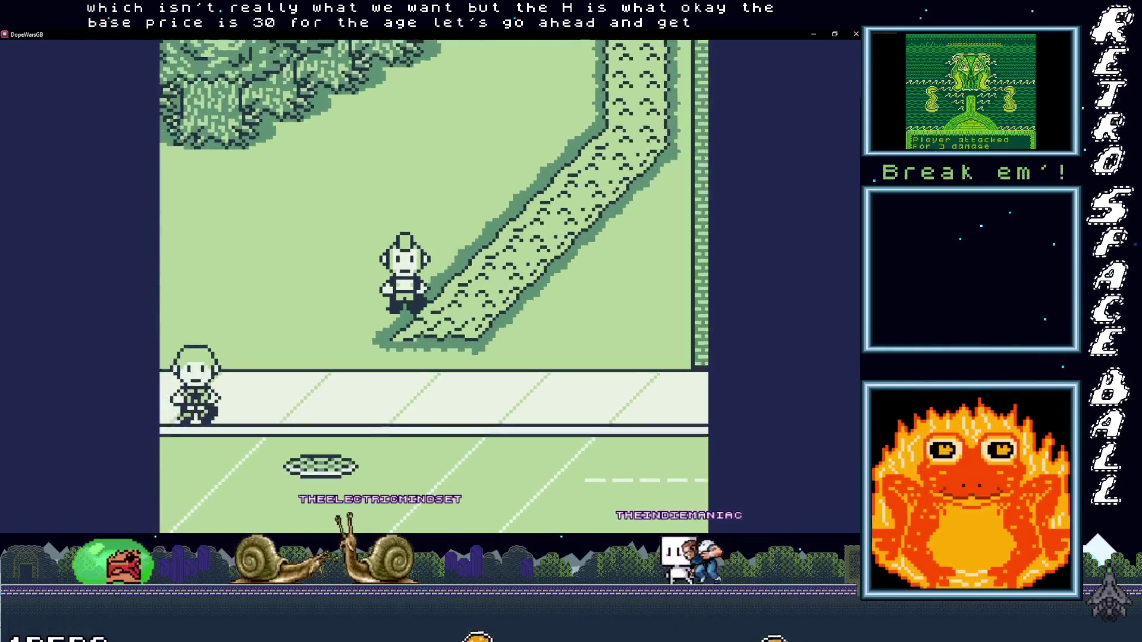
key("Left")
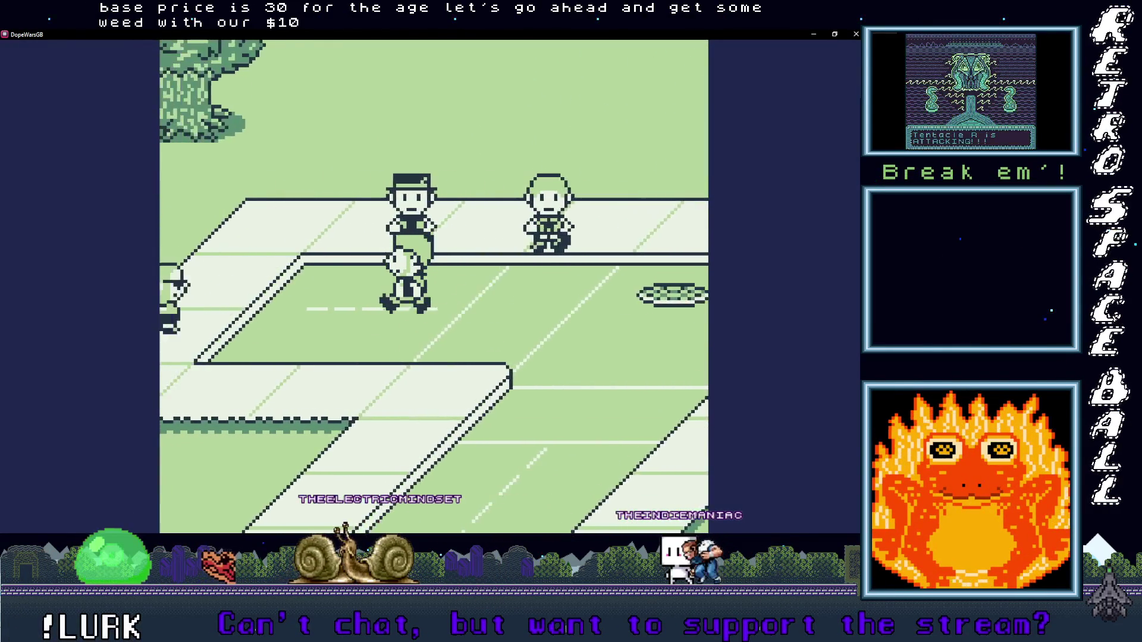
key("Left")
Step: Buy one more weed for a stock of 2, then walk up the path to the bedroom
key("z")
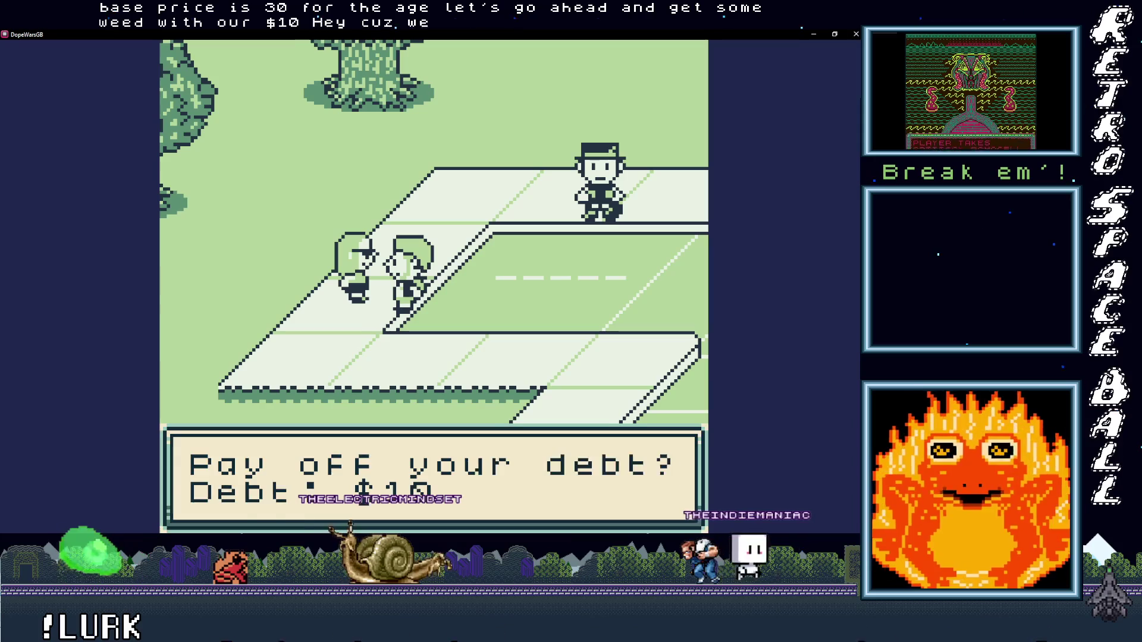
key("z")
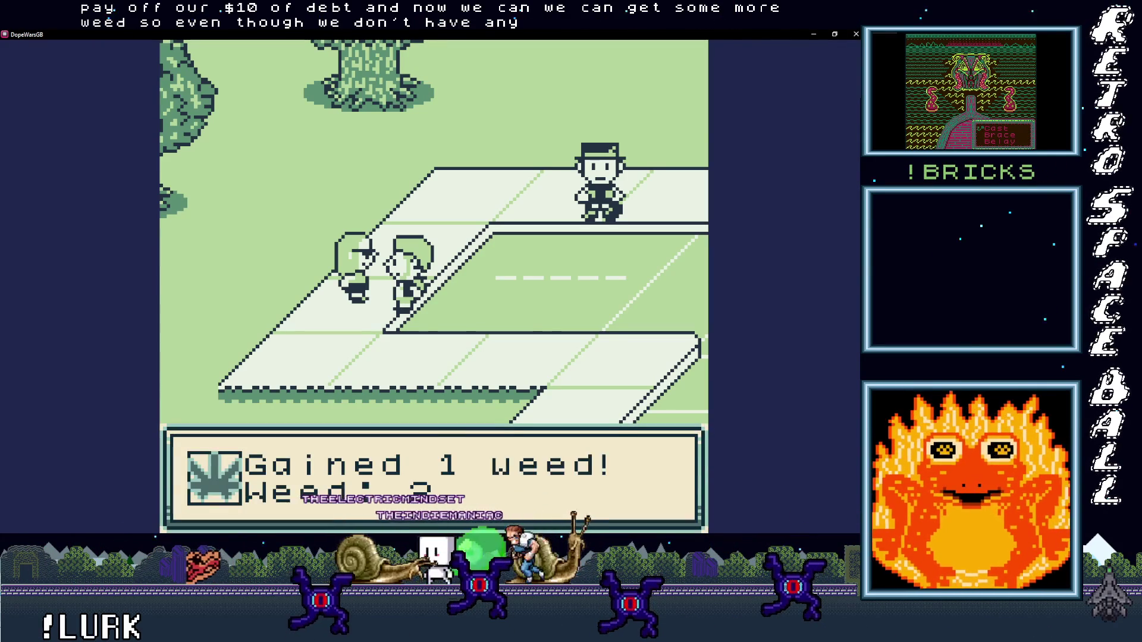
key("Right")
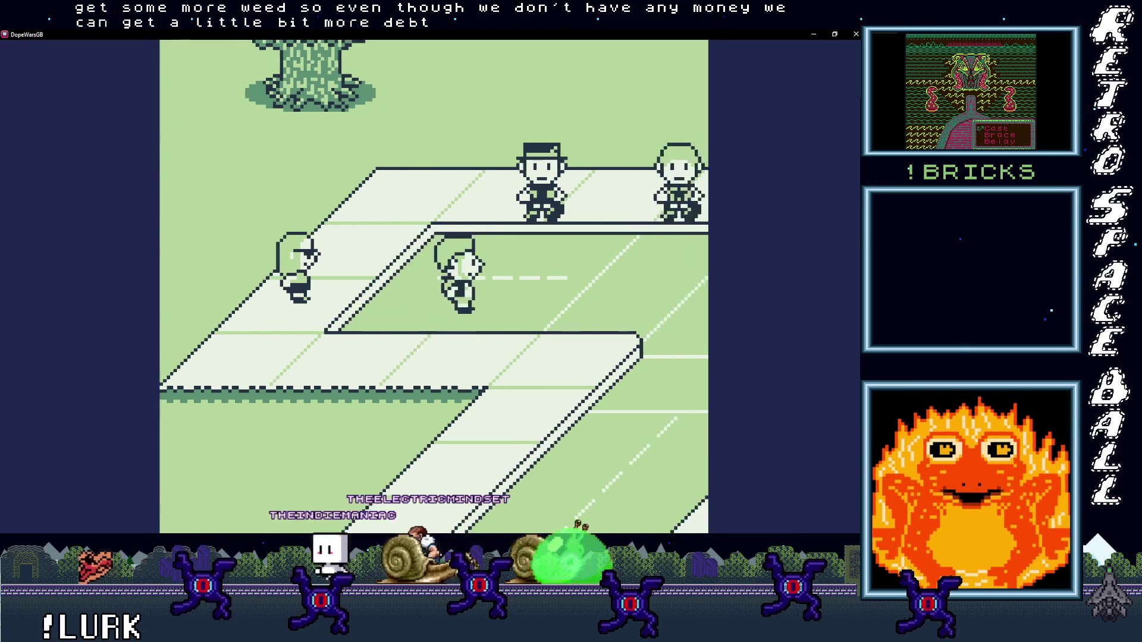
key("Up")
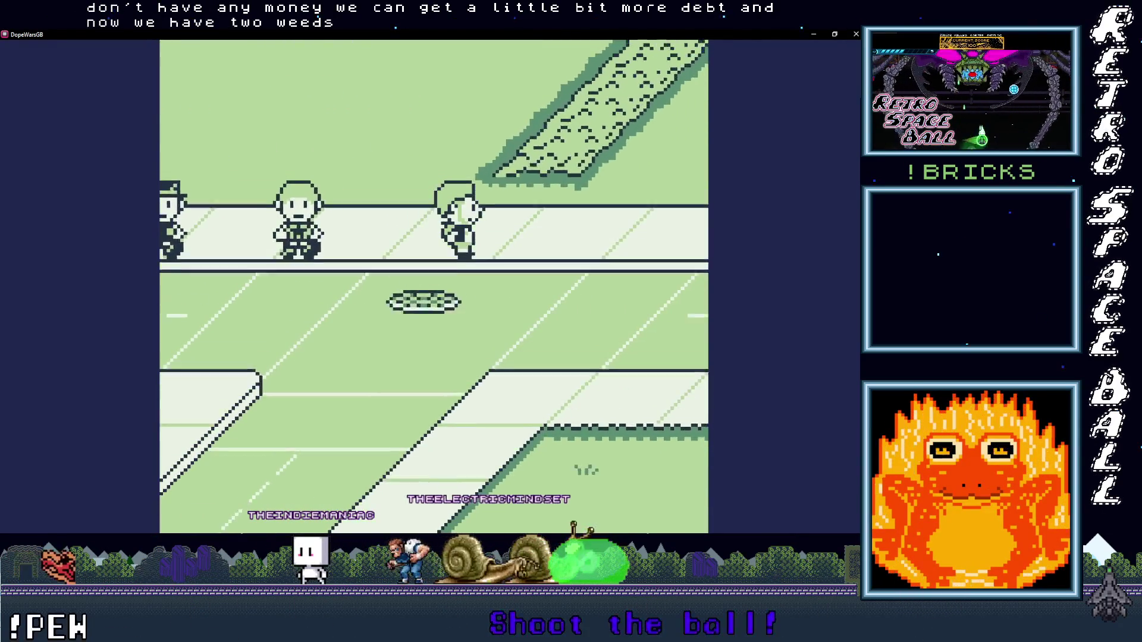
key("Up")
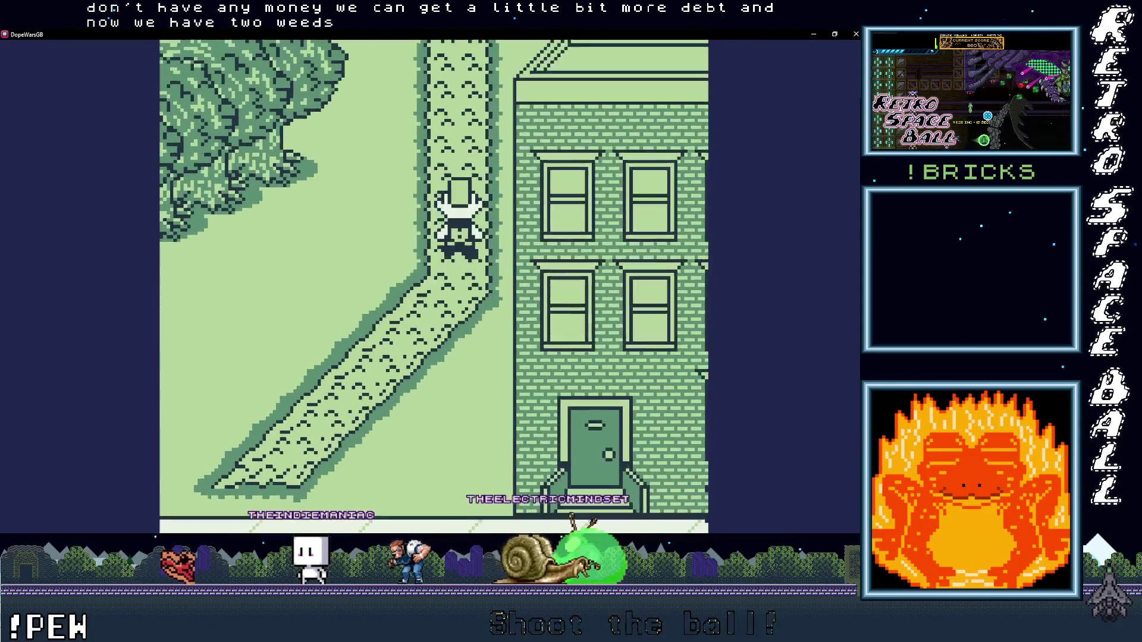
key("Up")
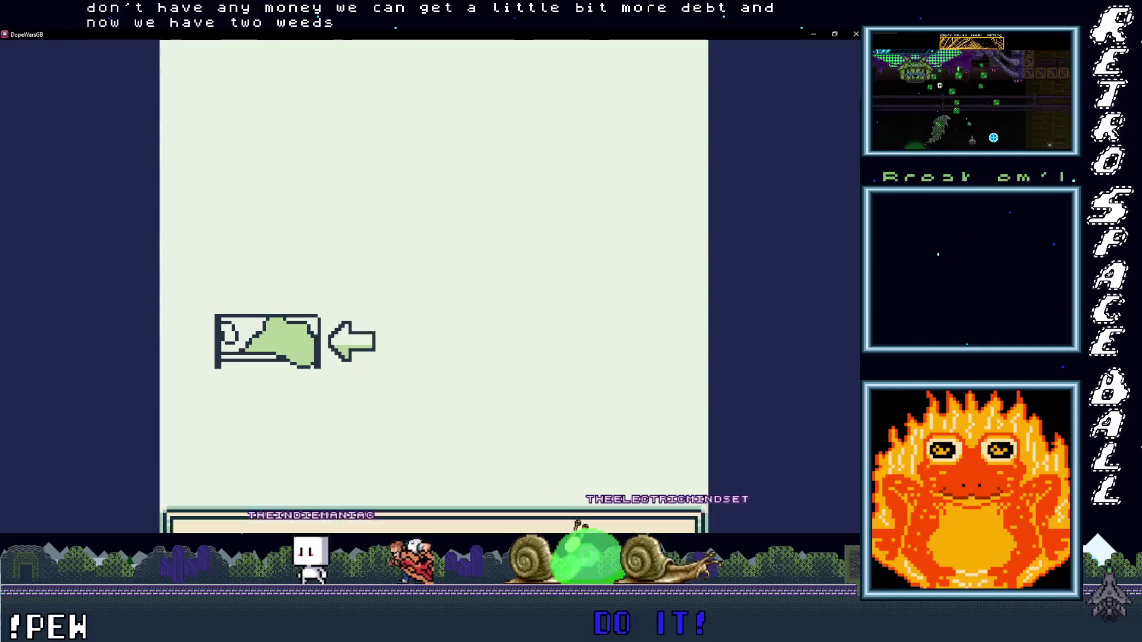
Step: Sleep once more, then walk down the path and left along the road to the dealers
key("Return")
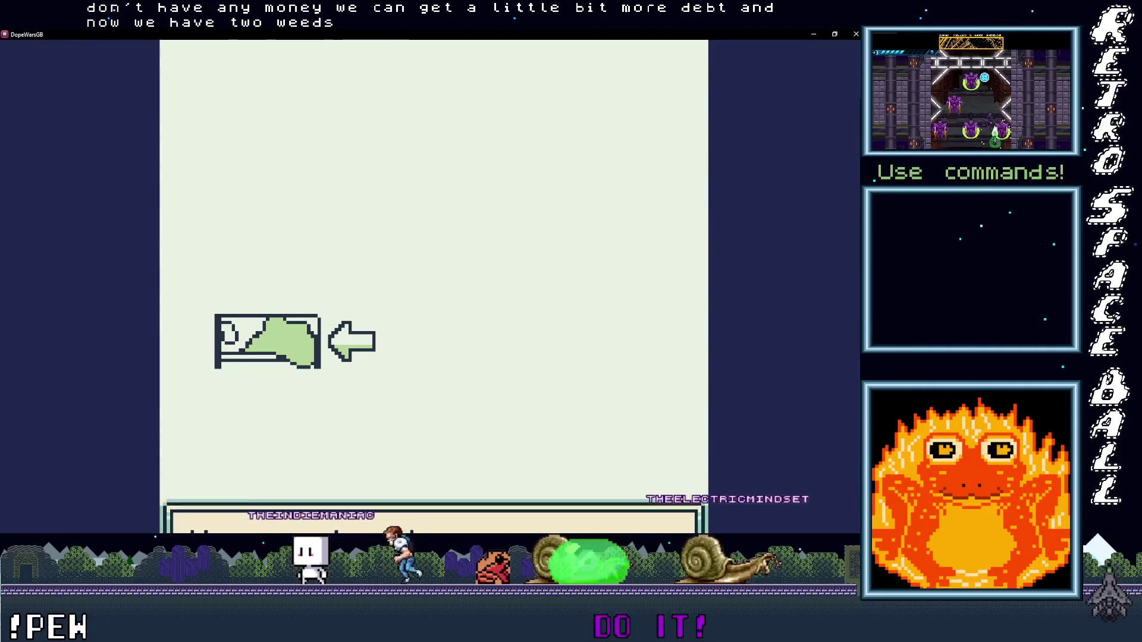
key("Down")
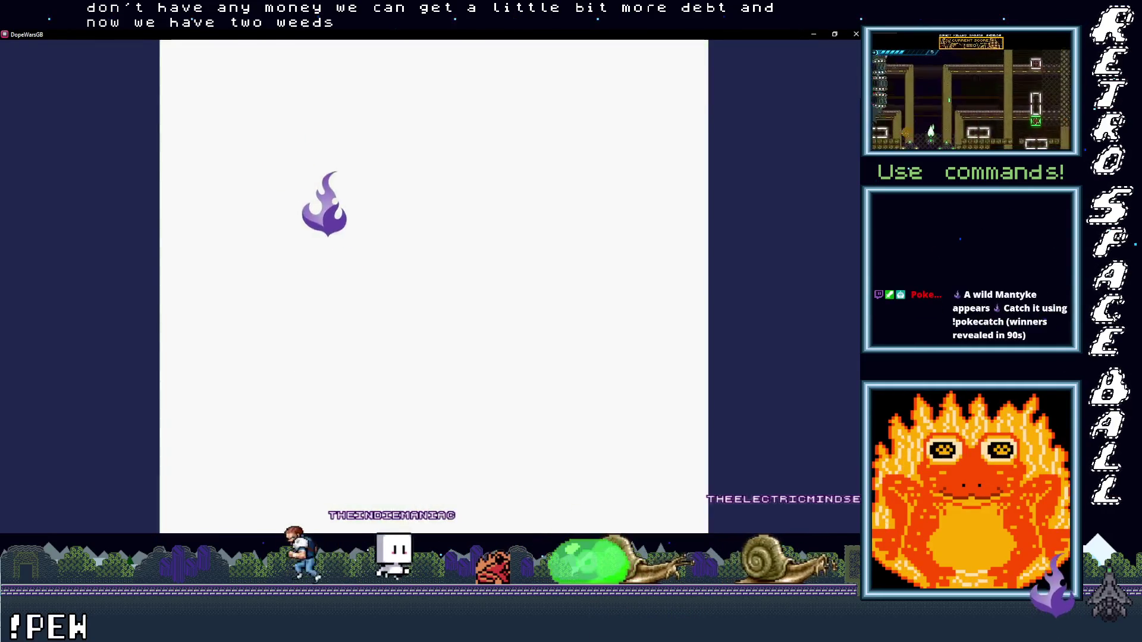
key("Down")
key("Left")
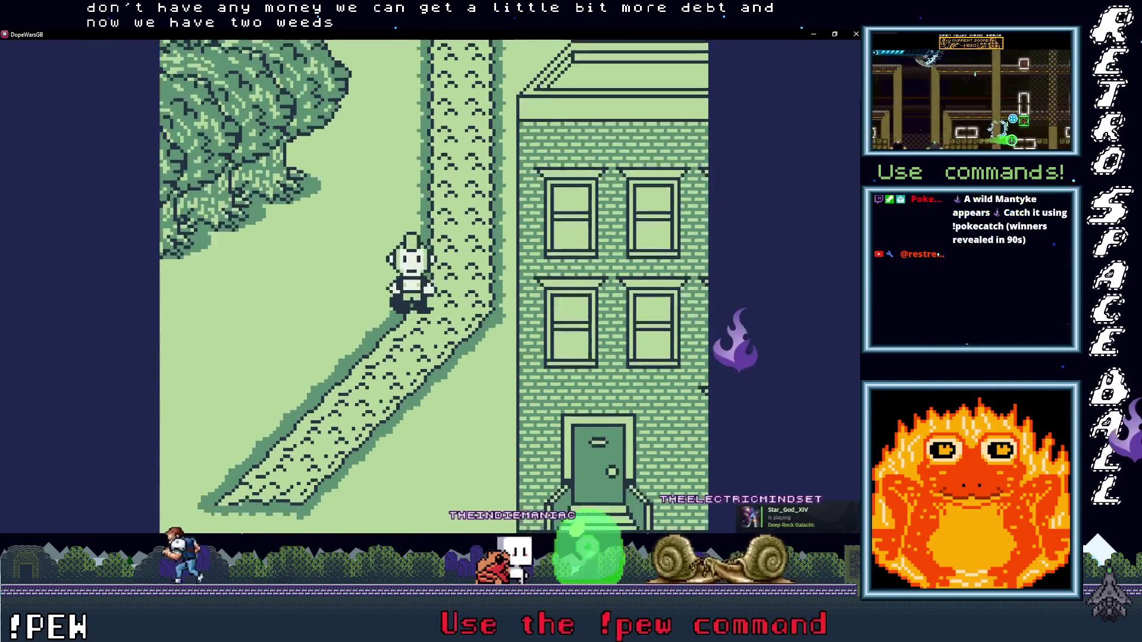
key("Down")
key("Down")
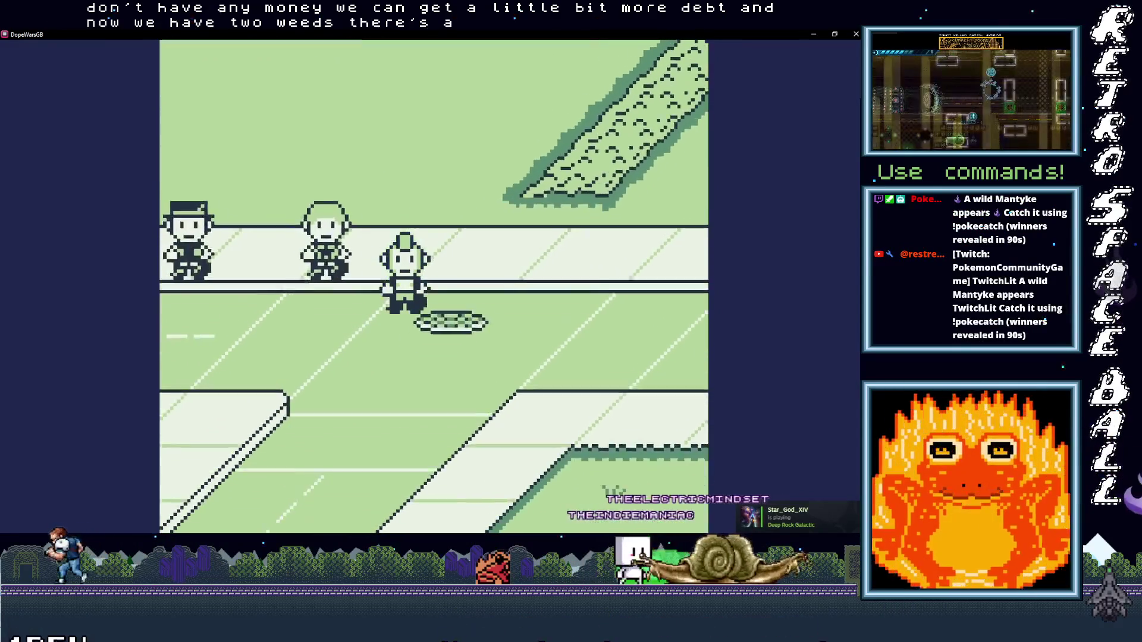
key("Left")
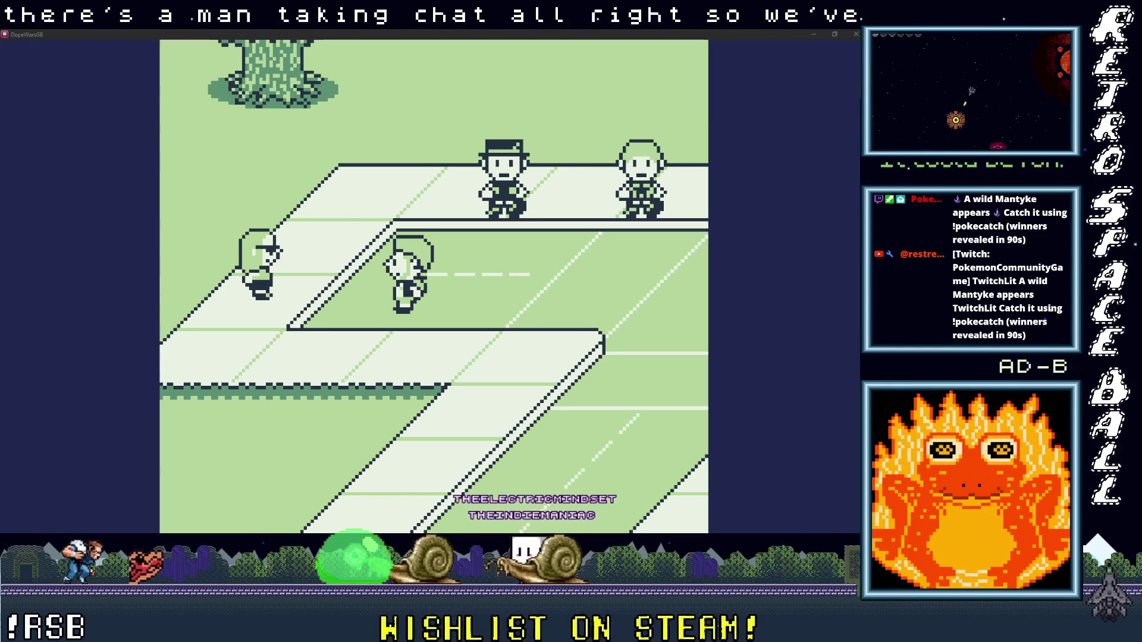
left_click(563, 345)
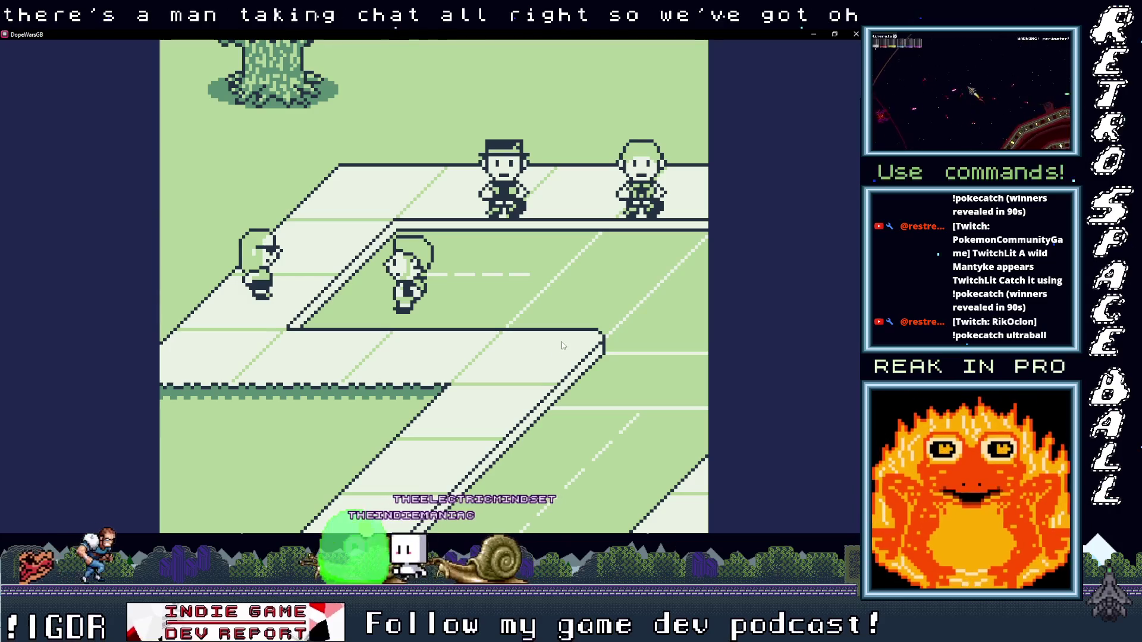
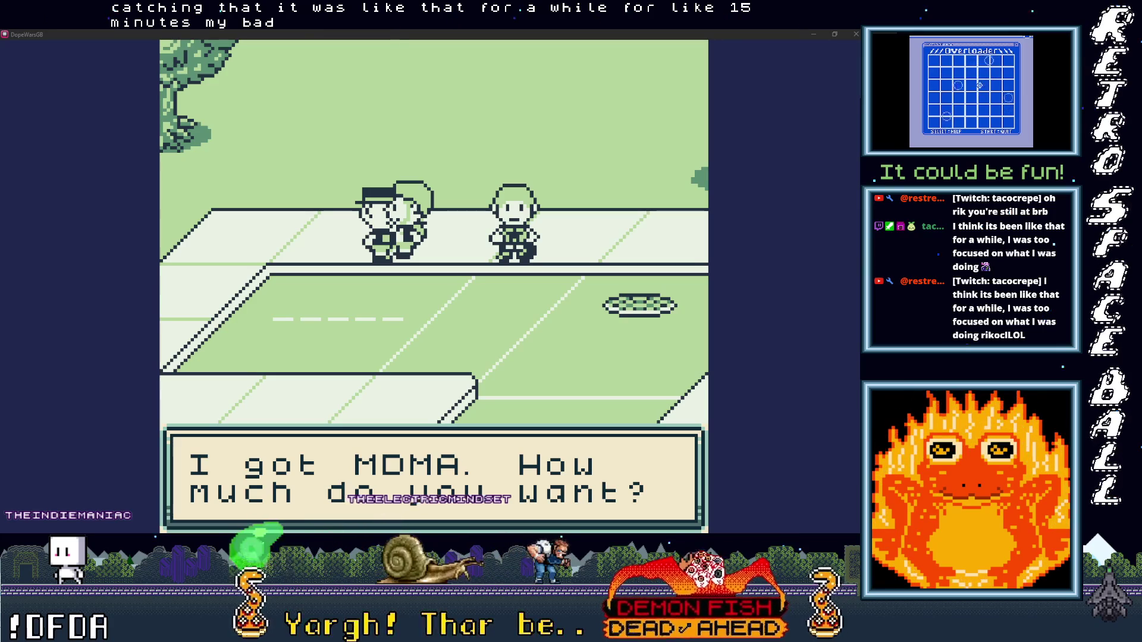
Step: Buy 20 MDMA at $14 each, get refused on 10, then buy 5 more
key("x")
key("x")
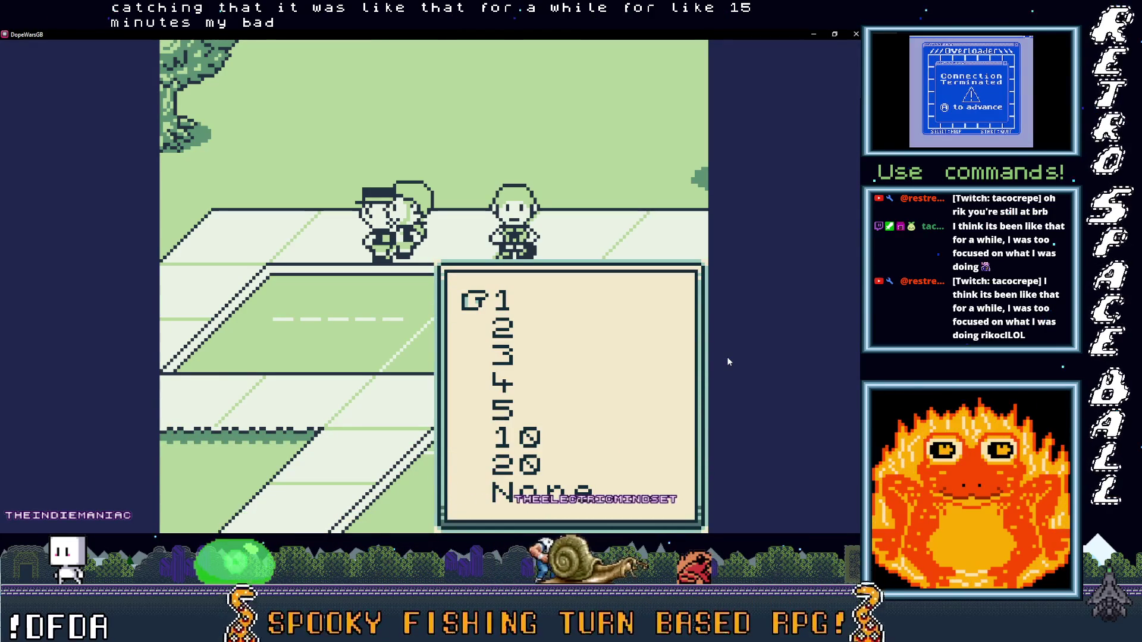
key("Down")
key("Down")
key("Down")
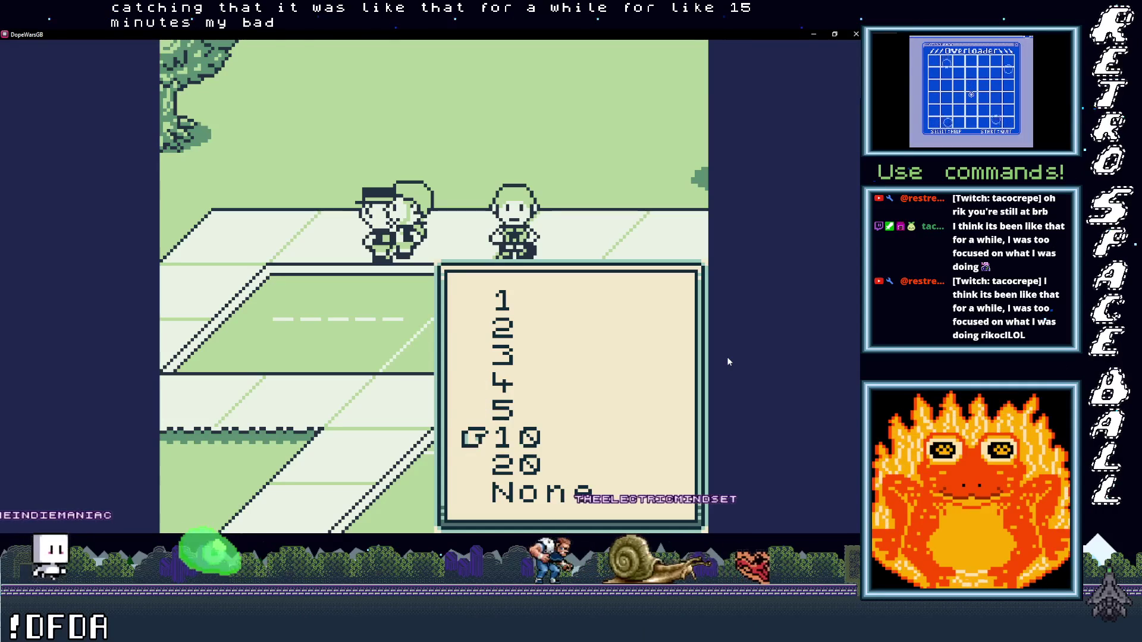
key("x")
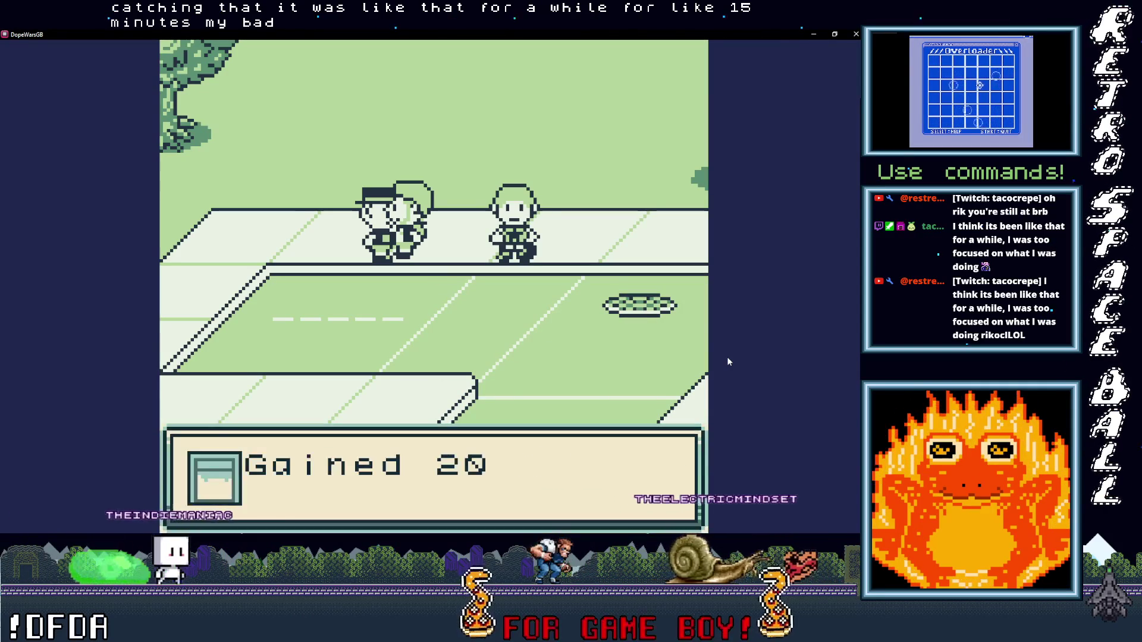
key("x")
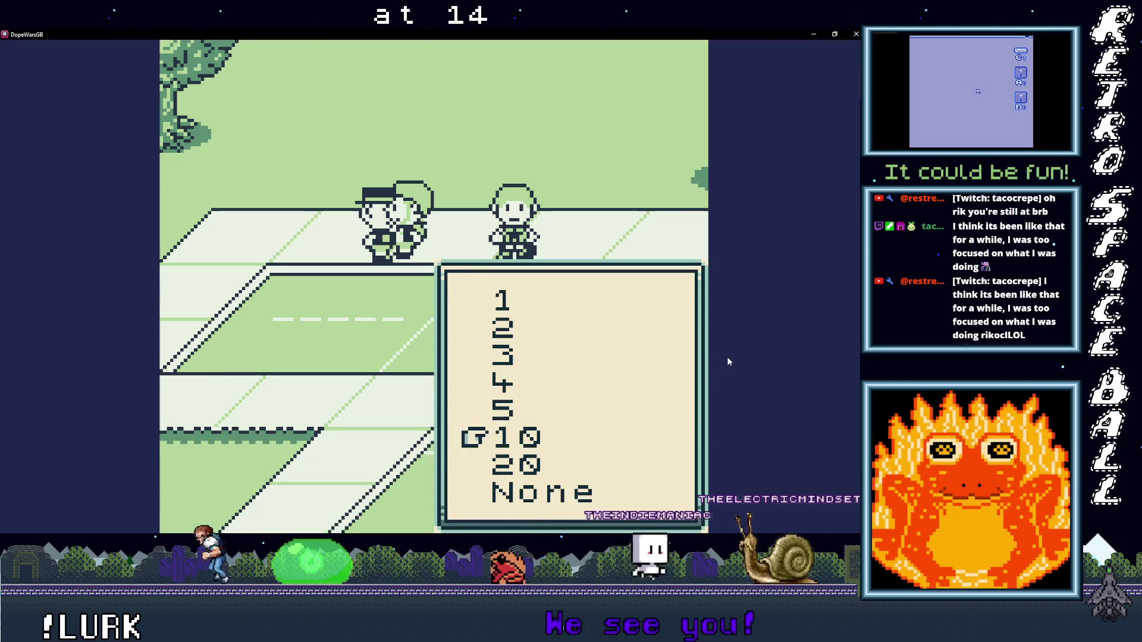
key("x")
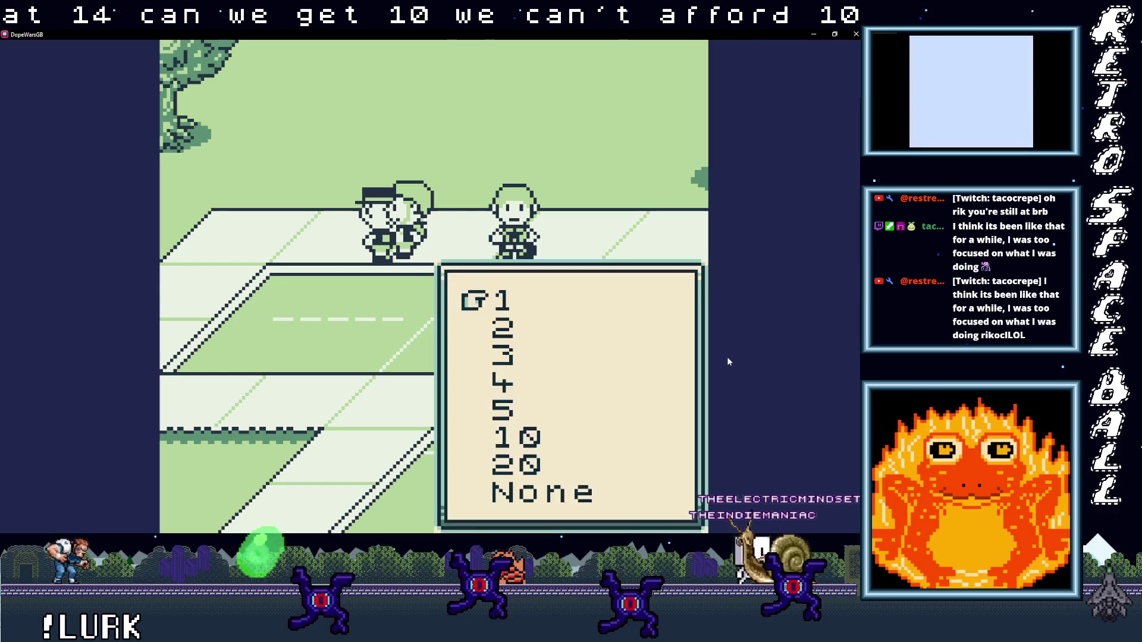
key("x")
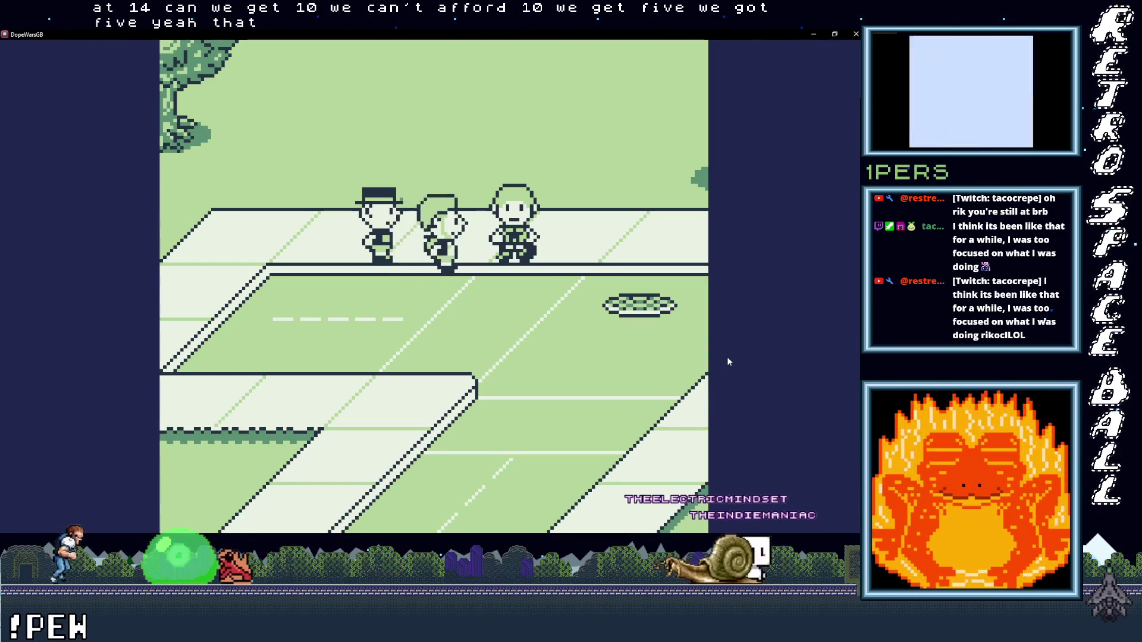
Step: Walk along the street and check the inventory from the main menu
key("Down")
key("Right")
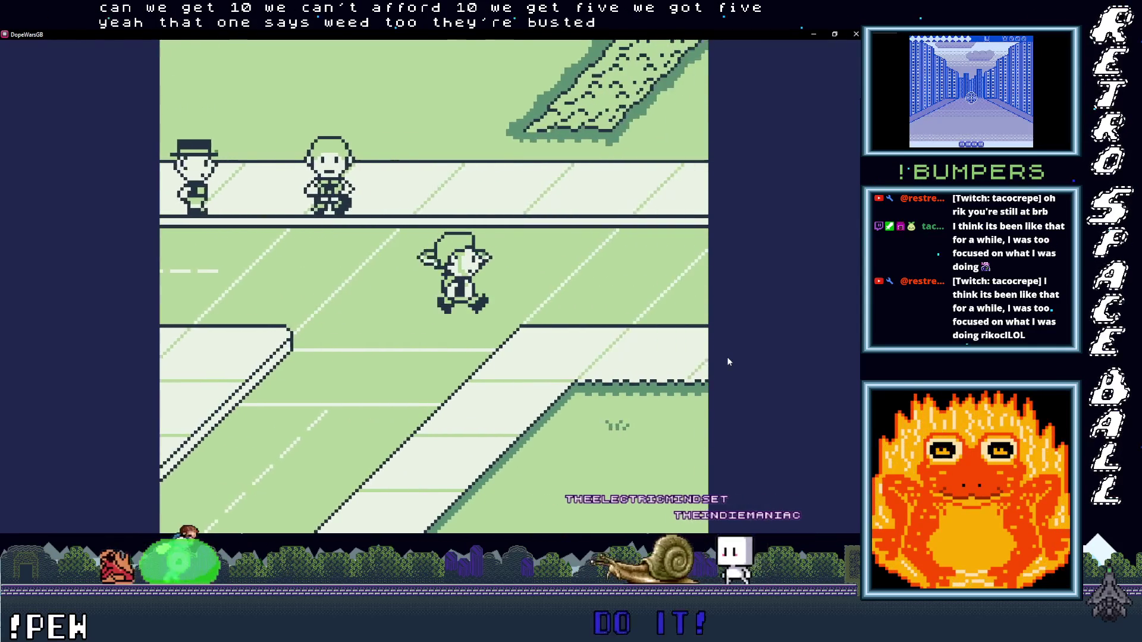
key("Return")
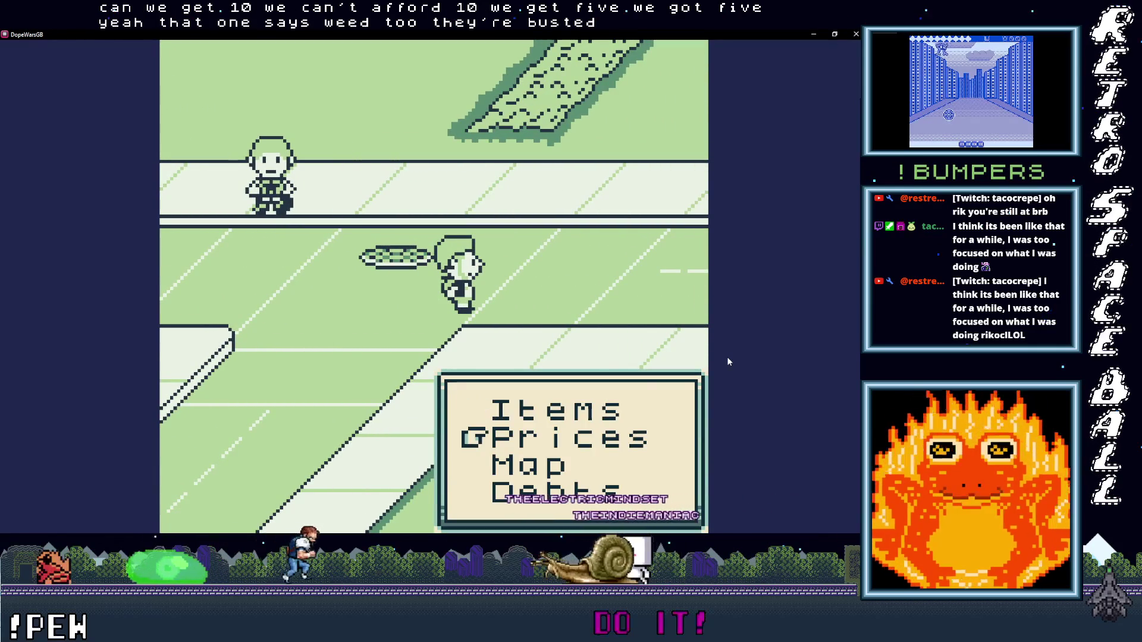
key("x")
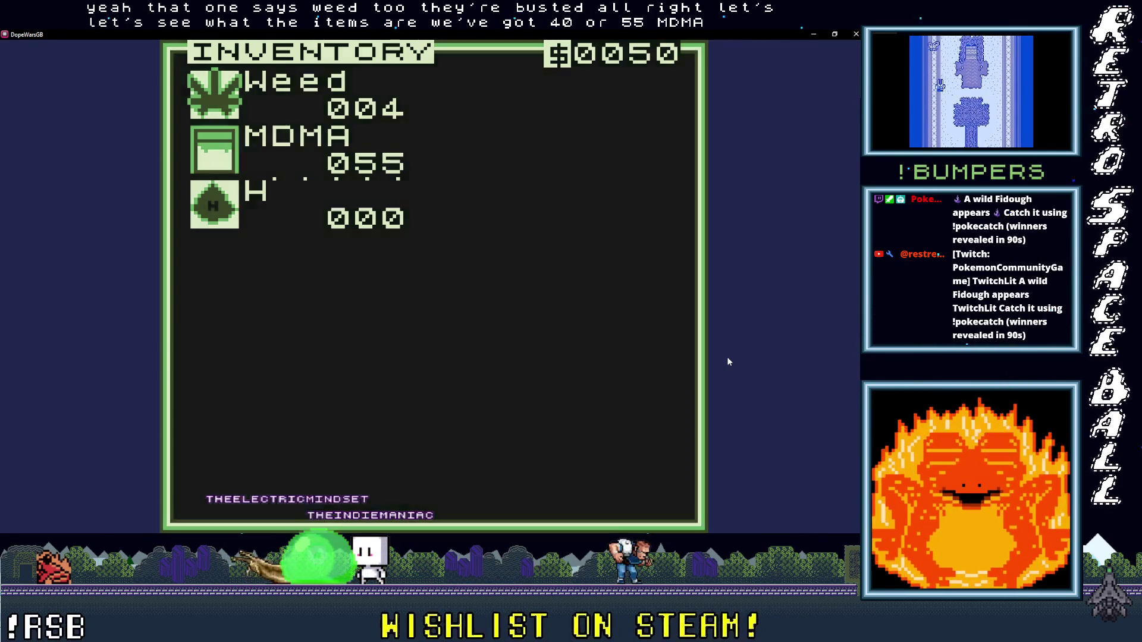
key("x")
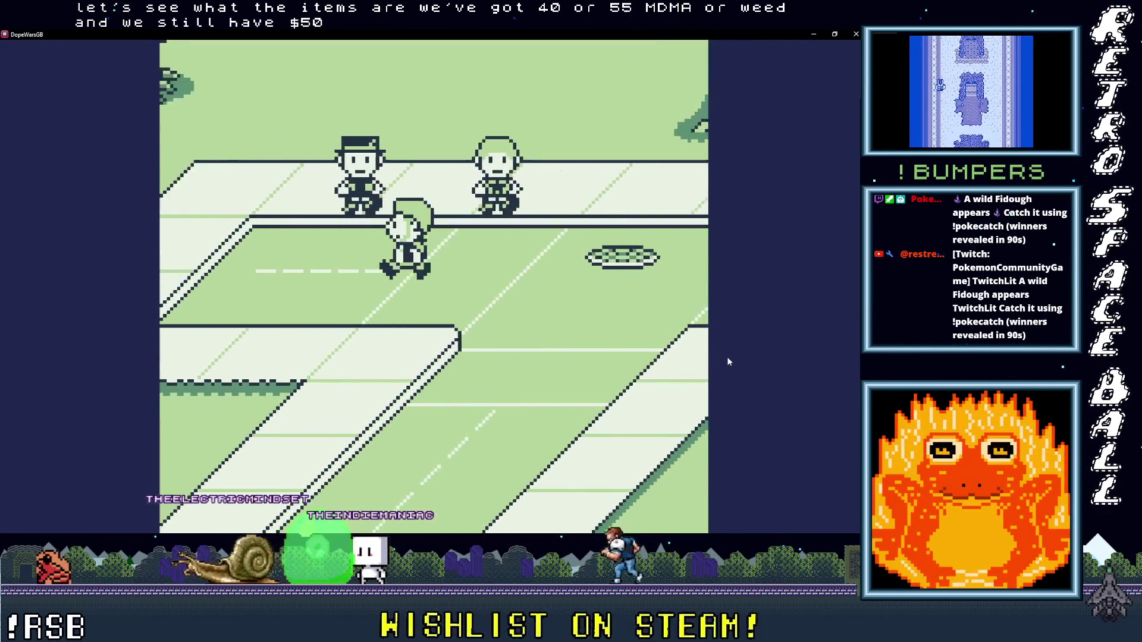
Step: Buy 3 more MDMA from the dealer, then view the current price list
key("Up")
key("z")
key("z")
key("z")
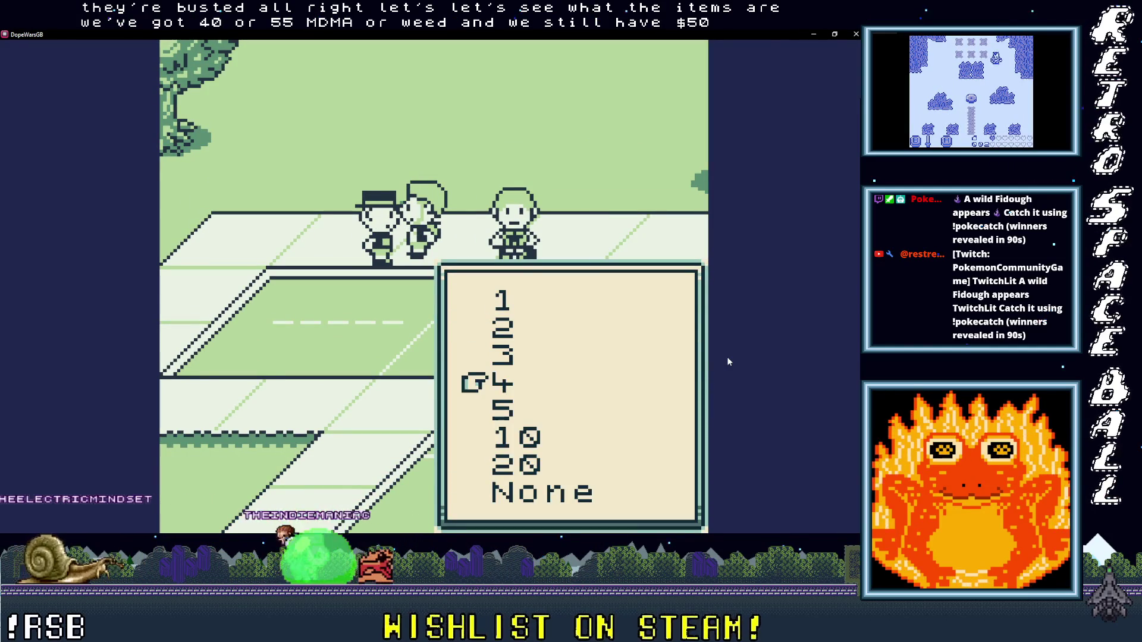
key("z")
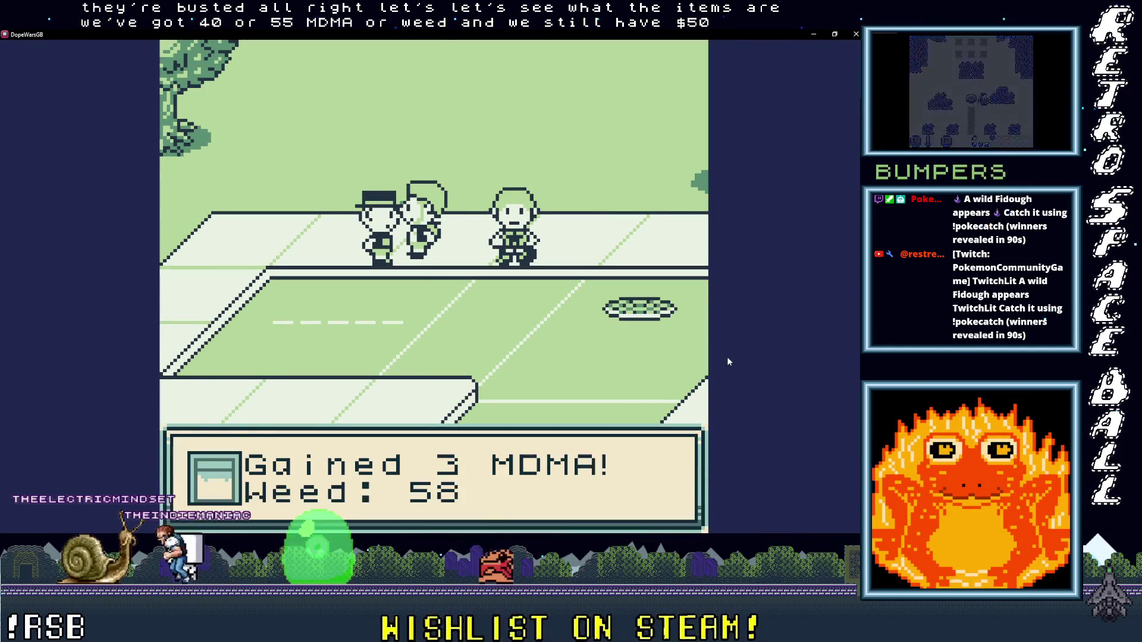
key("z")
key("z")
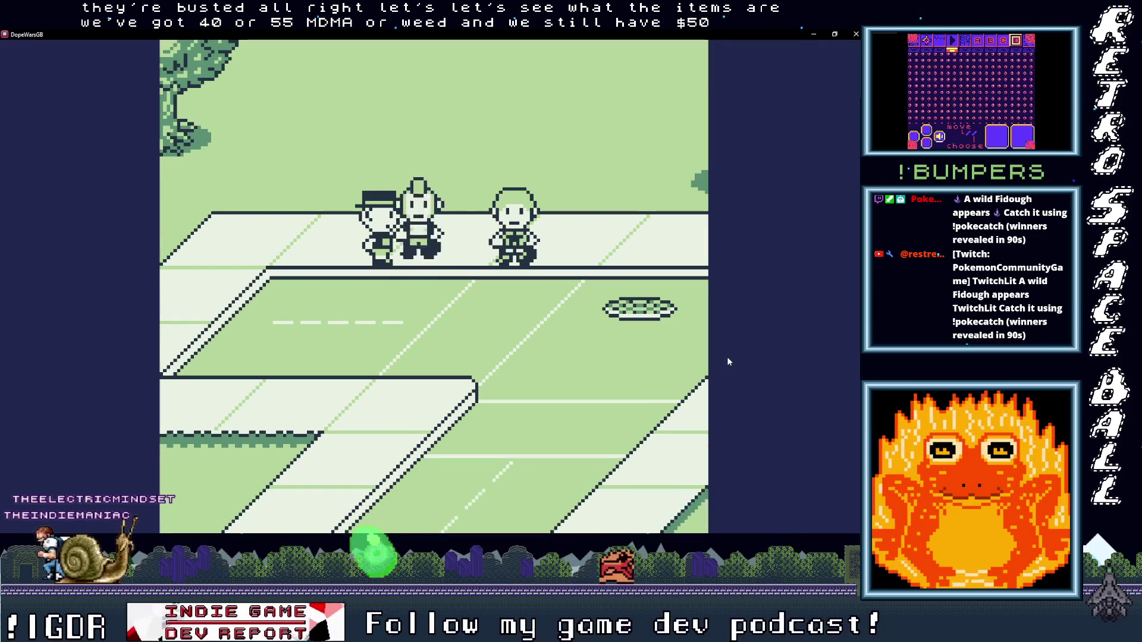
key("Return")
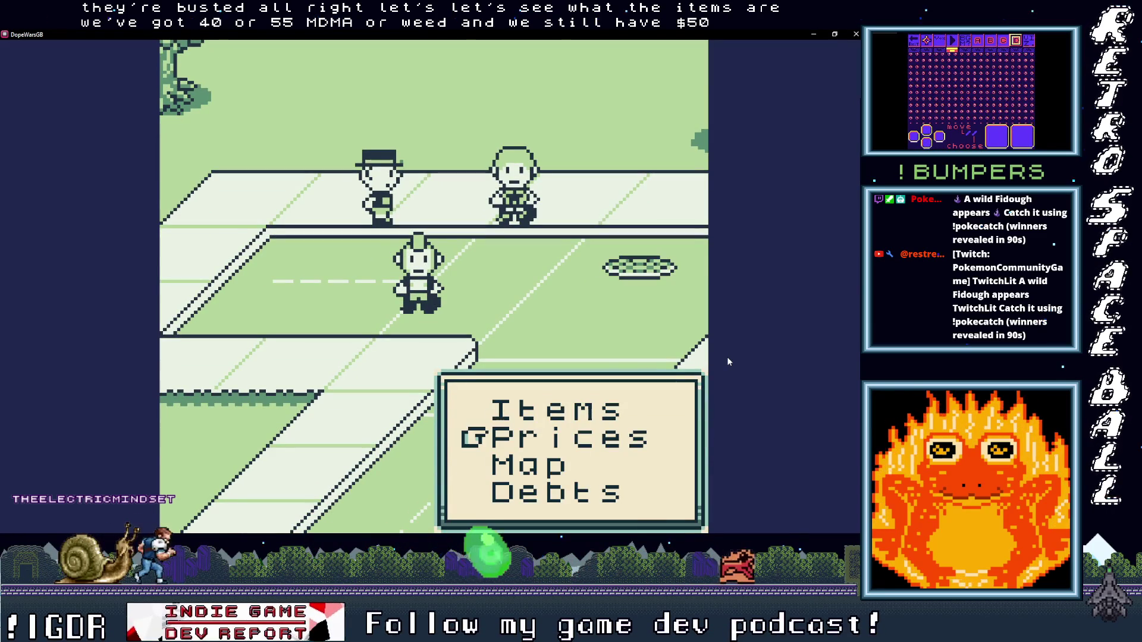
key("z")
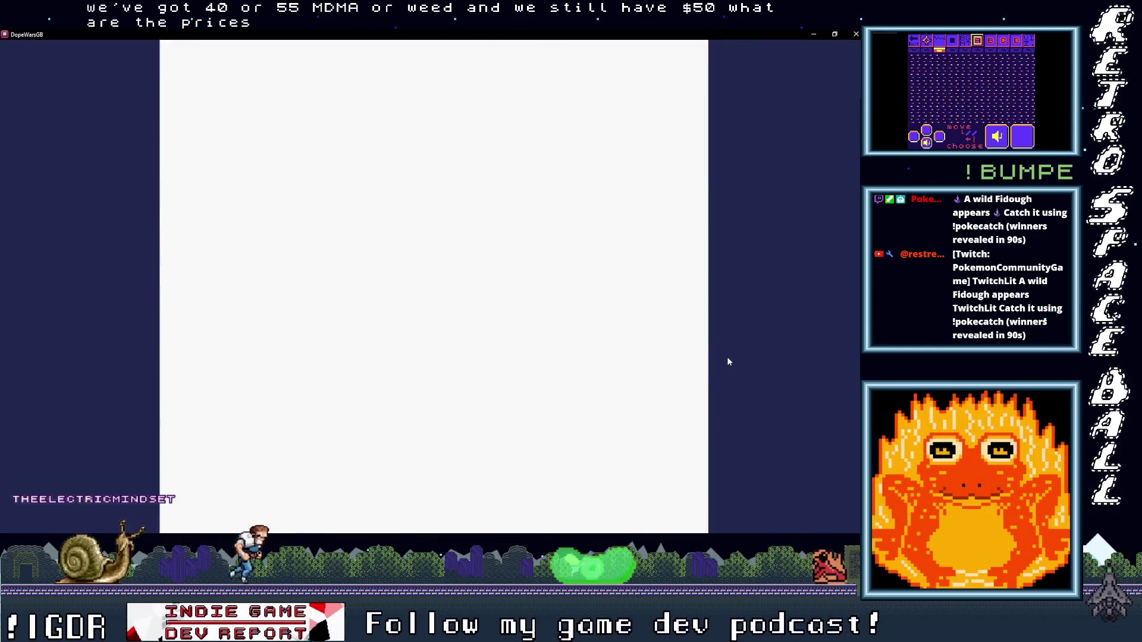
Step: Walk home to the bedroom, come back out and check the price list
key("x")
key("Right")
key("Up")
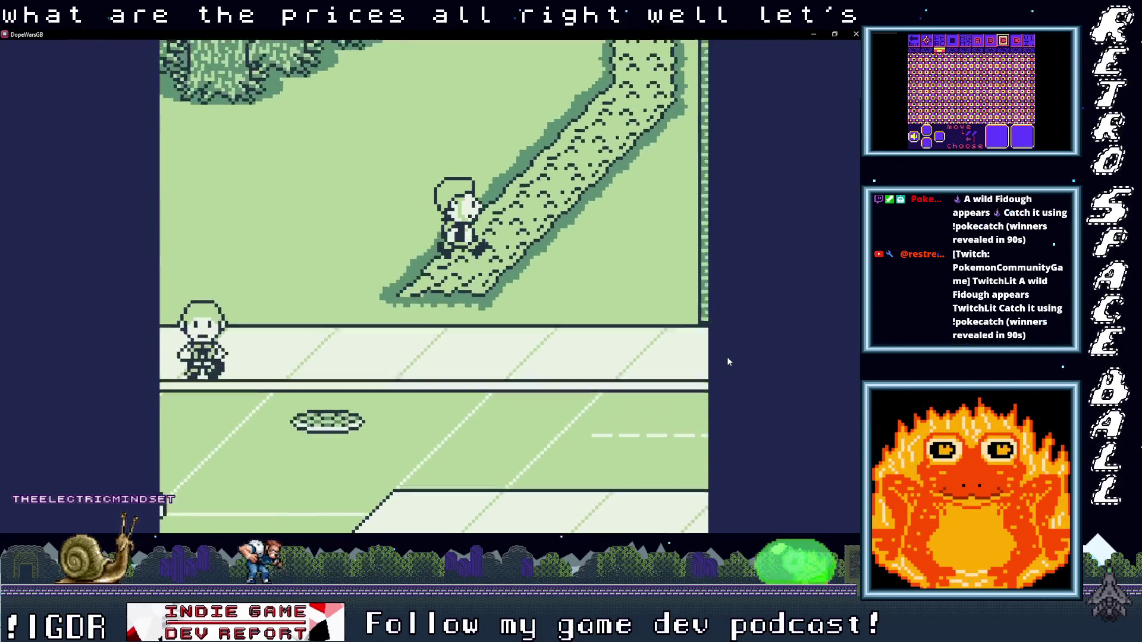
key("Up")
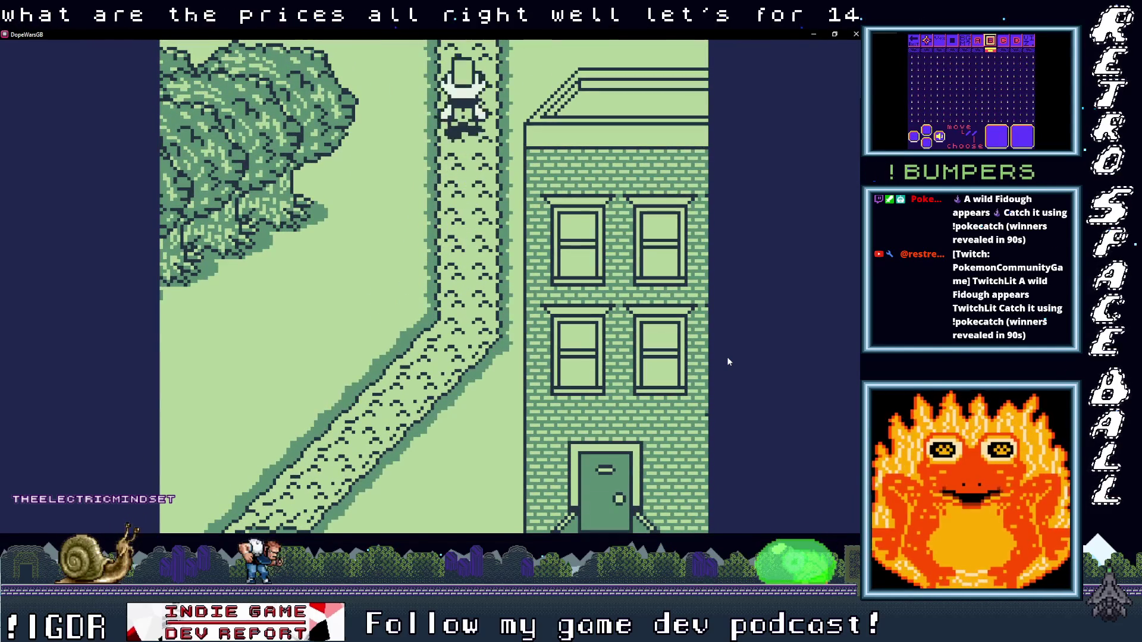
key("Left")
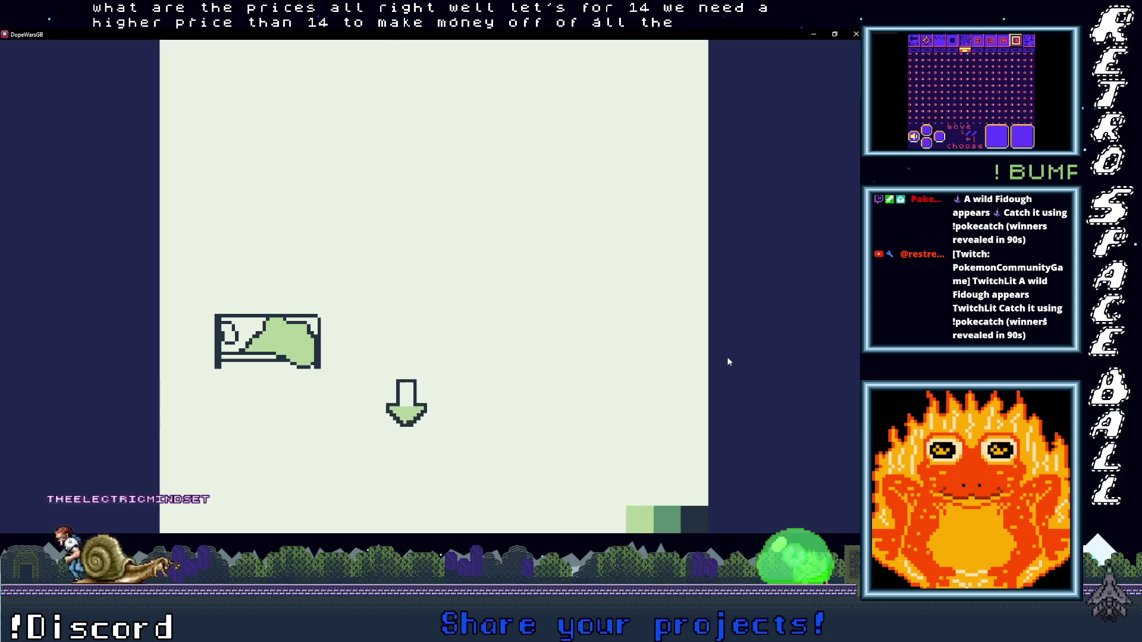
key("Down")
key("Return")
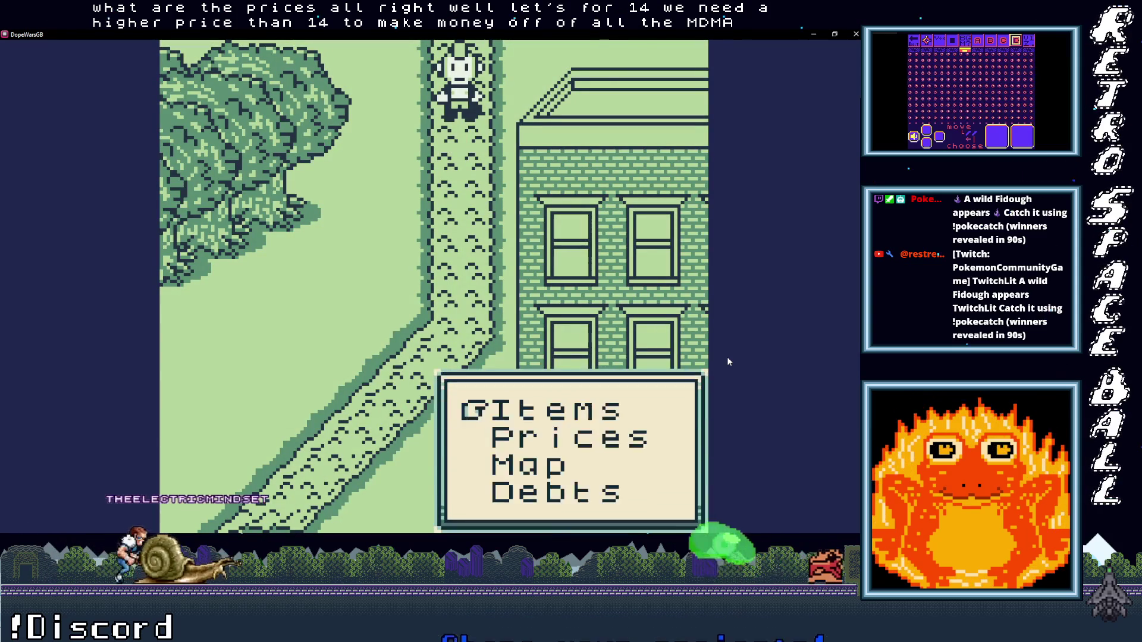
key("Return")
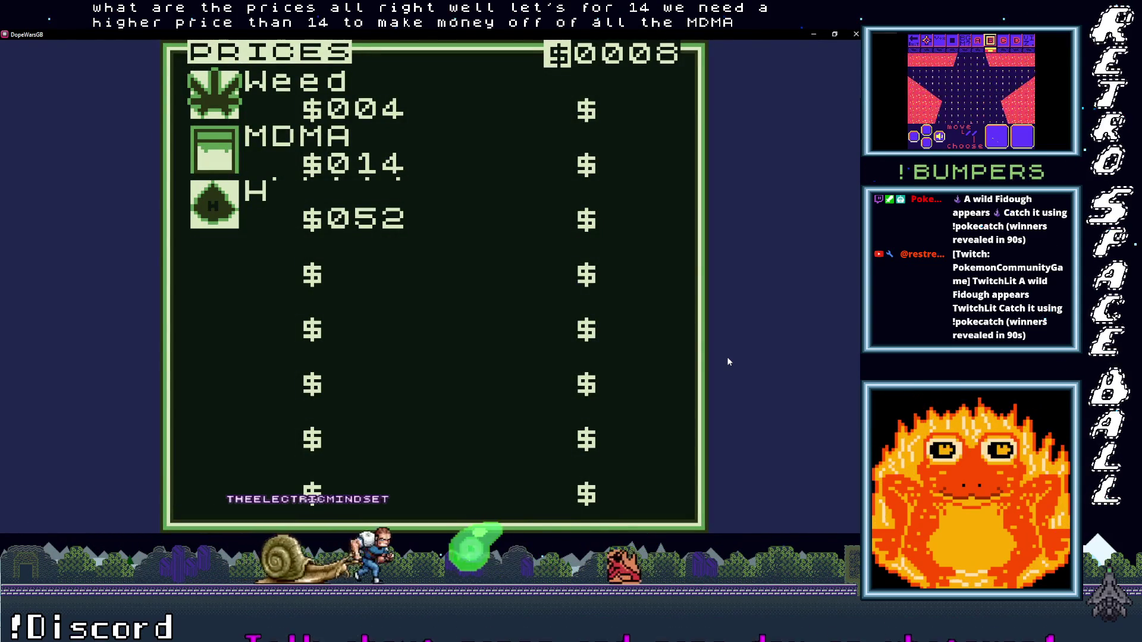
key("Return")
key("Return")
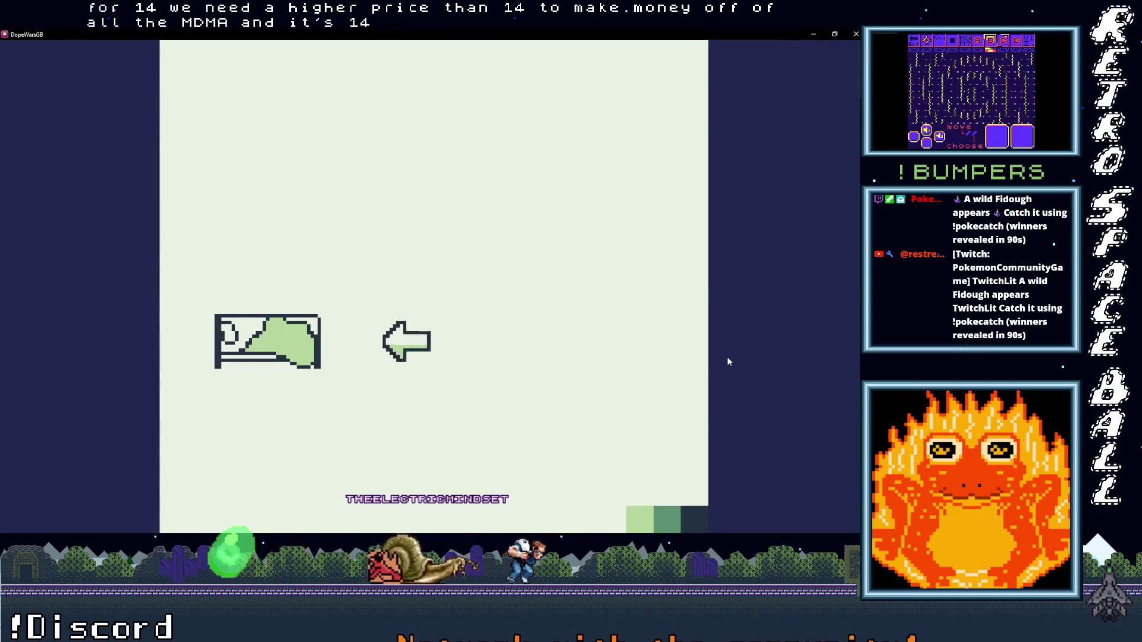
Step: Sleep so prices change, then view the new list: MDMA $38, H $24
key("Return")
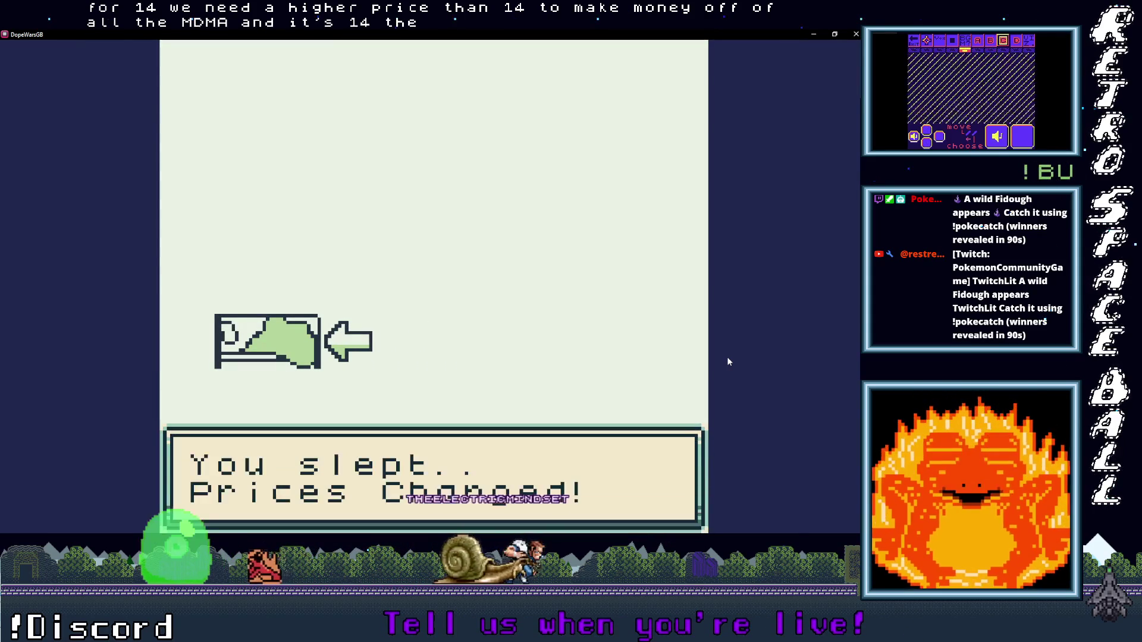
key("Return")
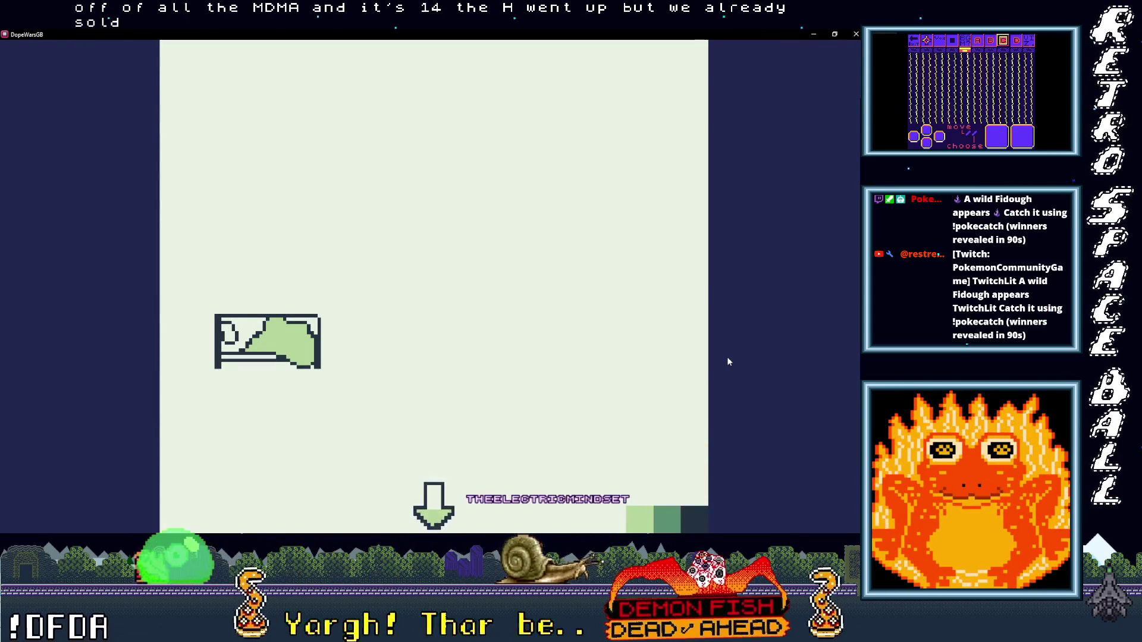
key("Return")
key("Down")
key("Return")
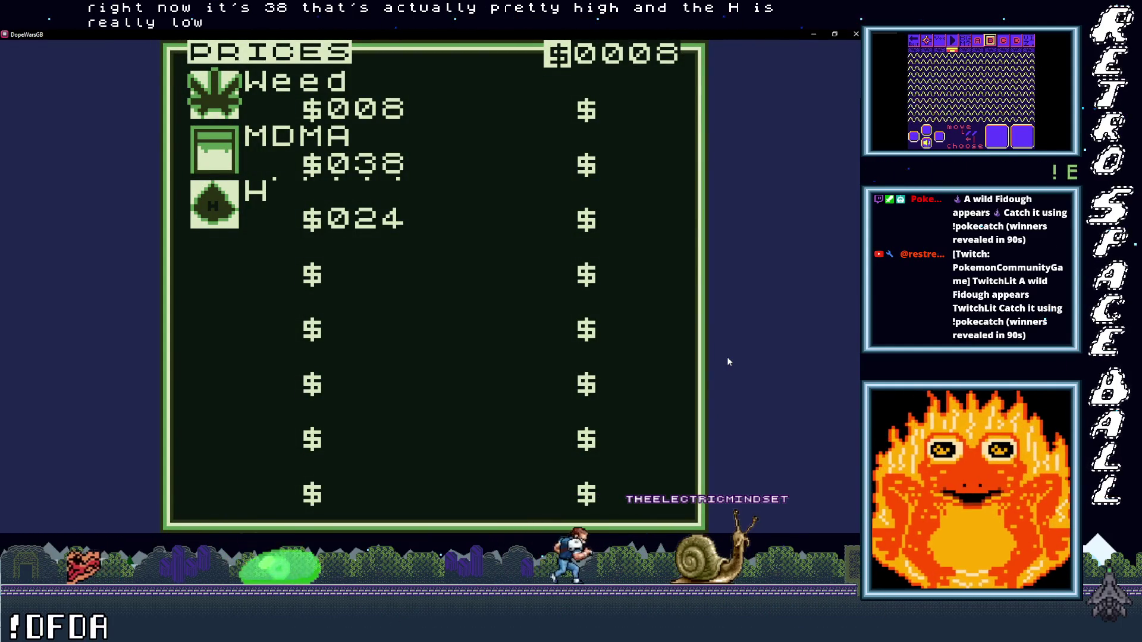
Step: Walk down across the street to the MDMA buyer
key("x")
key("Down")
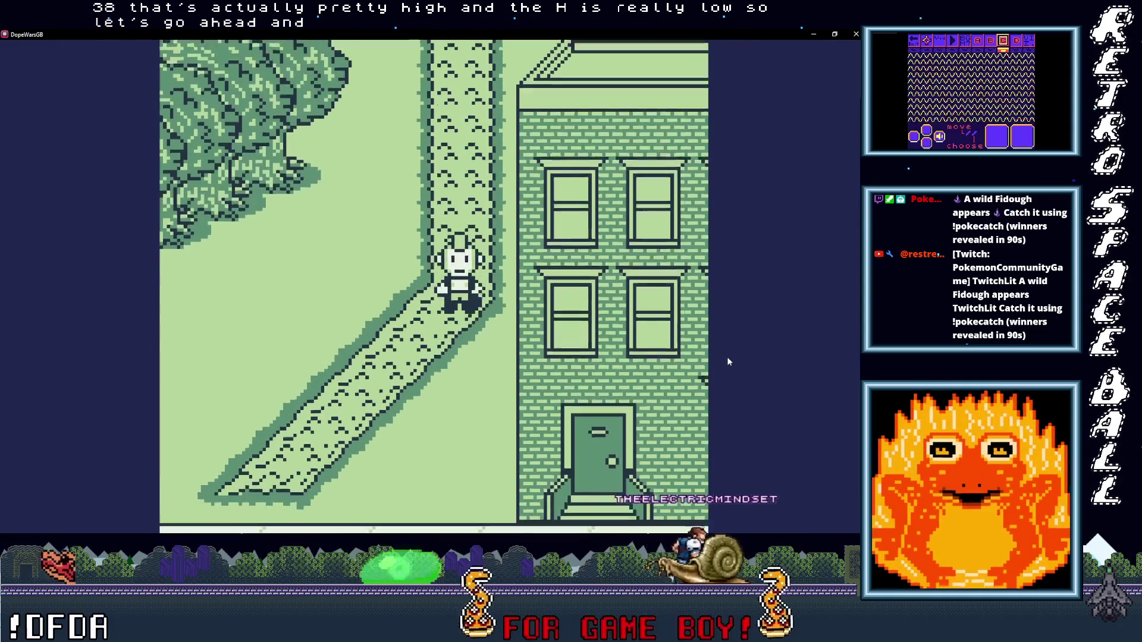
key("Right")
key("Right")
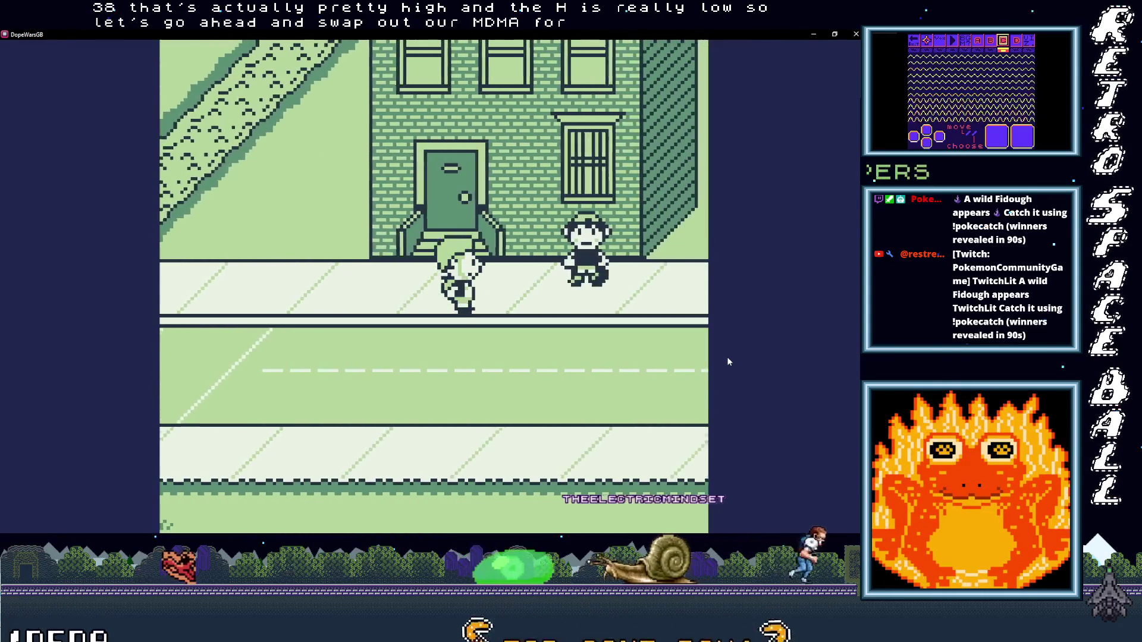
key("Right")
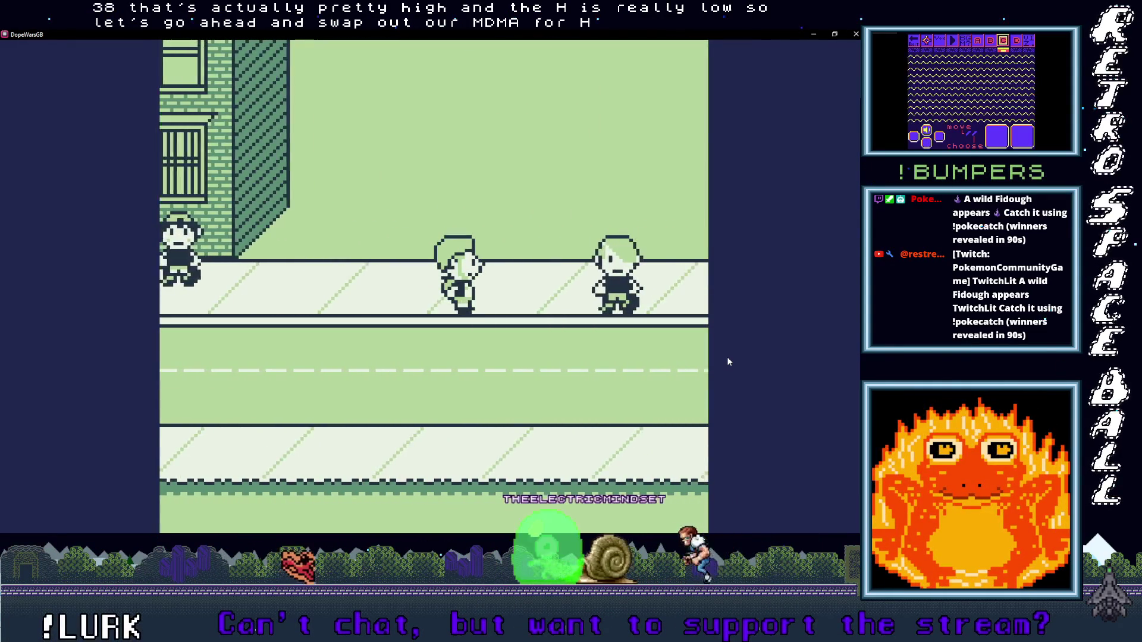
key("Down")
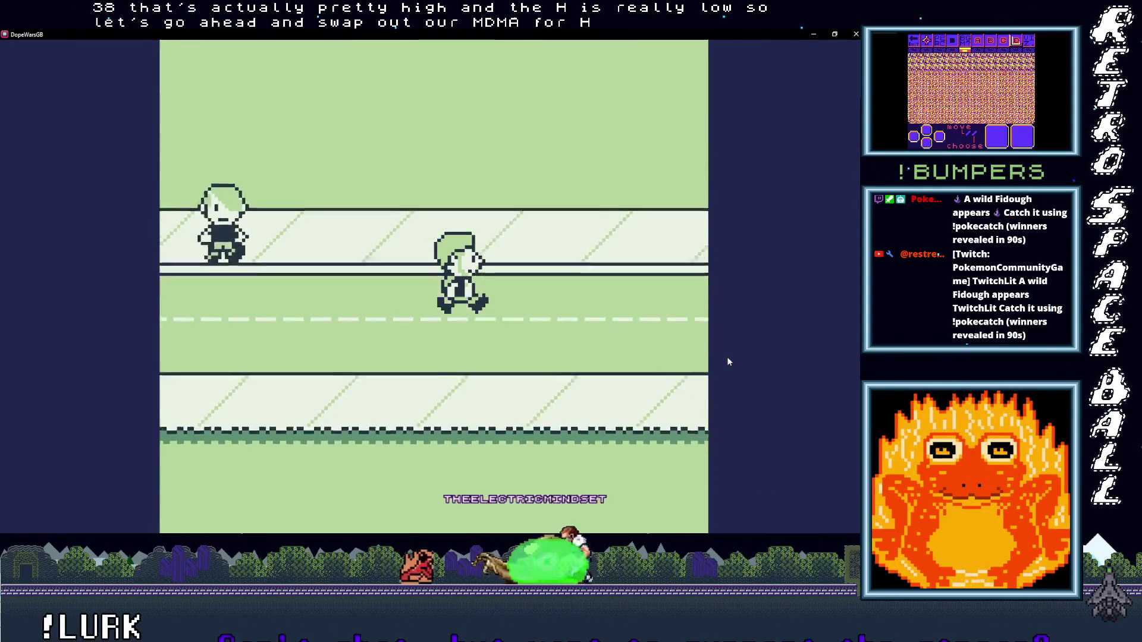
key("Right")
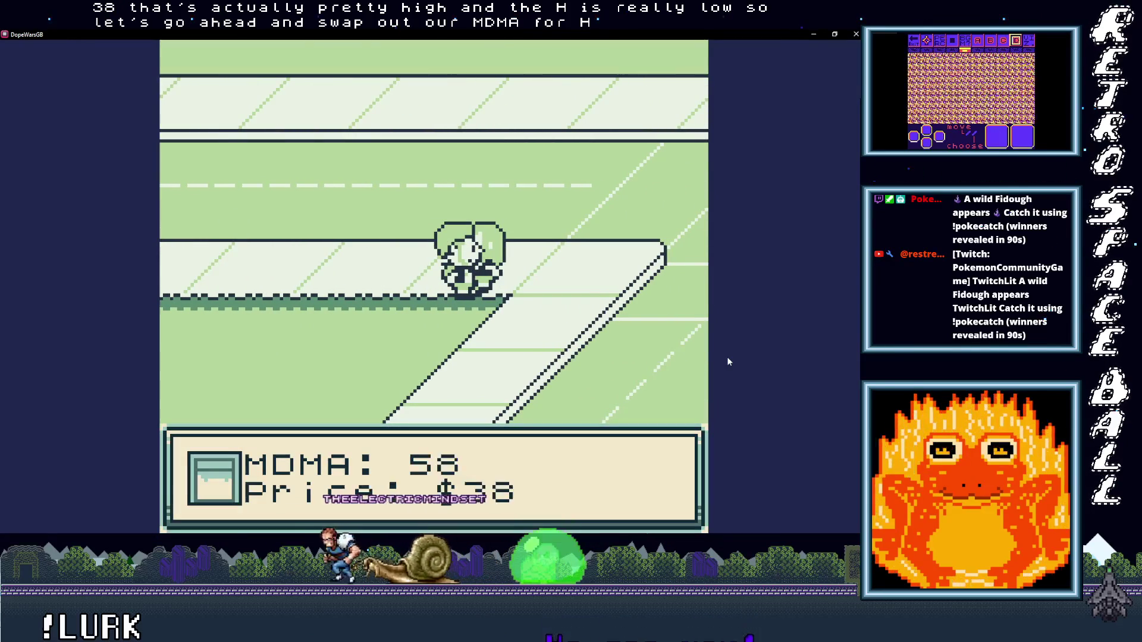
Step: Sell 20 MDMA to the dealer at $38, raising cash to $1528
key("x")
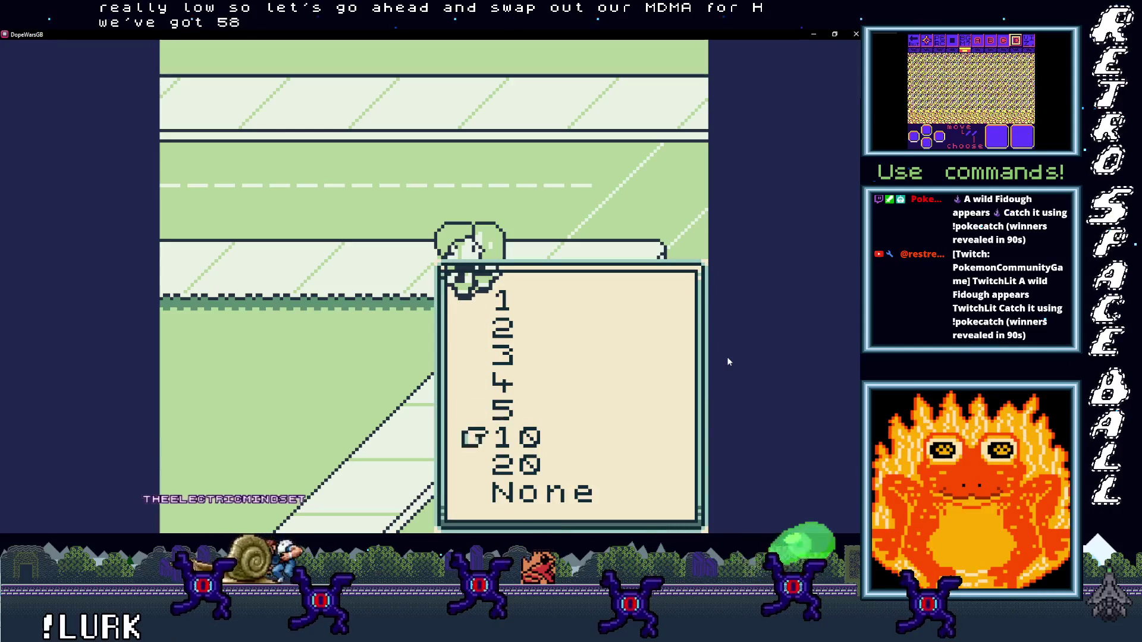
key("Down")
key("Down")
key("x")
key("x")
key("x")
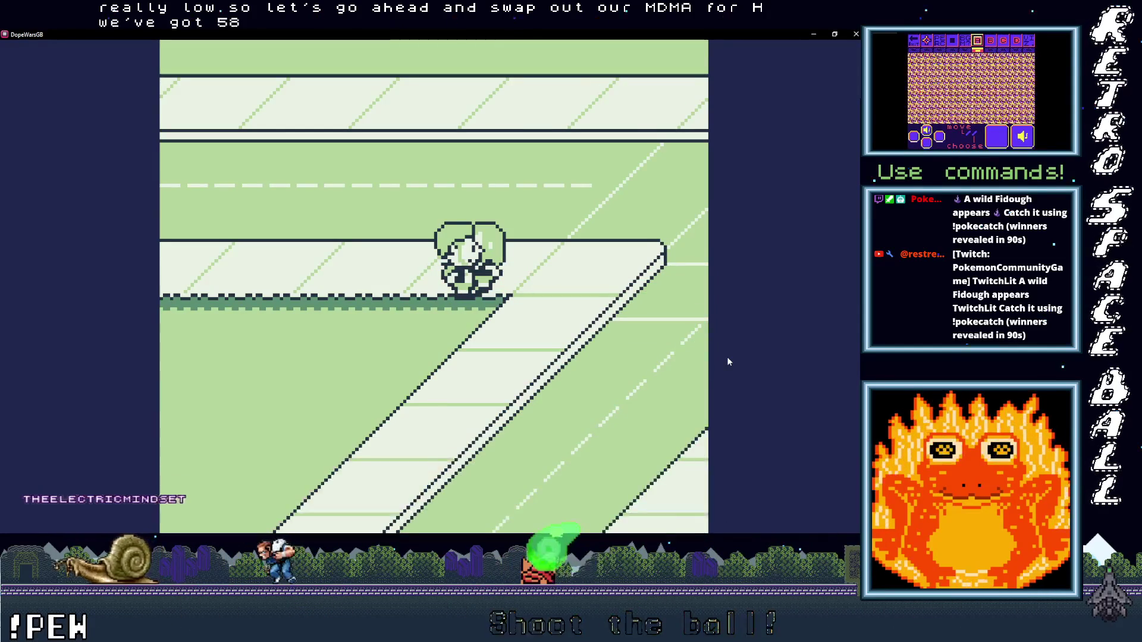
key("x")
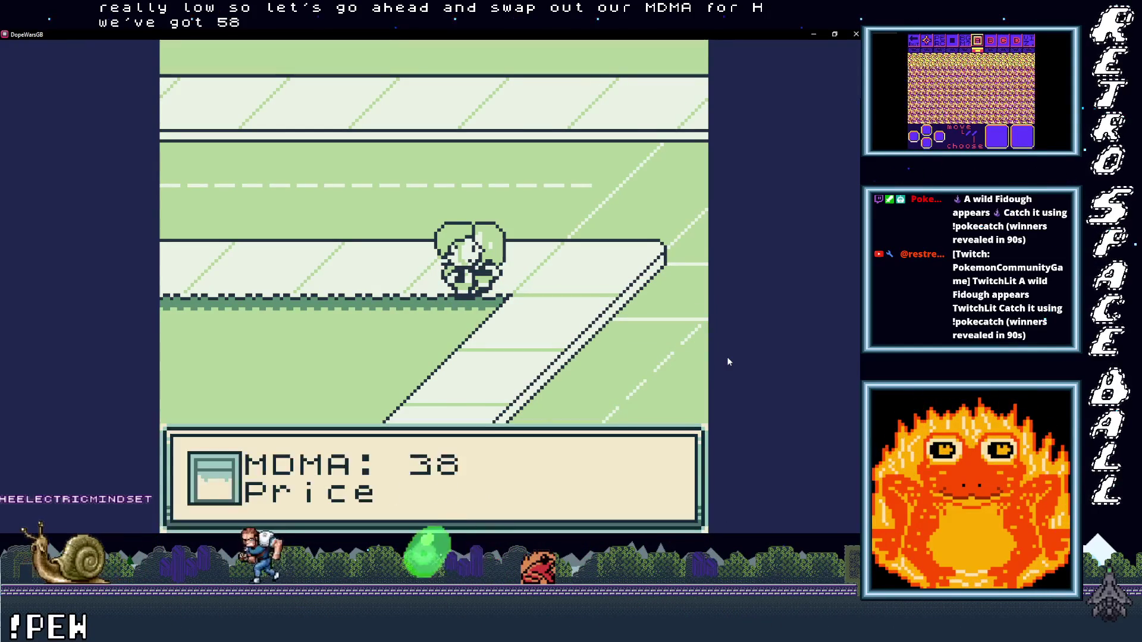
key("x")
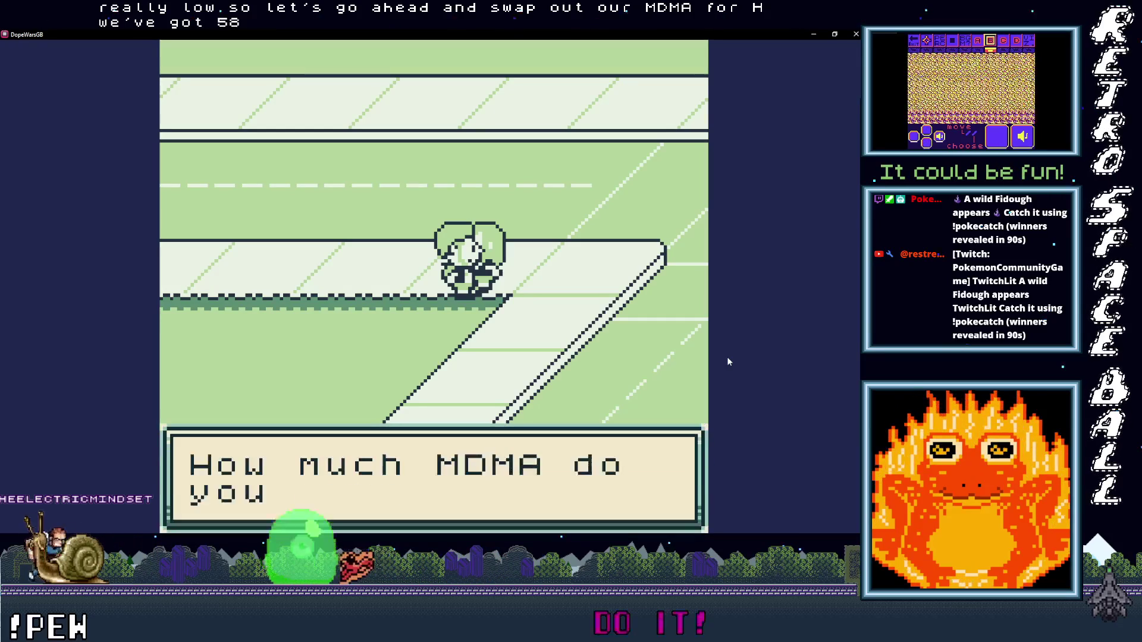
key("Down")
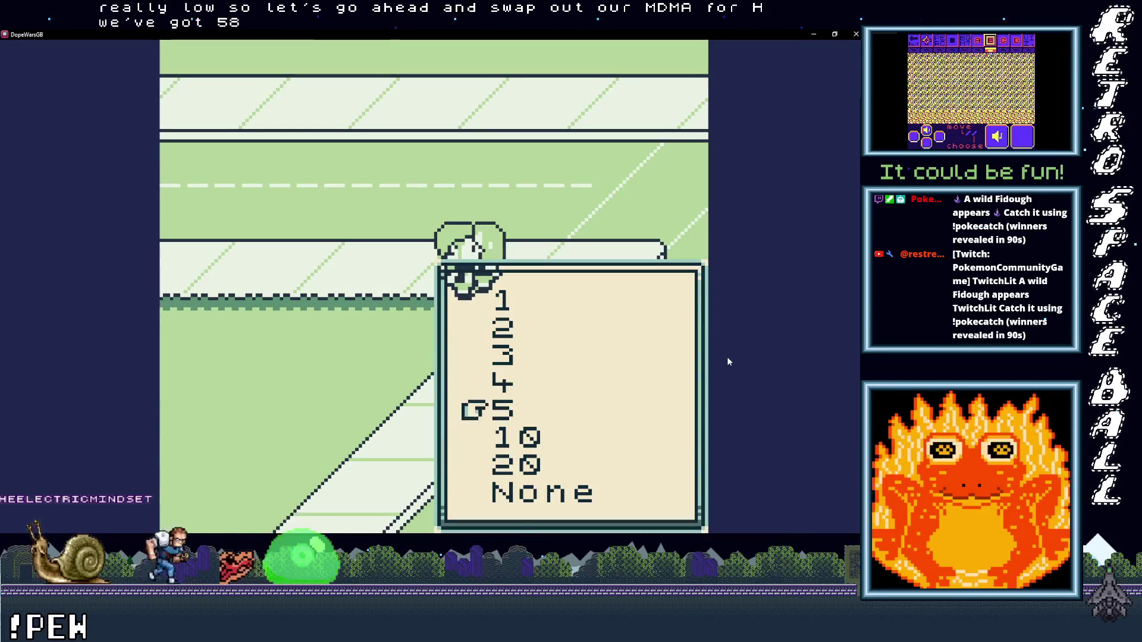
key("Down")
key("Down")
key("x")
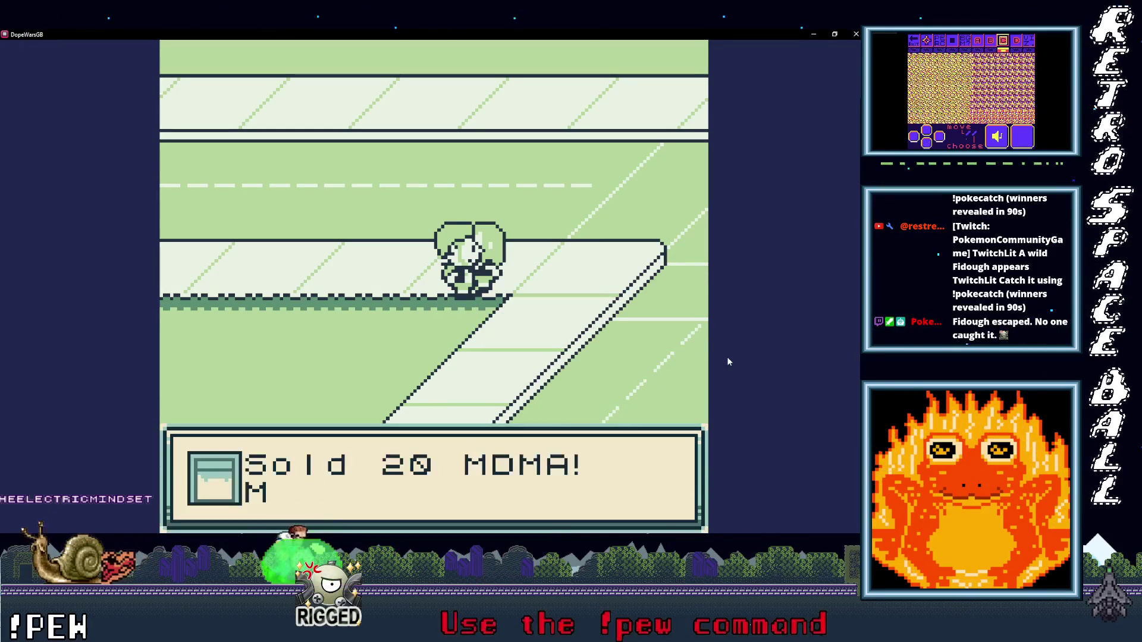
key("x")
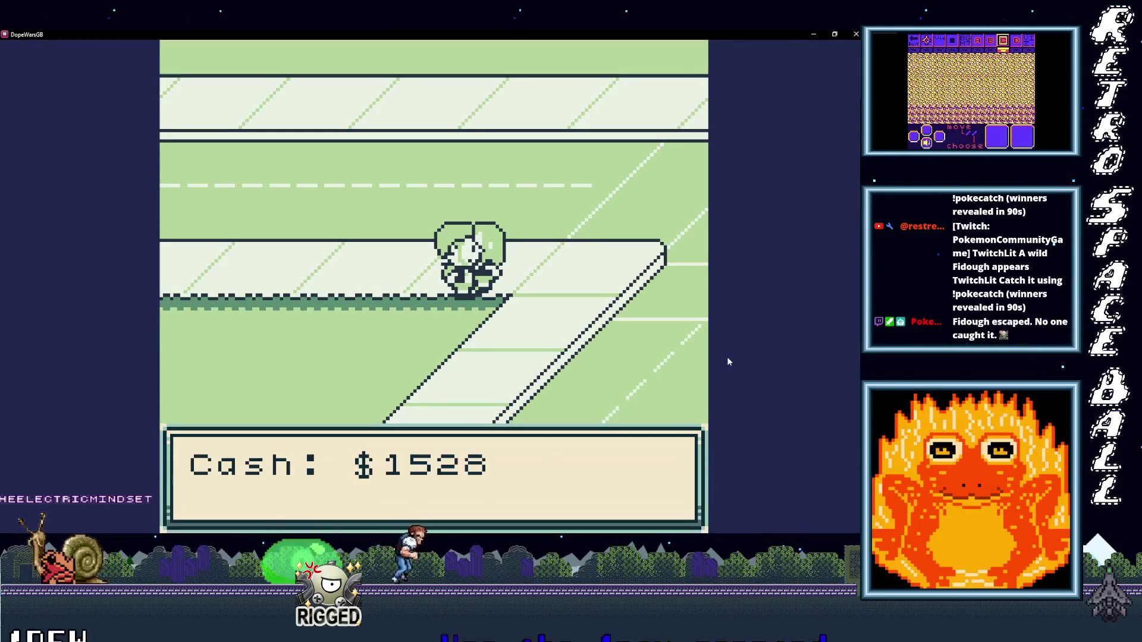
Step: Sell a batch of 5 MDMA to the buyer
key("x")
key("x")
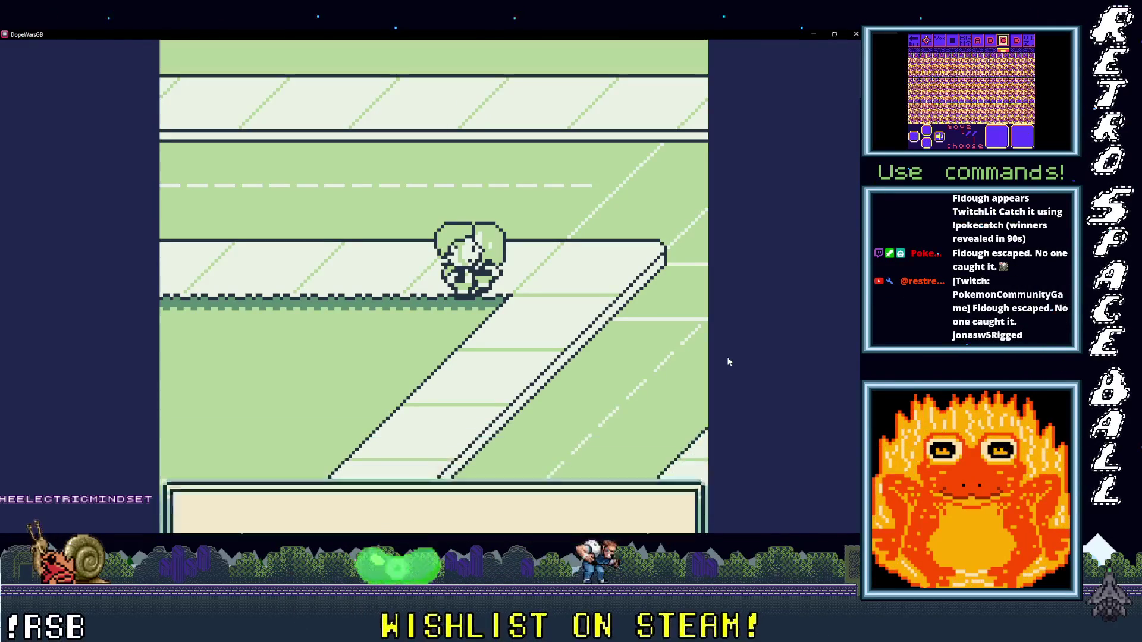
key("Down")
key("Up")
key("x")
key("x")
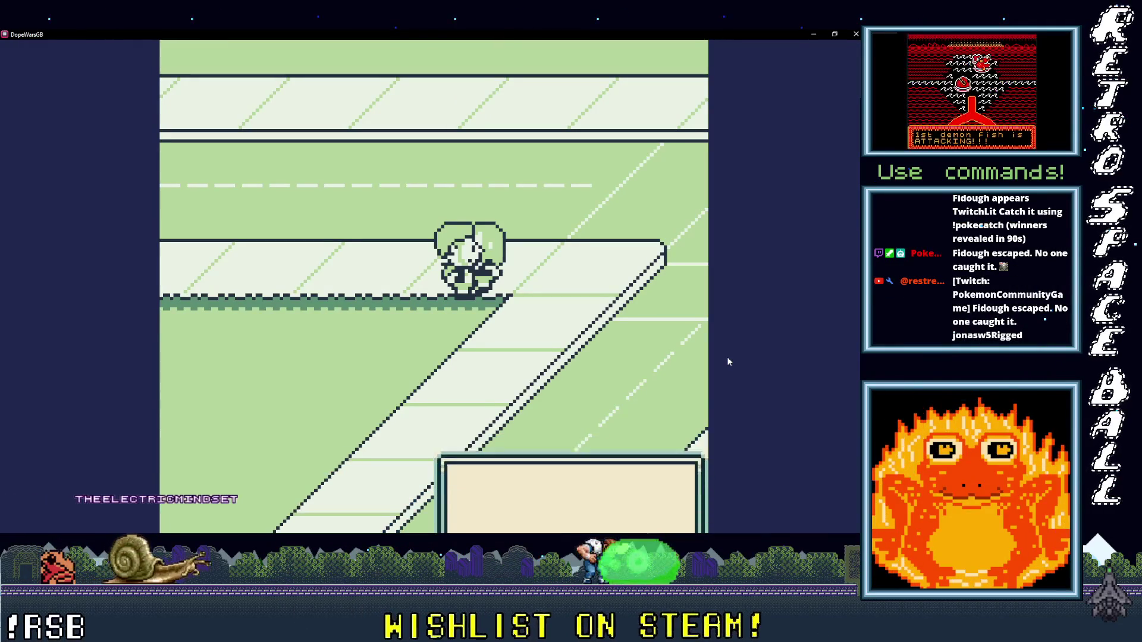
key("x")
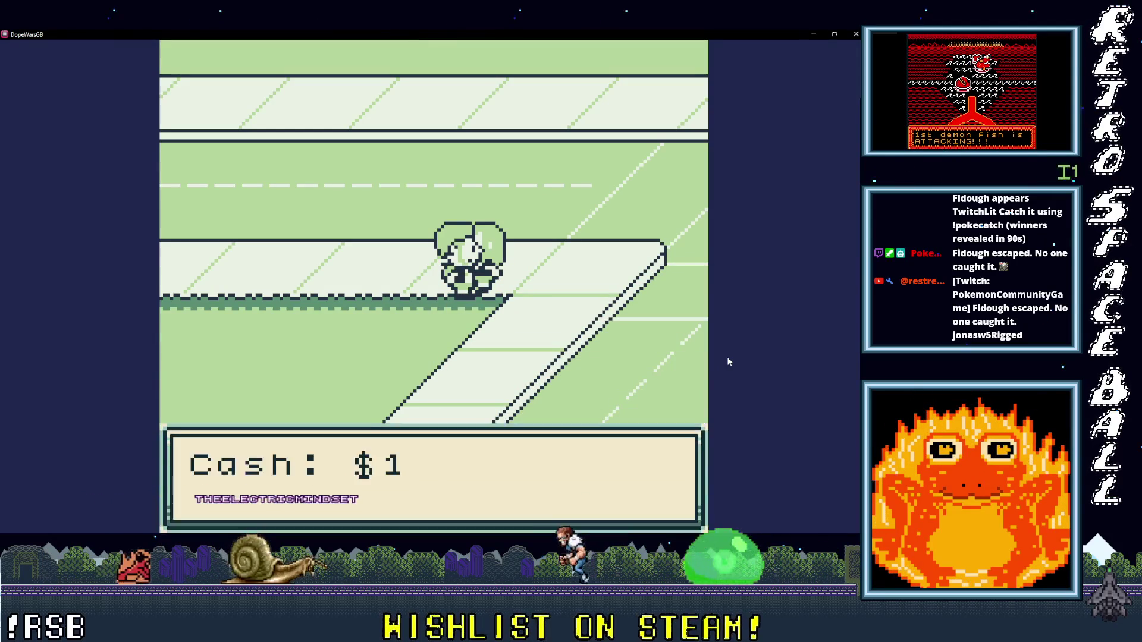
key("x")
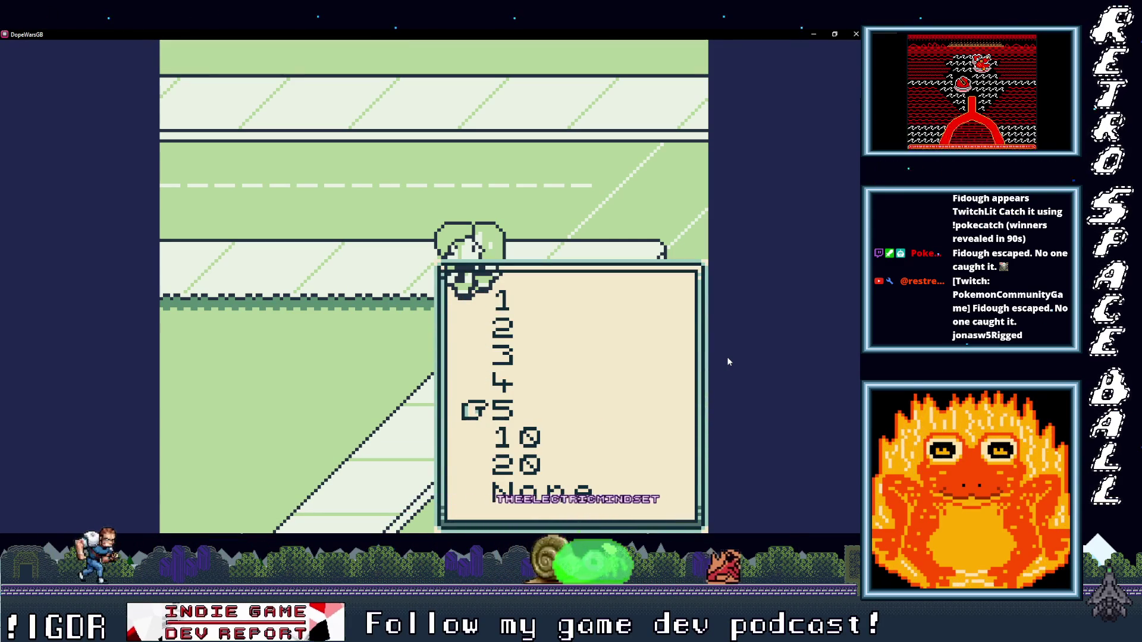
key("x")
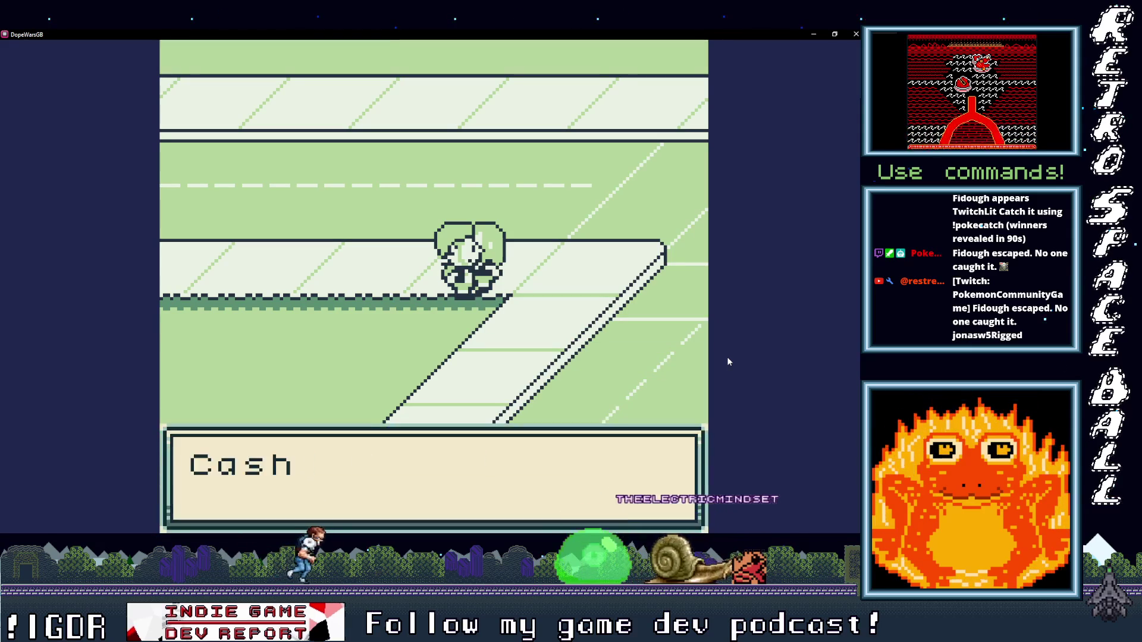
Step: Sell the last 3 MDMA to the buyer
key("x")
key("x")
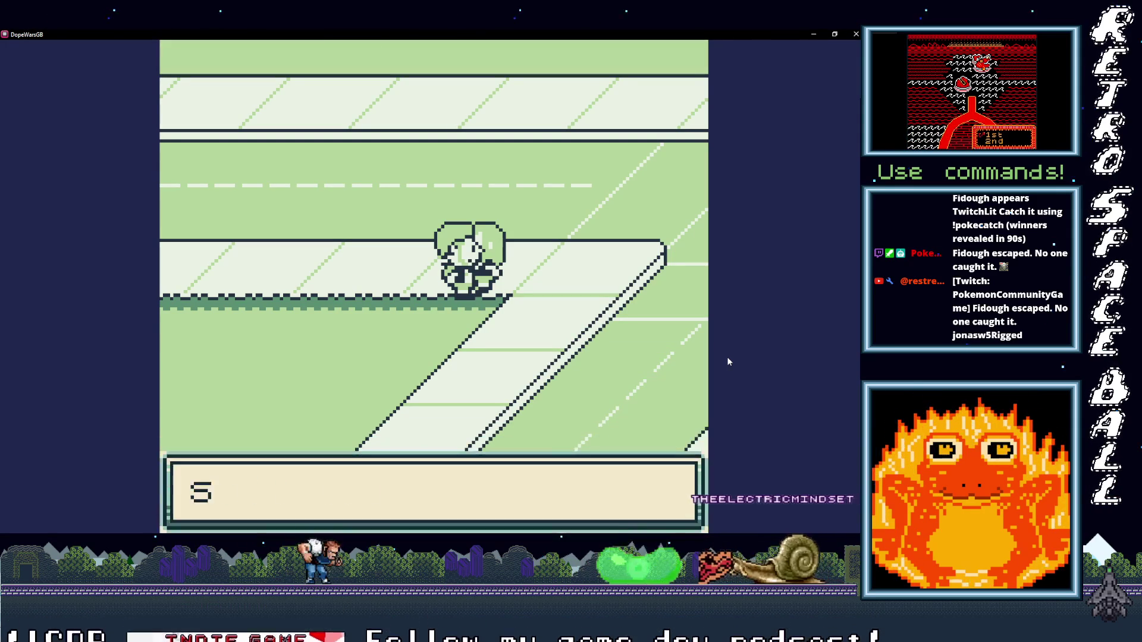
key("x")
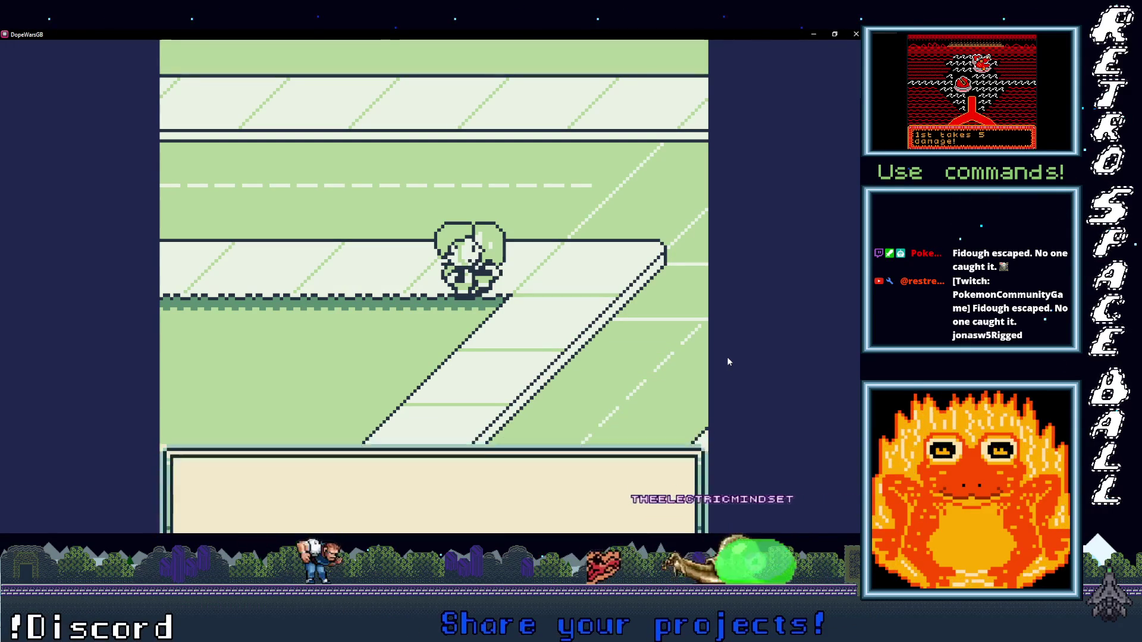
key("x")
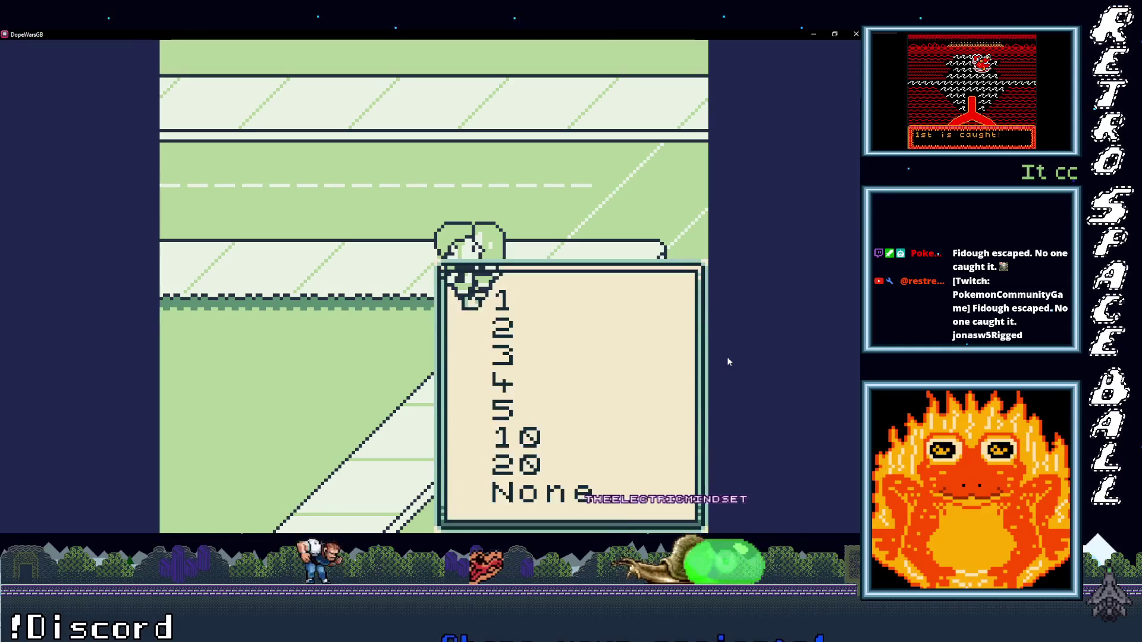
key("x")
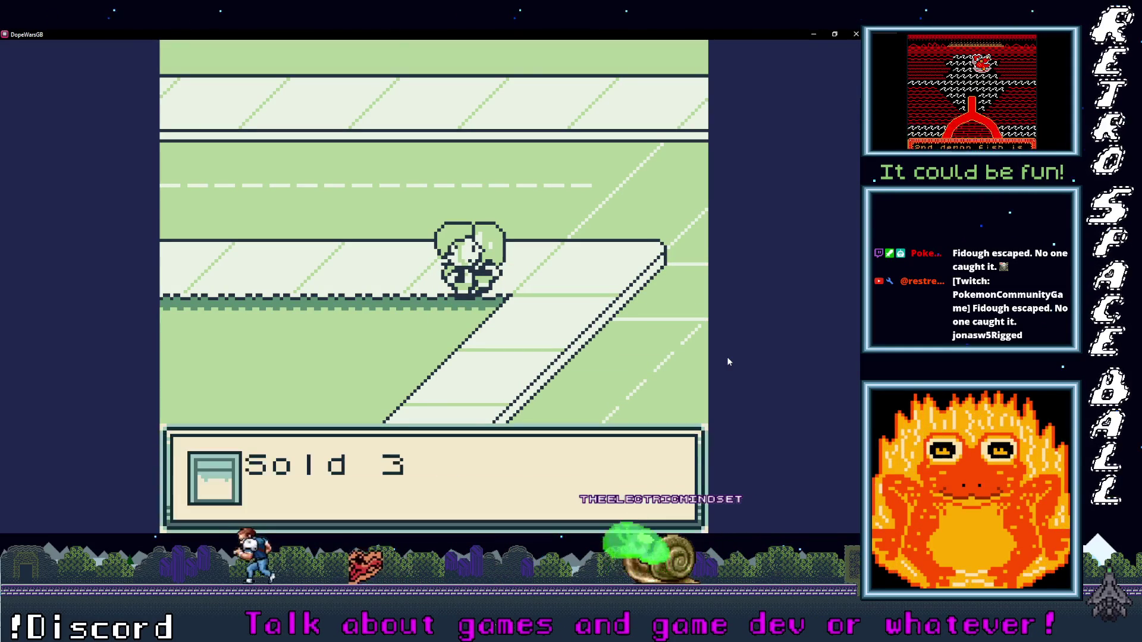
key("x")
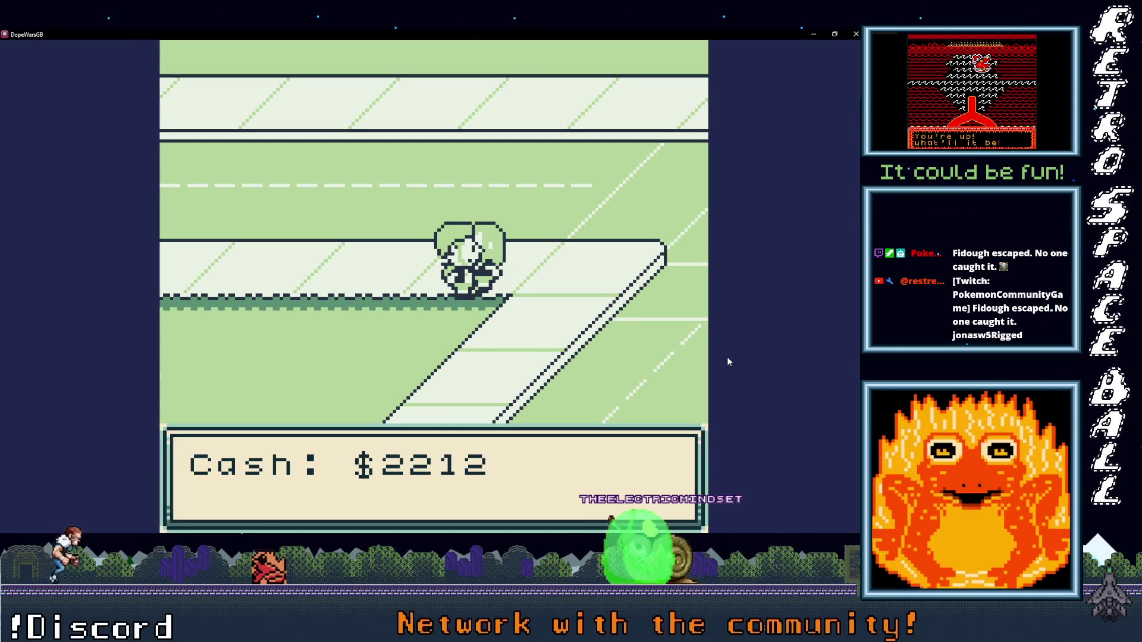
Step: Go through the buyer's offer once more, then walk away with $2212 cash
key("x")
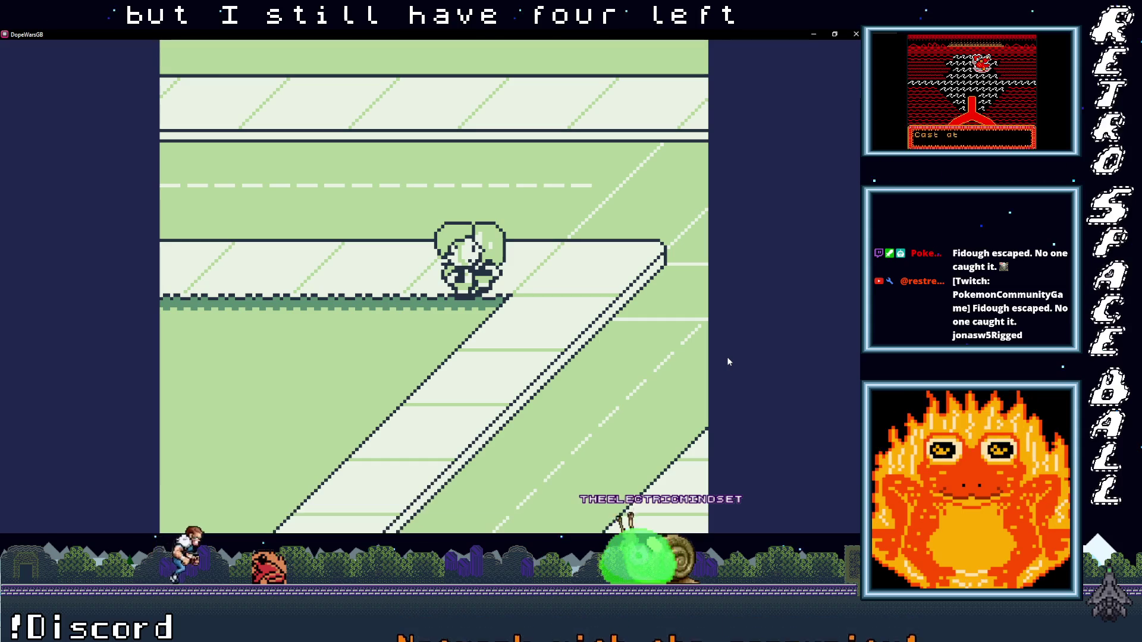
key("x")
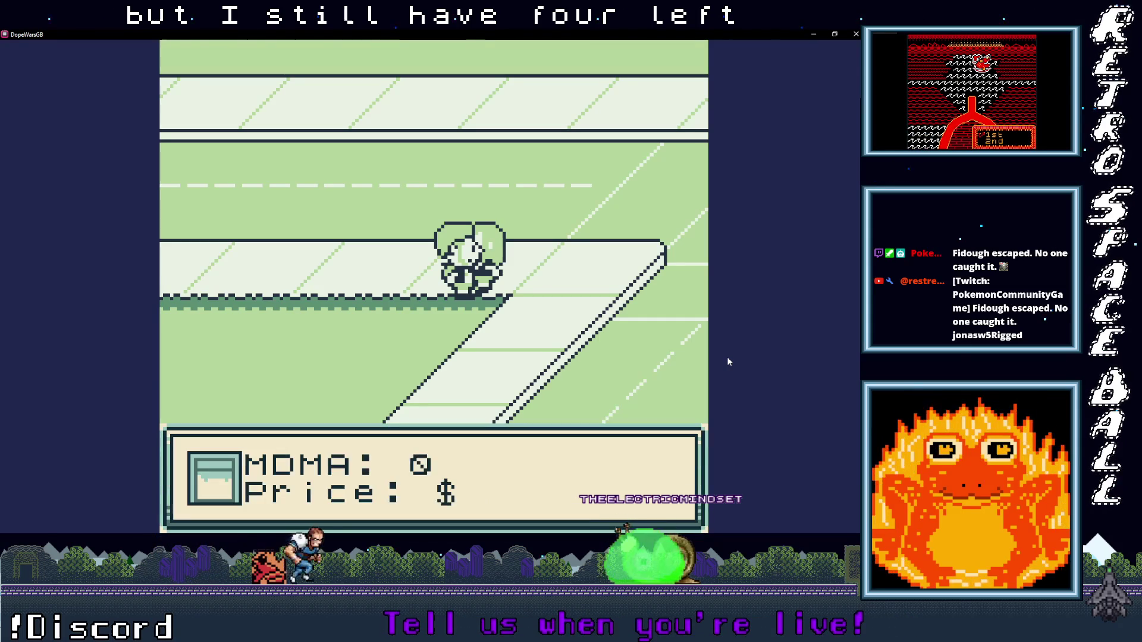
key("x")
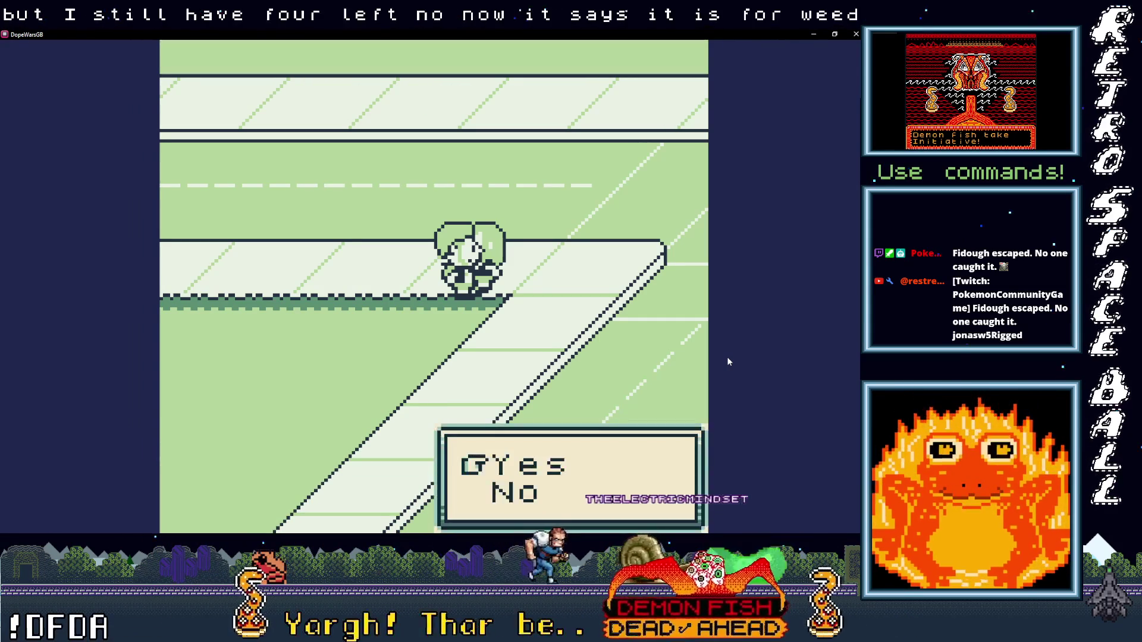
key("x")
key("Left")
key("Left")
key("Left")
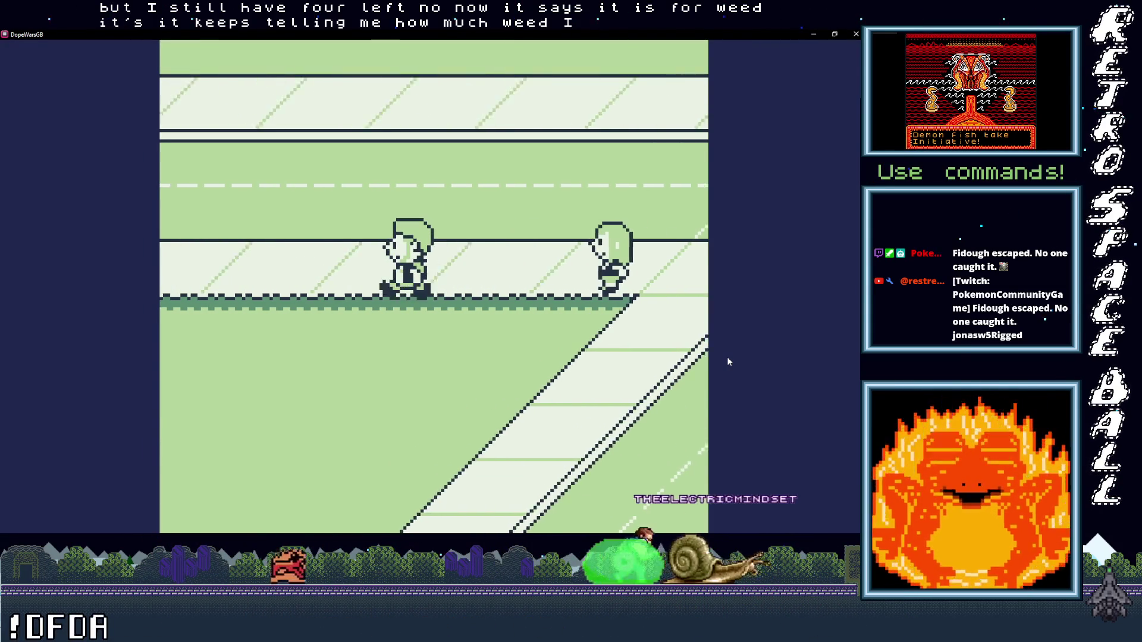
Step: Check the inventory (4 Weed, no MDMA or H) and walk left along the street
key("Return")
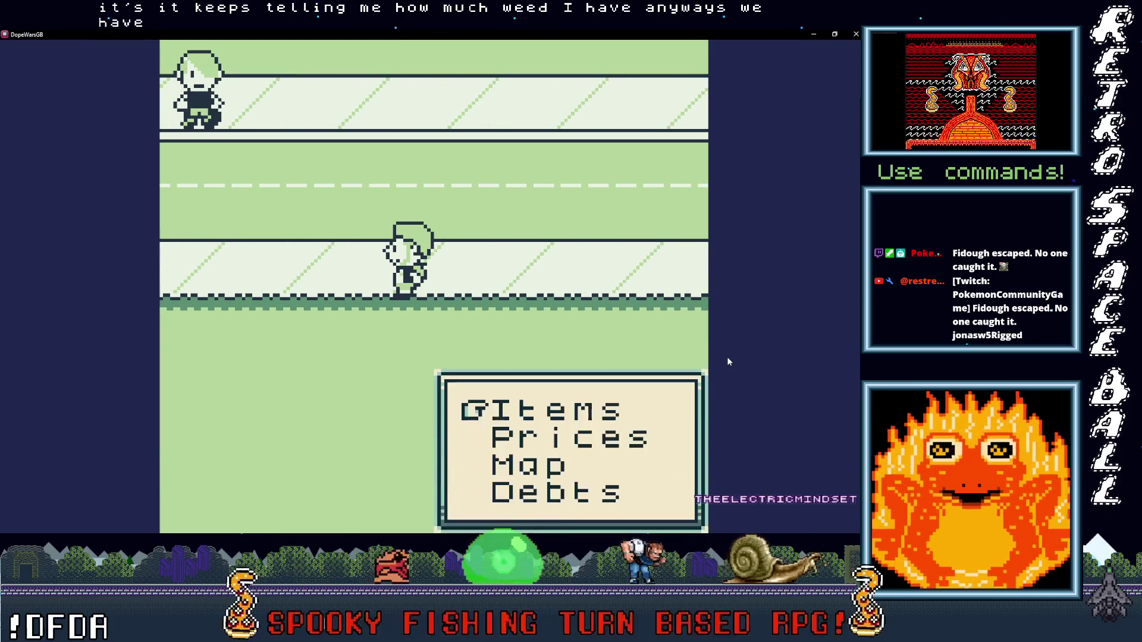
key("x")
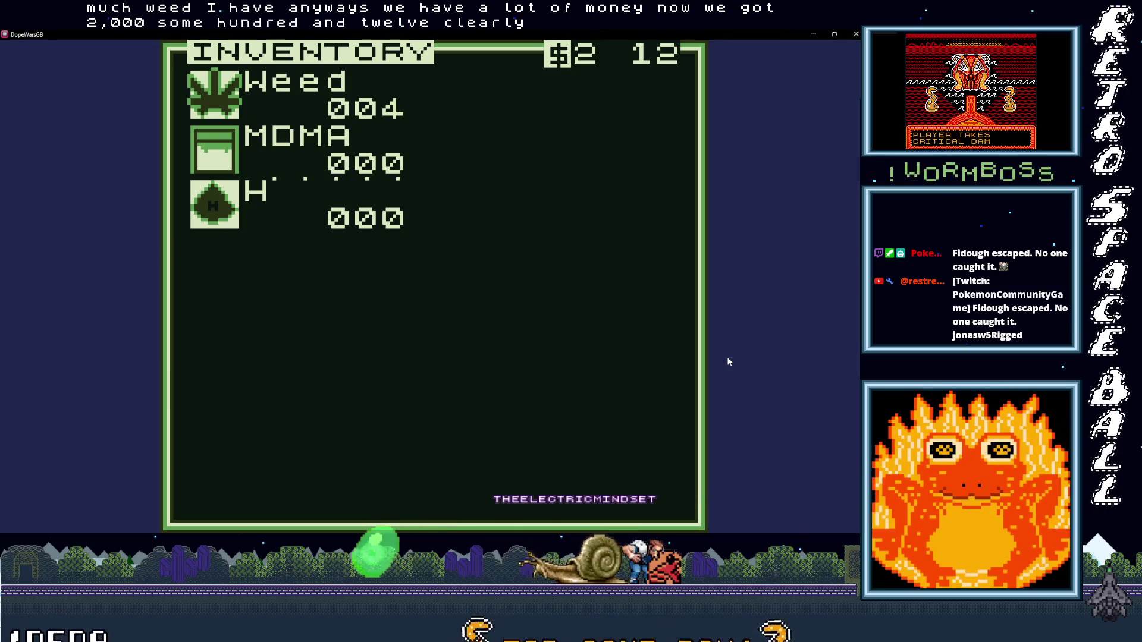
key("x")
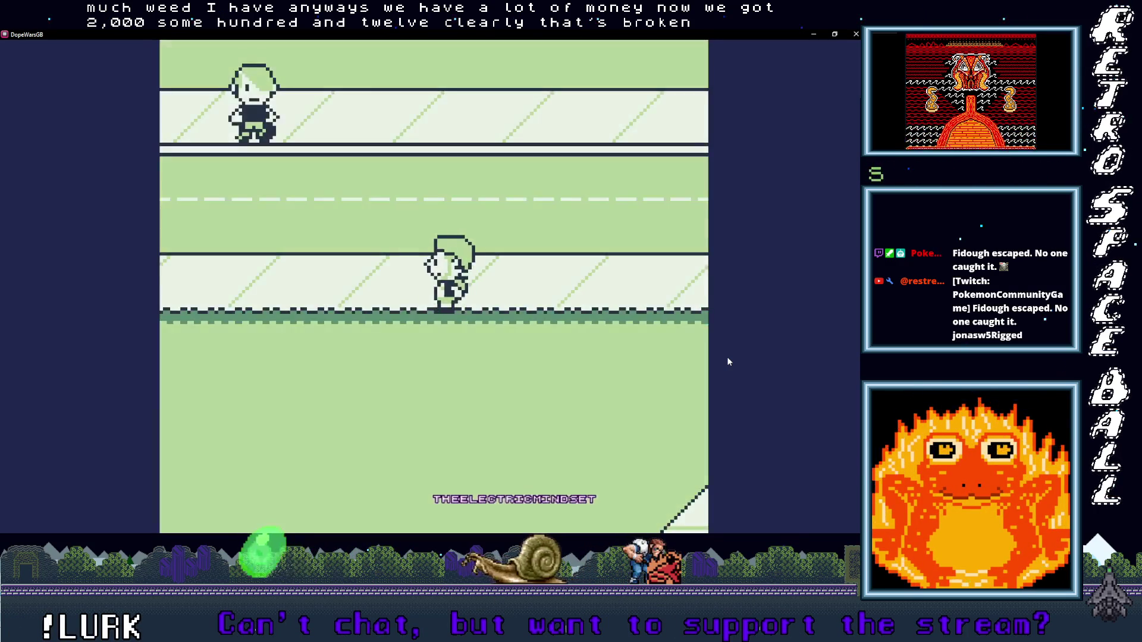
key("Left")
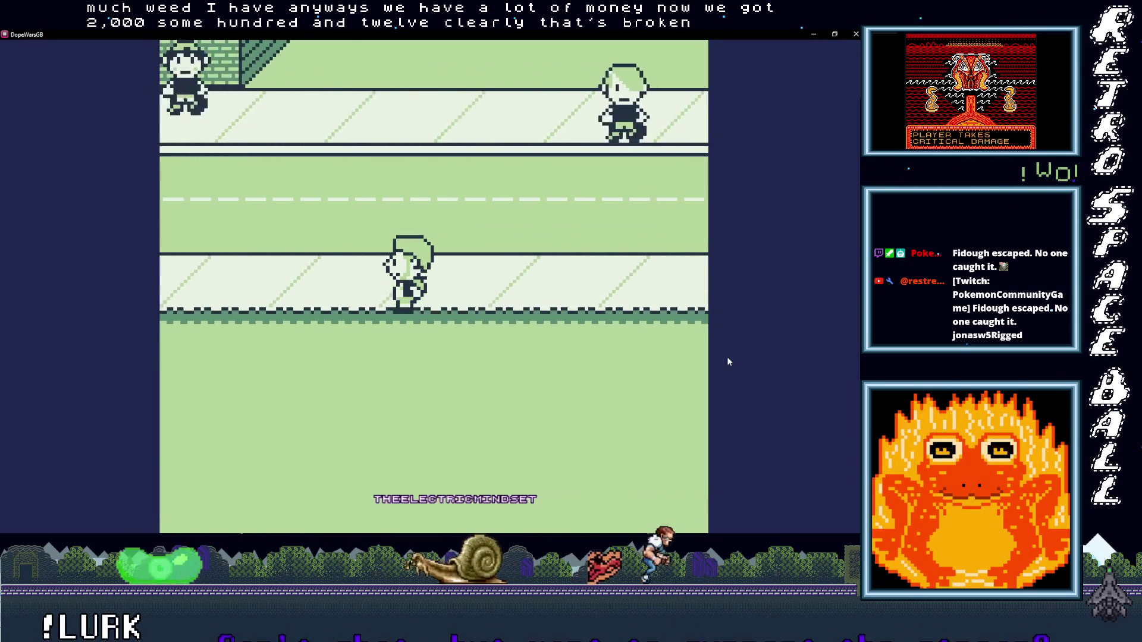
key("Left")
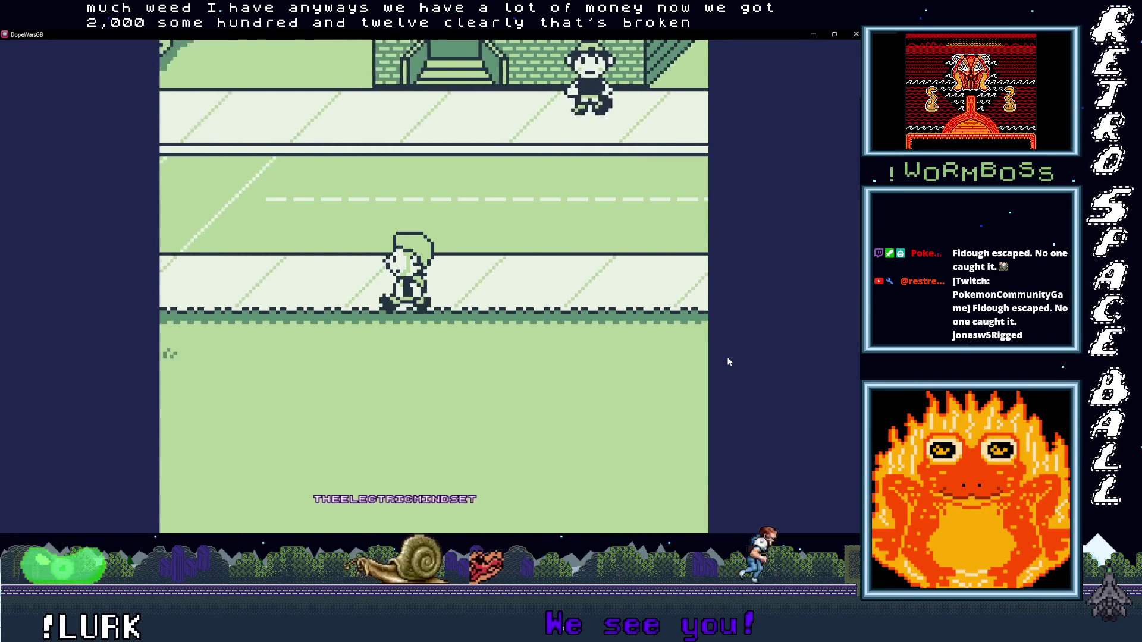
Step: View the current drug prices, then walk up to the H dealer
key("Return")
key("Down")
key("x")
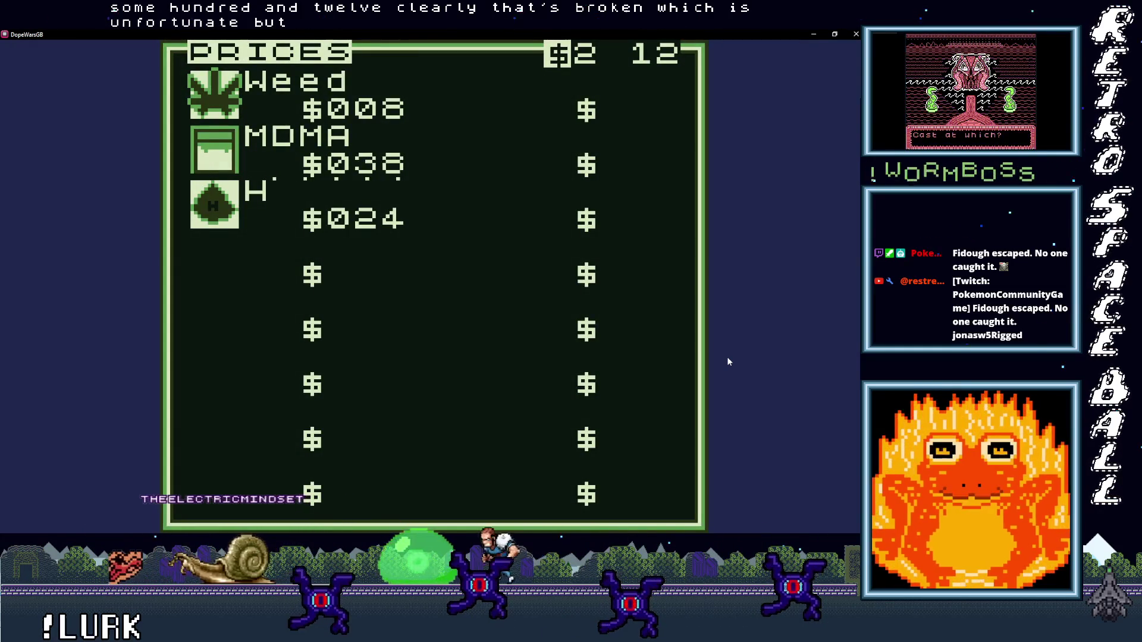
key("x")
key("Left")
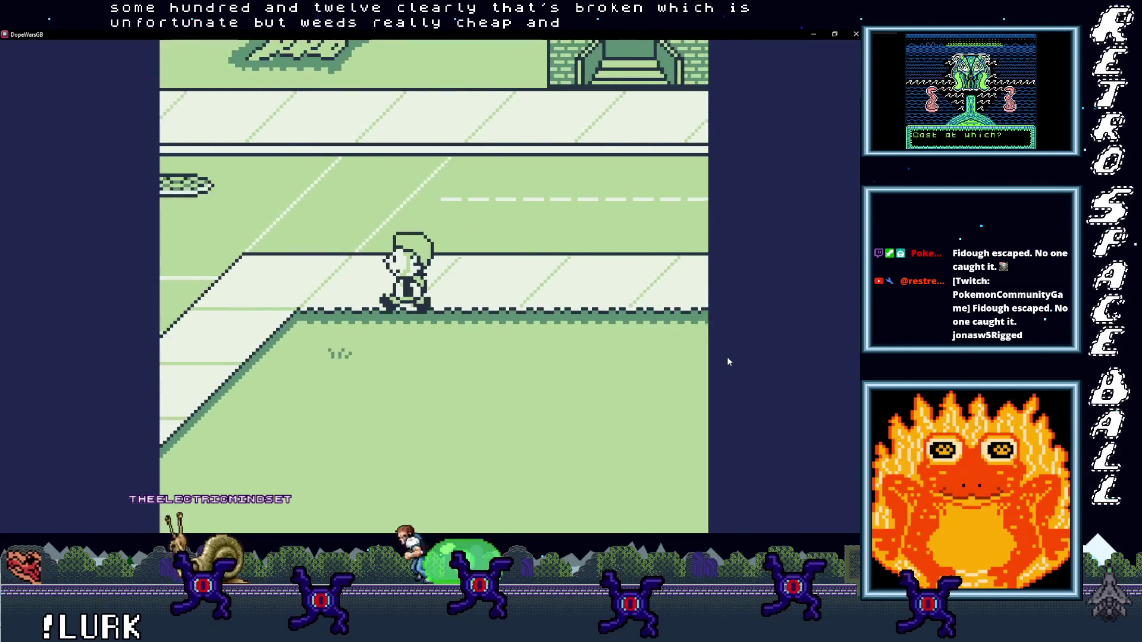
key("Up")
Step: Buy the first lot of 20 H from the dealer at $24 each
key("z")
key("z")
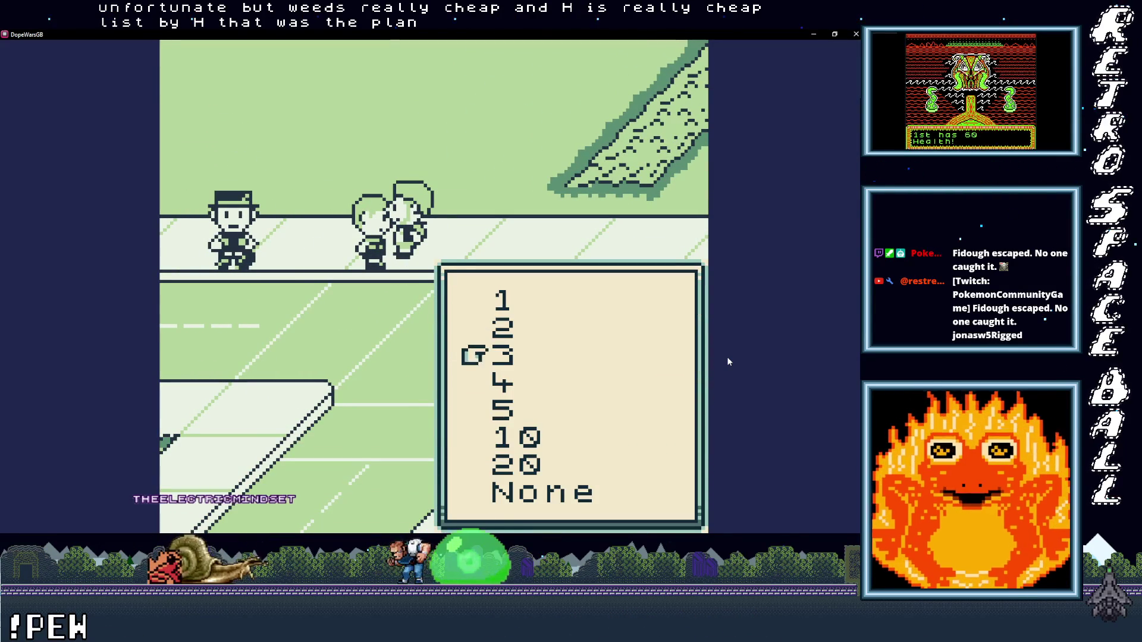
key("Down")
key("z")
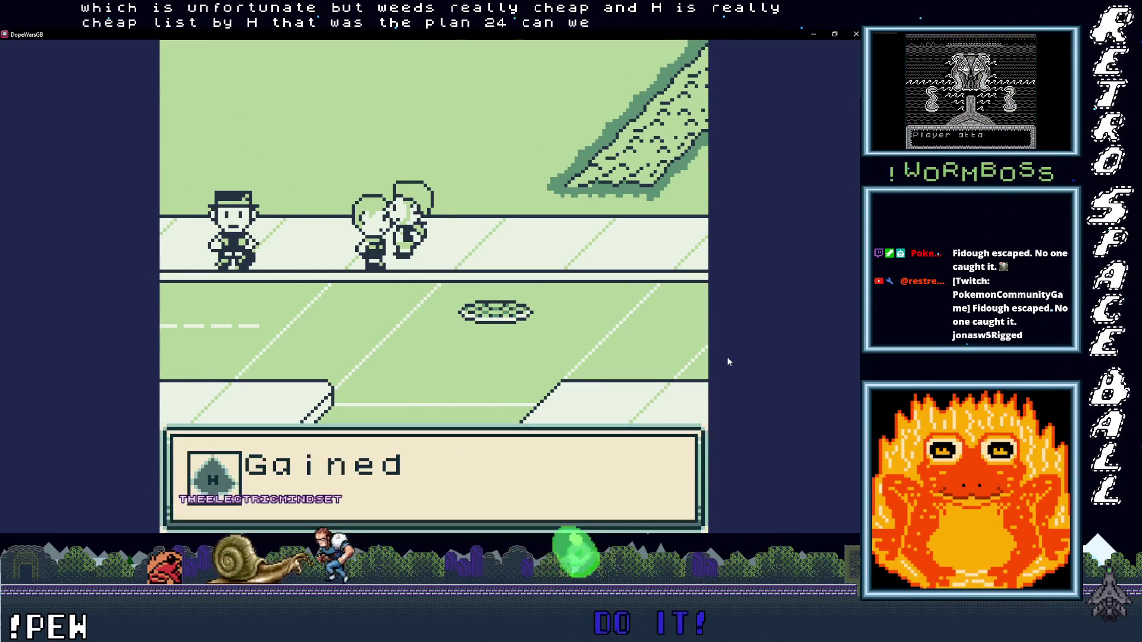
key("z")
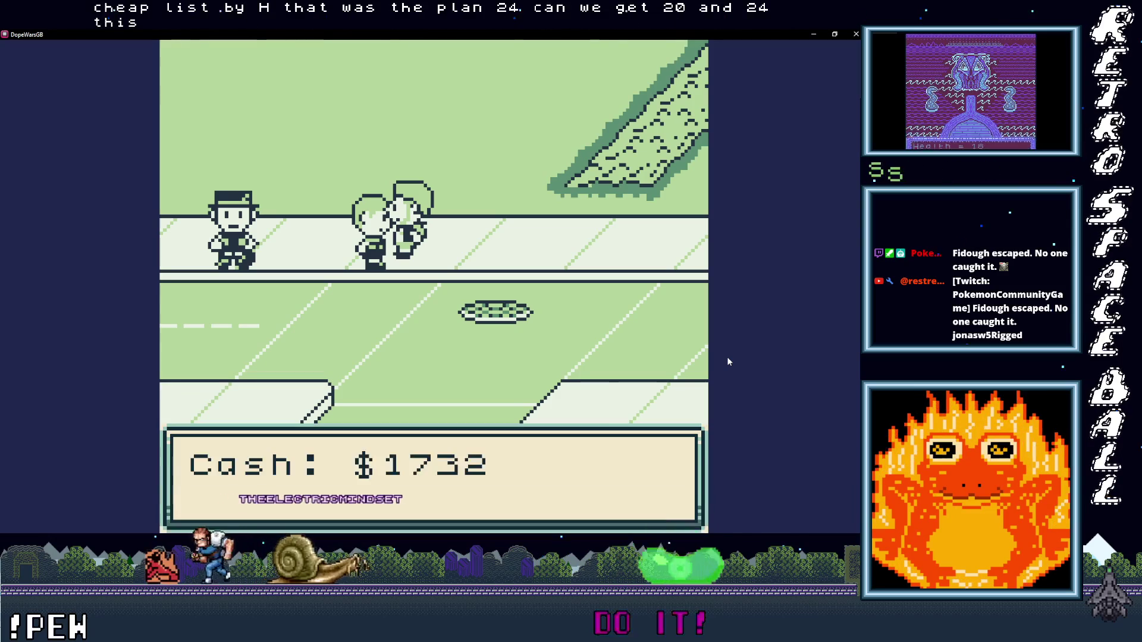
key("z")
key("z")
key("z")
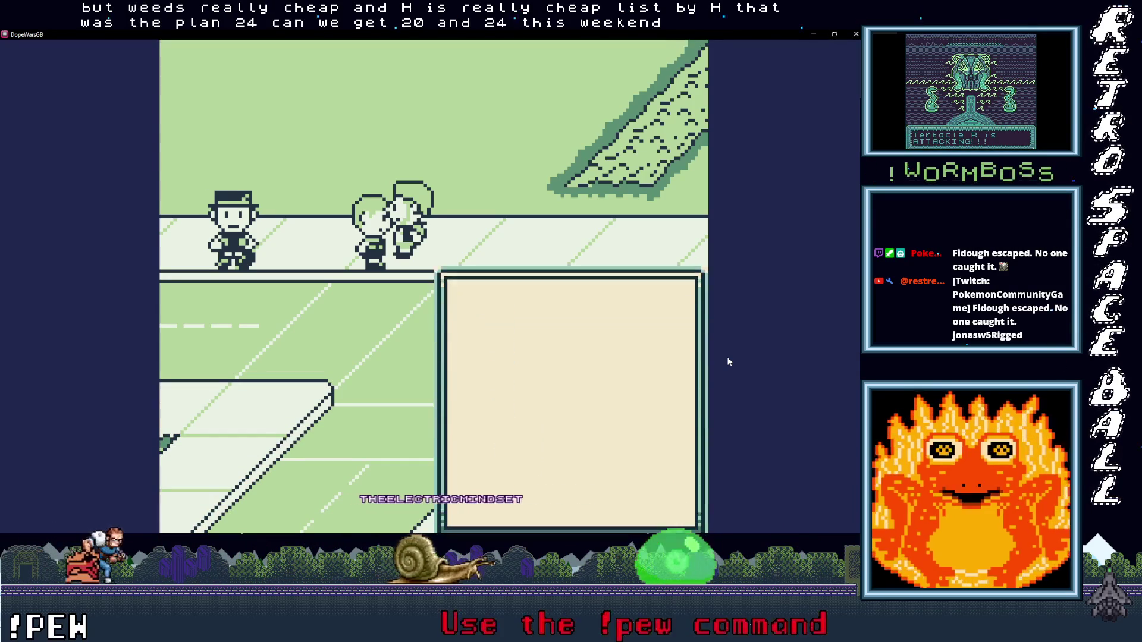
key("Down")
key("Down")
key("Down")
key("Down")
key("Down")
key("z")
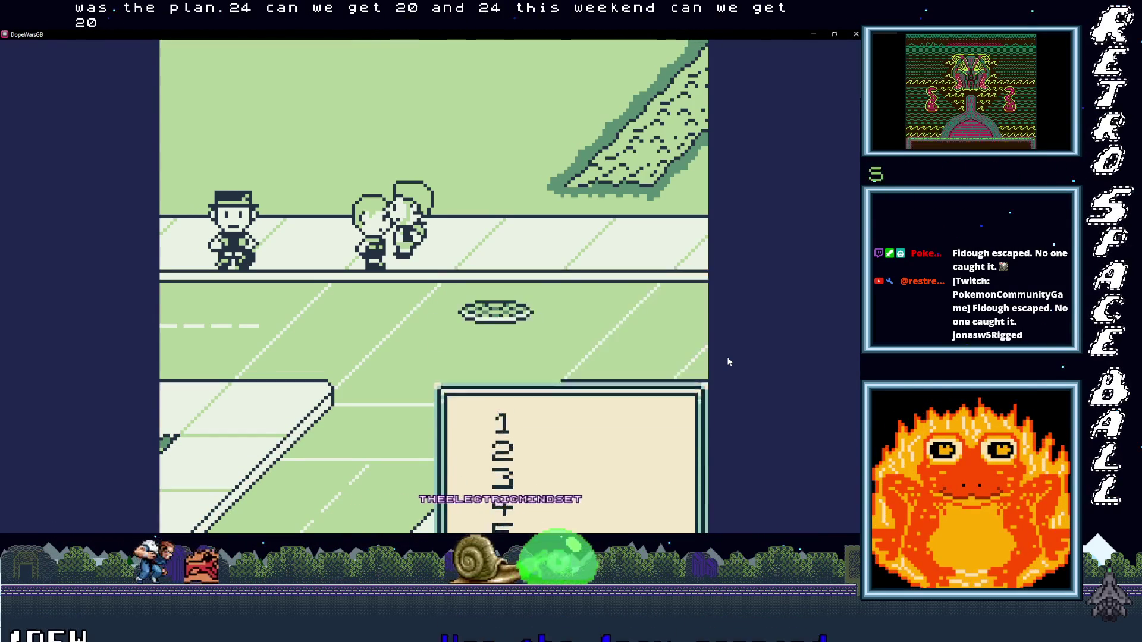
key("z")
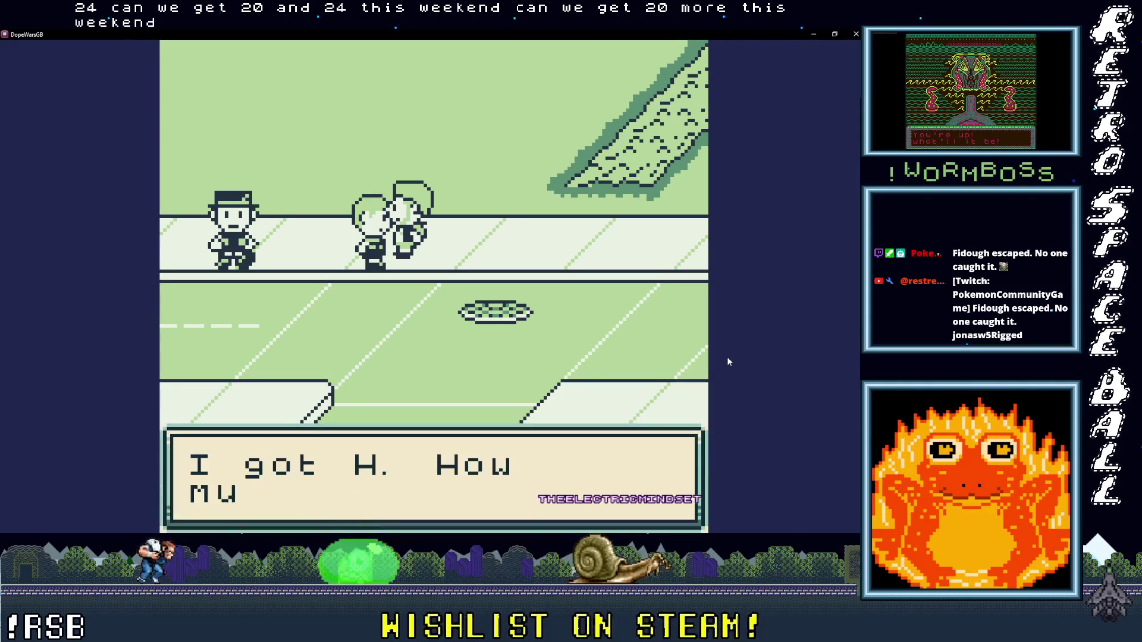
Step: Buy another 20 H, bringing H to 80 with $292 cash left
key("z")
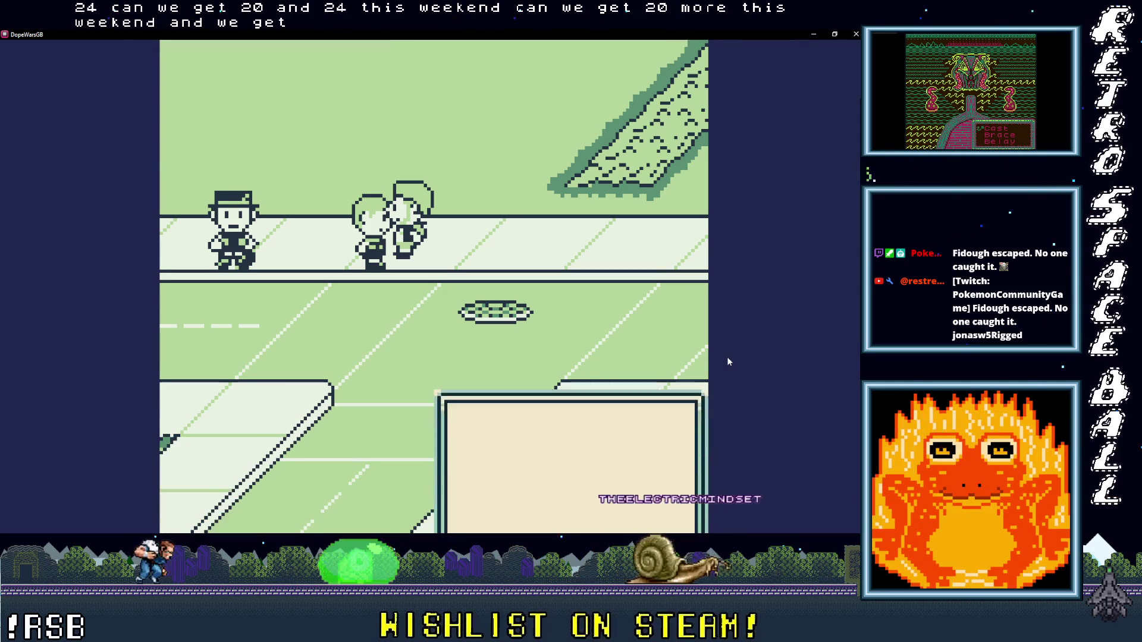
key("z")
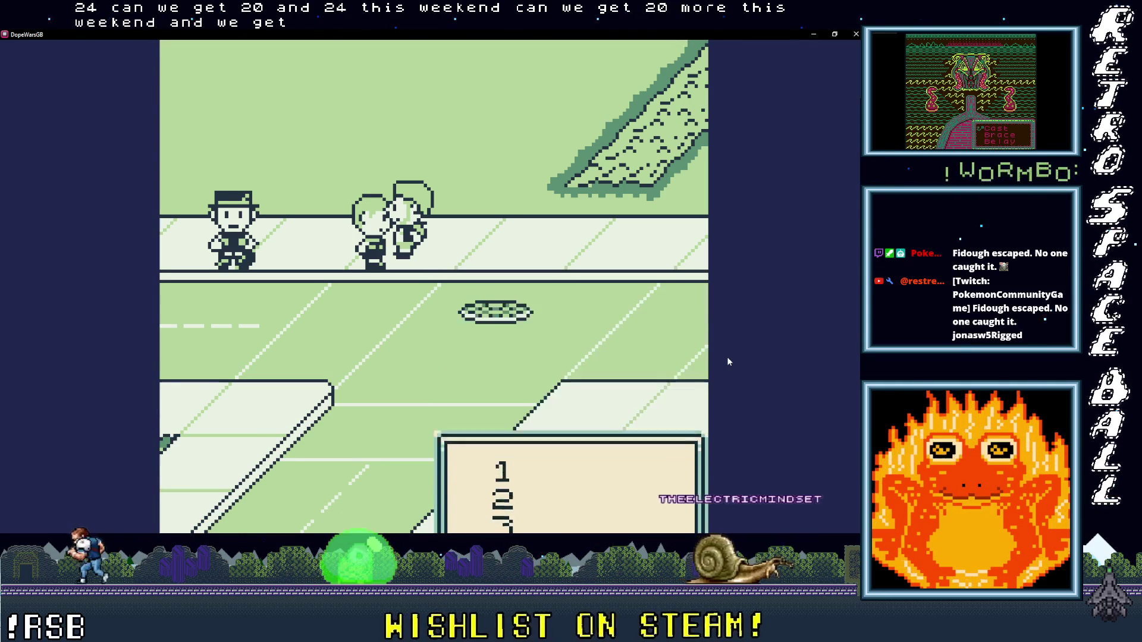
key("z")
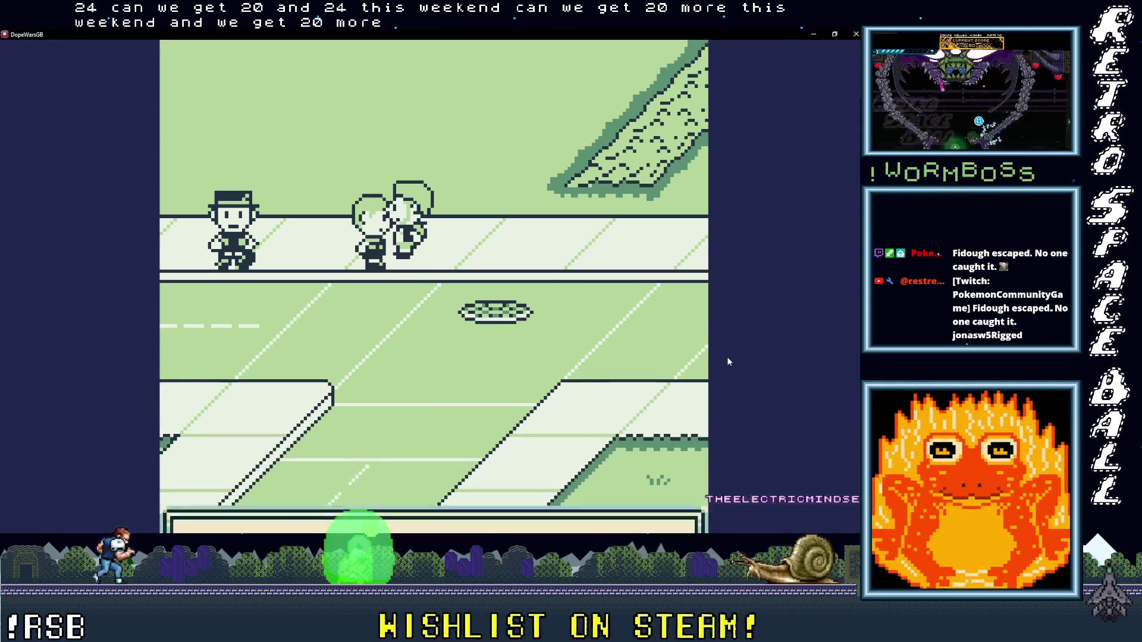
key("z")
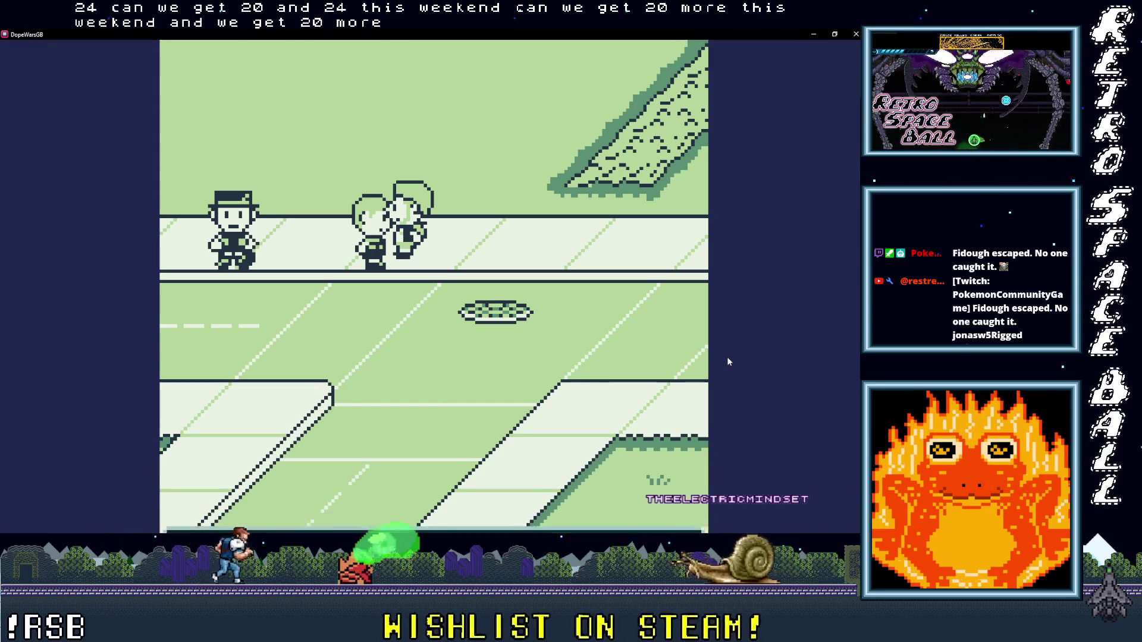
key("z")
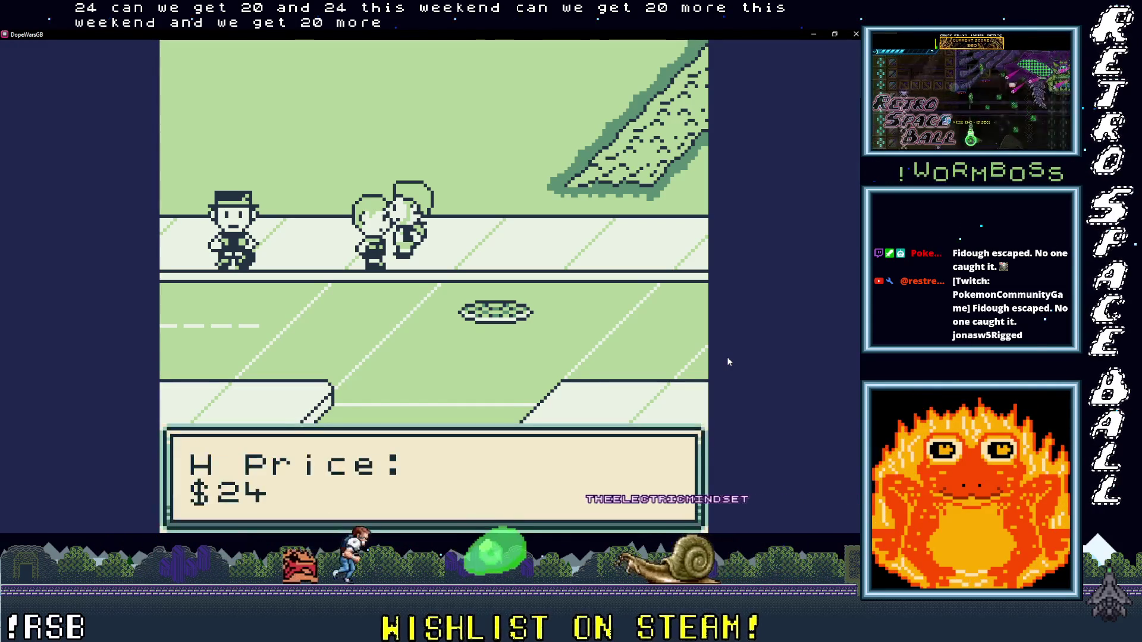
key("Down")
key("Down")
key("Down")
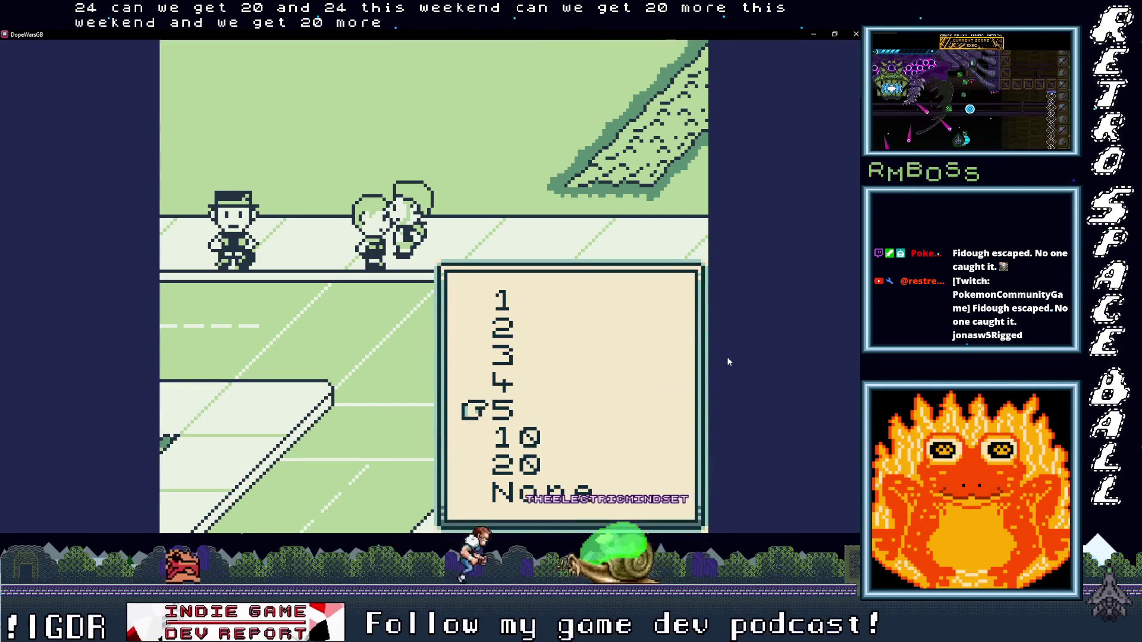
key("z")
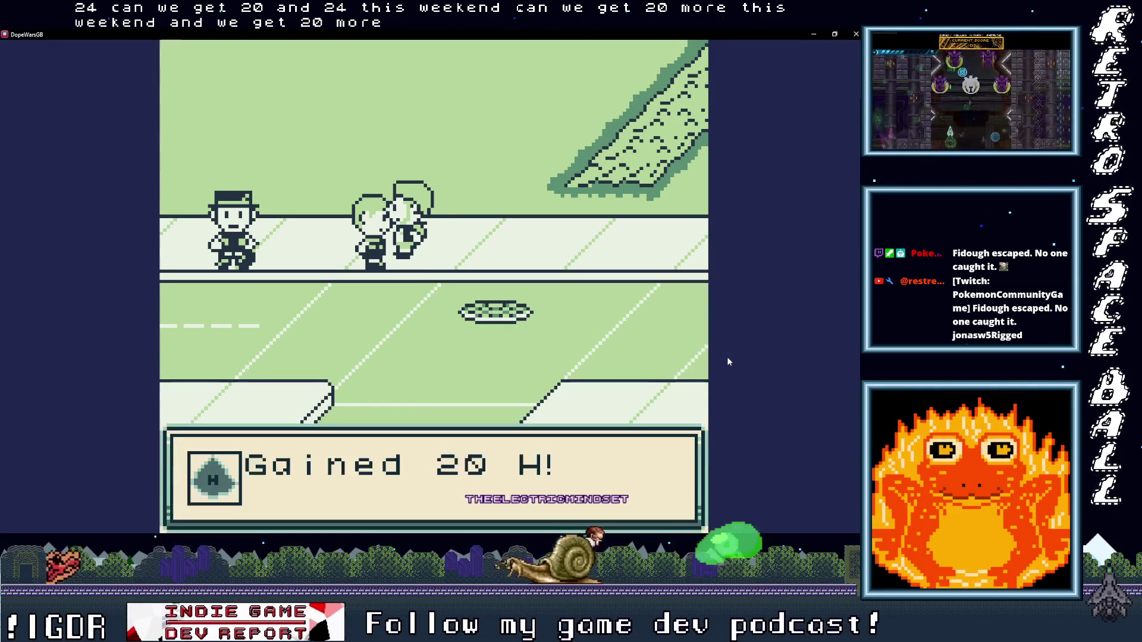
key("z")
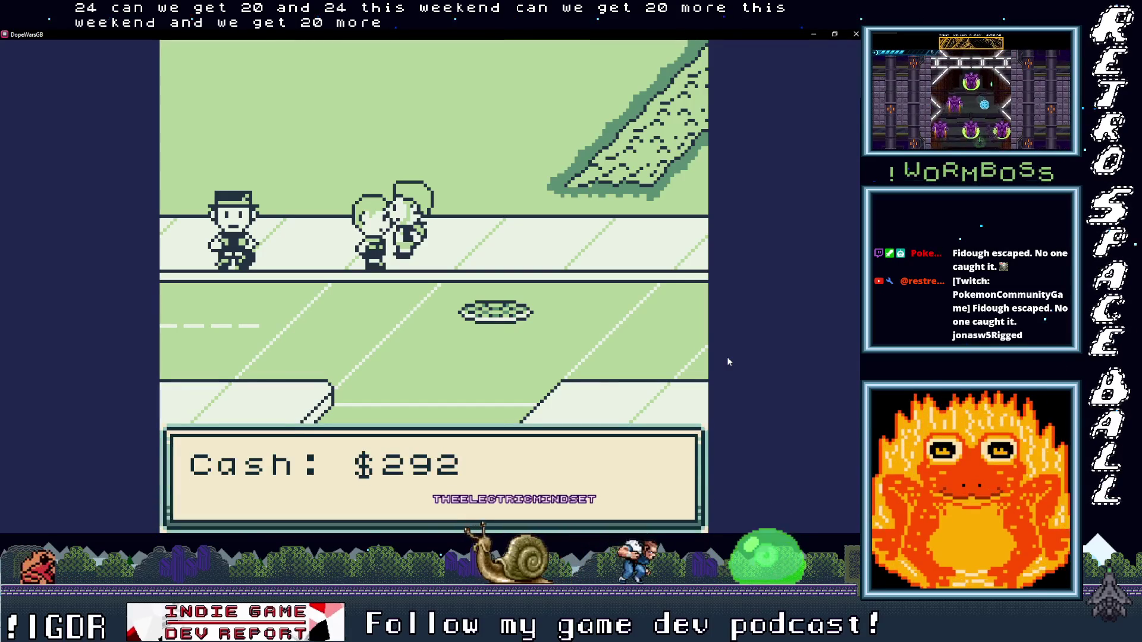
key("z")
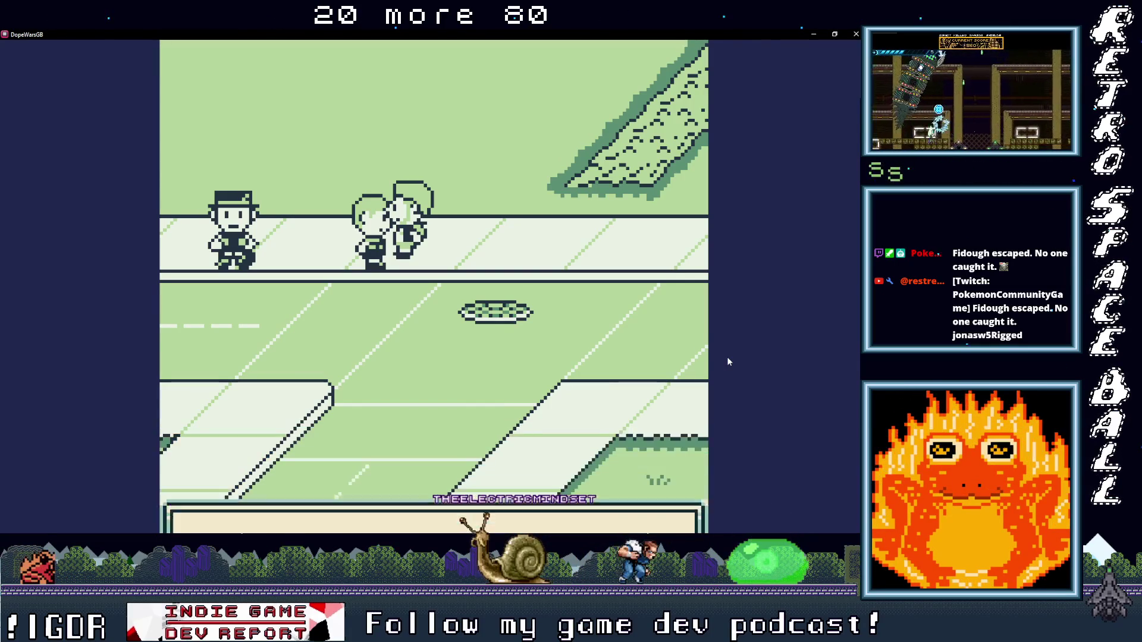
Step: Buy 10 H from the dealer
key("z")
key("Down")
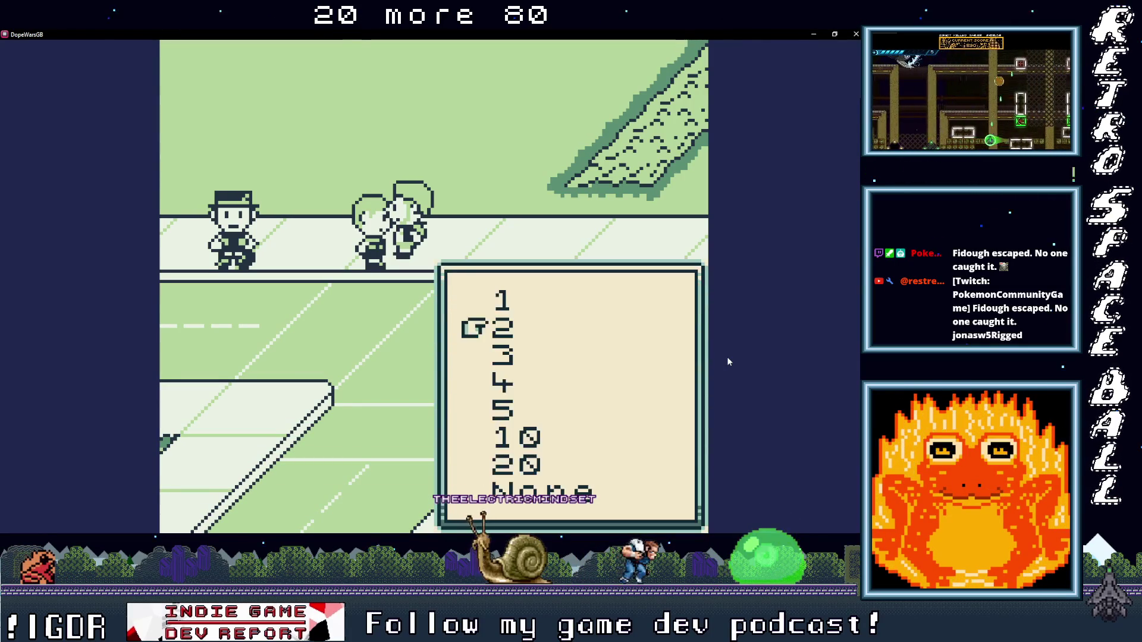
key("Down")
key("z")
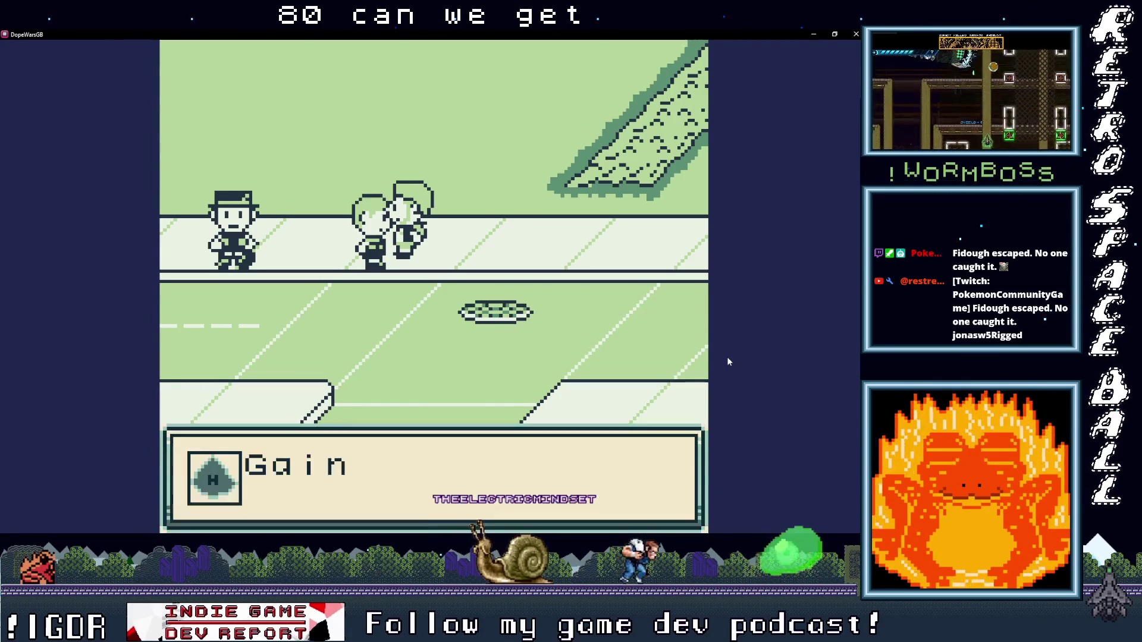
key("z")
key("z")
Step: Try 4 and 3 H (unaffordable), then buy 2 H, bringing H to 92
key("z")
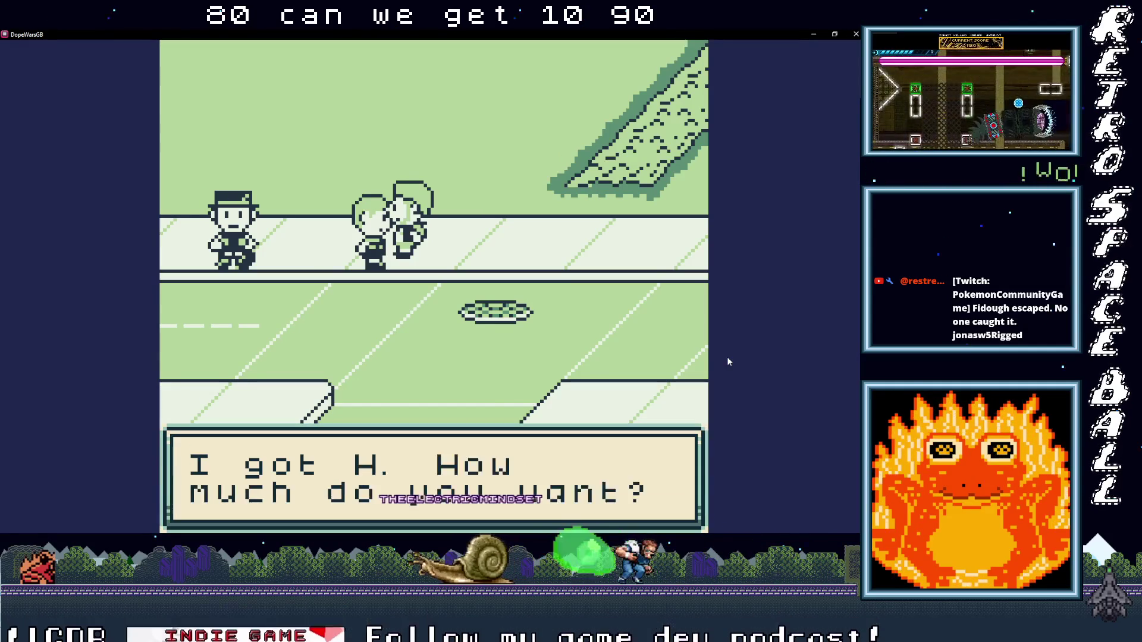
key("z")
key("z")
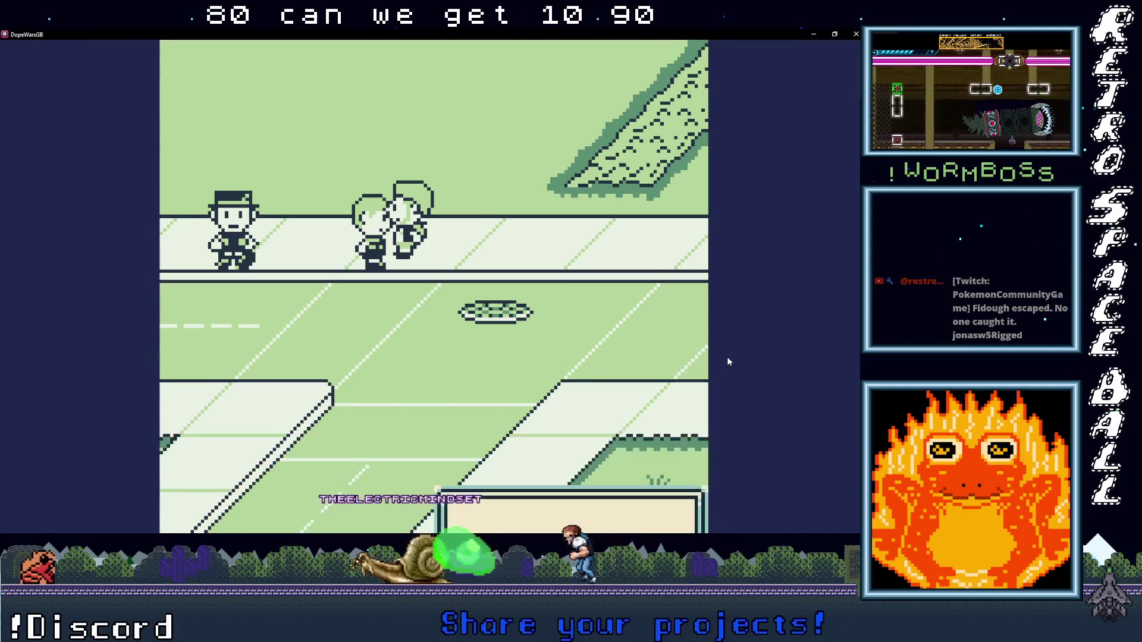
key("Down")
key("z")
key("z")
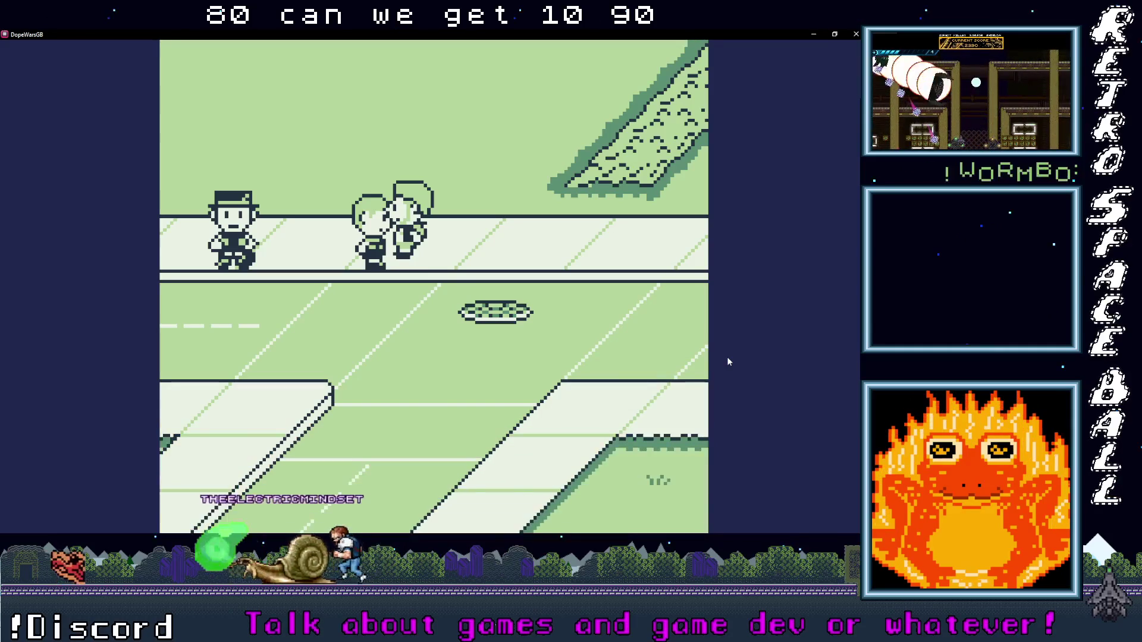
key("z")
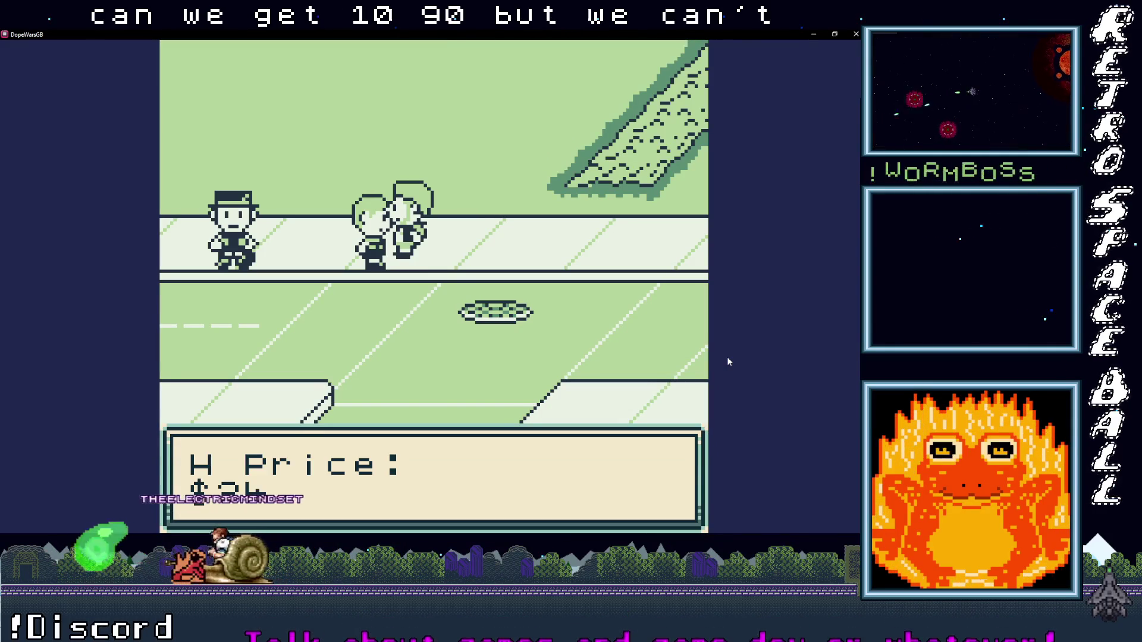
key("z")
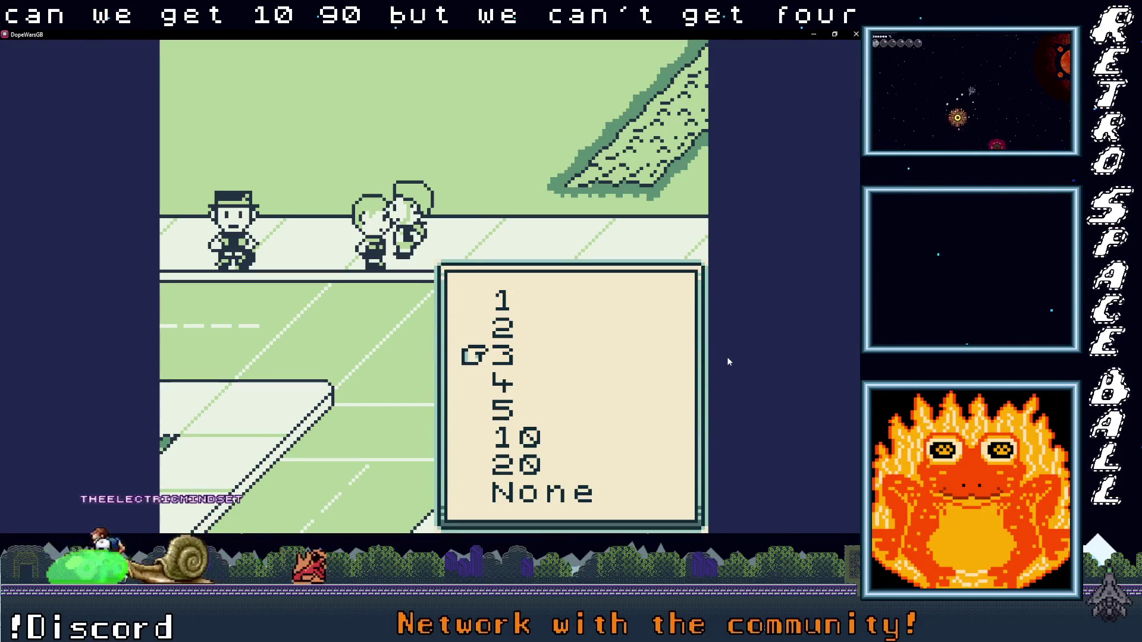
key("z")
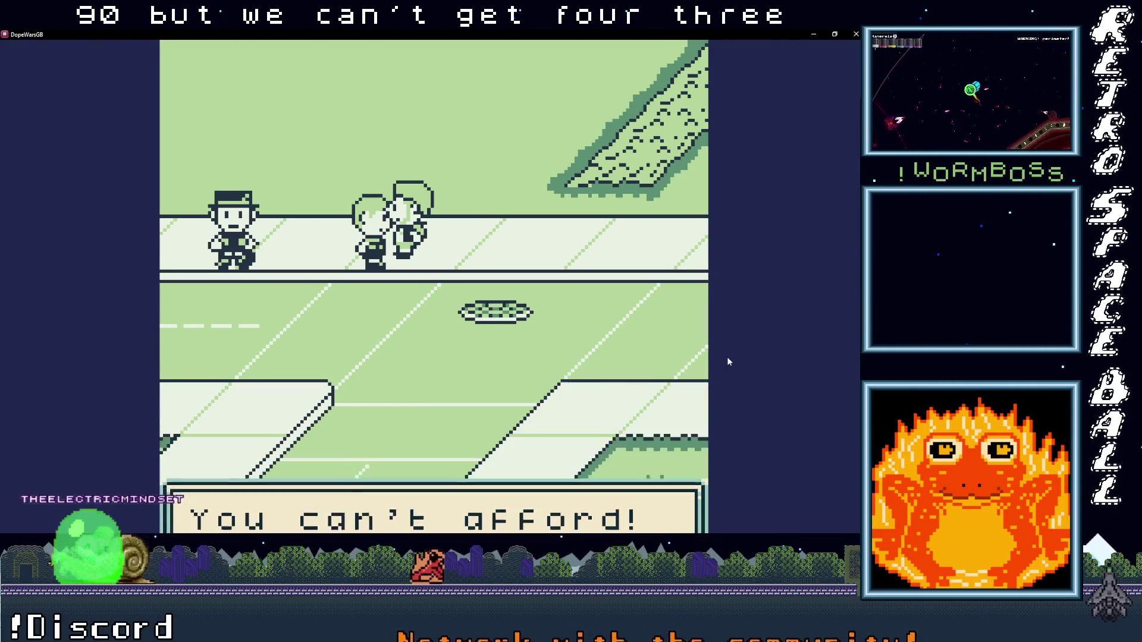
key("z")
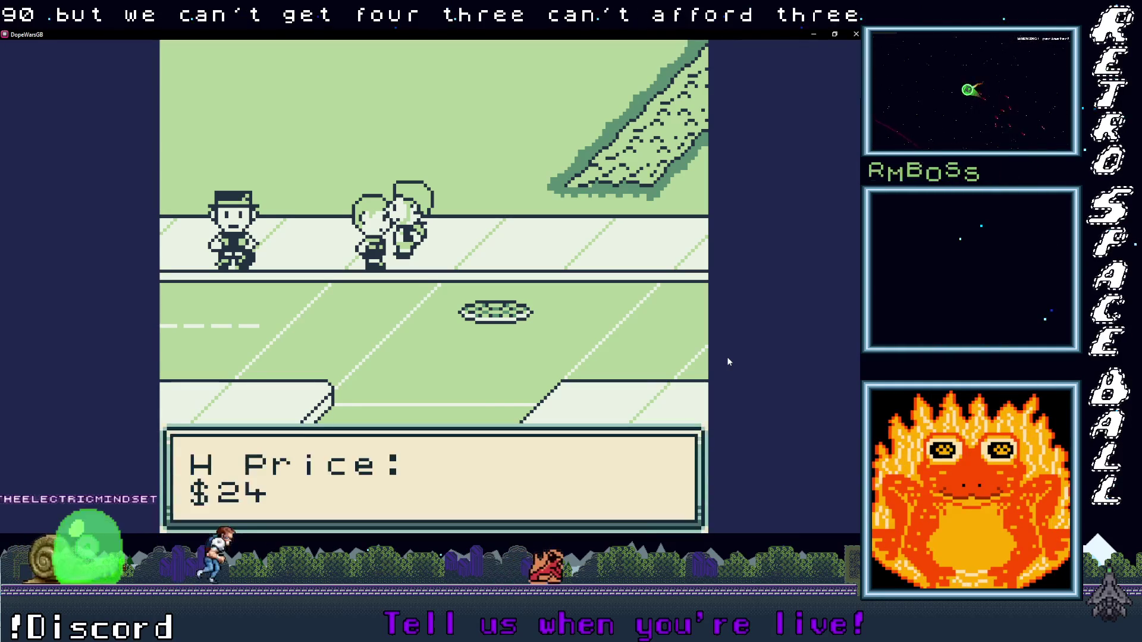
key("Down")
key("z")
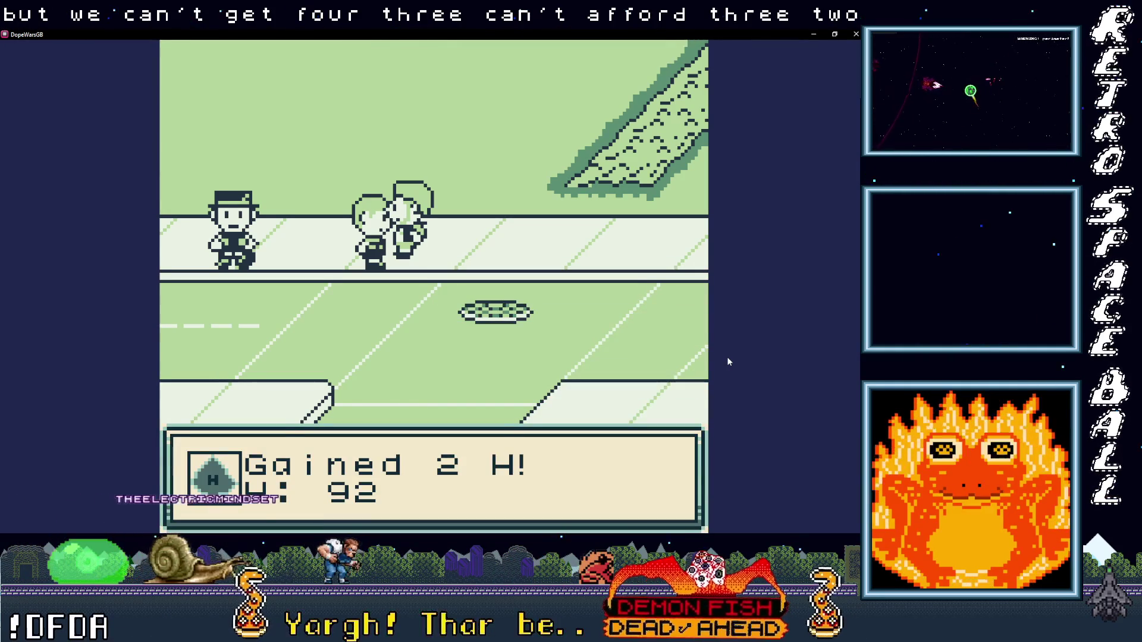
key("z")
key("z")
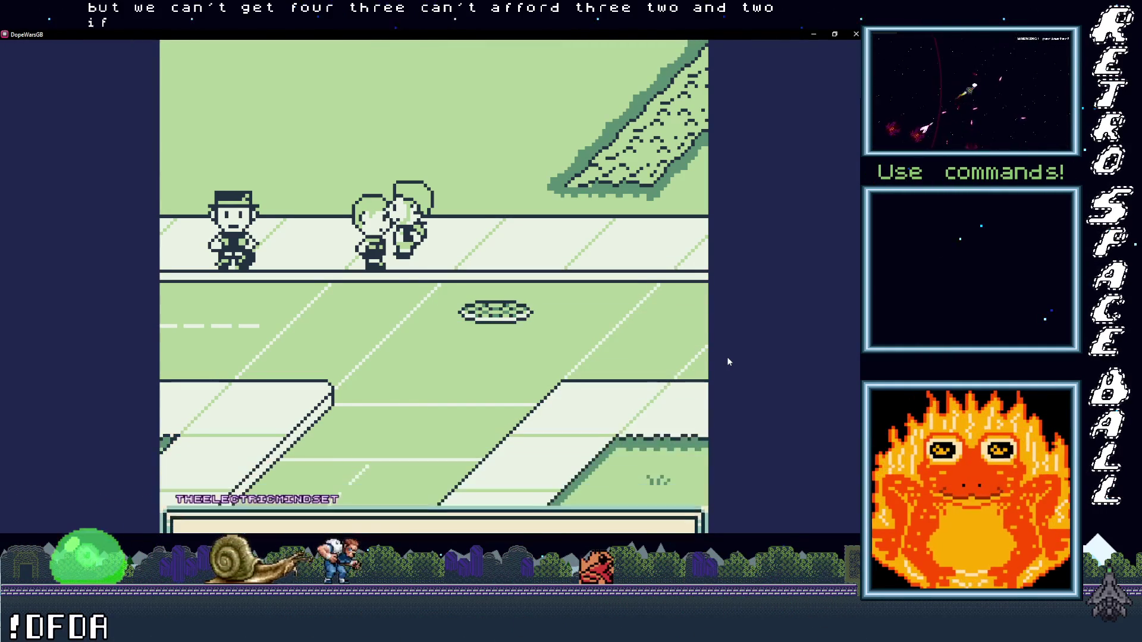
Step: Walk up the path off the top of the map to the bed screen
key("Up")
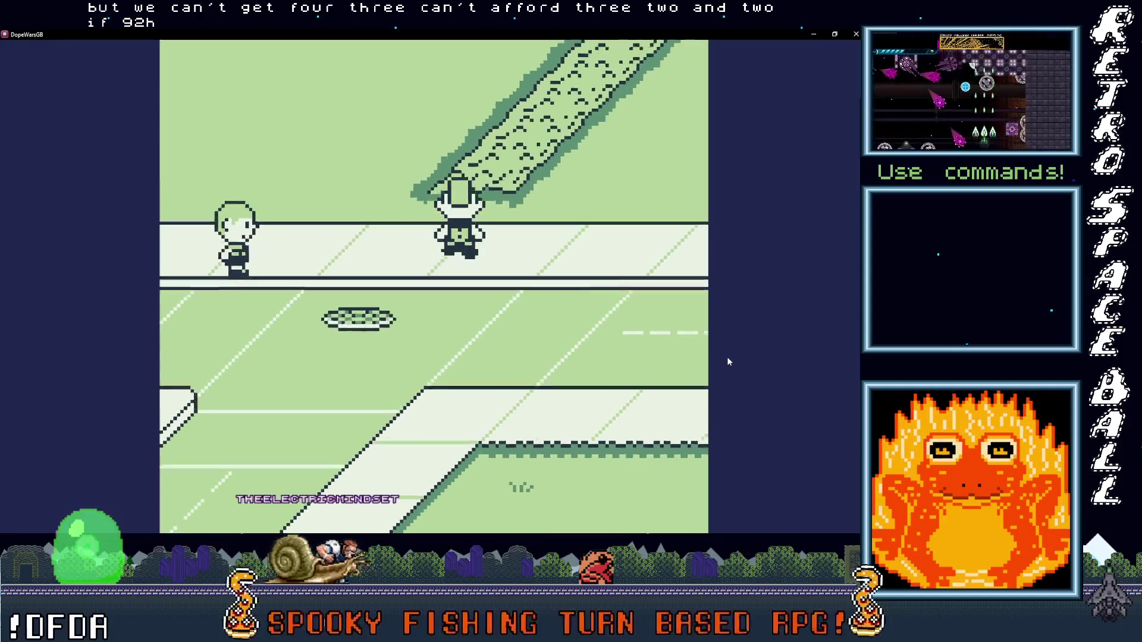
key("Up")
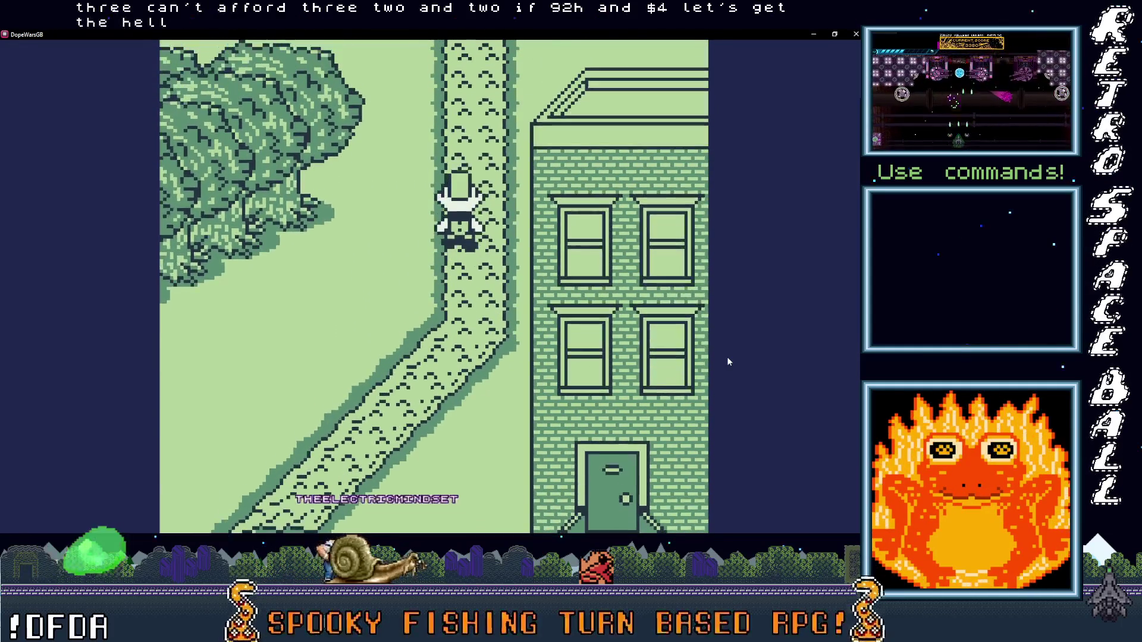
key("Up")
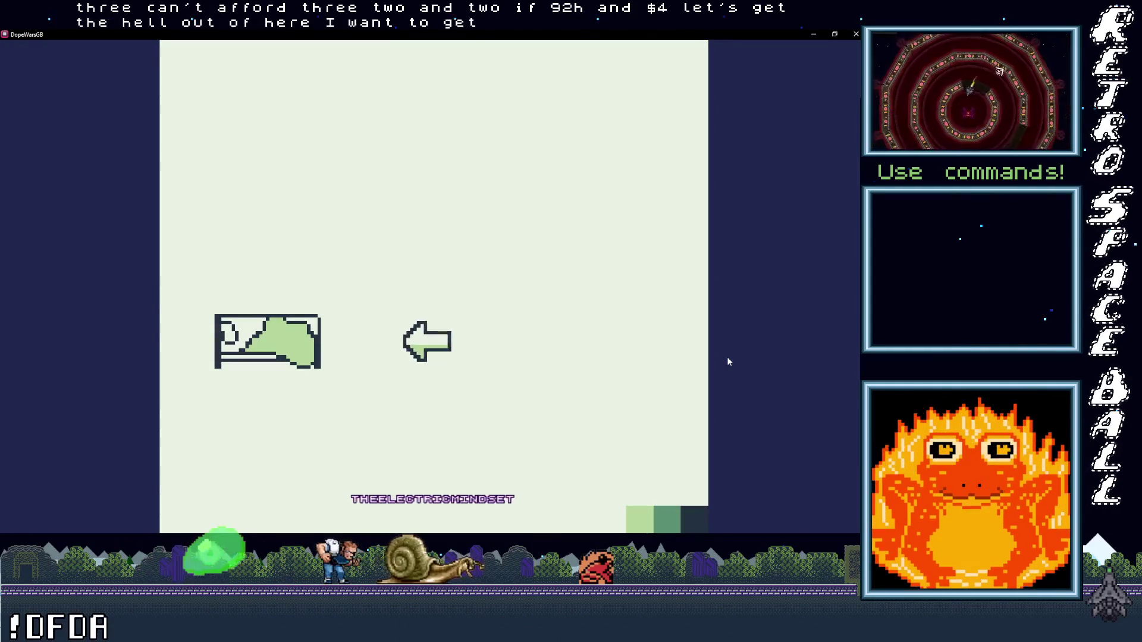
Step: Sleep at the bed and check the reshuffled price list
key("z")
key("z")
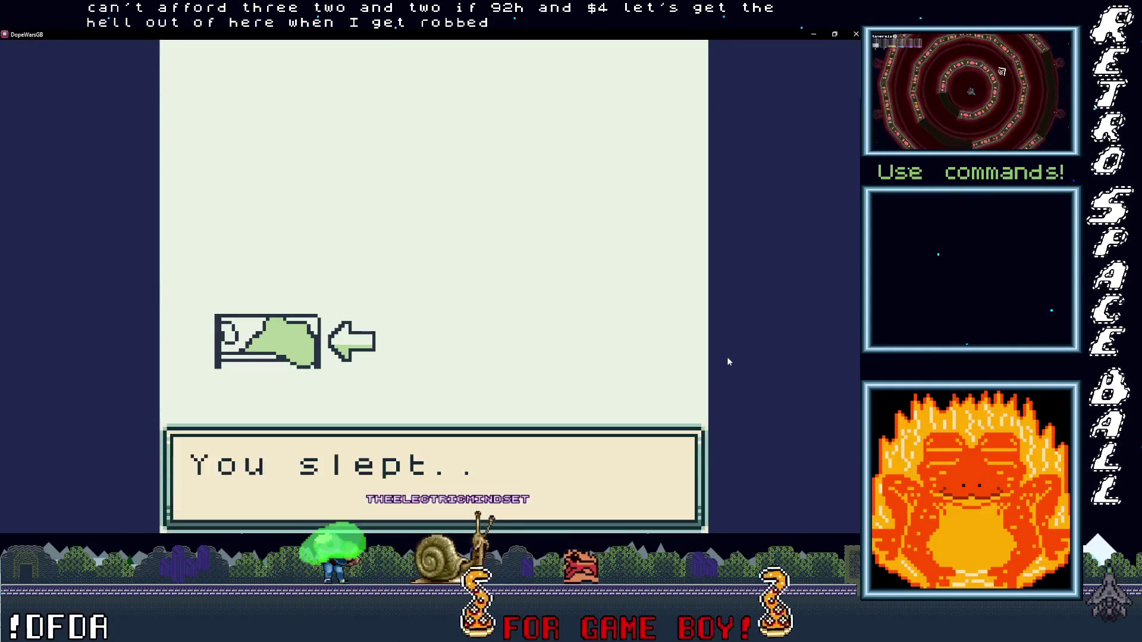
key("z")
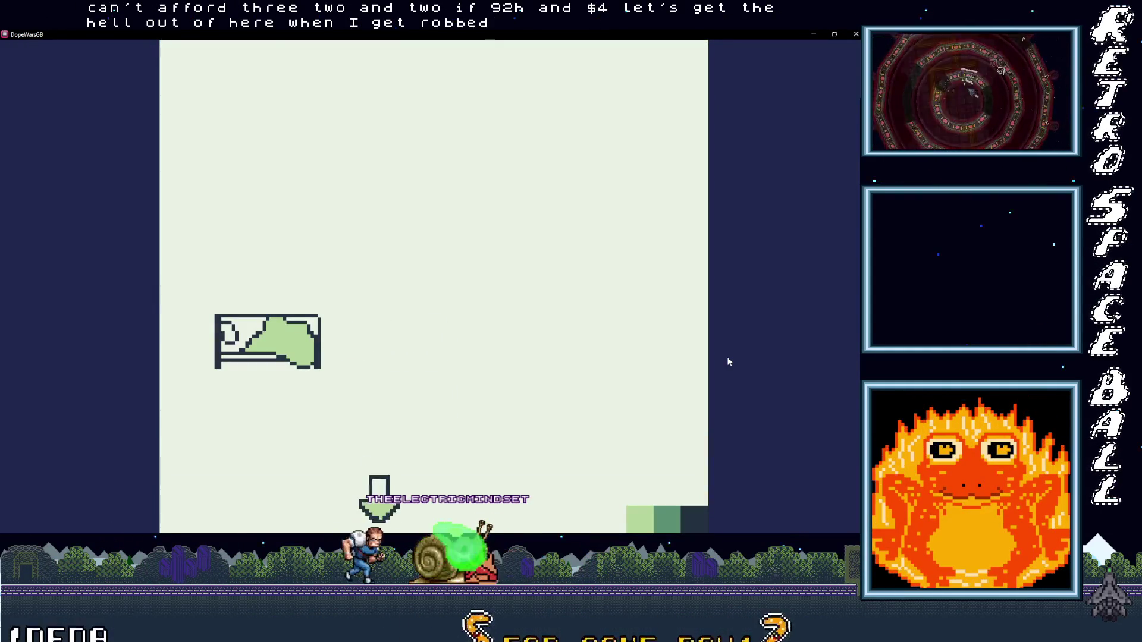
key("Down")
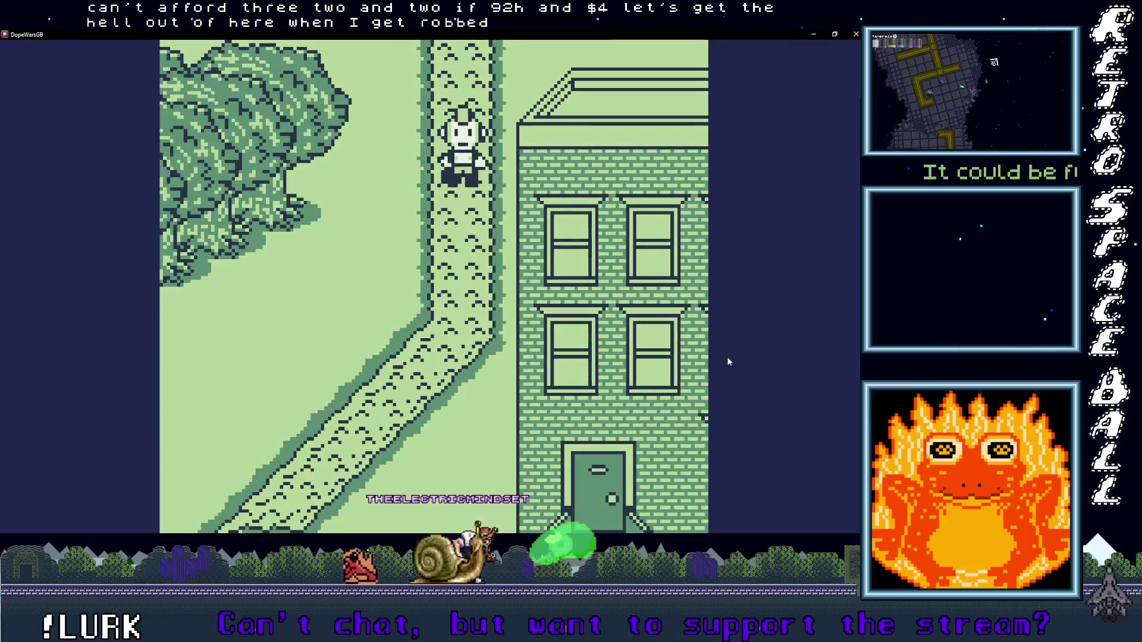
key("Return")
key("z")
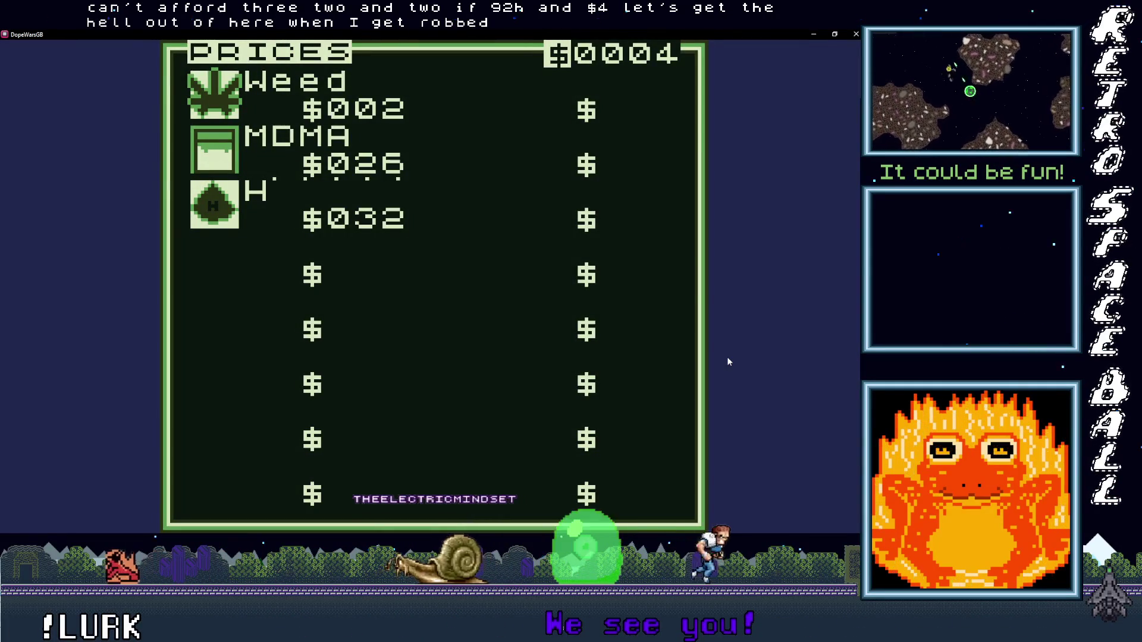
key("x")
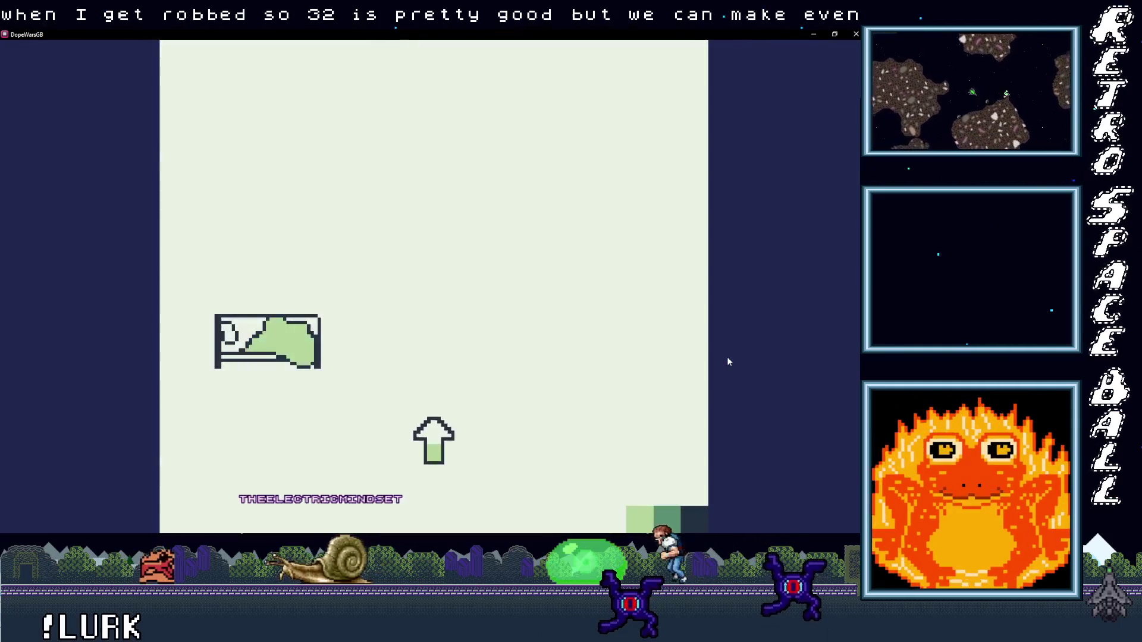
Step: Sleep again and recheck the prices
key("x")
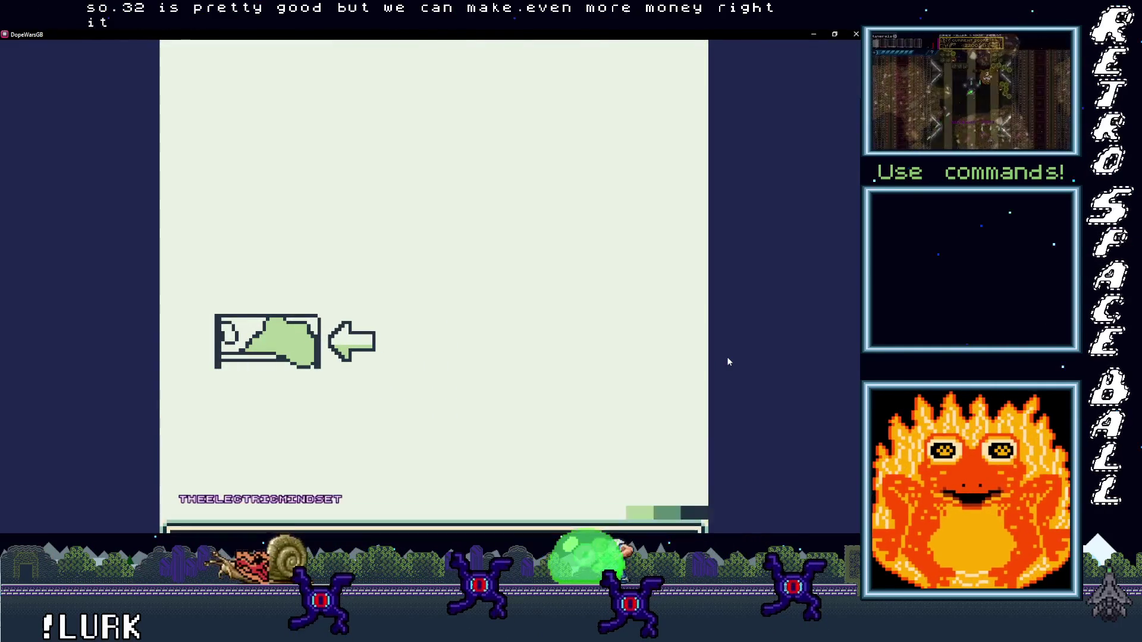
key("x")
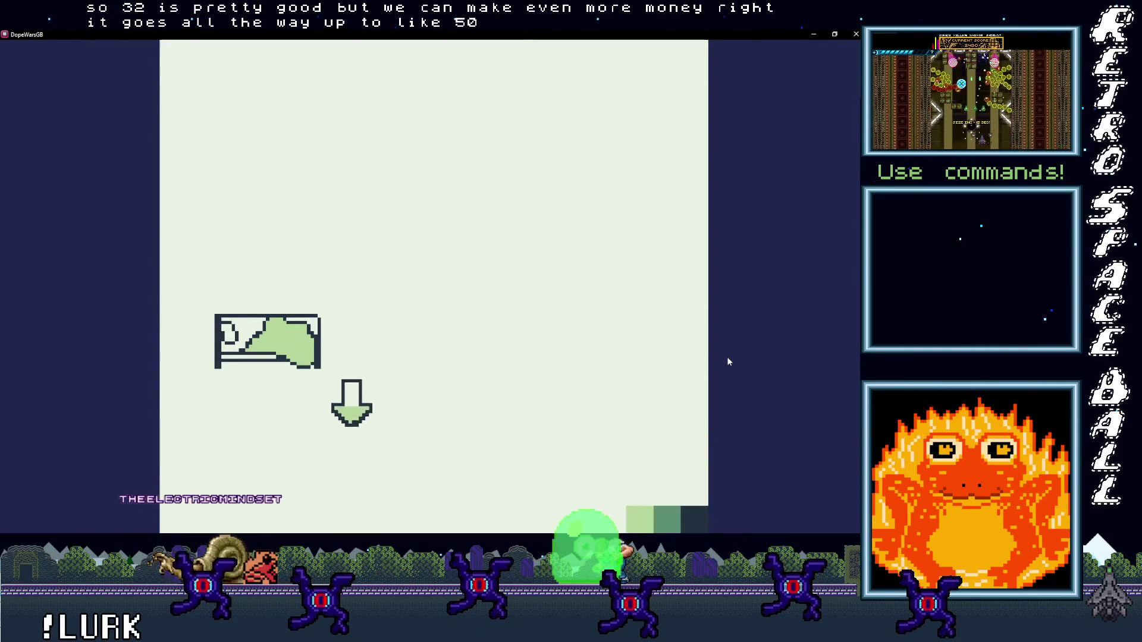
key("x")
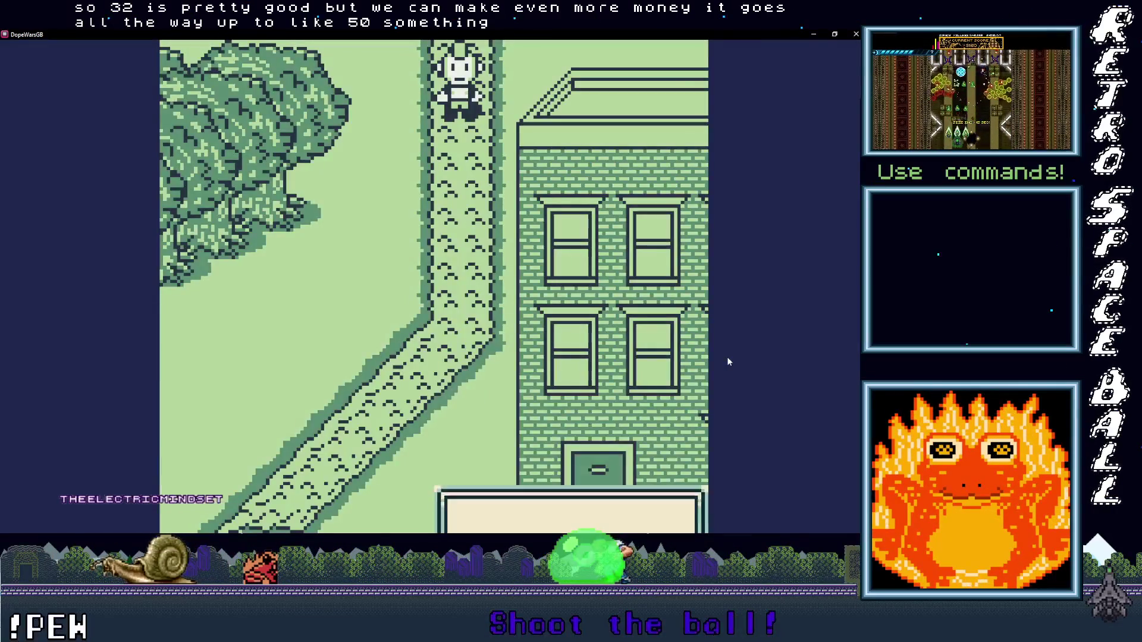
key("Return")
key("x")
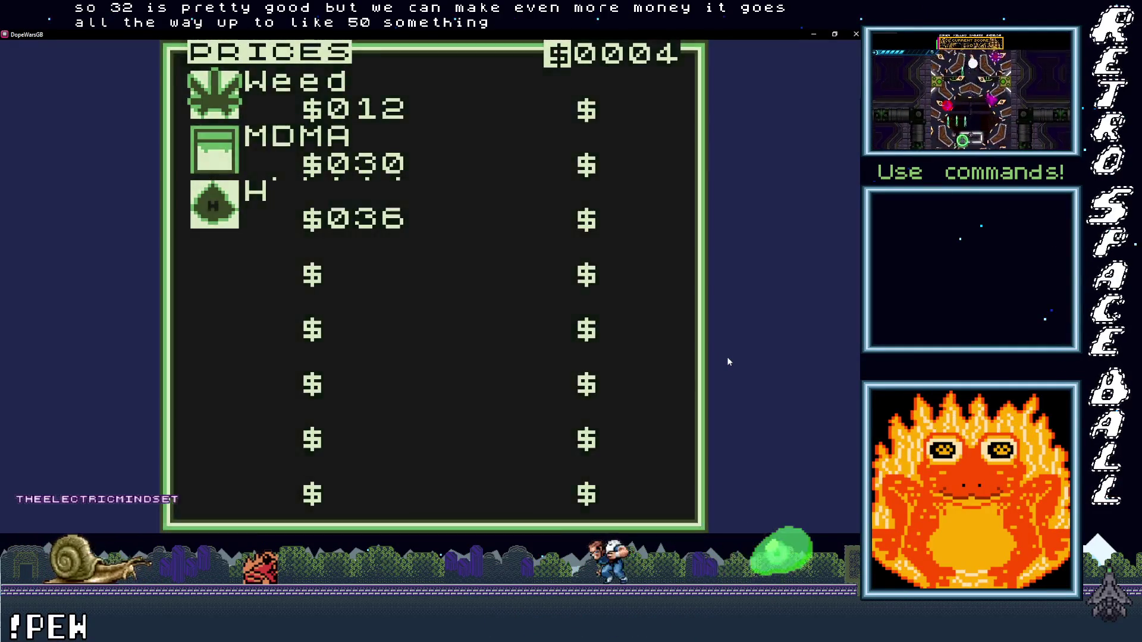
key("z")
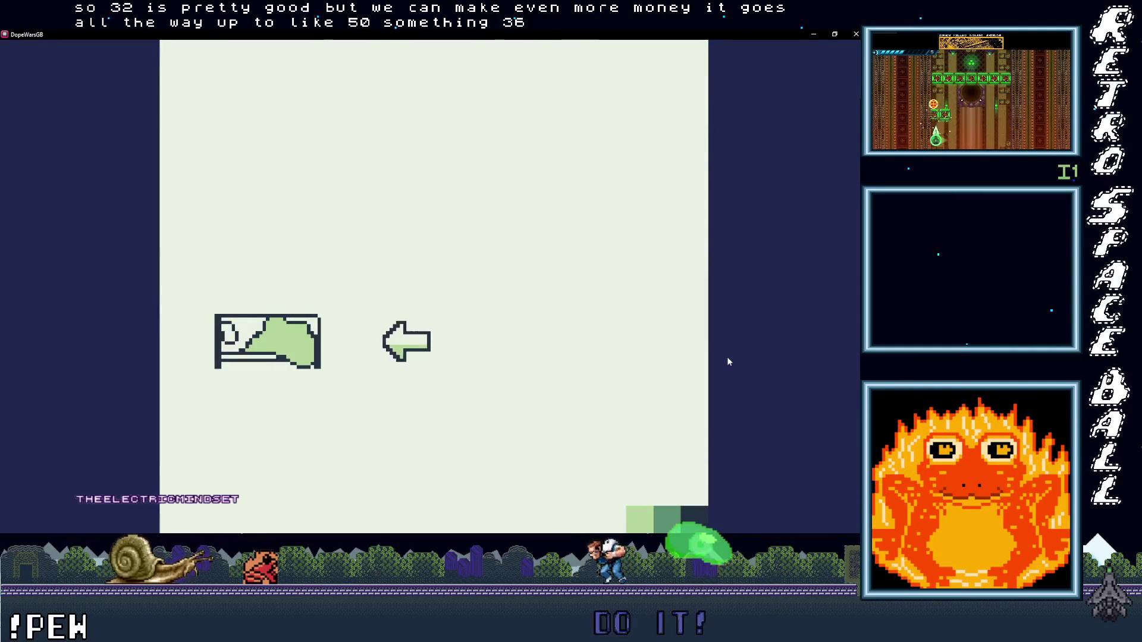
Step: Sleep a third time and view the drug prices
key("x")
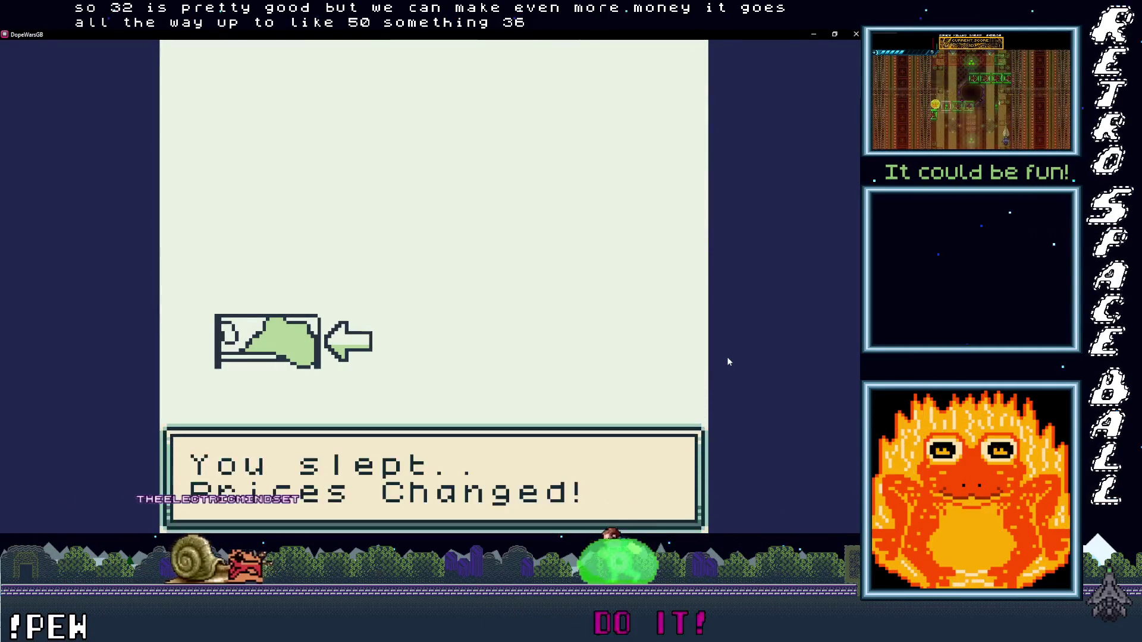
key("Down")
key("Down")
key("x")
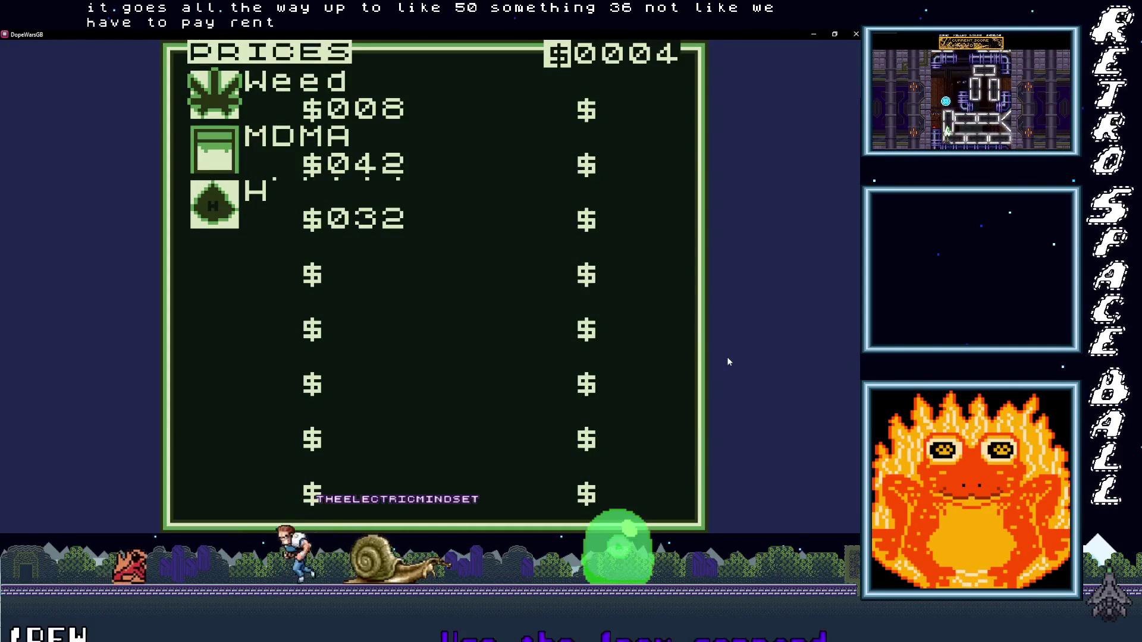
key("z")
key("Up")
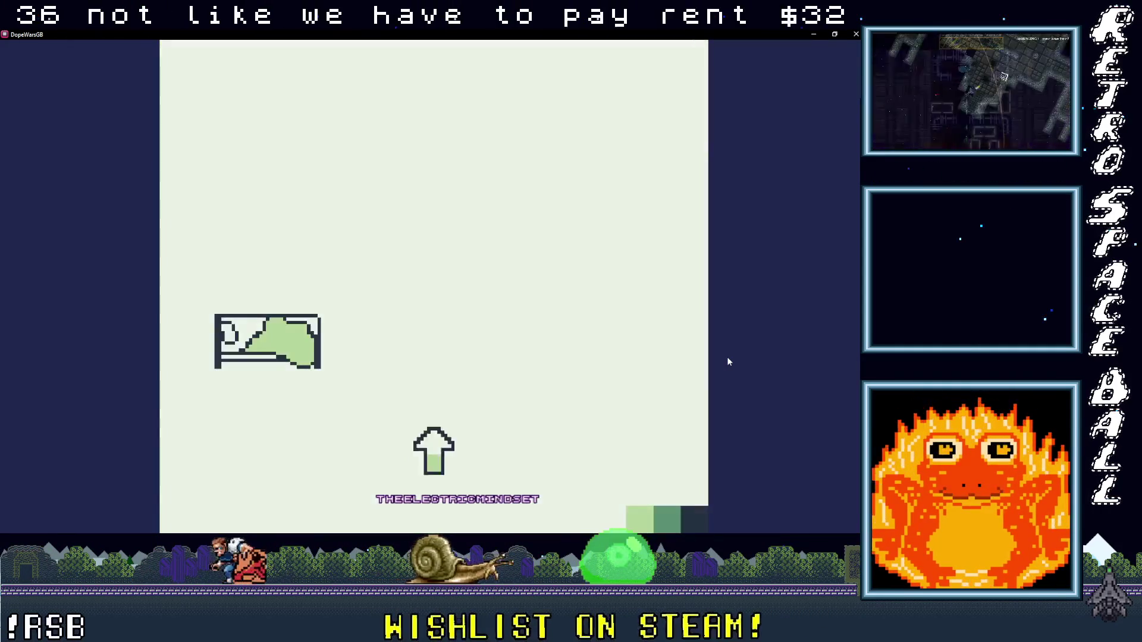
Step: Sleep once more for weed $8, MDMA $42, H $32, then walk out to the street
key("Left")
key("x")
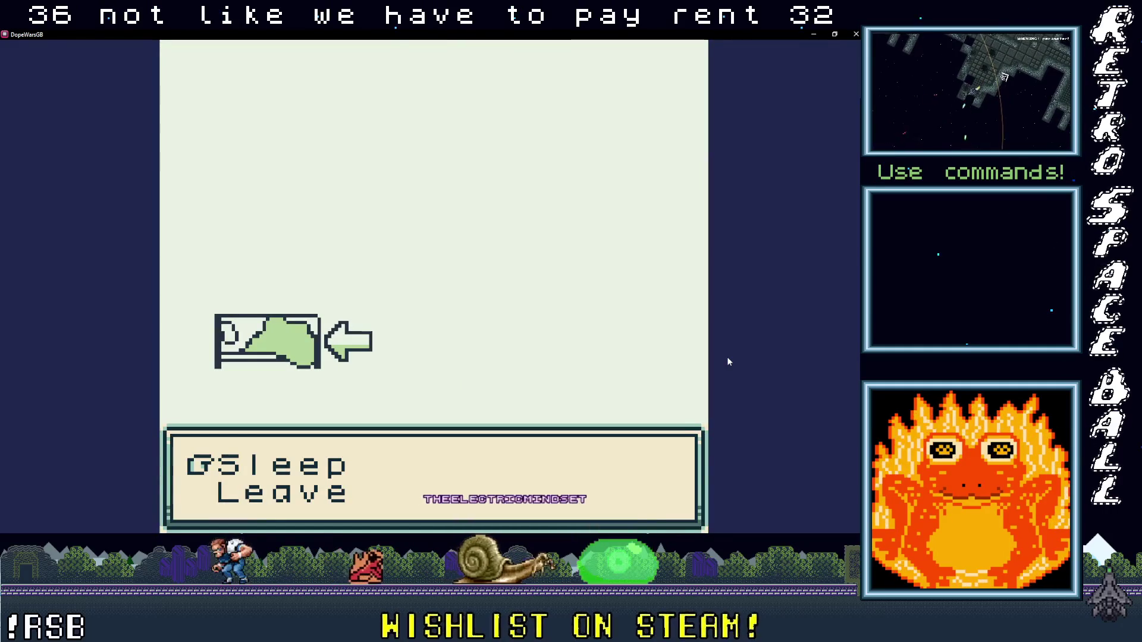
key("x")
key("x")
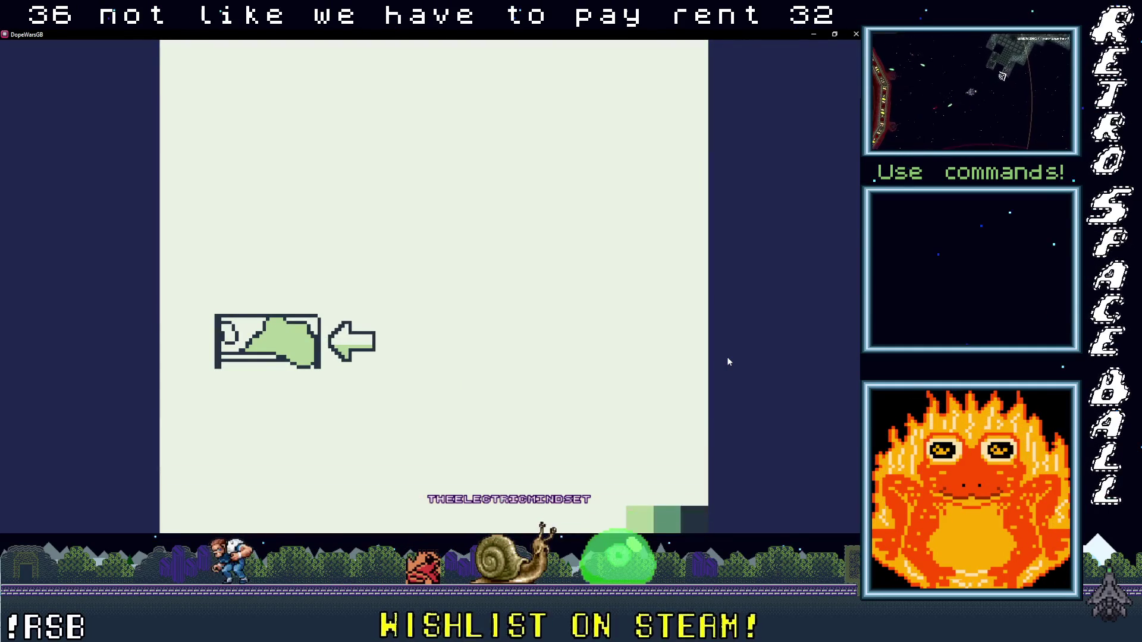
key("x")
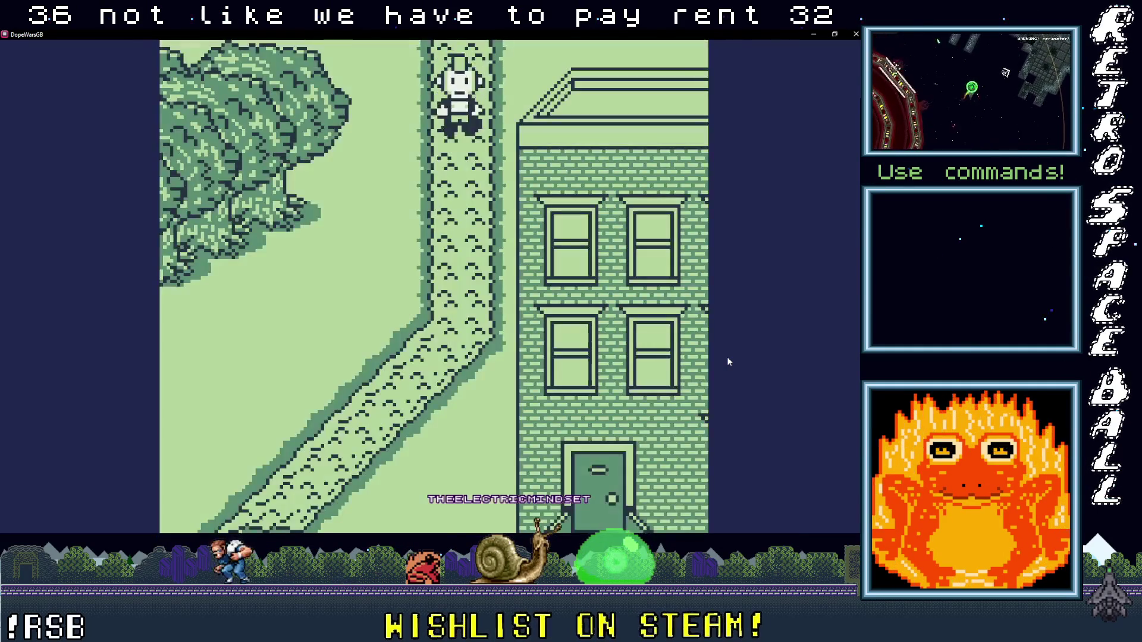
key("x")
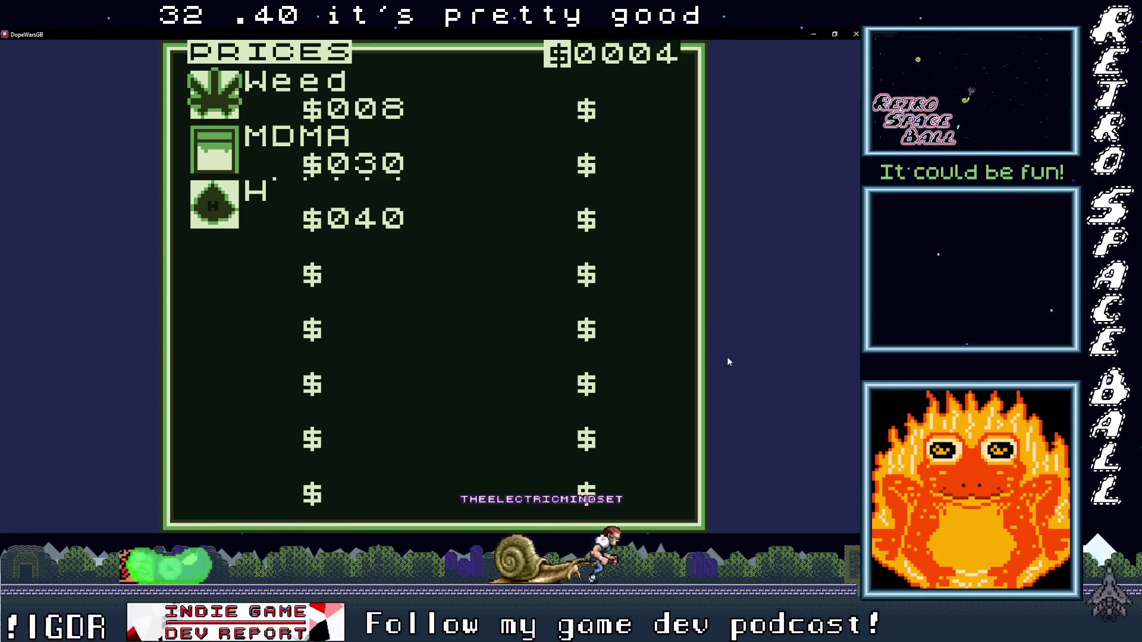
Step: Sleep to reshuffle the prices, then leave the bedroom and review the price list
key("x")
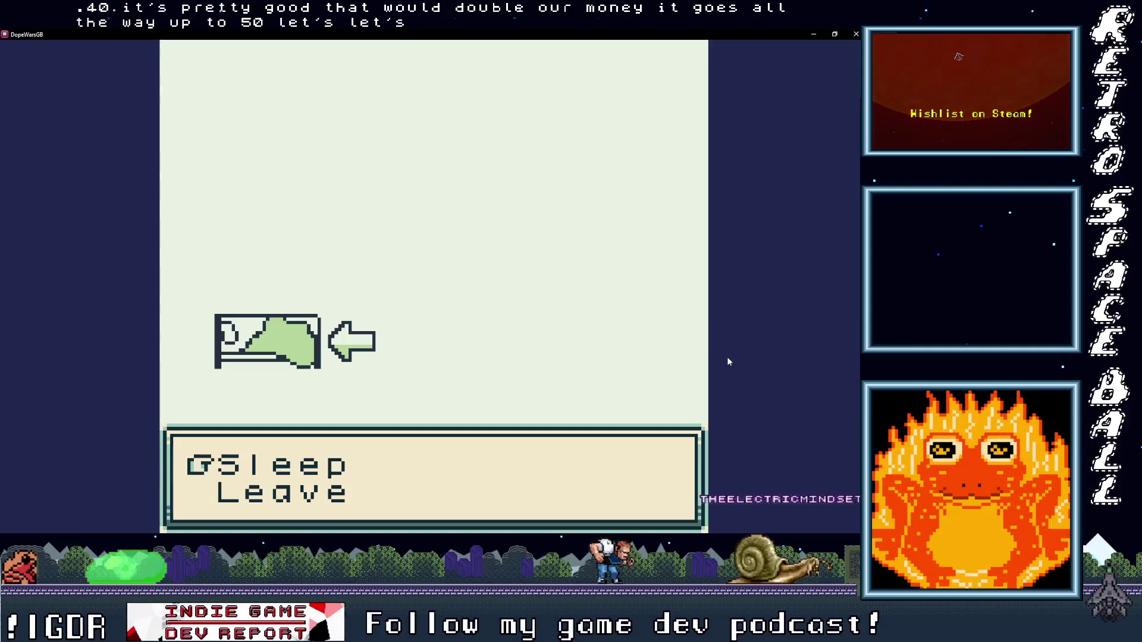
key("x")
key("x")
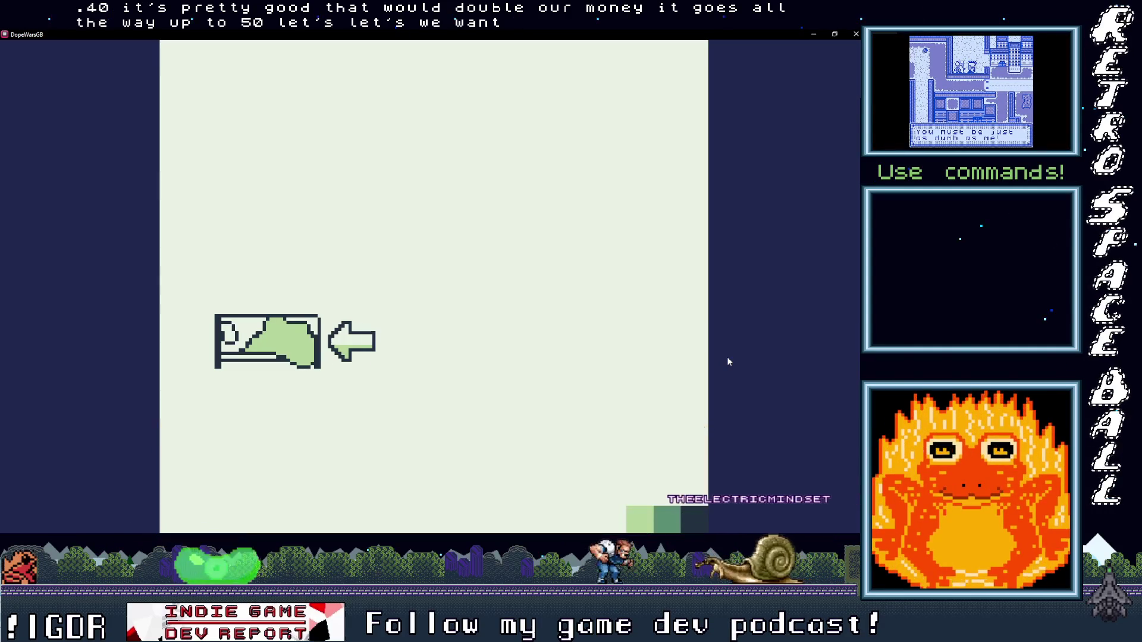
key("Return")
key("x")
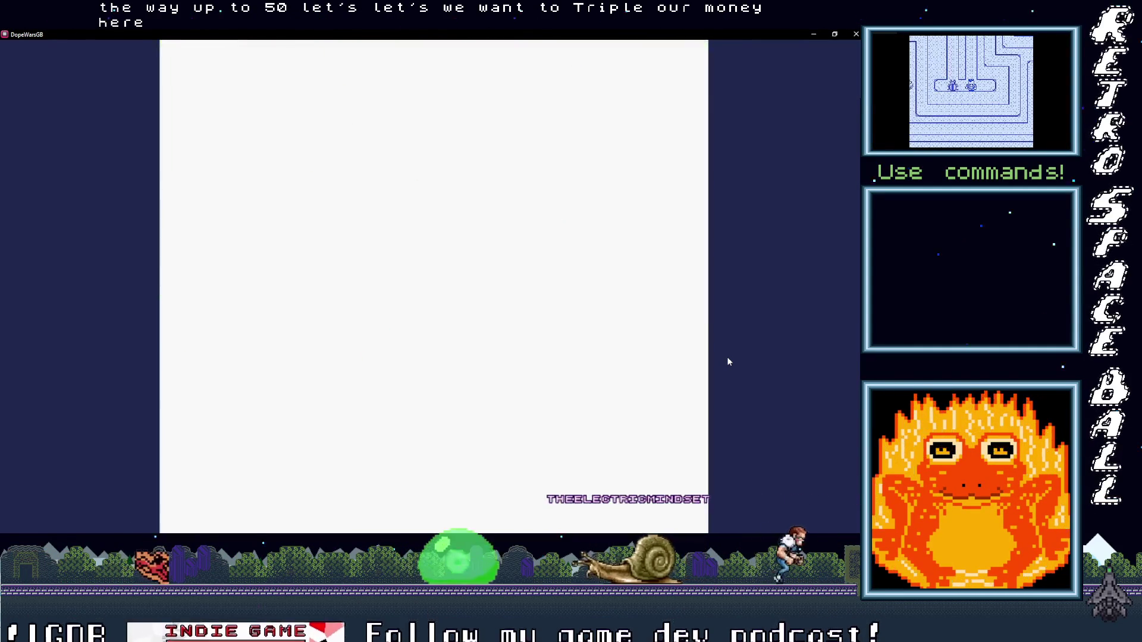
key("x")
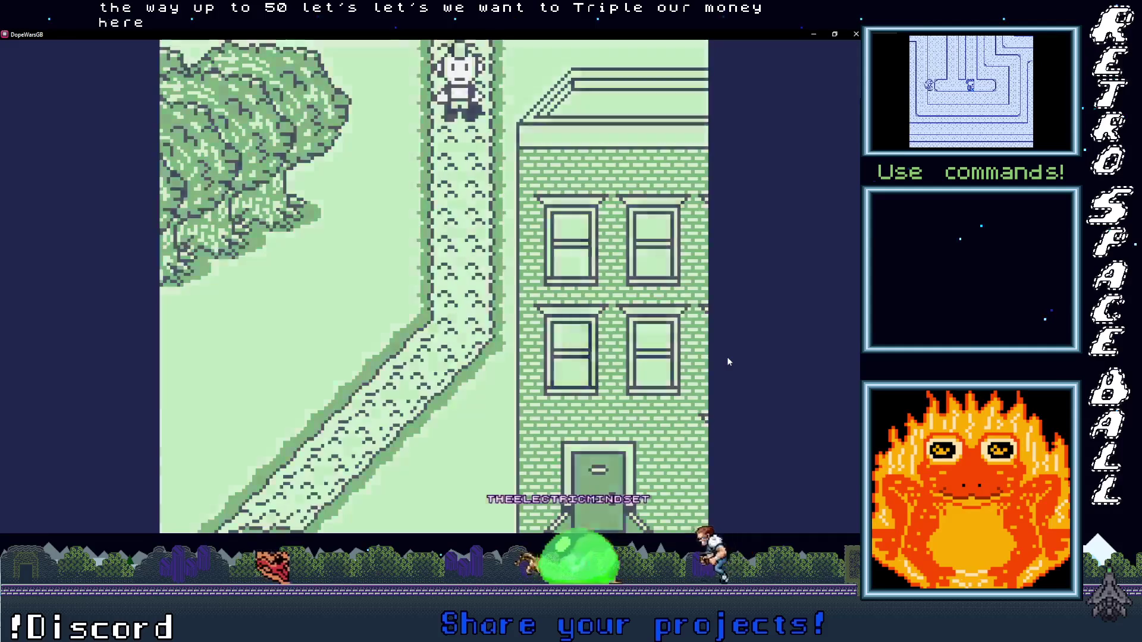
key("z")
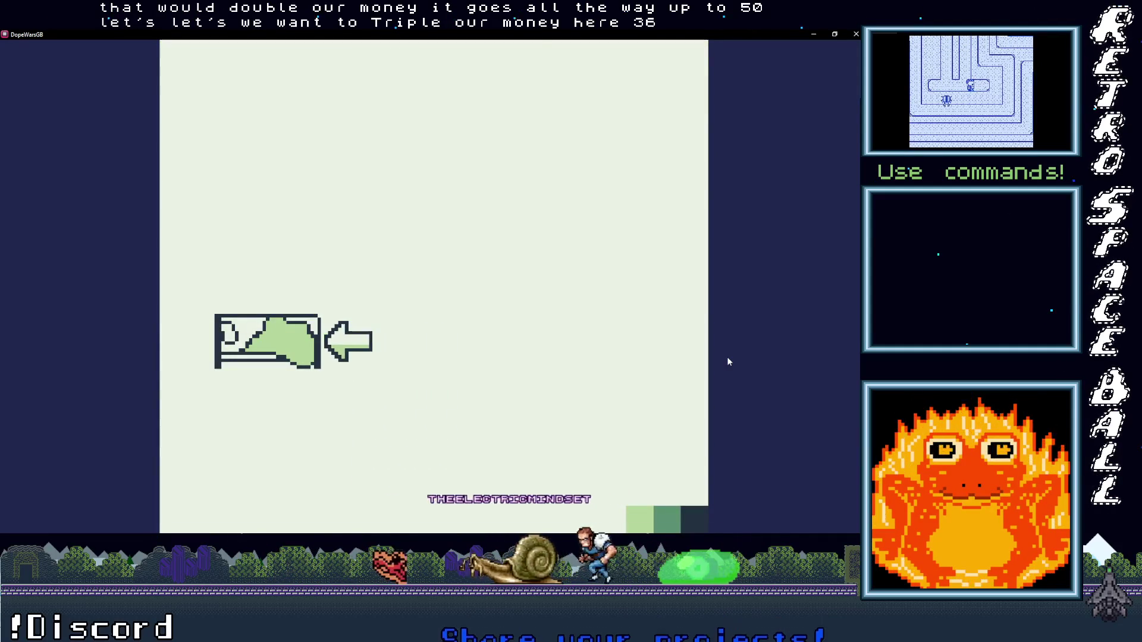
key("x")
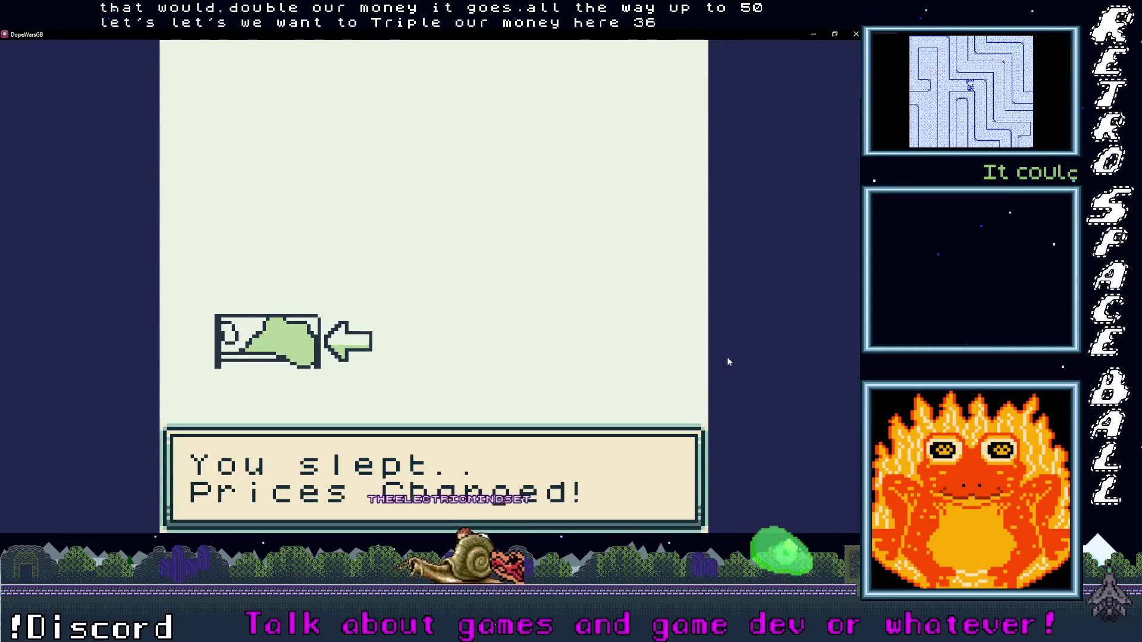
key("x")
key("x")
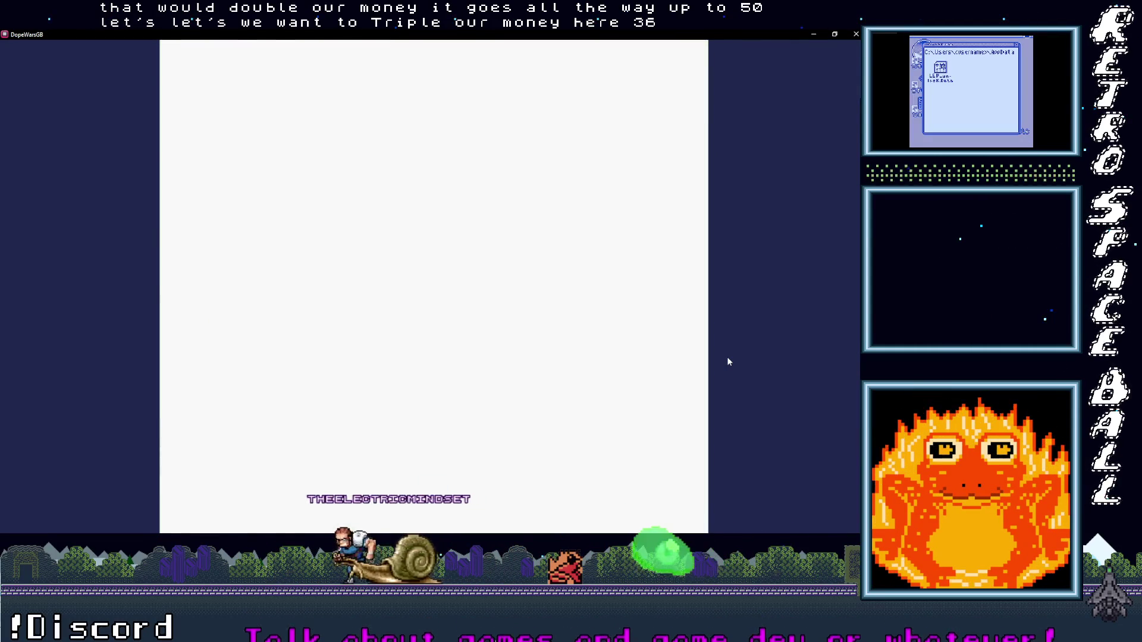
key("x")
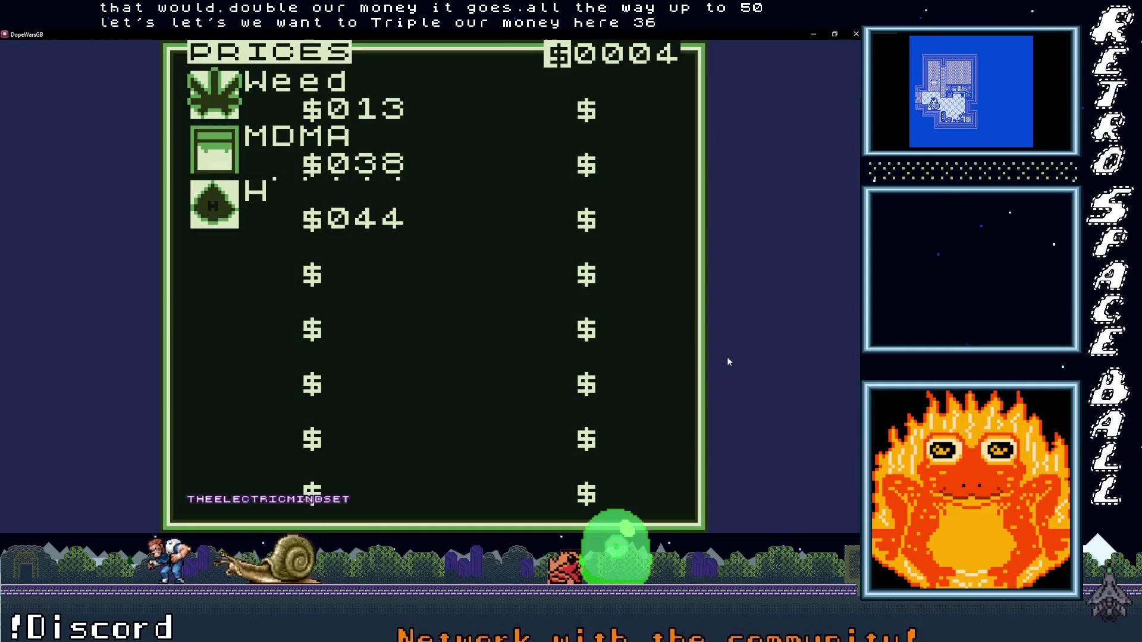
Step: Sleep again, check the prices until H reaches $044, and return to the bedroom
key("x")
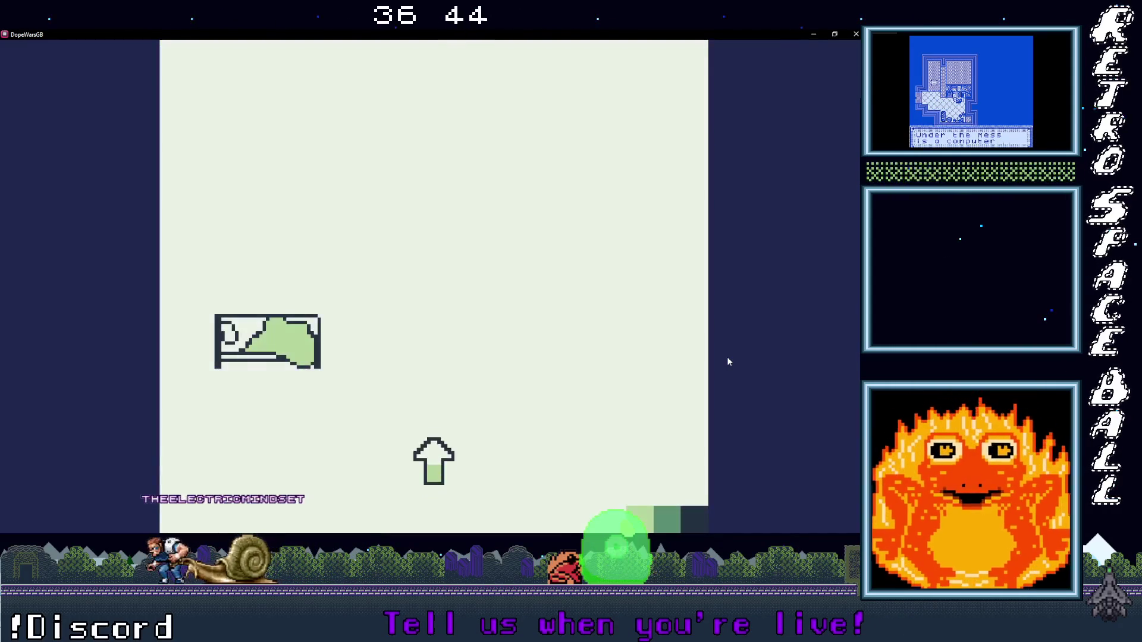
key("Left")
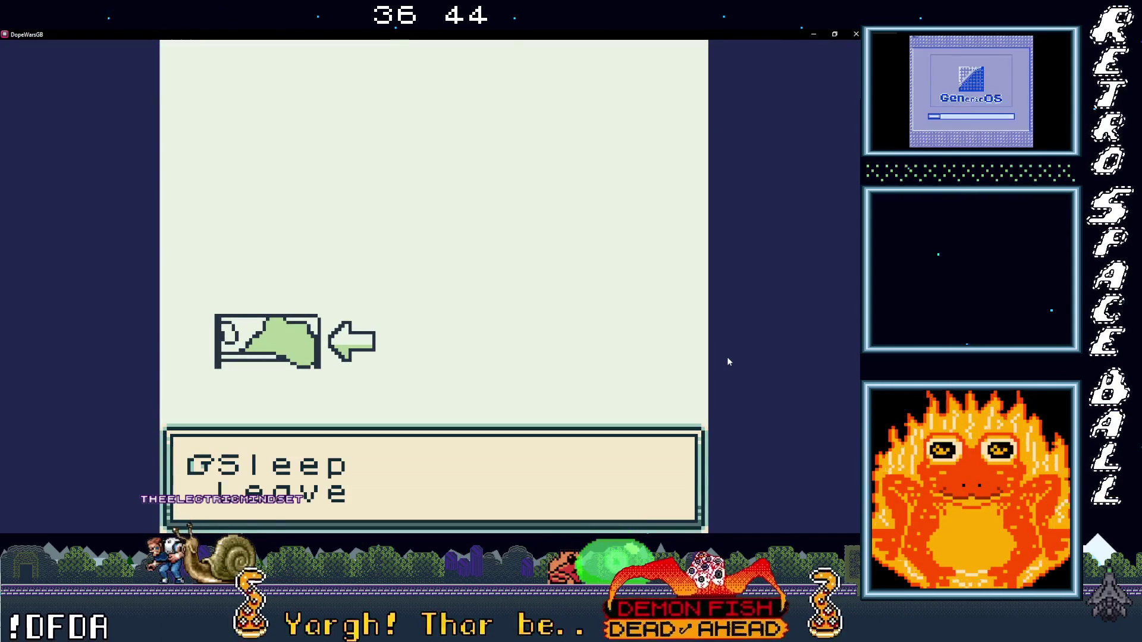
key("z")
key("Right")
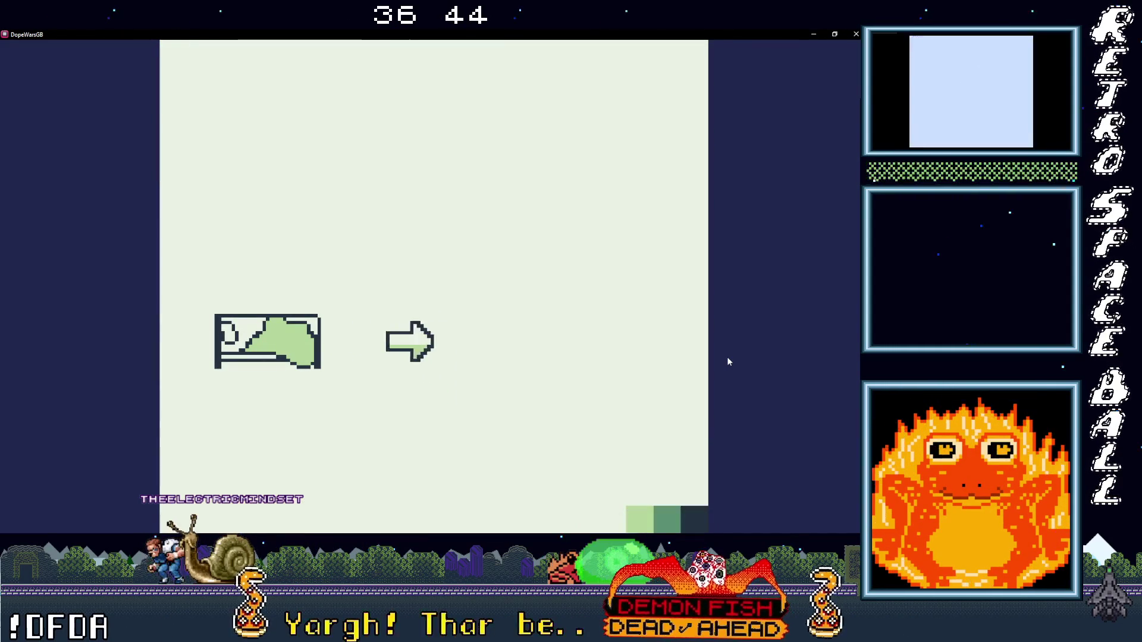
key("Down")
key("z")
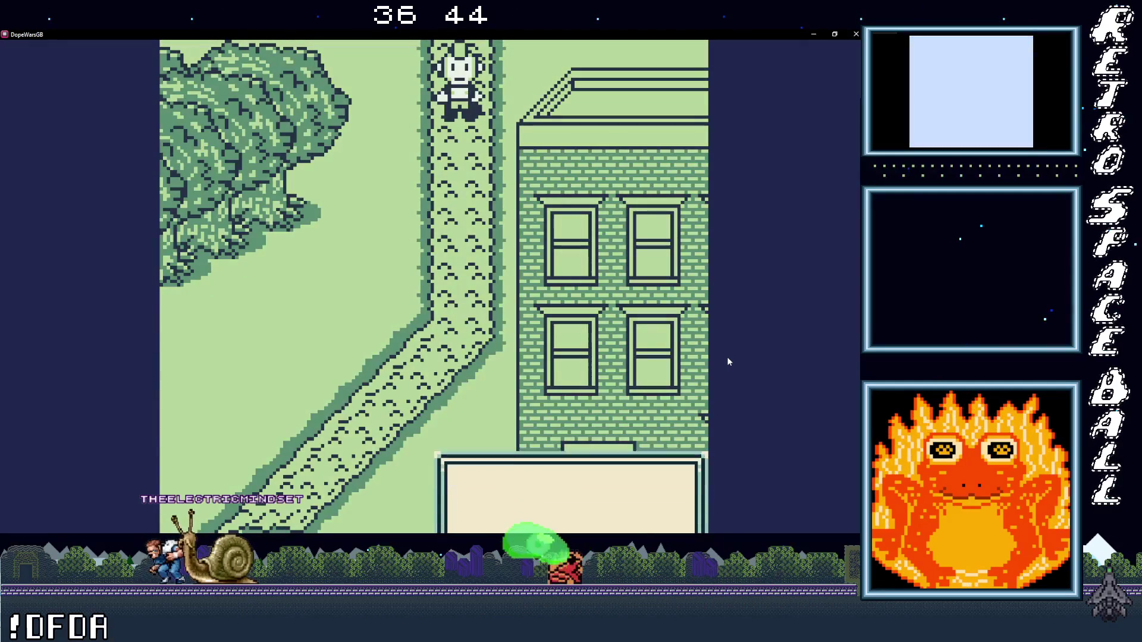
key("Down")
key("z")
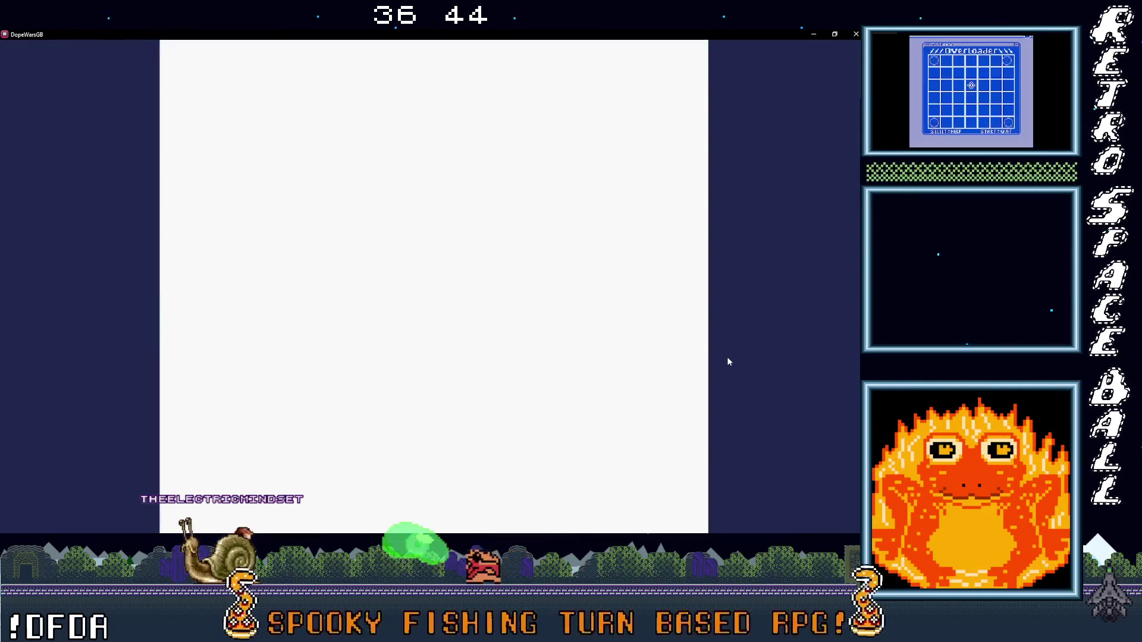
key("x")
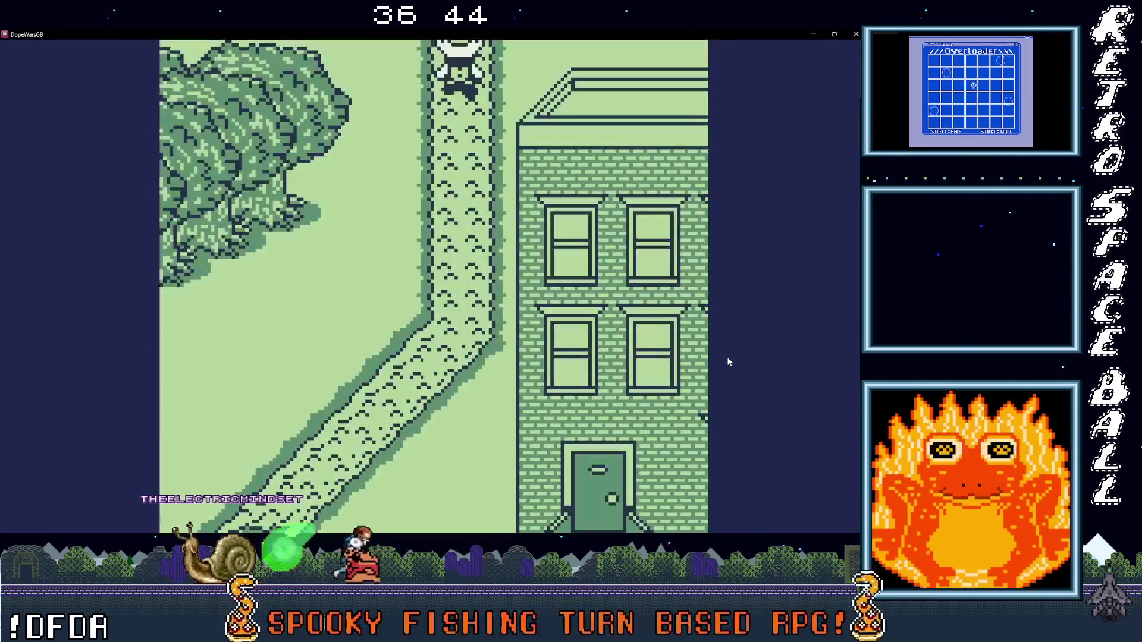
key("Up")
key("Up")
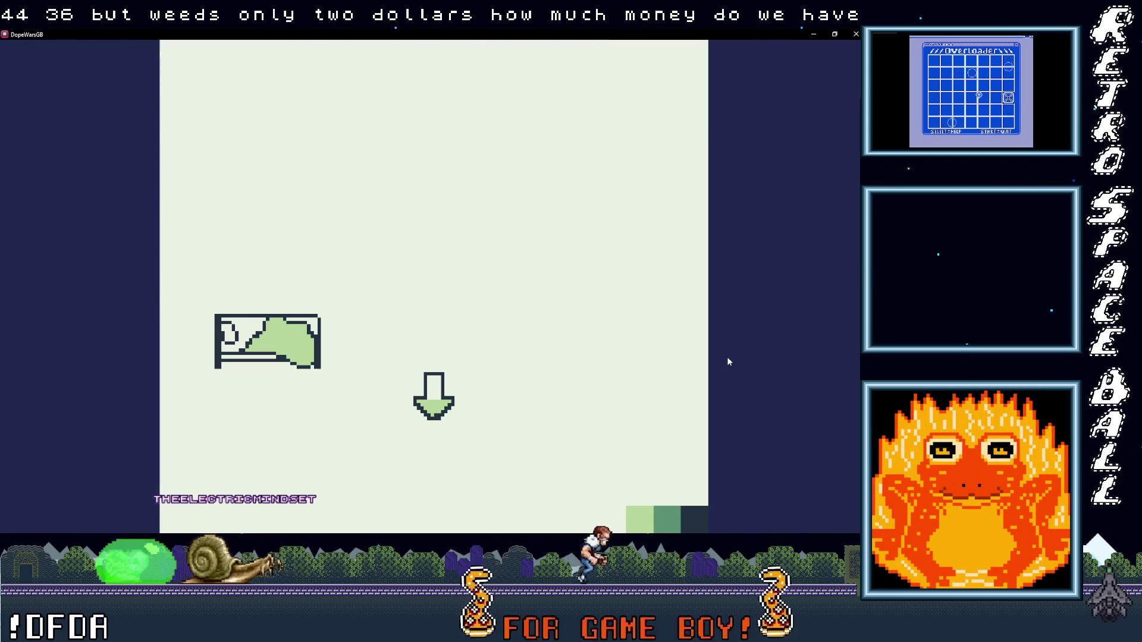
key("Down")
Step: Check the current drug prices from the game menu
key("Return")
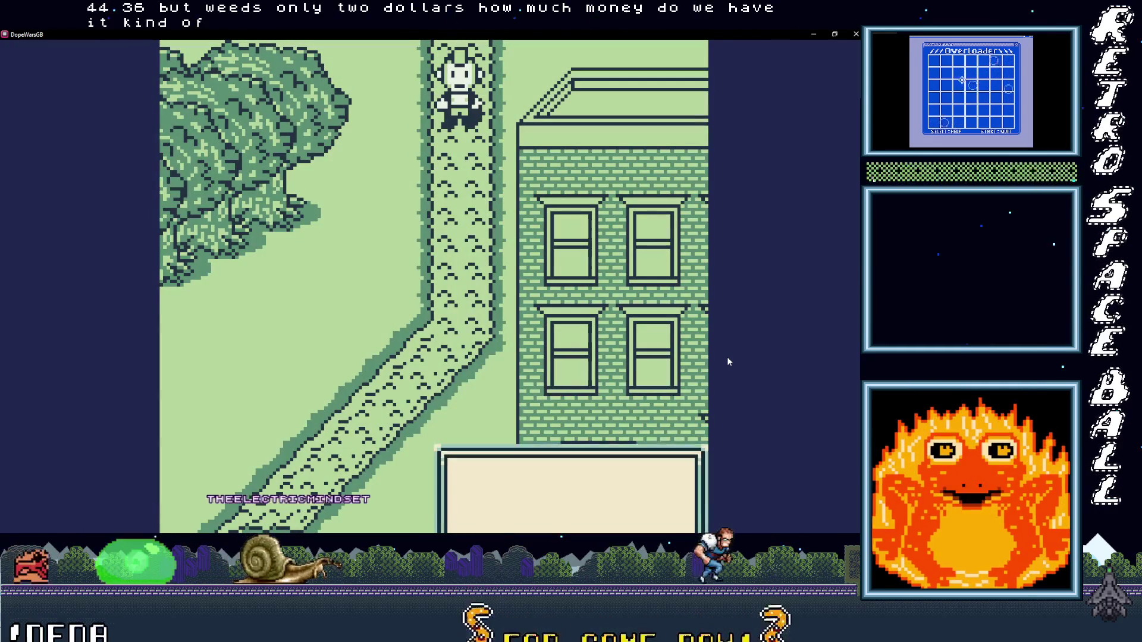
key("Down")
key("x")
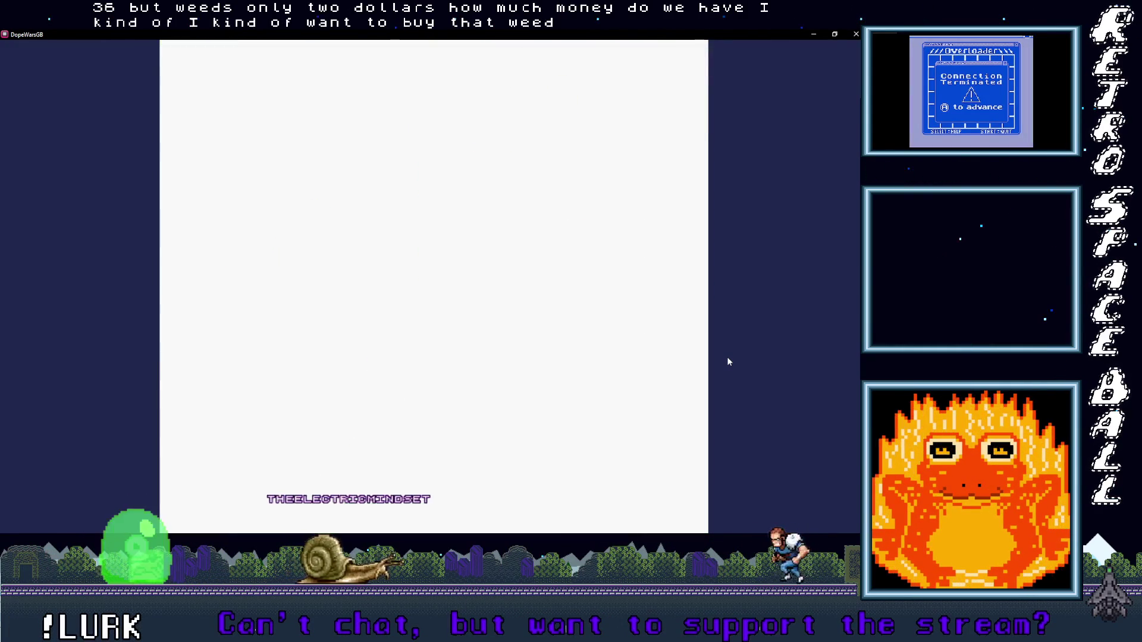
key("z")
Step: Walk down to the weed dealer and buy 2 weed
key("Down")
key("Left")
key("Down")
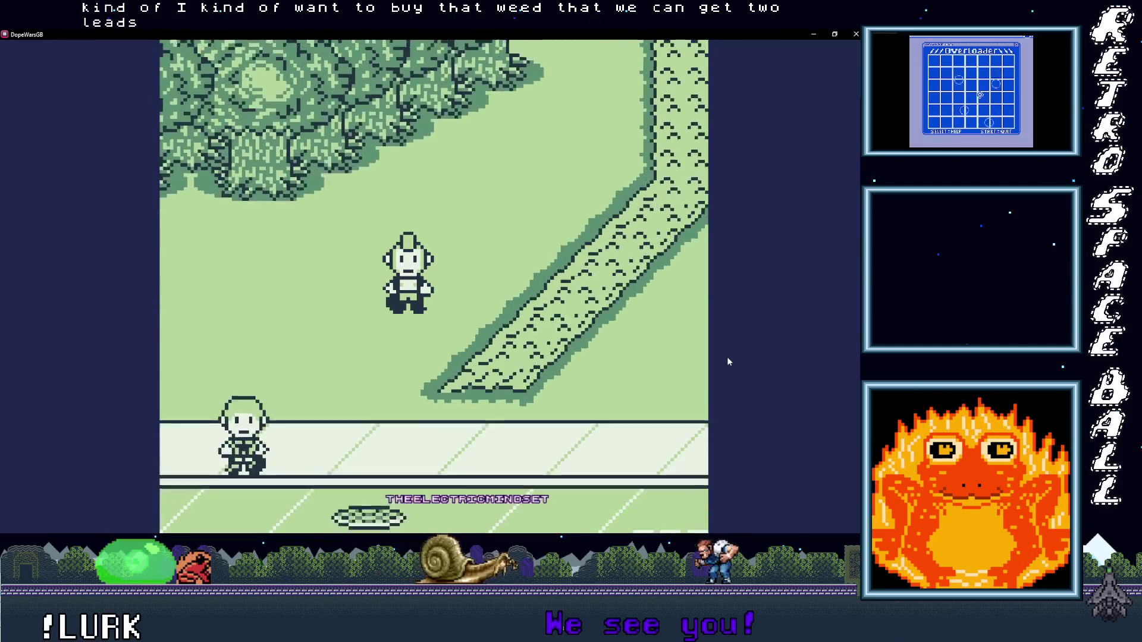
key("Left")
key("Down")
key("Left")
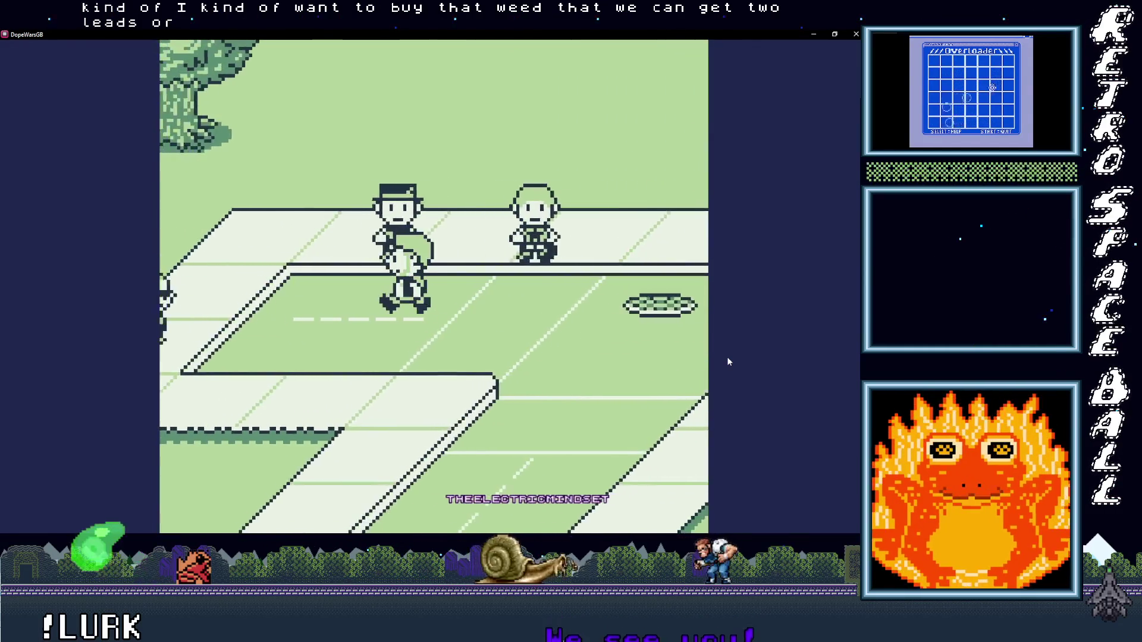
key("Left")
key("z")
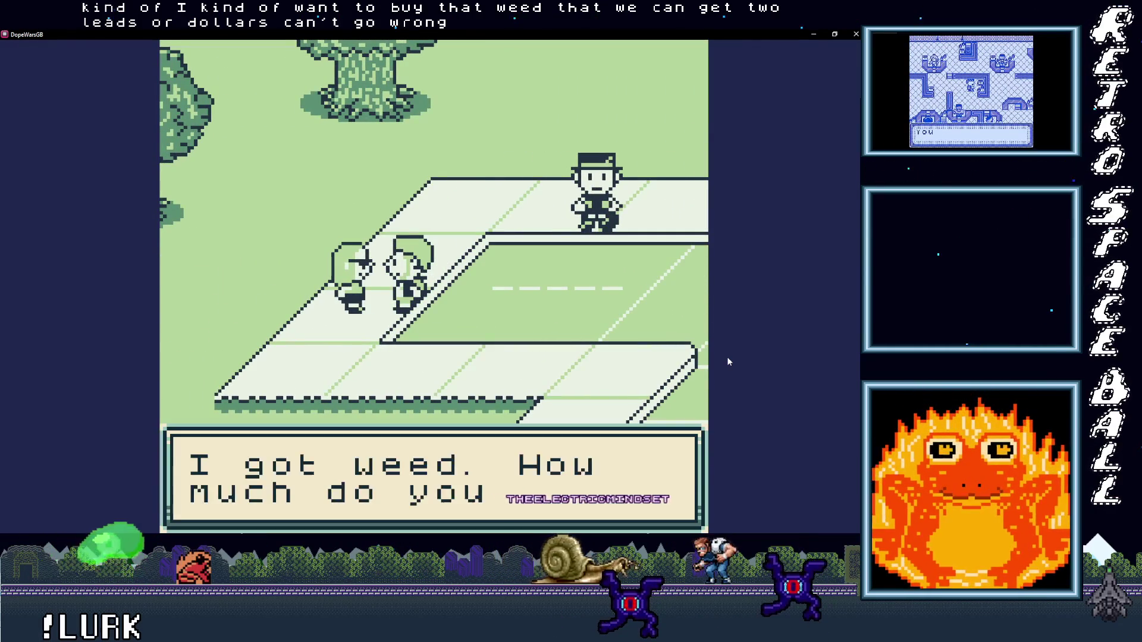
key("z")
key("z")
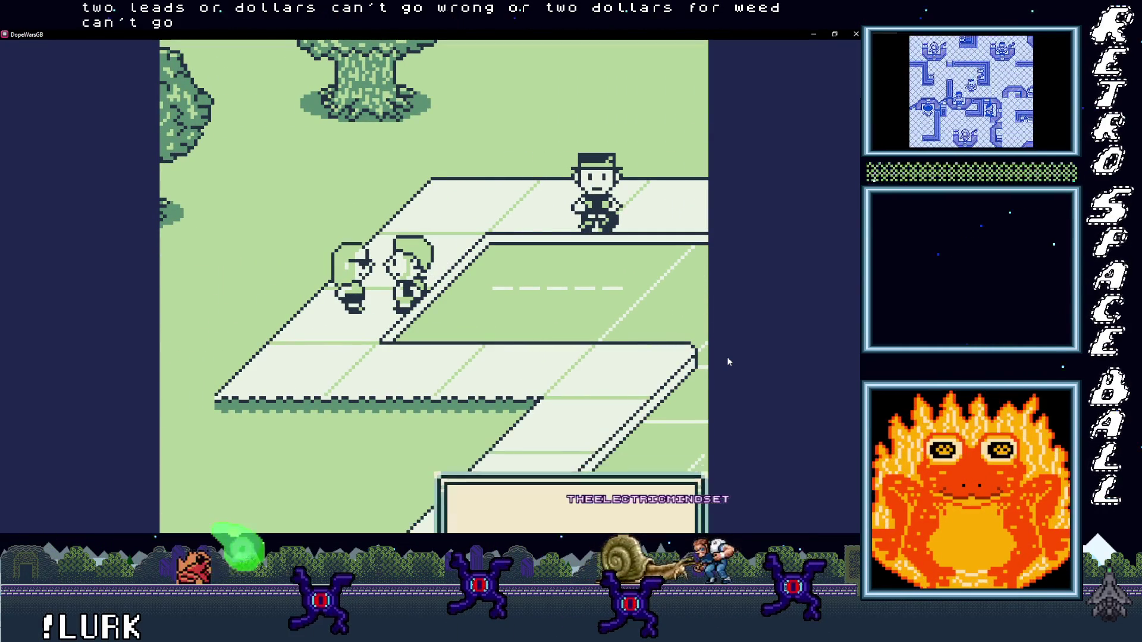
key("z")
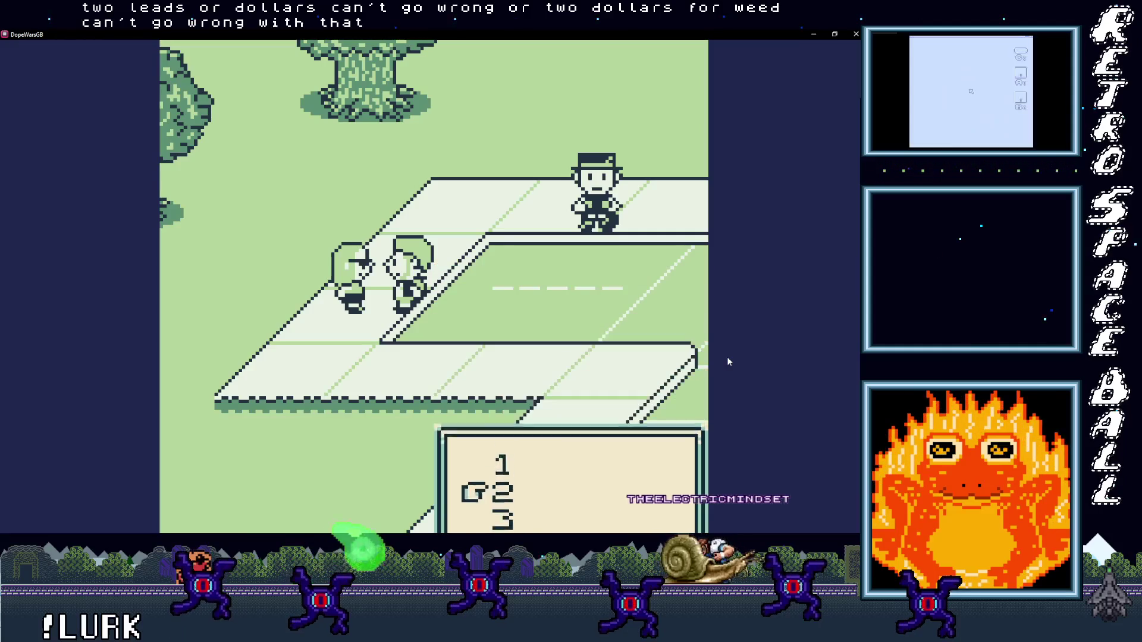
key("z")
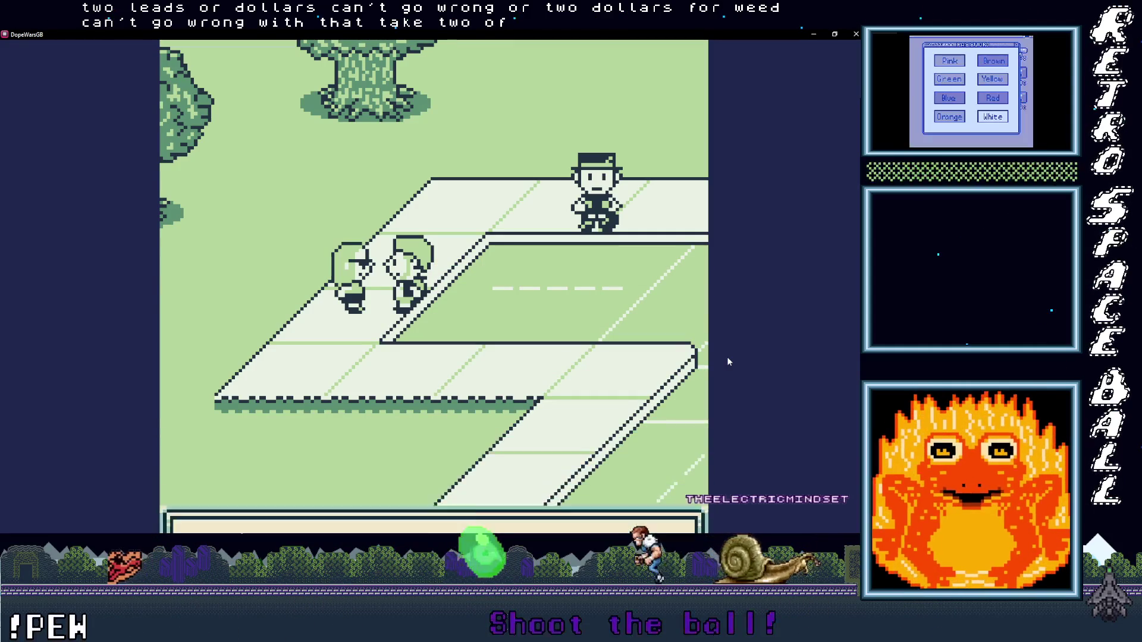
Step: Walk back up into the bedroom and sleep until the prices change
key("Right")
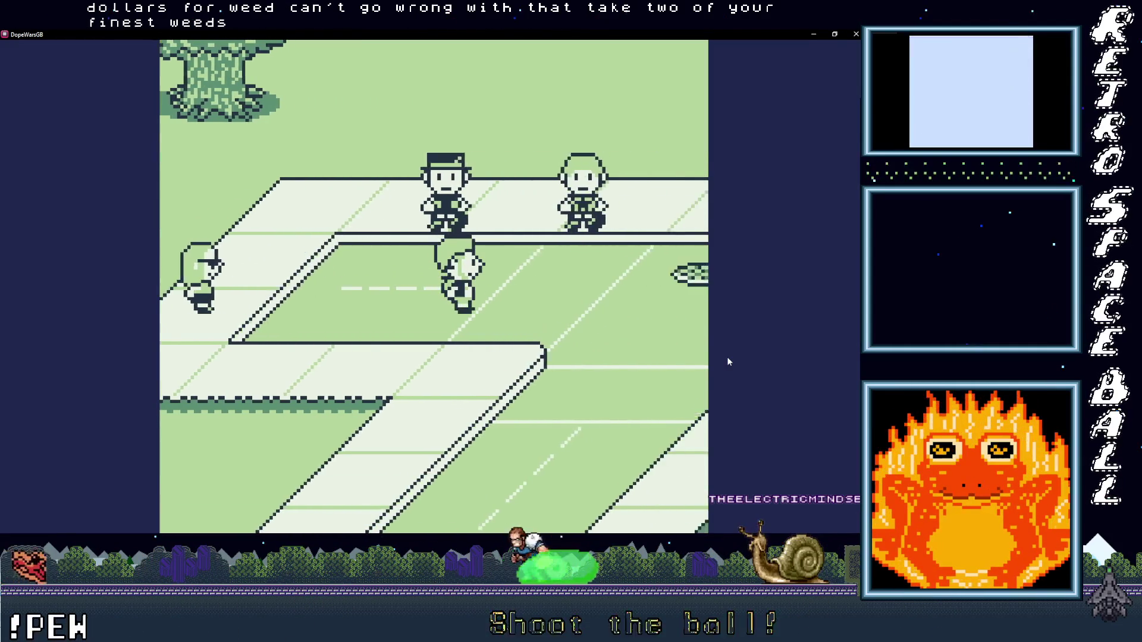
key("Up")
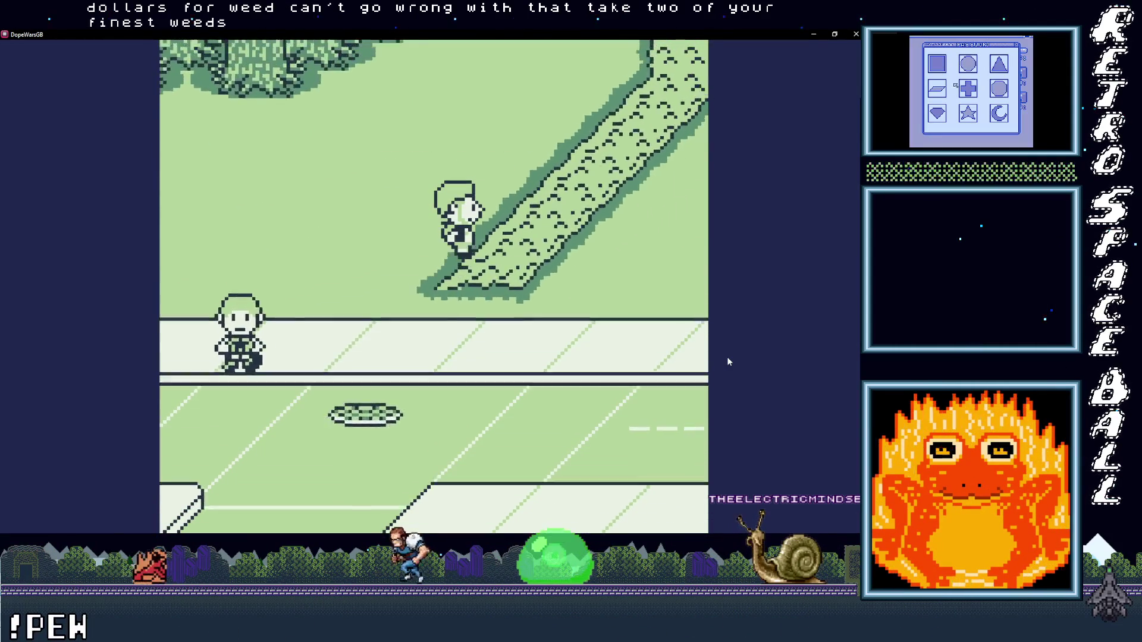
key("Up")
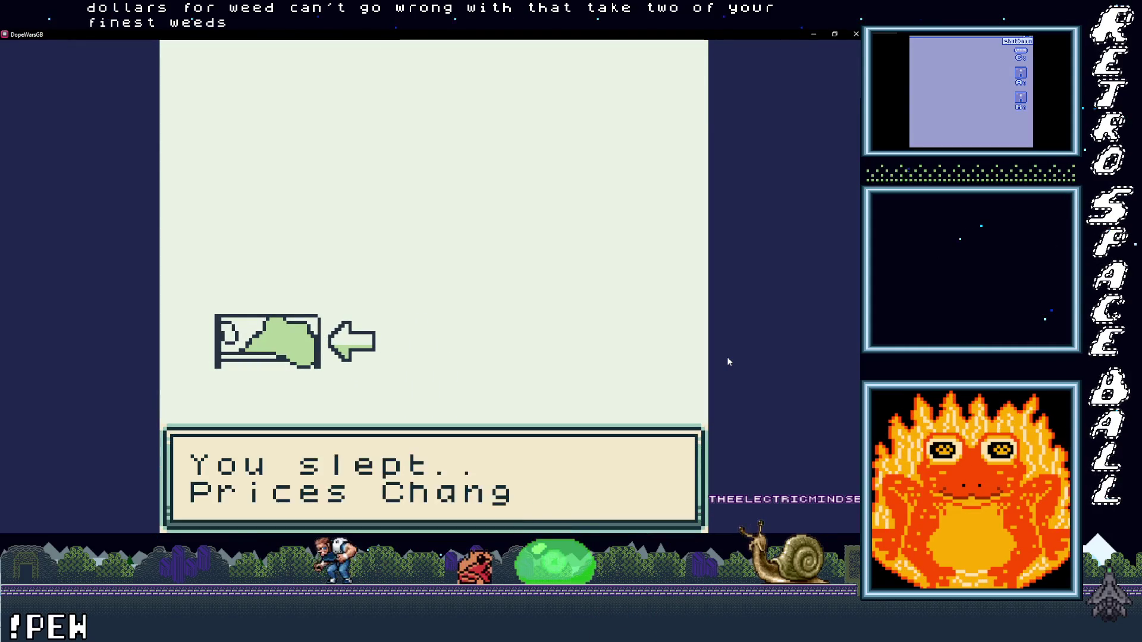
key("Down")
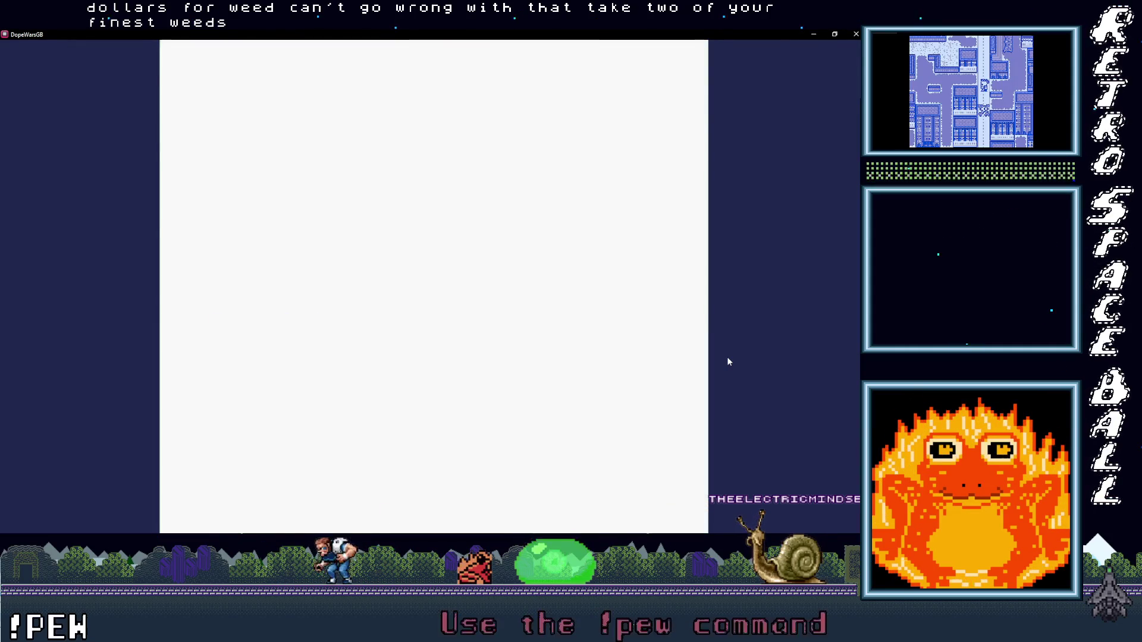
Step: Read the new prices (Weed $14, MDMA $26, H $52), then walk toward the buyer
key("Return")
key("Down")
key("Return")
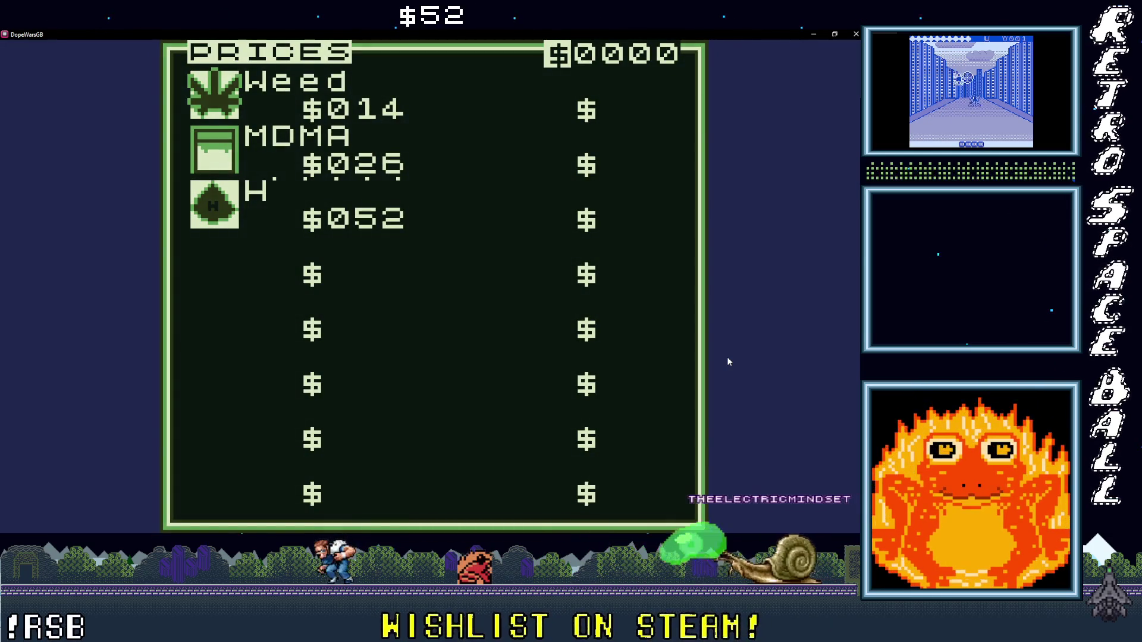
key("Return")
key("Down")
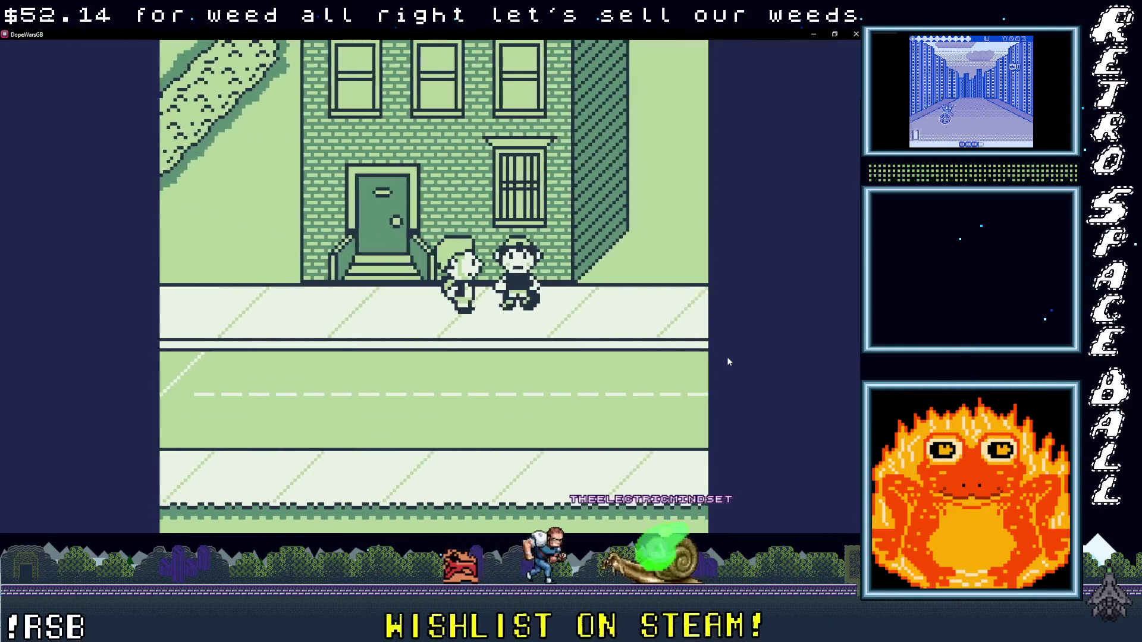
Step: Sell 5 Weed to the buyer
key("Return")
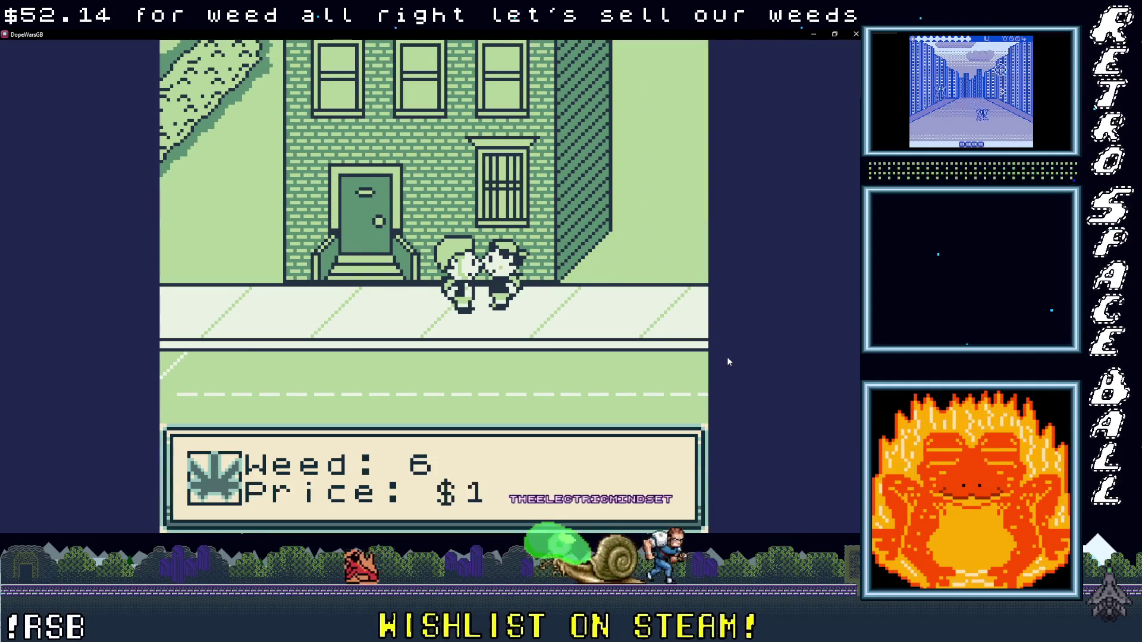
key("Return")
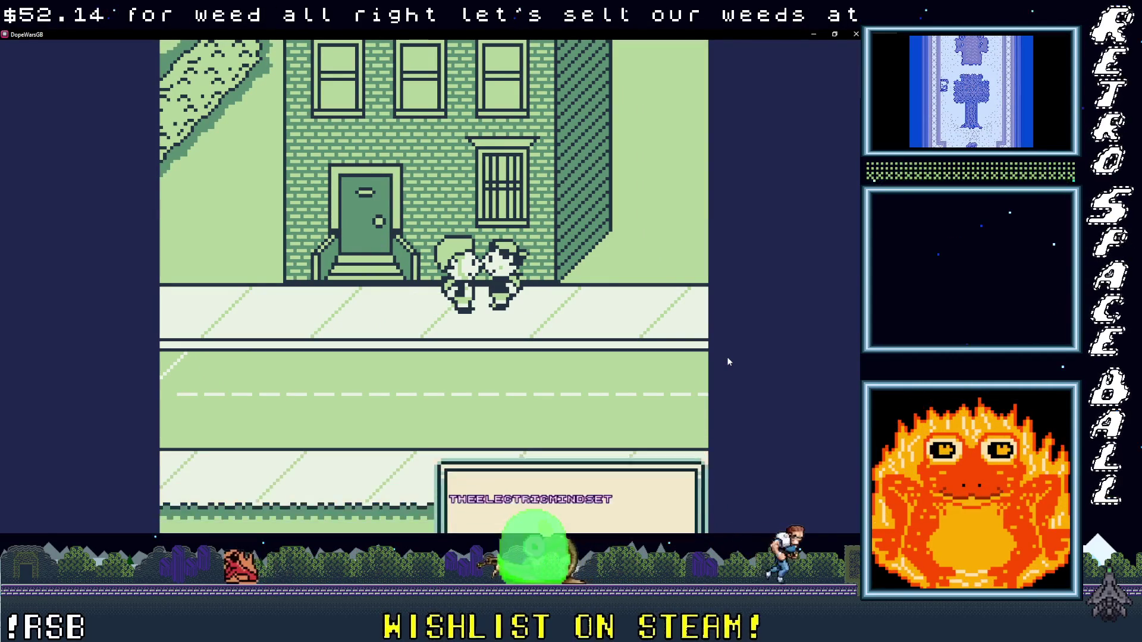
key("Return")
key("Return")
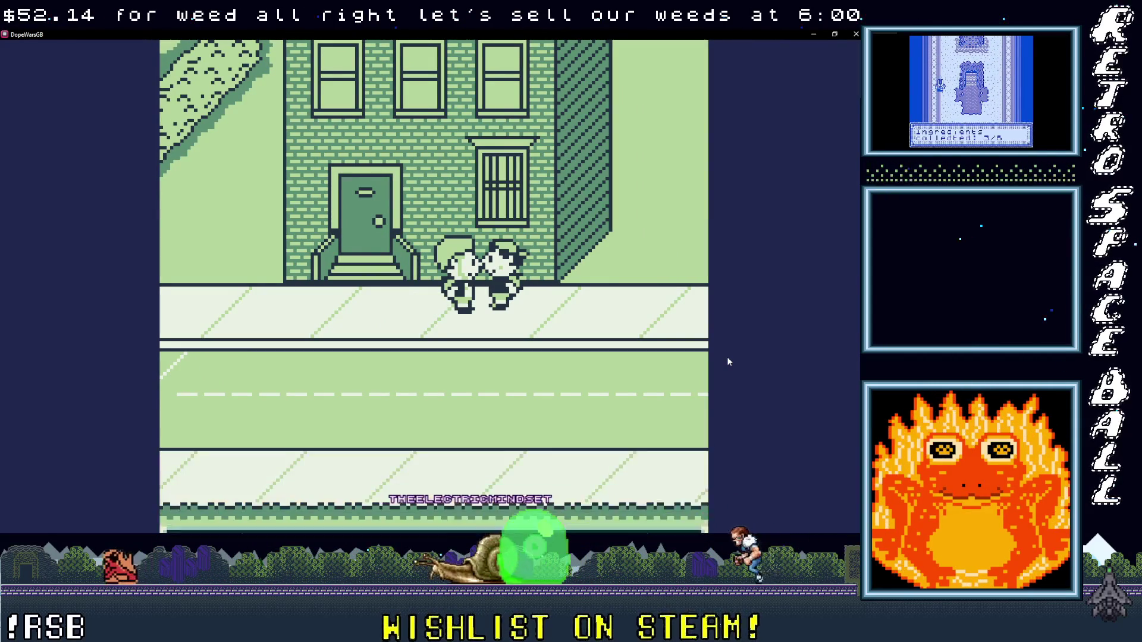
key("Down")
key("Down")
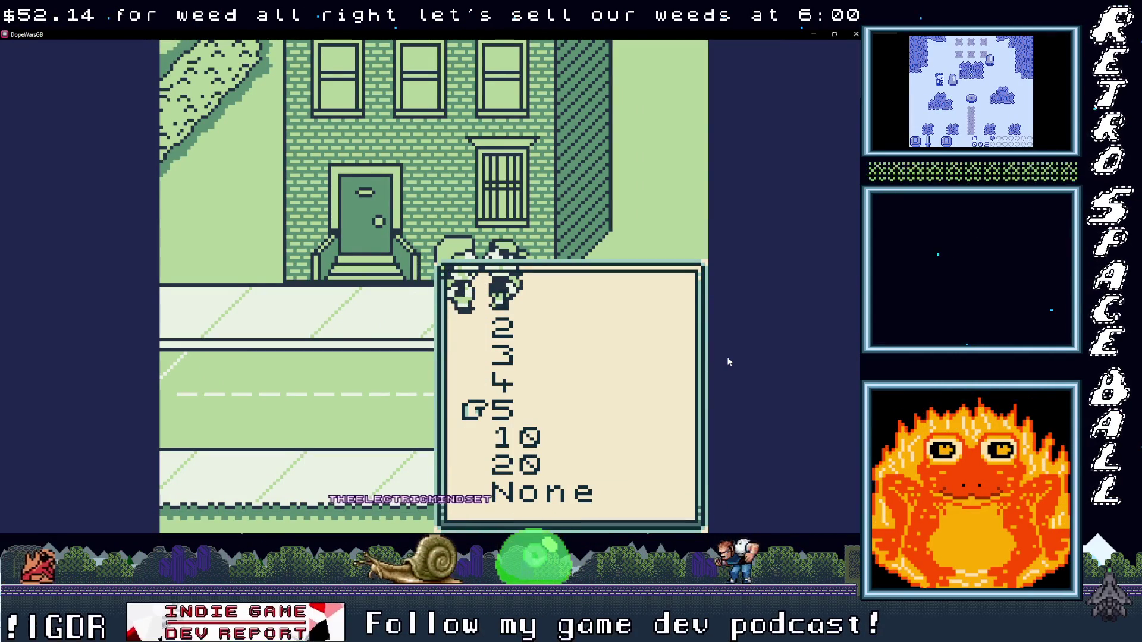
key("Return")
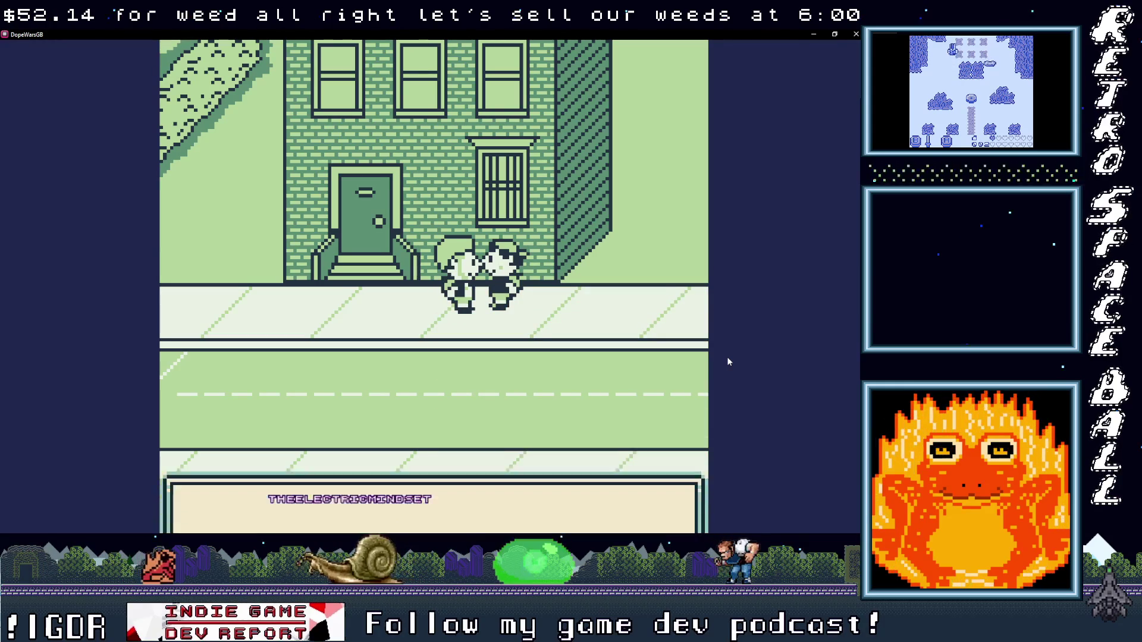
key("Return")
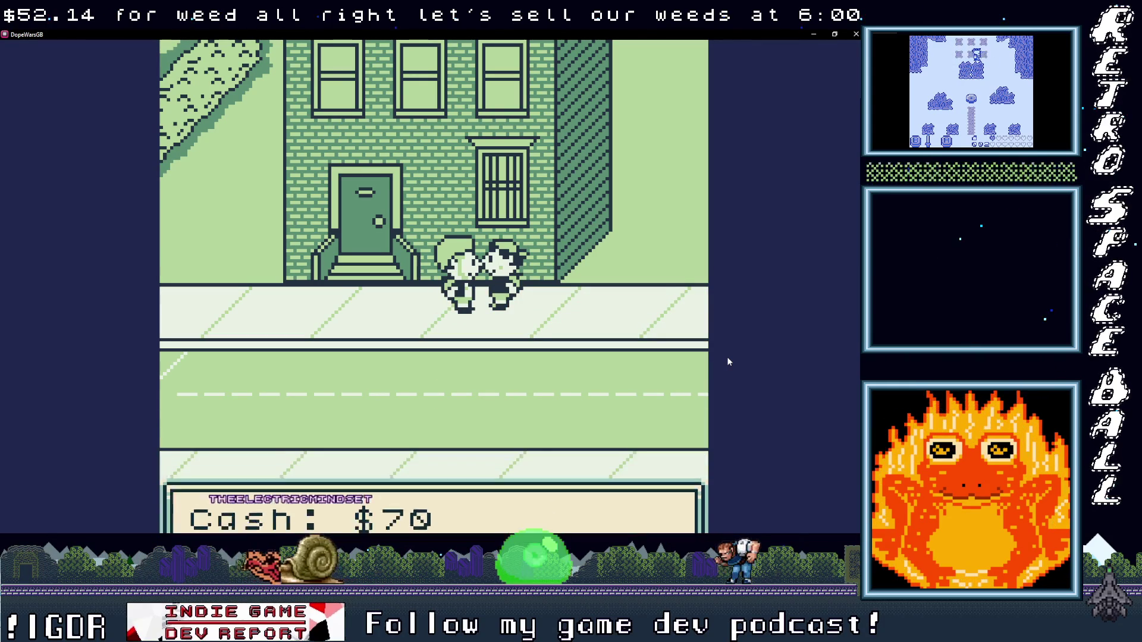
key("Return")
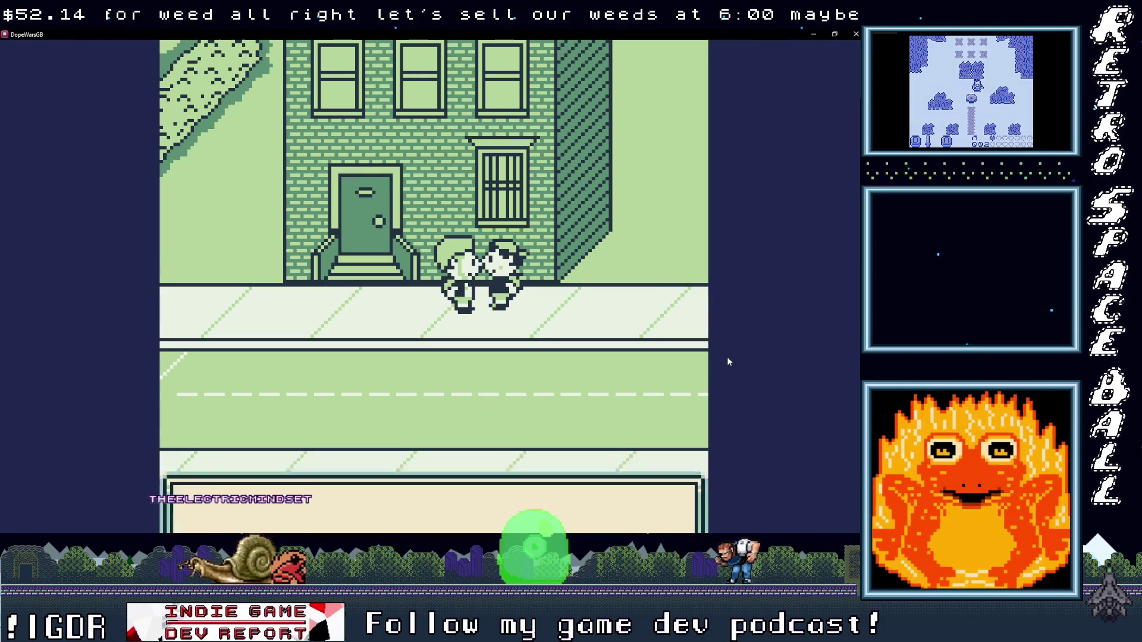
Step: Sell the last 1 Weed, bringing cash to $84, and step away
key("Return")
key("Return")
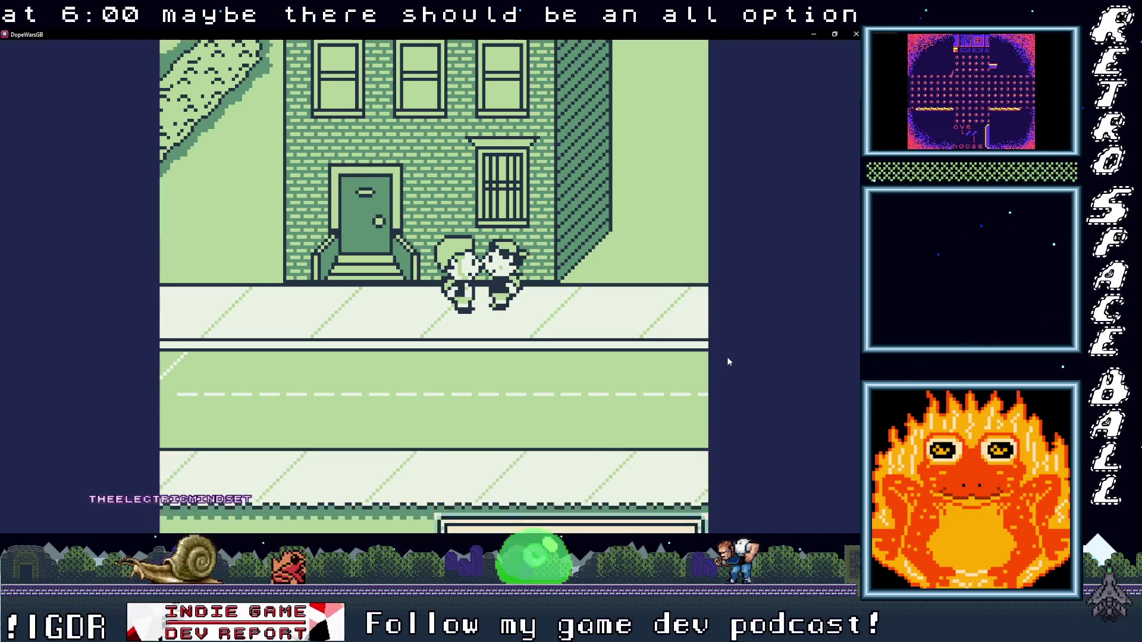
key("Return")
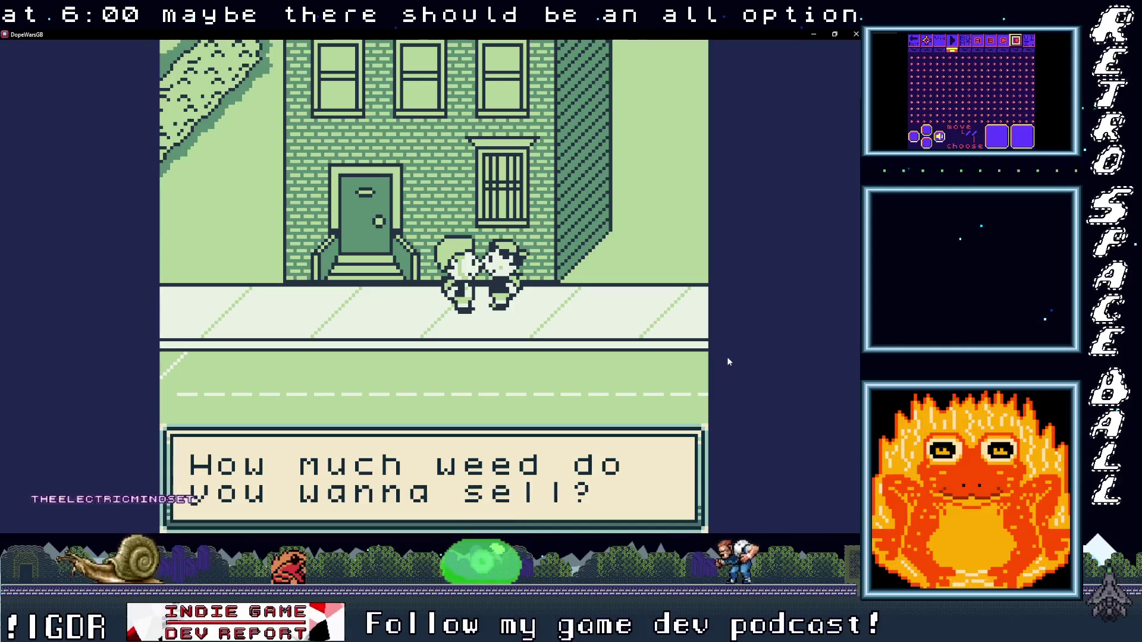
key("Return")
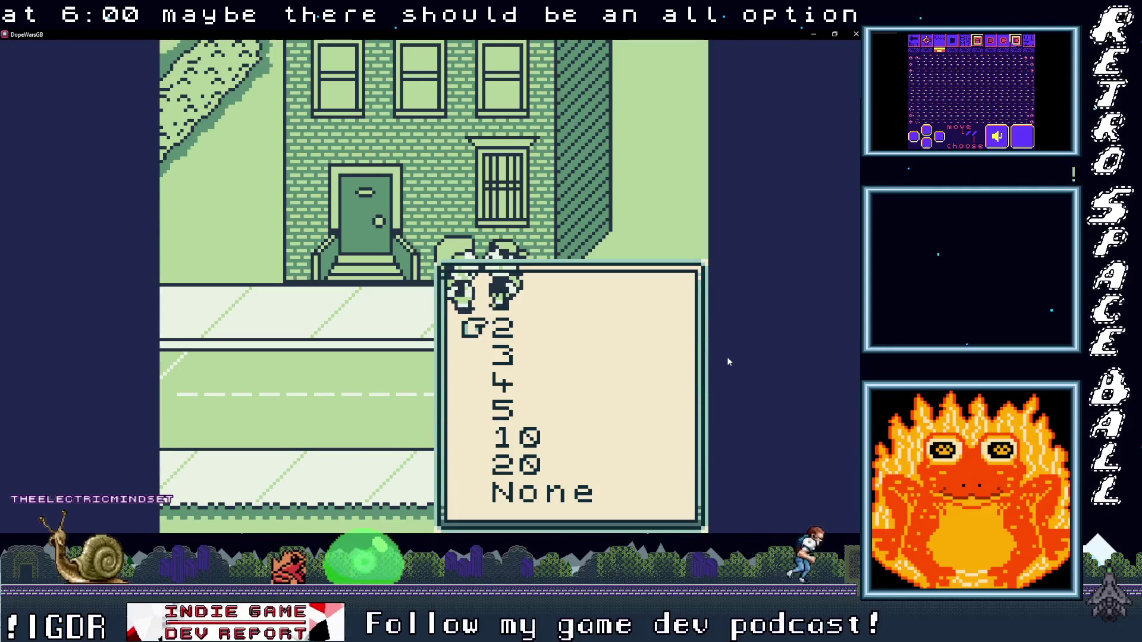
key("Return")
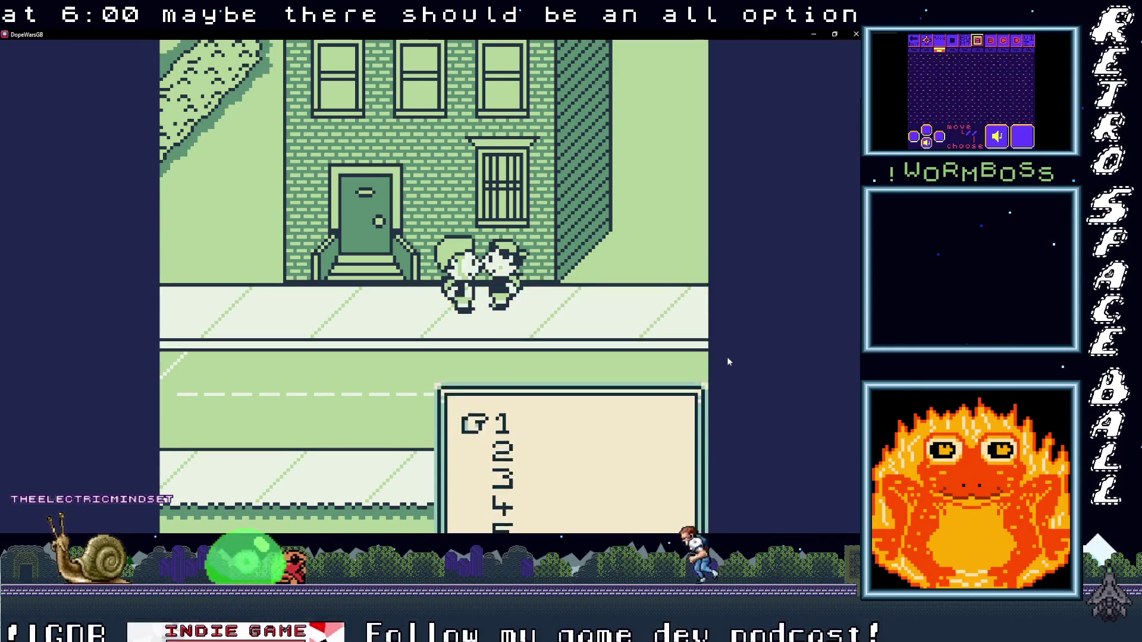
key("Return")
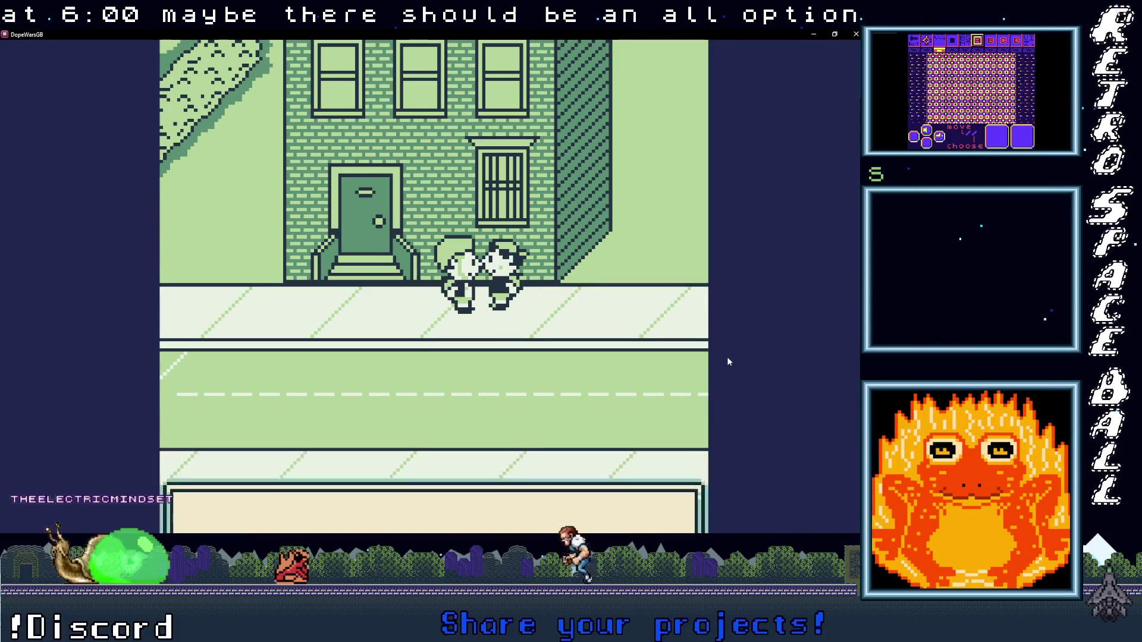
key("Return")
key("Down")
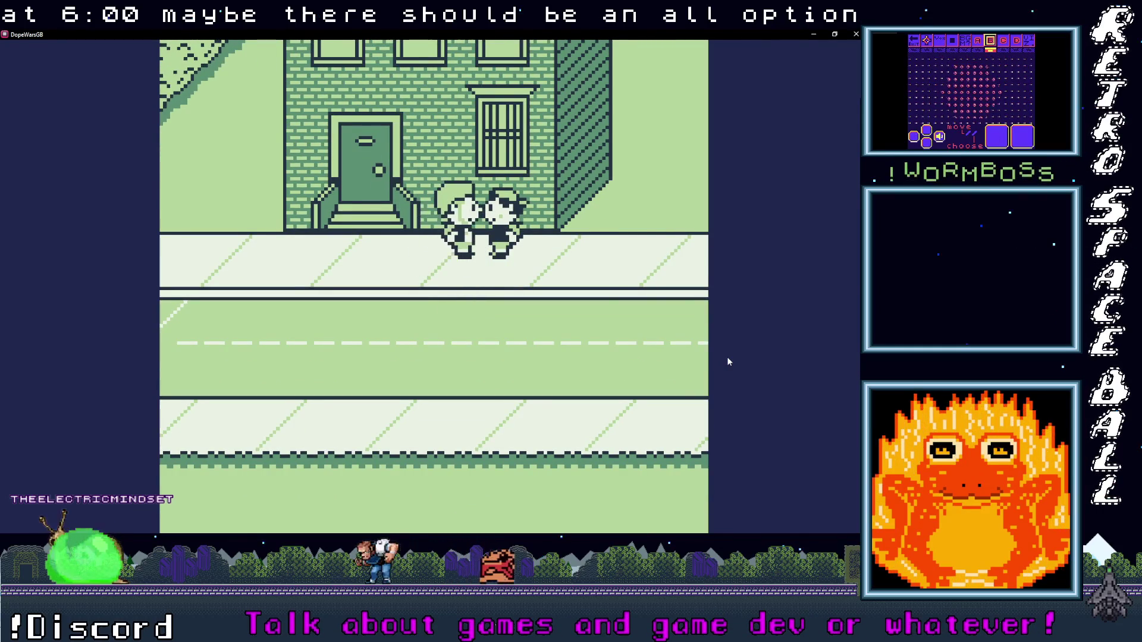
Step: Walk right to the H buyer and sell 20 H
key("Right")
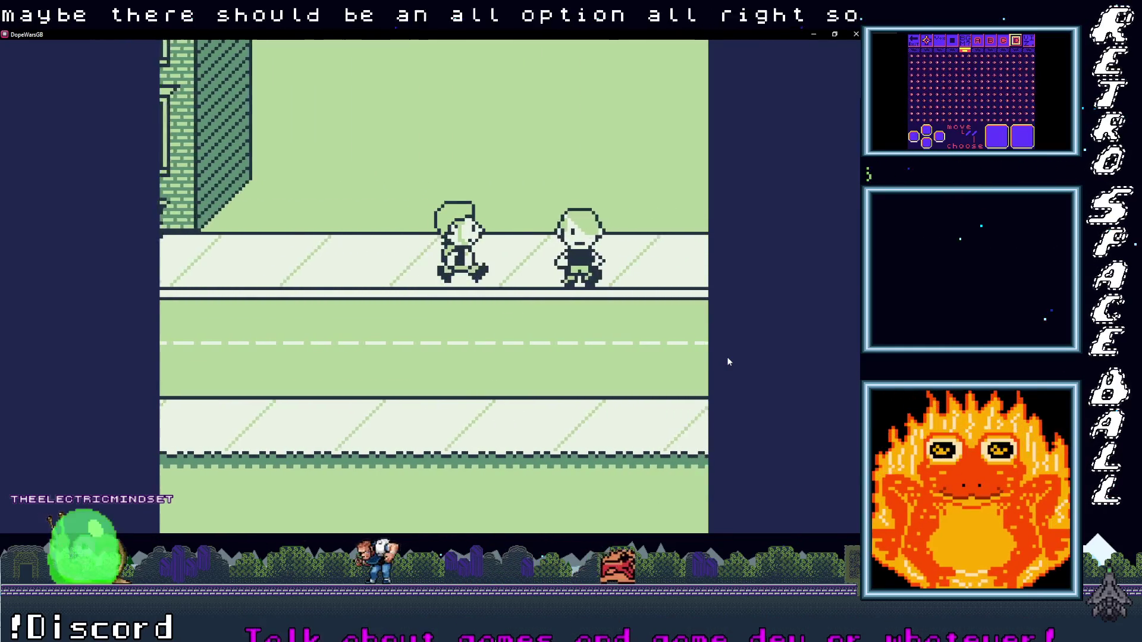
key("Right")
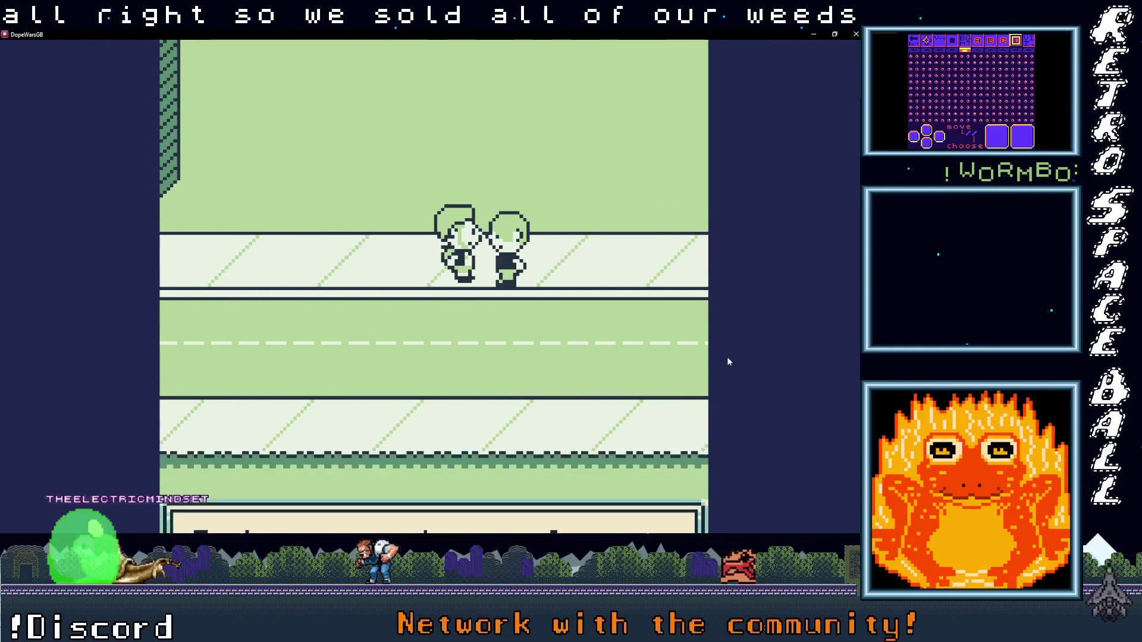
key("x")
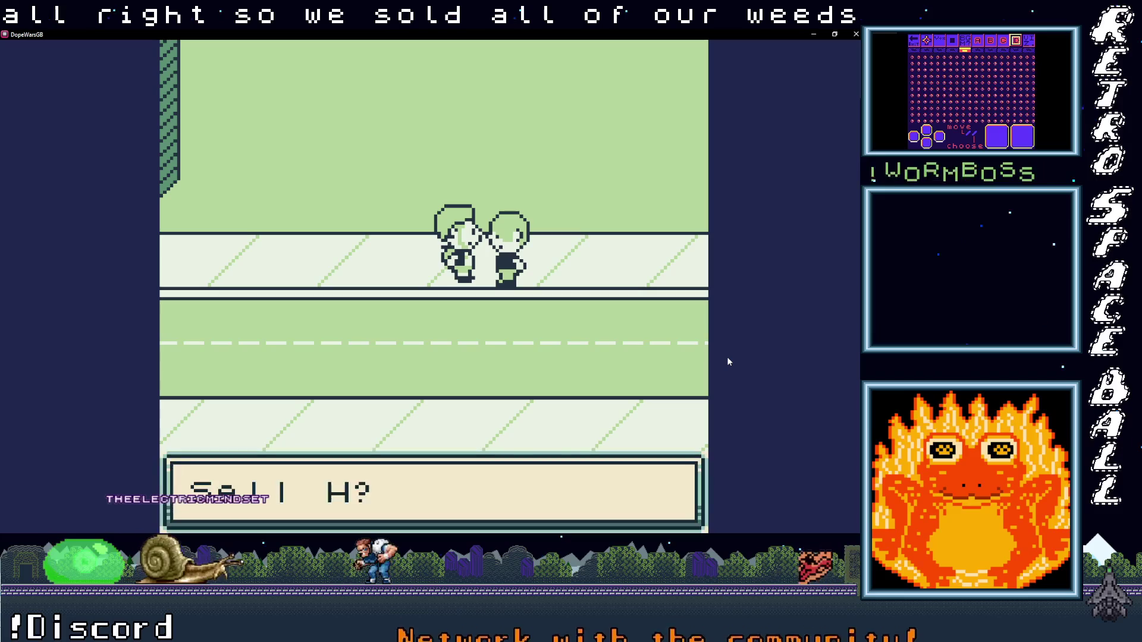
key("Down")
key("x")
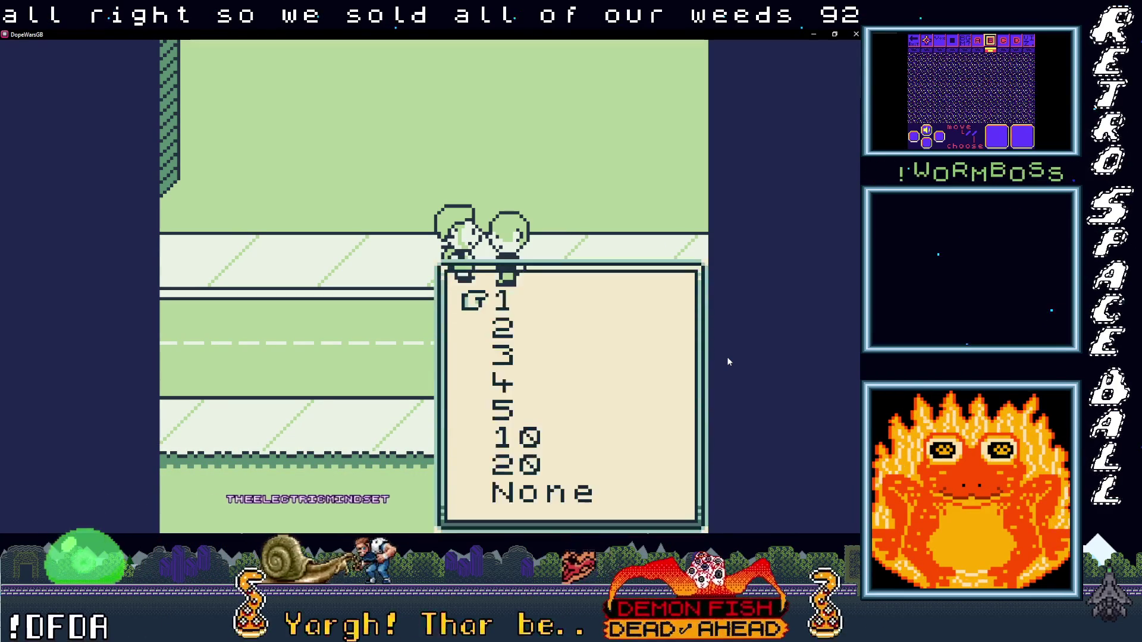
key("Down")
key("Down")
key("Down")
key("Down")
key("Down")
key("Down")
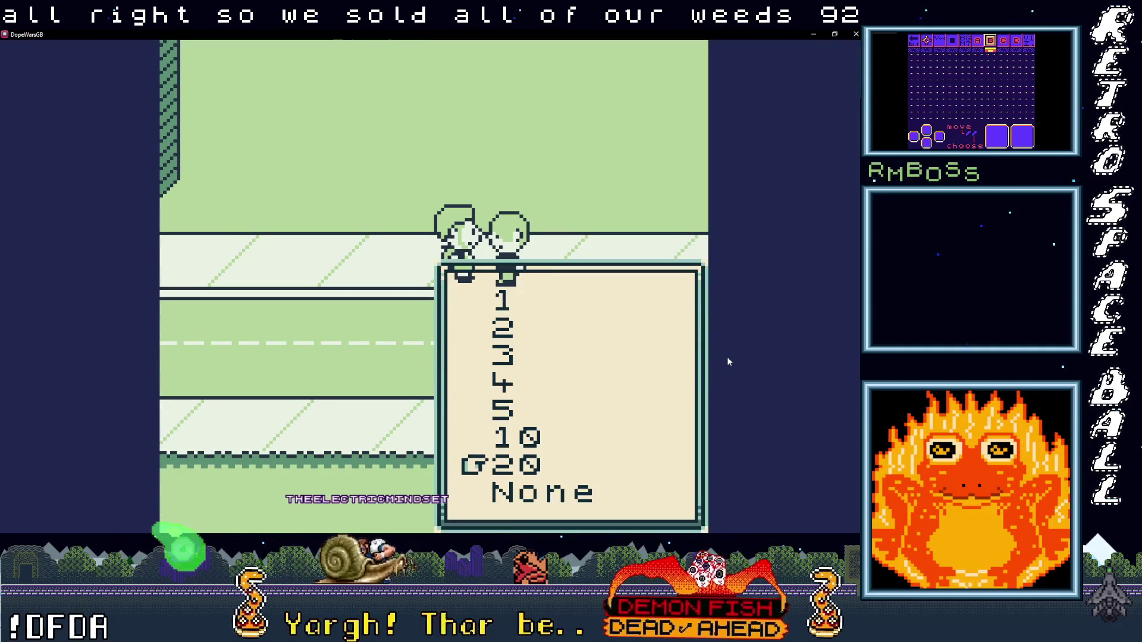
key("x")
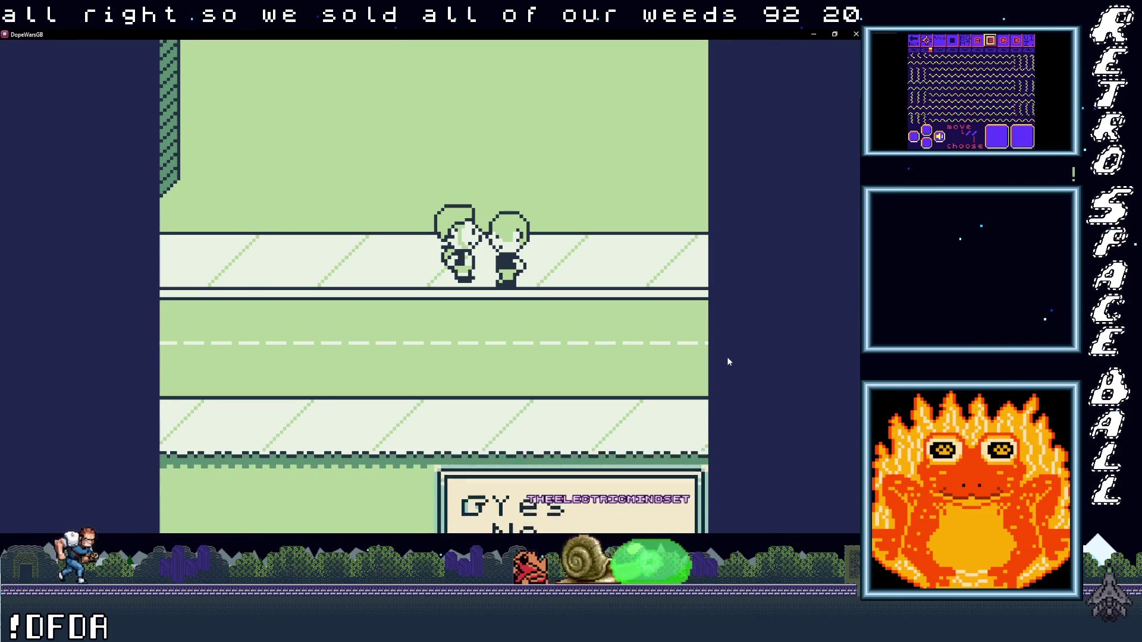
key("z")
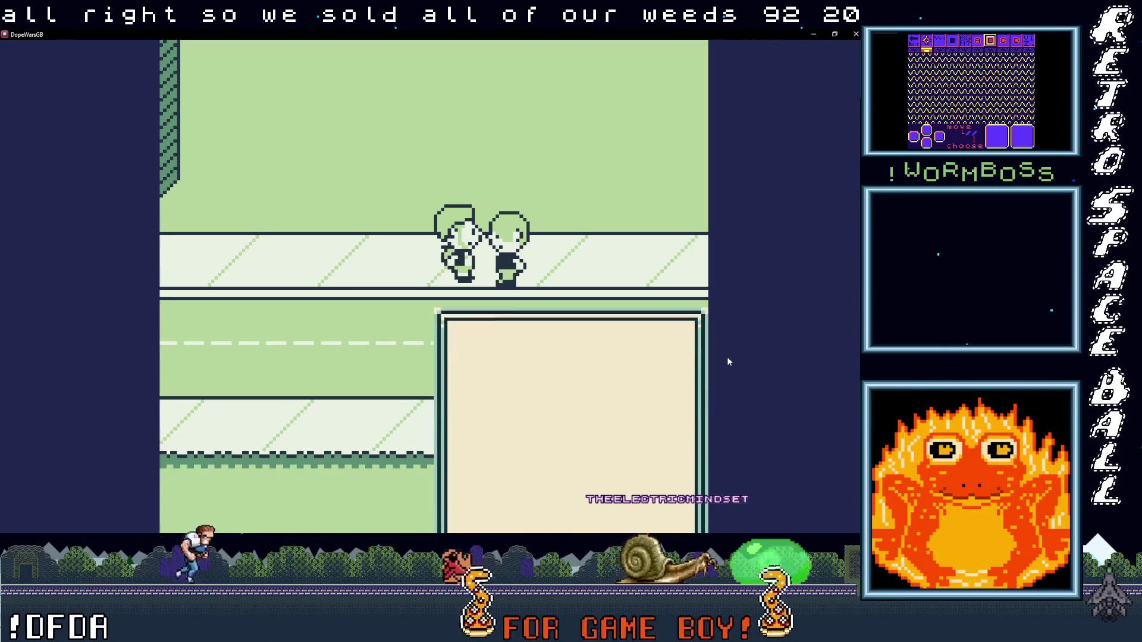
key("z")
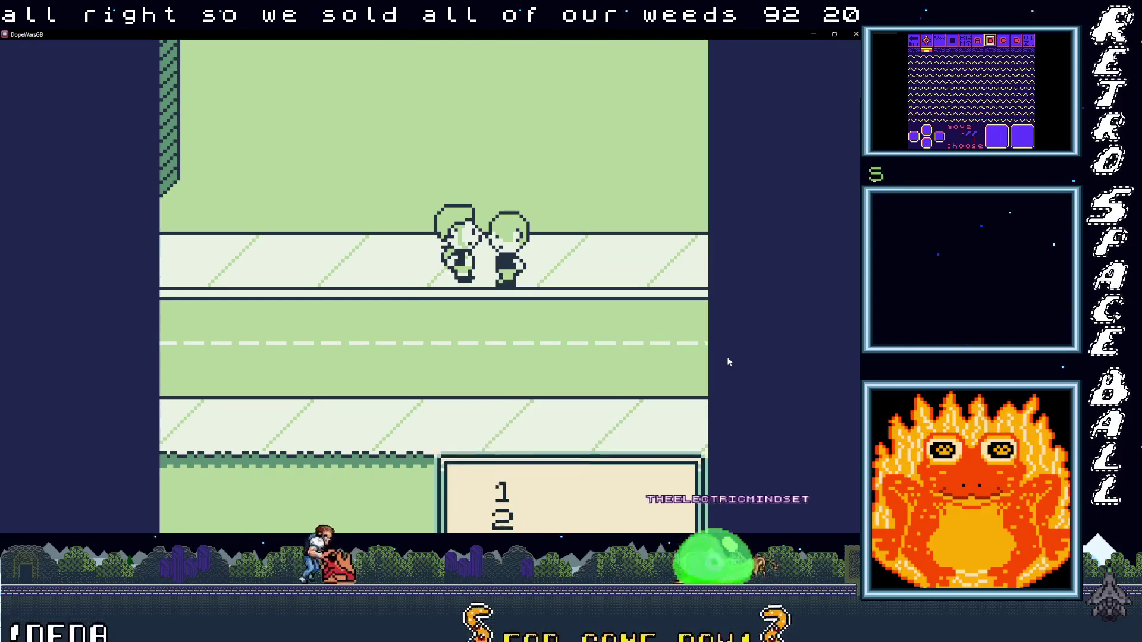
Step: Dismiss the sale and cash messages and start another H sale
key("z")
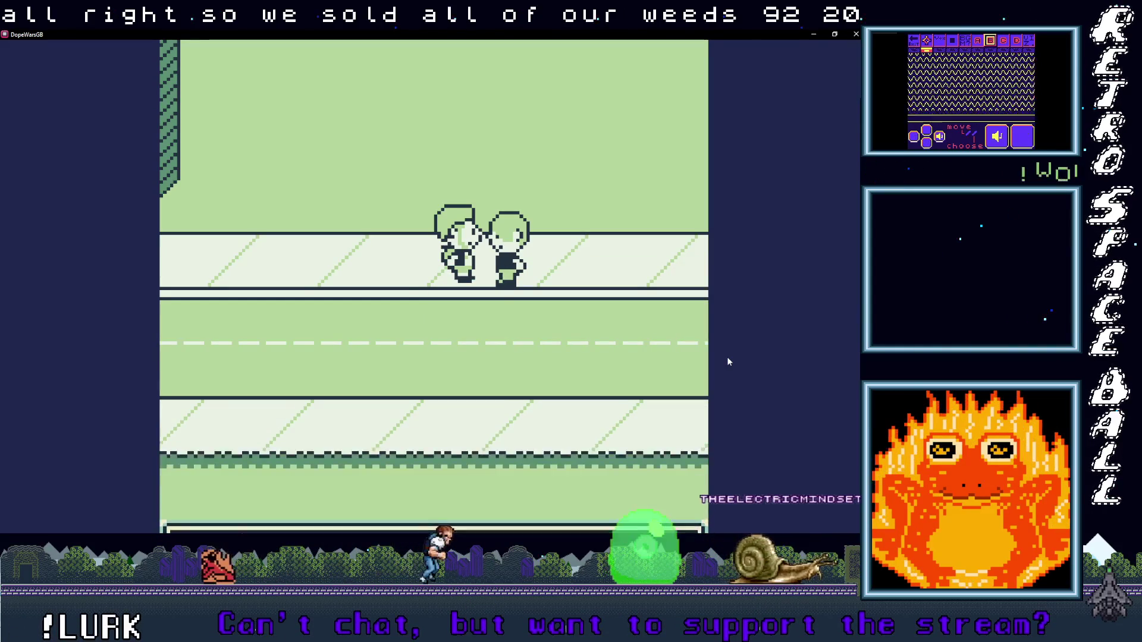
key("z")
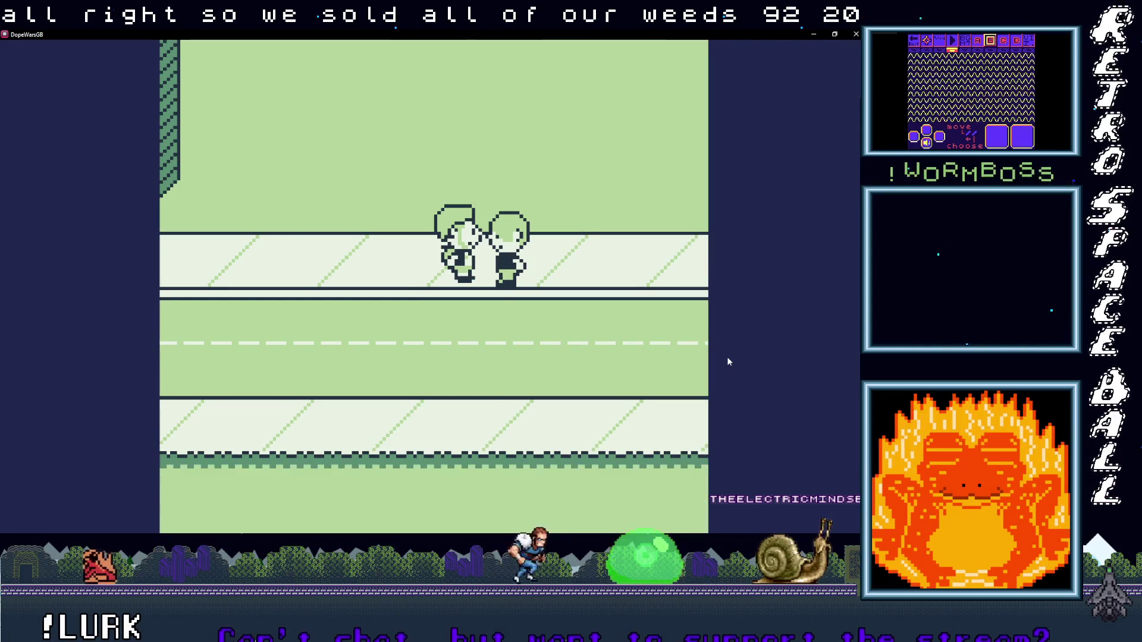
key("z")
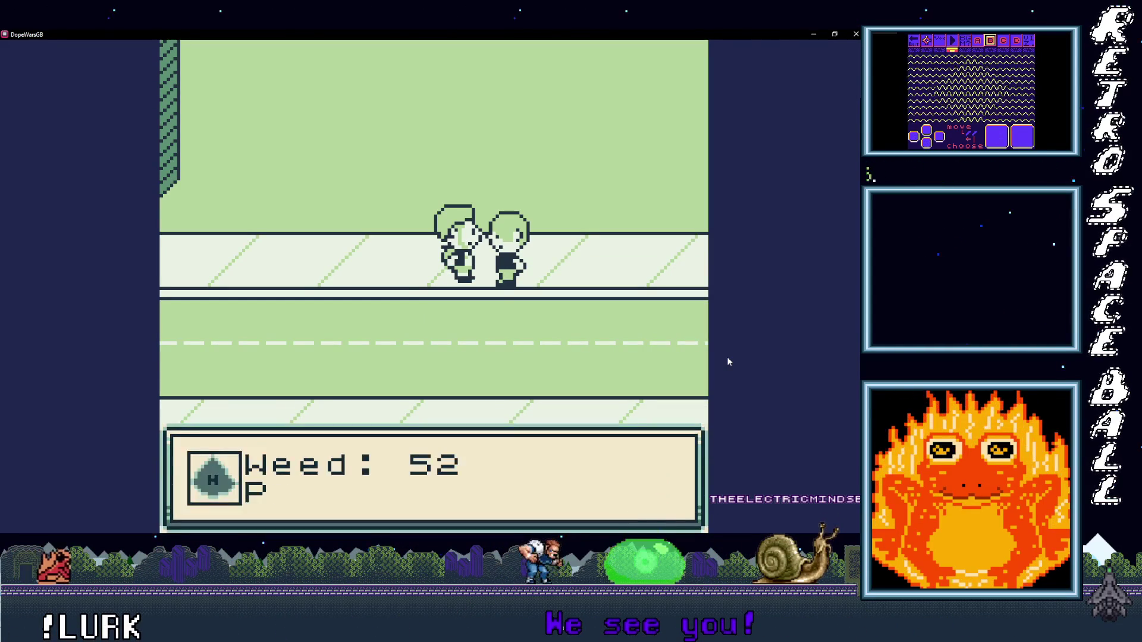
key("z")
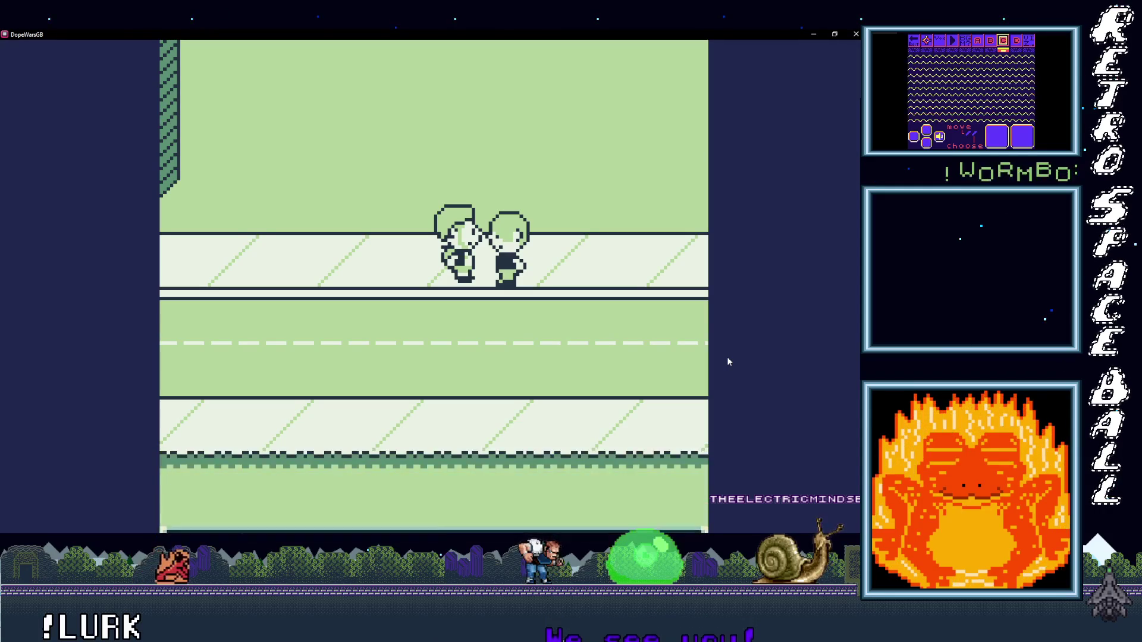
Step: Sell two batches of 20 H to the dealer
key("z")
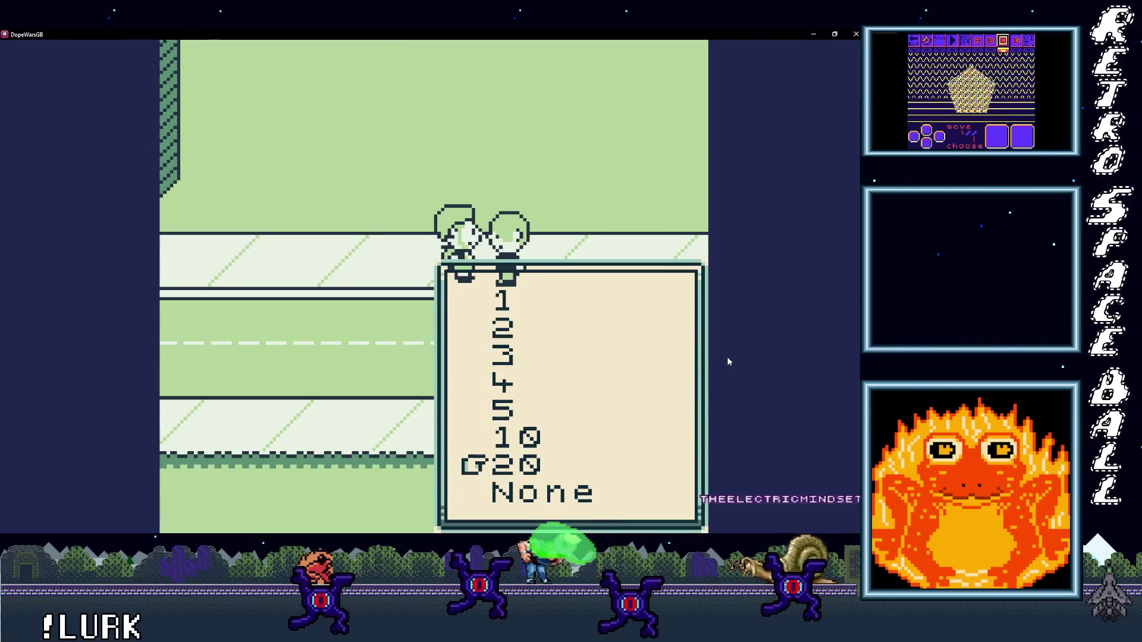
key("z")
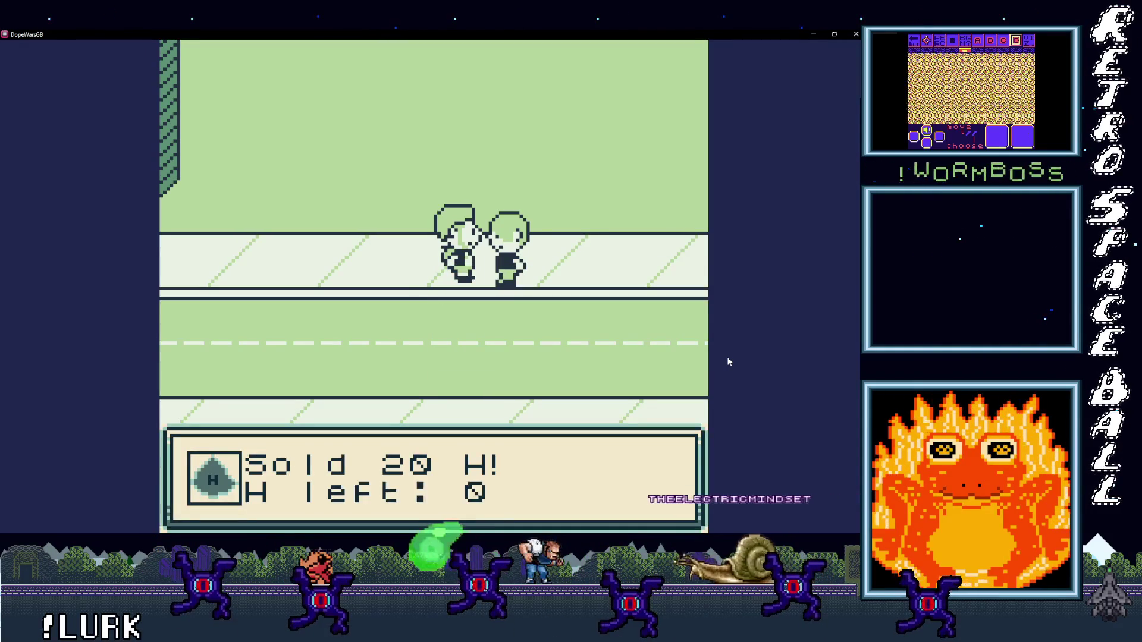
key("z")
key("z")
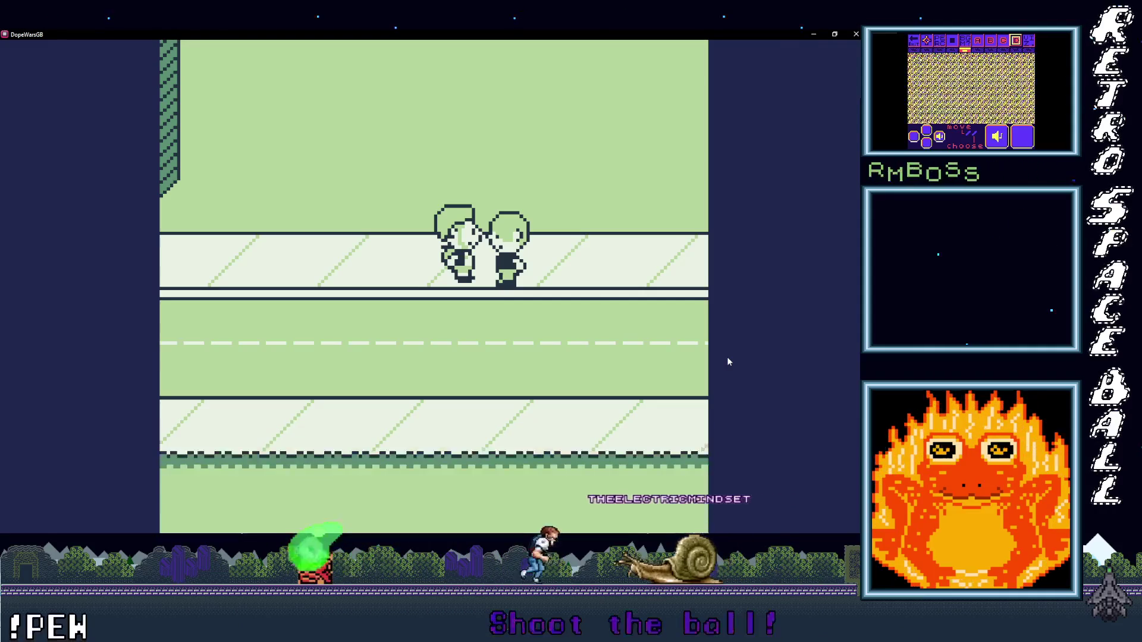
key("z")
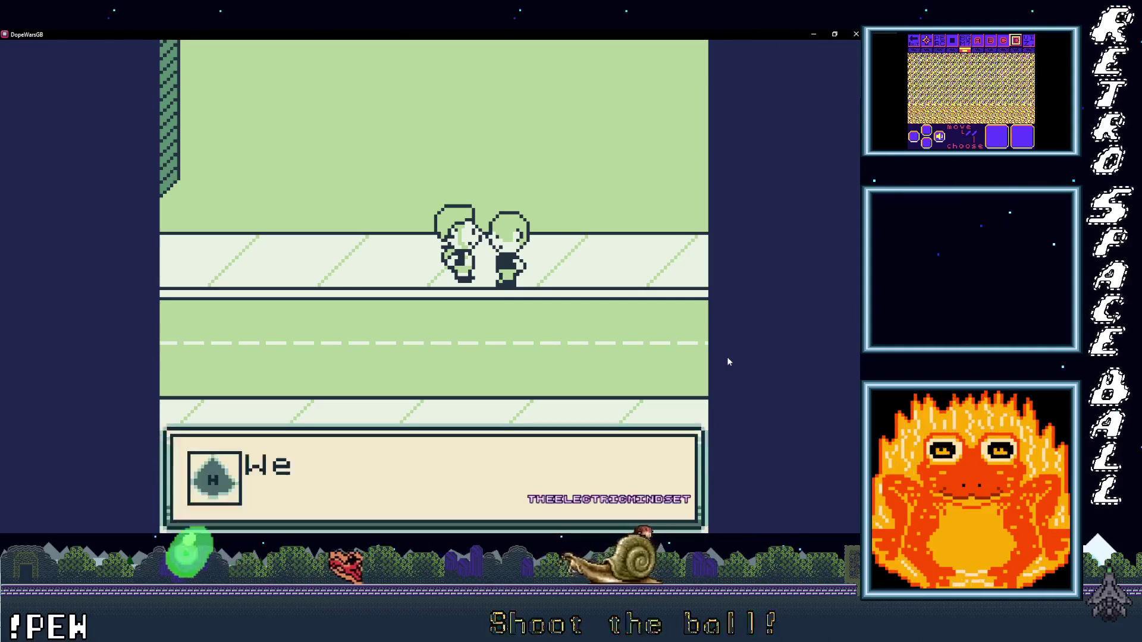
key("z")
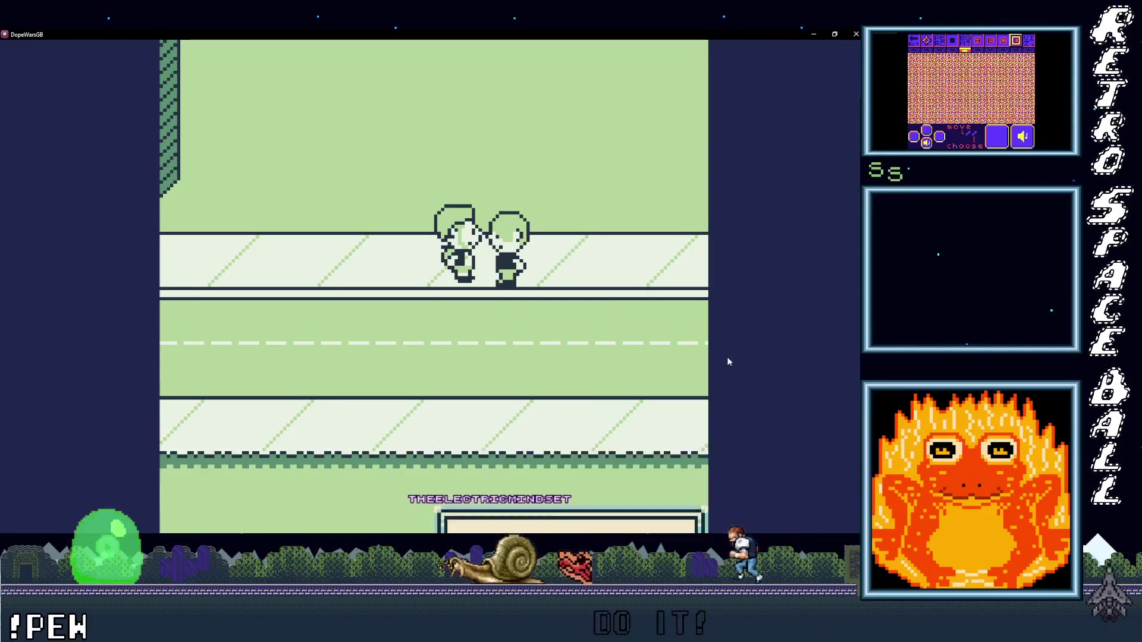
key("z")
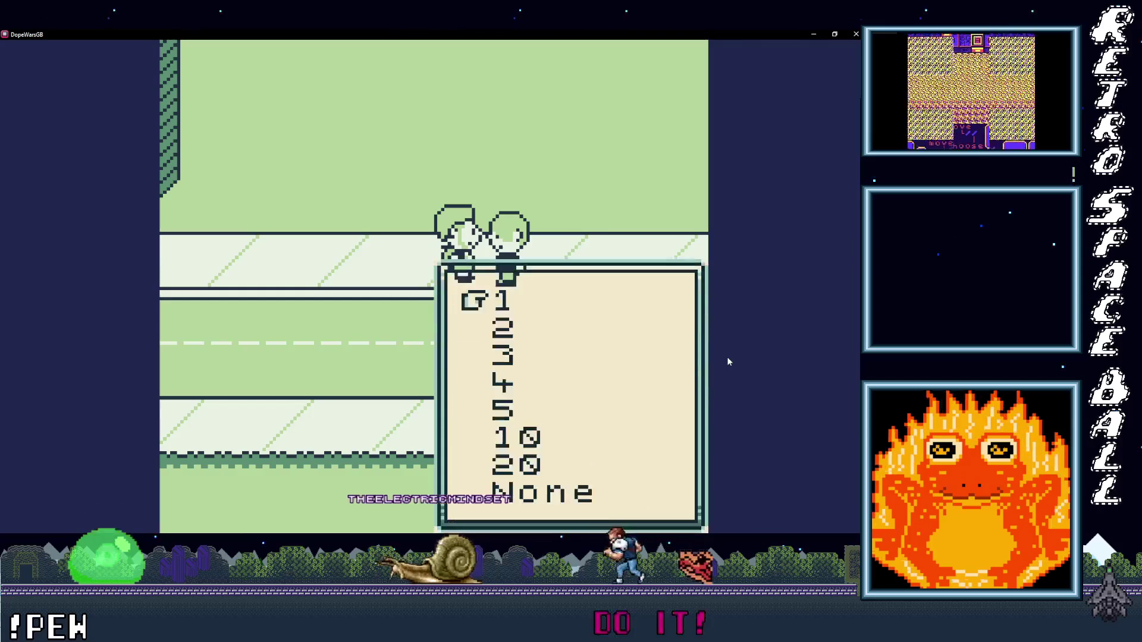
key("z")
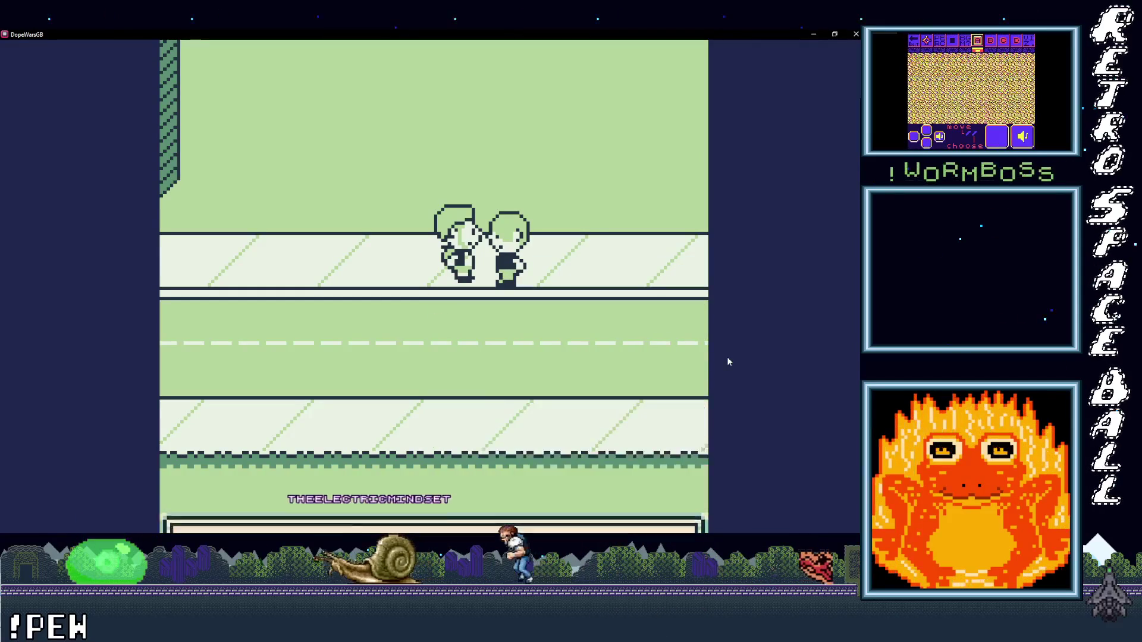
key("z")
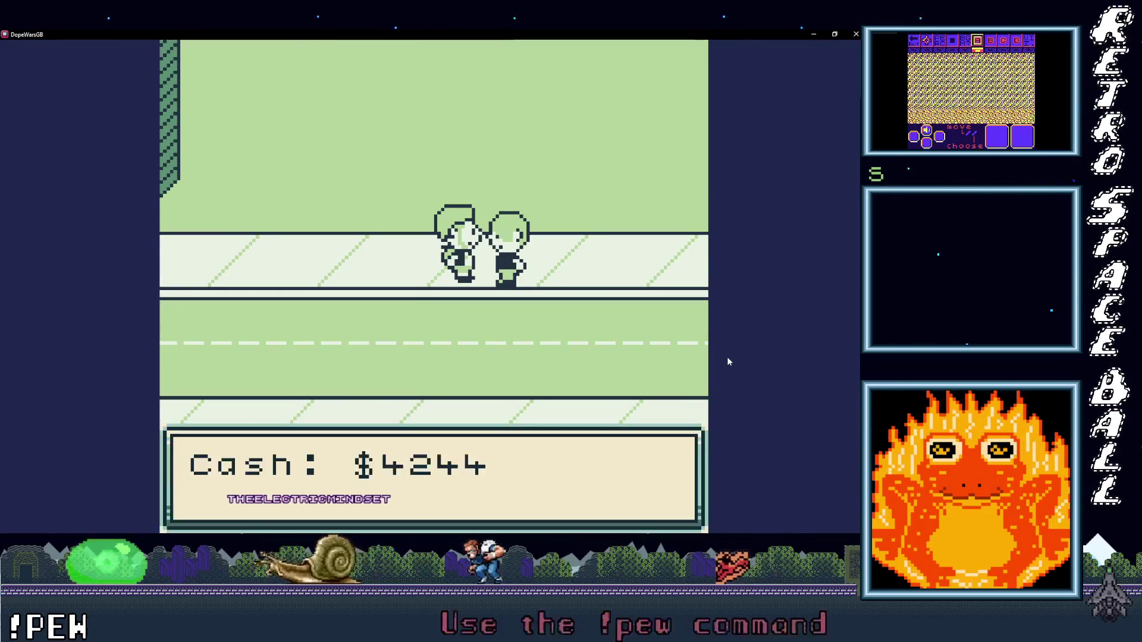
Step: Sell 10 H and then 2 H to the dealer
key("z")
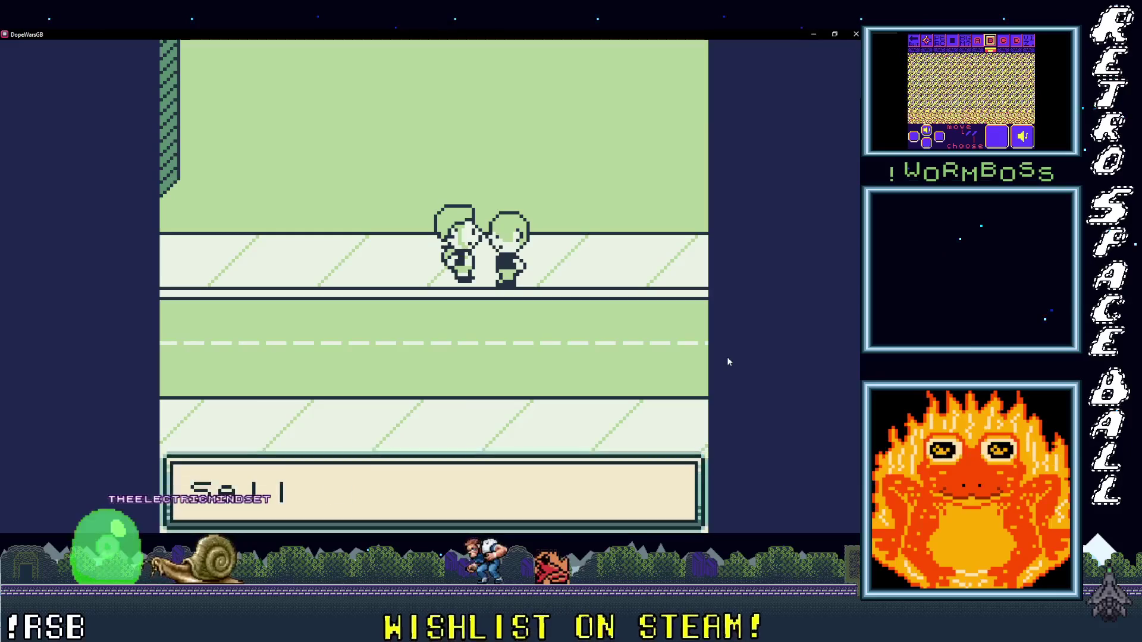
key("z")
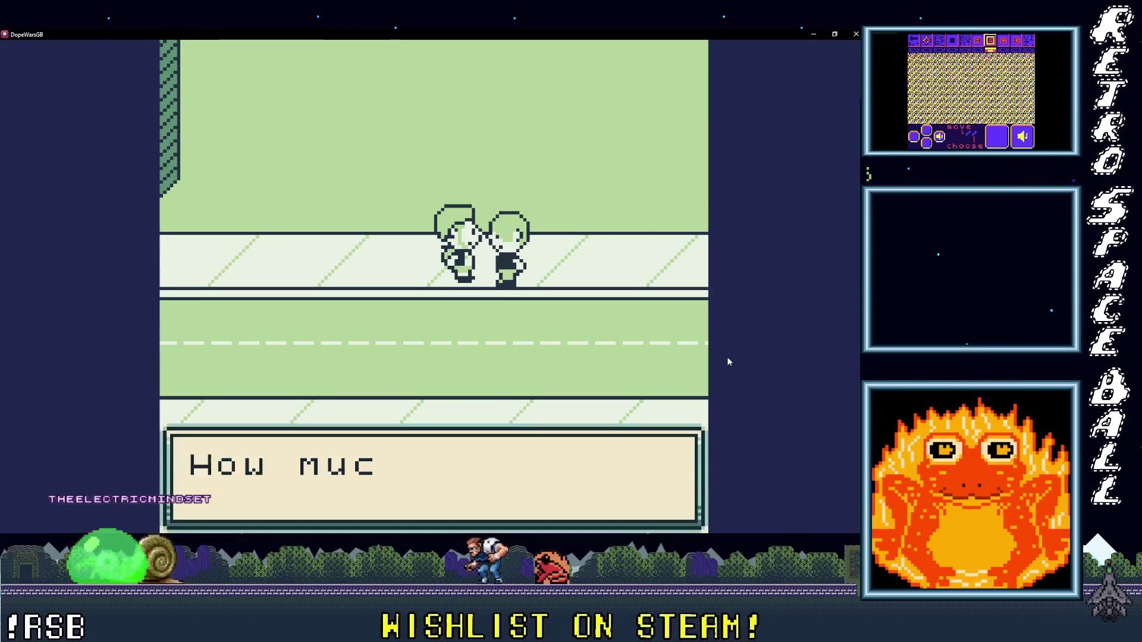
key("z")
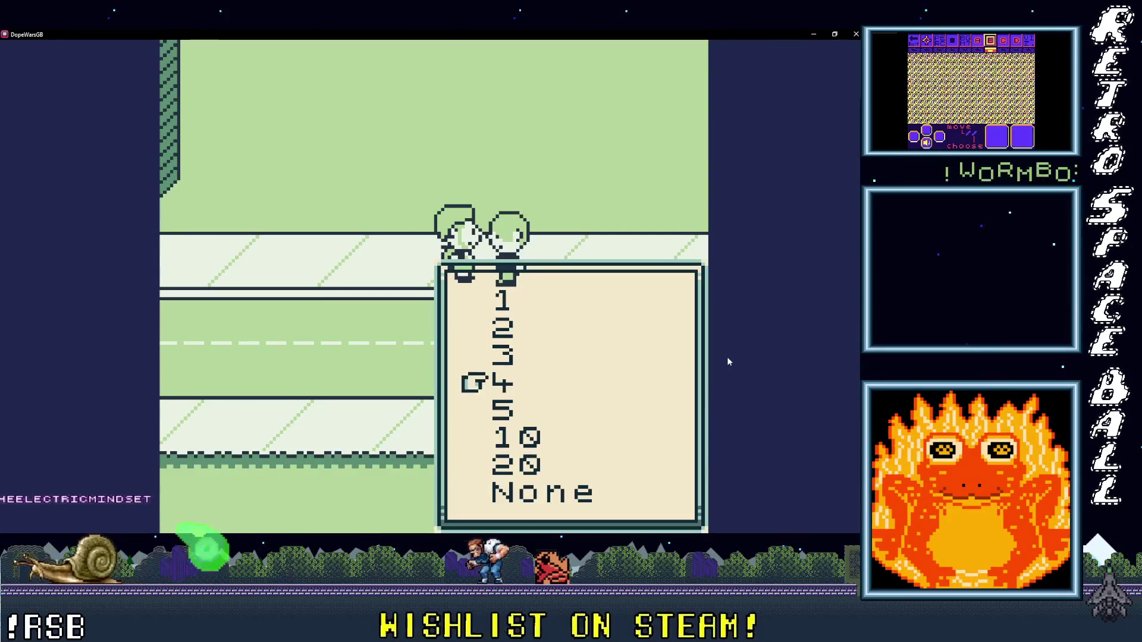
key("z")
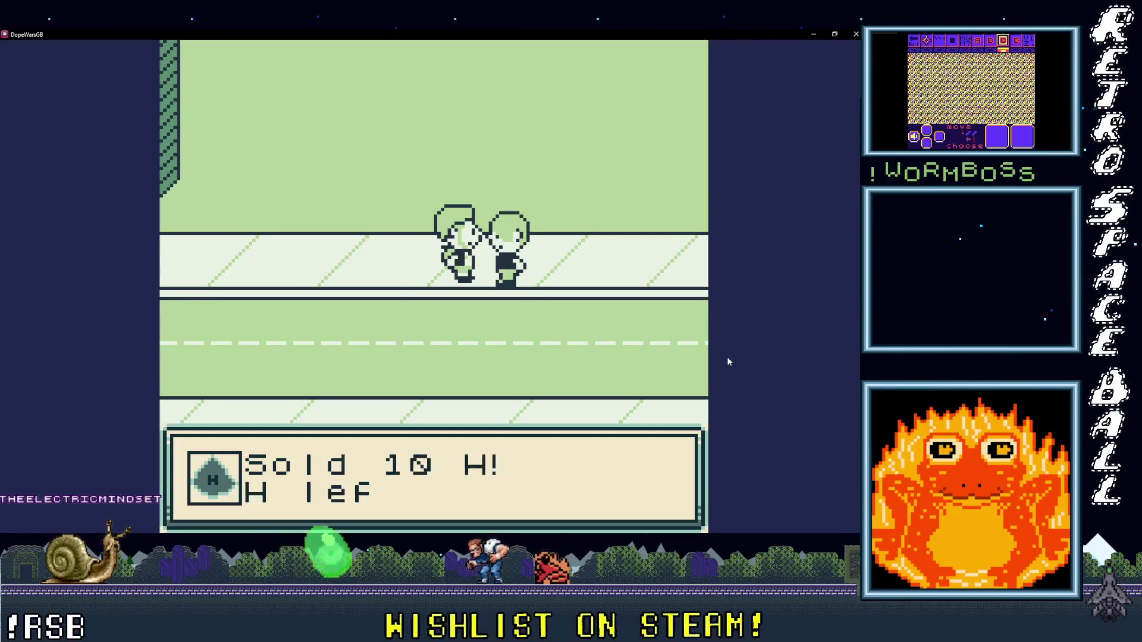
key("z")
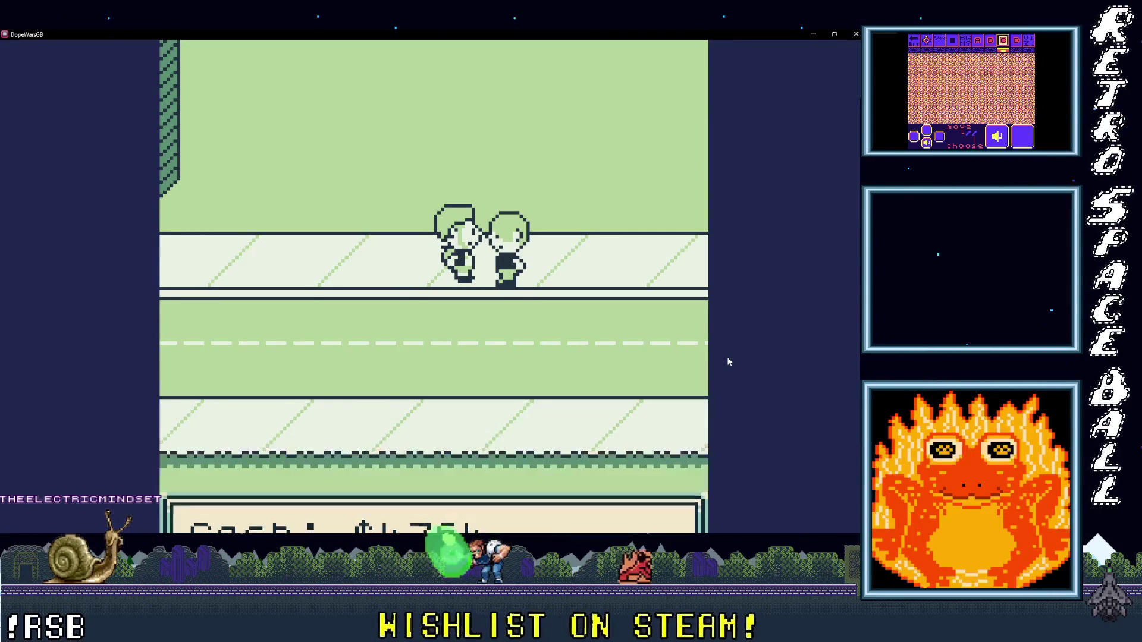
key("z")
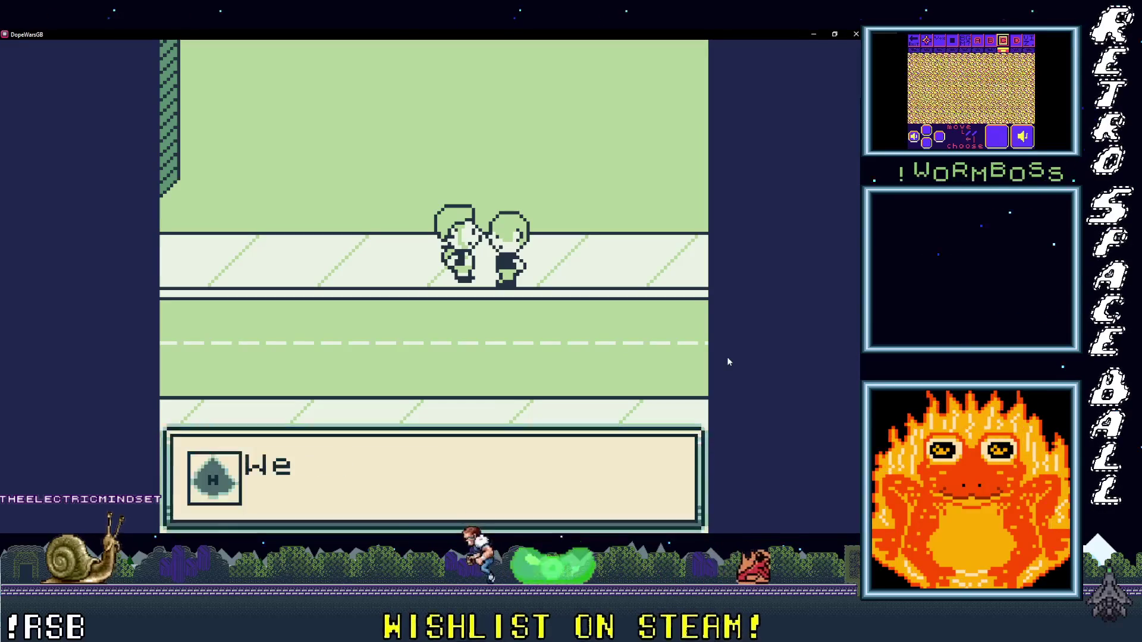
key("z")
key("z")
key("z")
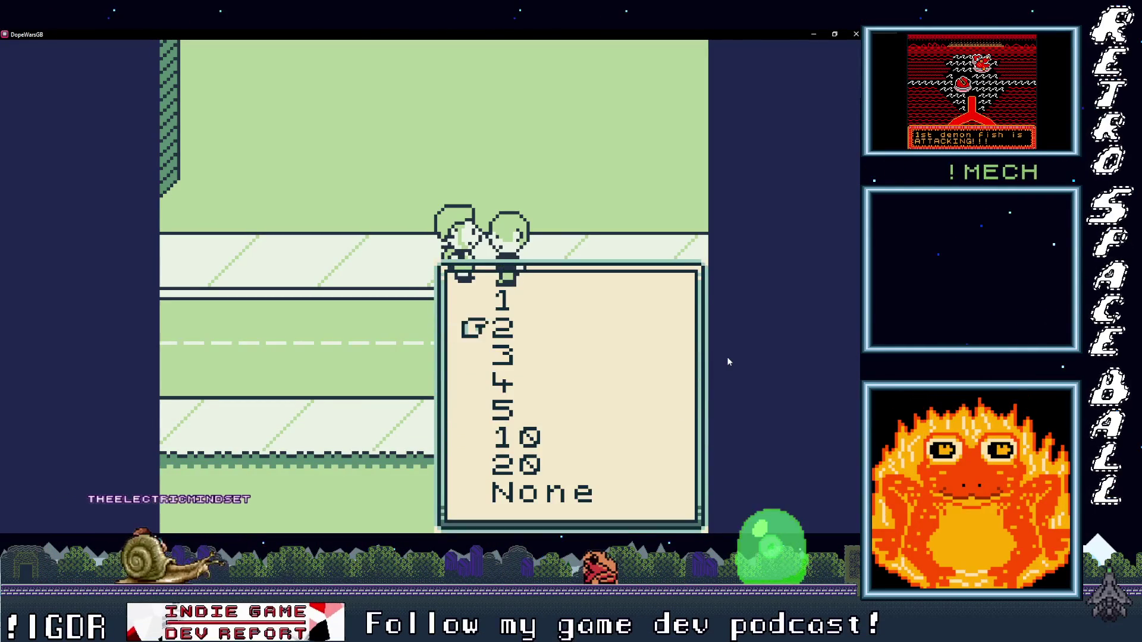
key("z")
key("z")
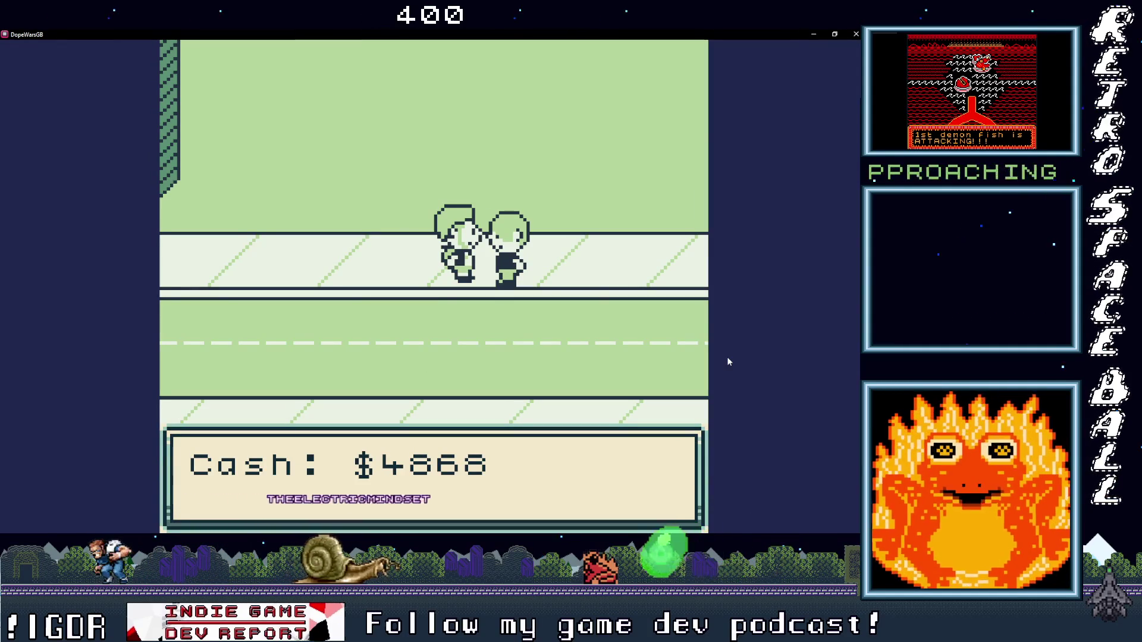
Step: Check the Prices list showing about $4,868 cash with H at $52
key("z")
key("Down")
key("z")
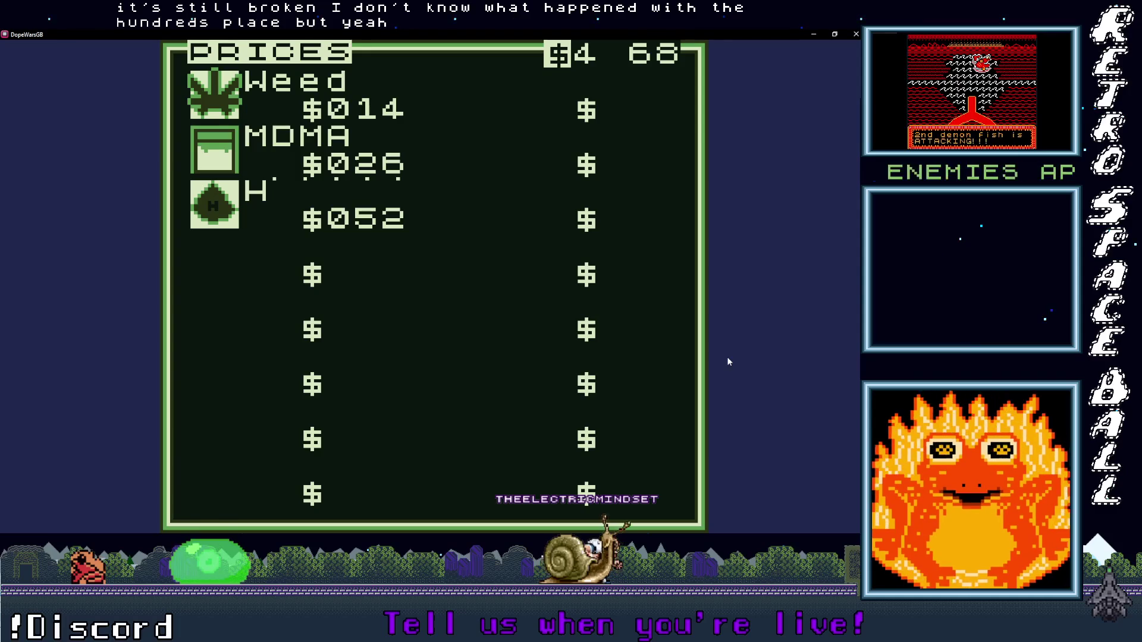
key("x")
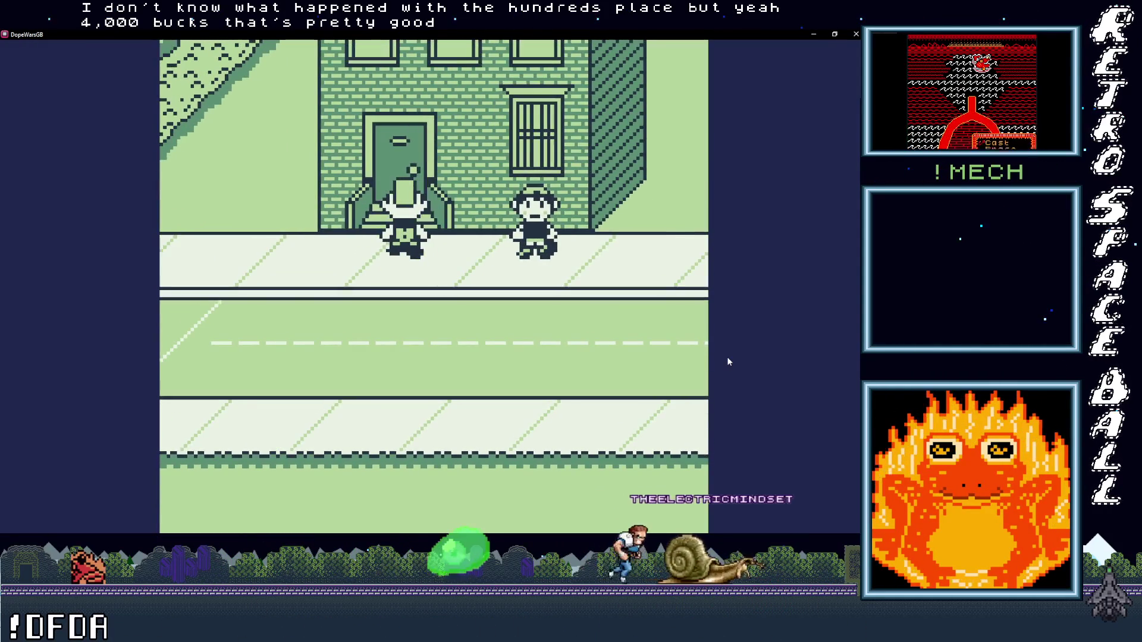
Step: Walk to the manhole, confirm inventory shows 000 Weed, MDMA and H, then close the game
key("Left")
key("Down")
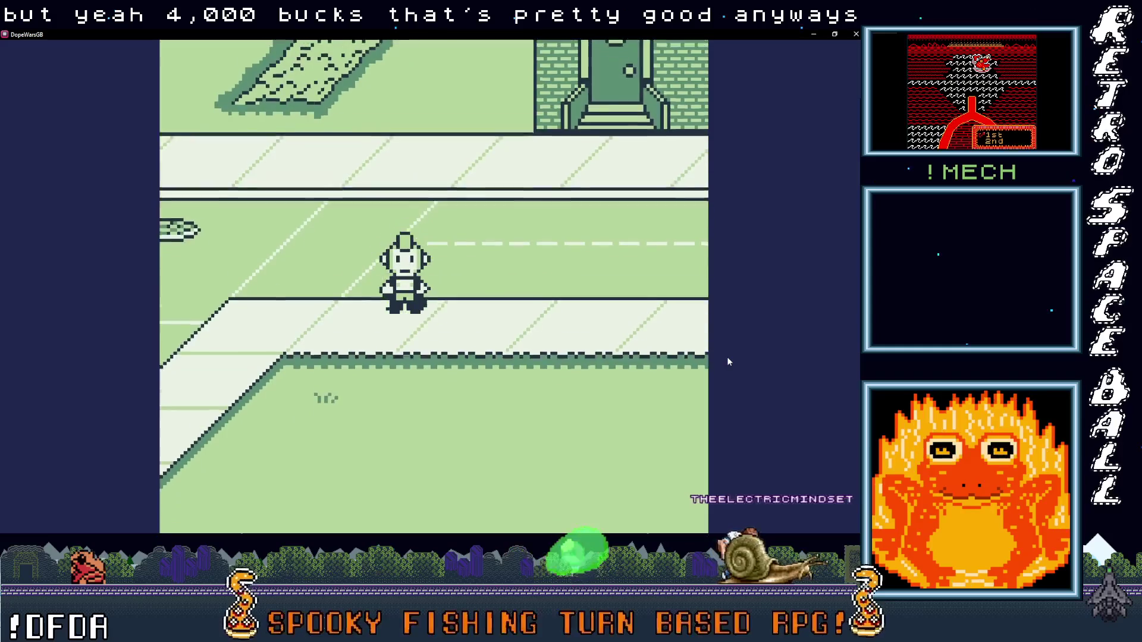
key("Up")
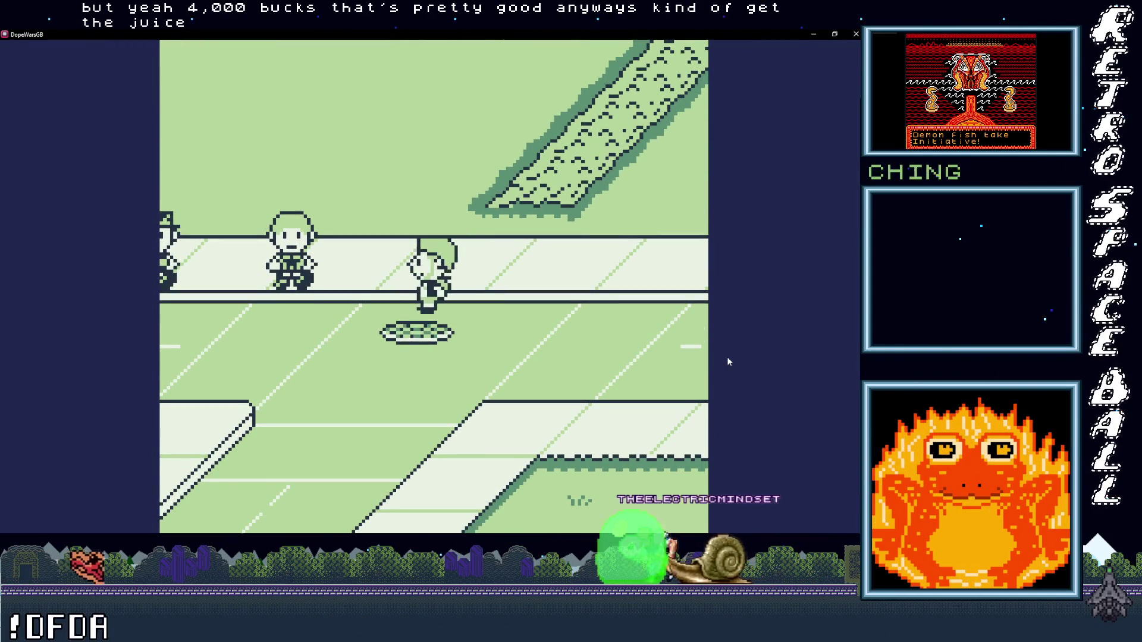
key("Down")
key("Return")
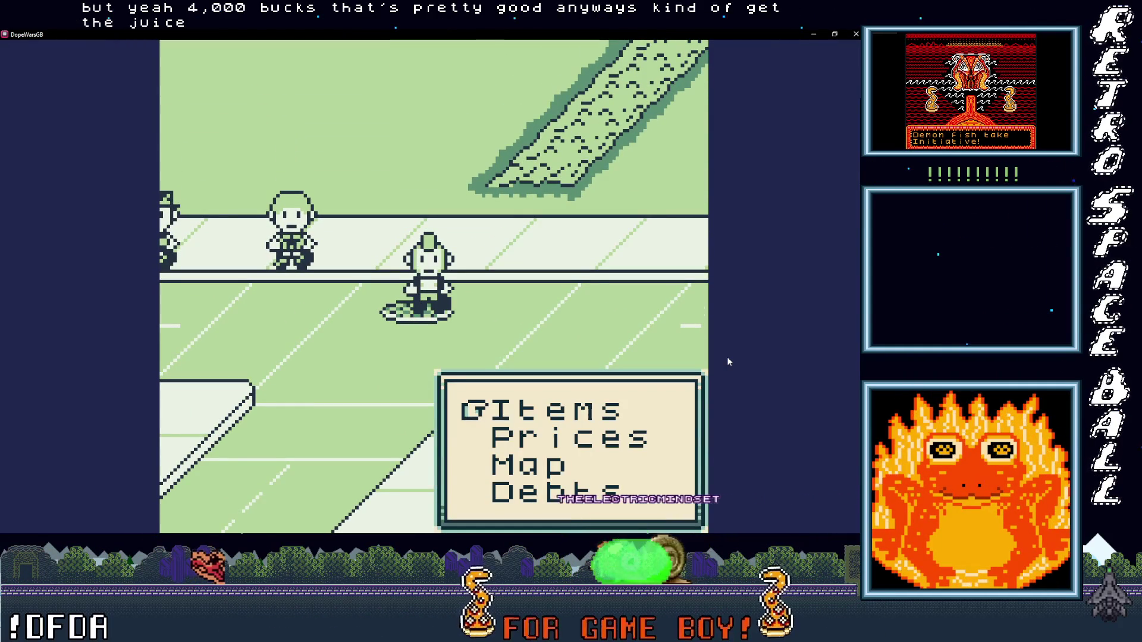
key("z")
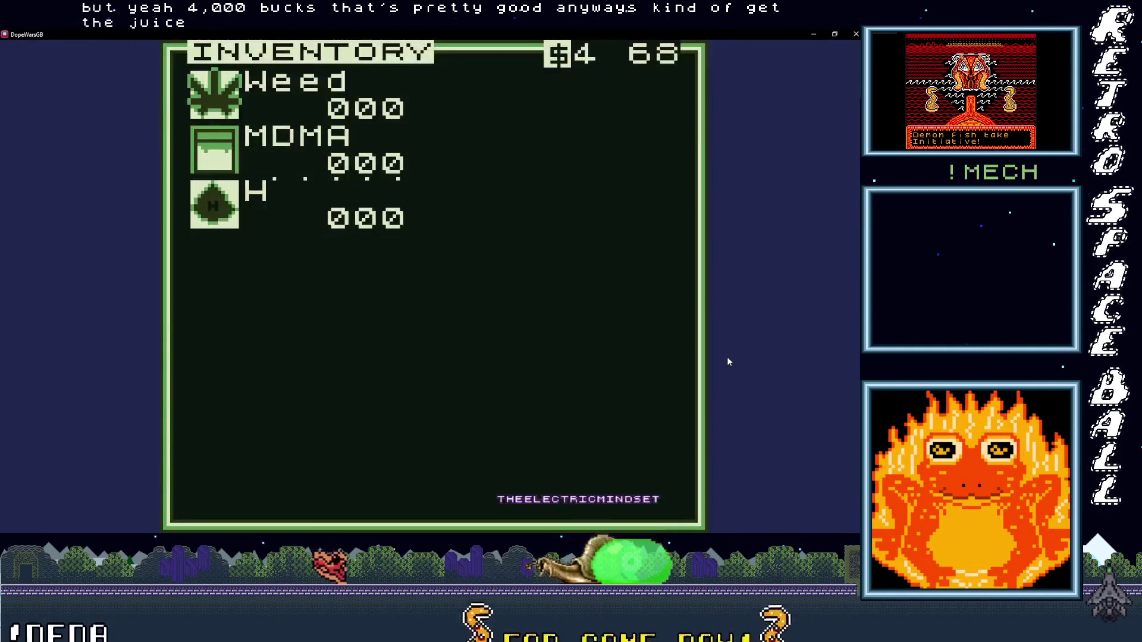
left_click(855, 34)
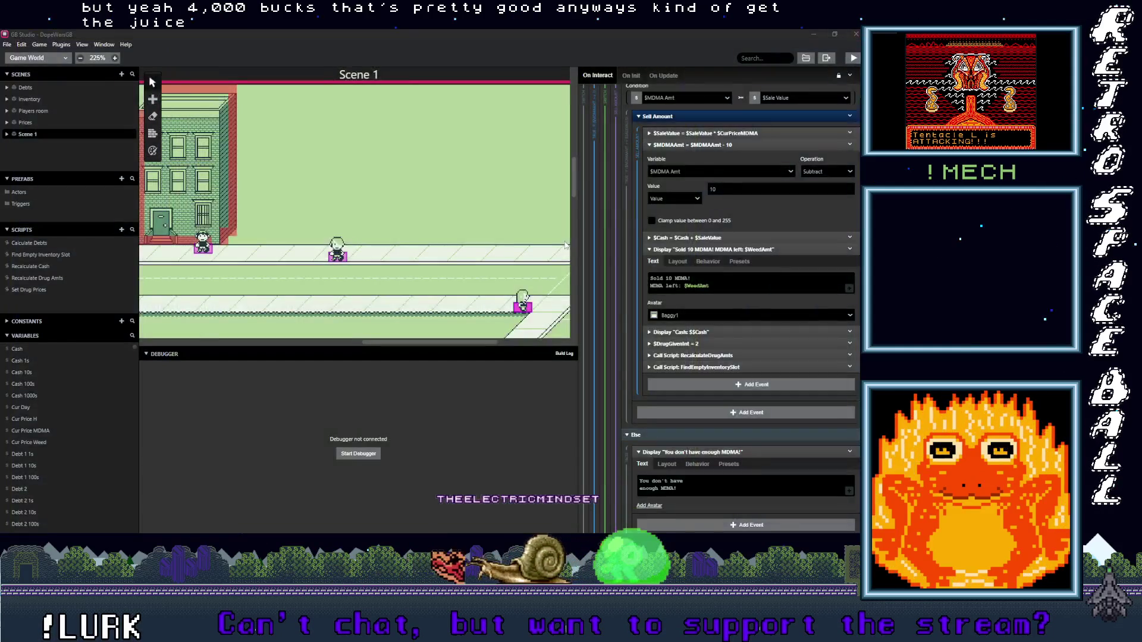
Step: Select the H dealer and scroll to its Buy Amount branches adding 20, 10 or 5 H
scroll(383, 254, "left", 10)
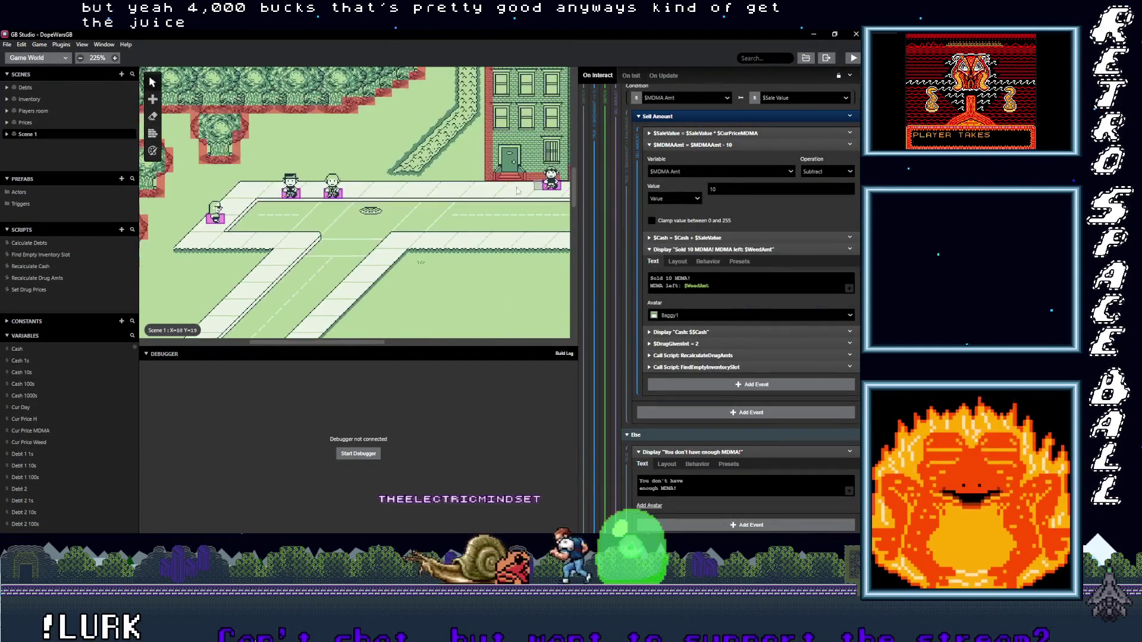
scroll(381, 220, "up", 5)
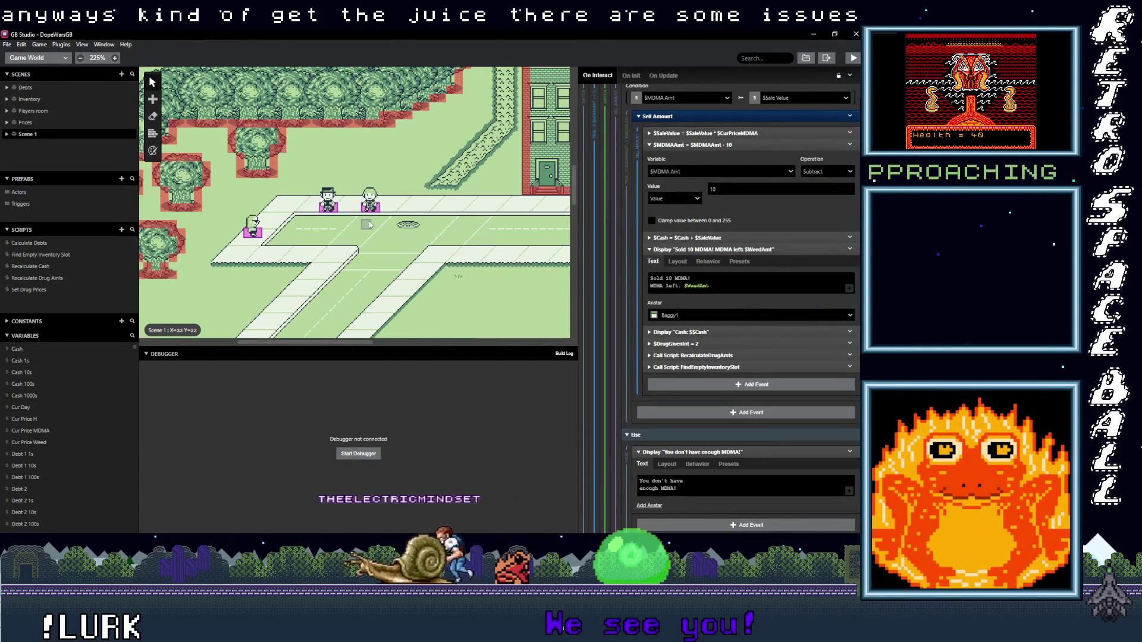
left_click(364, 199)
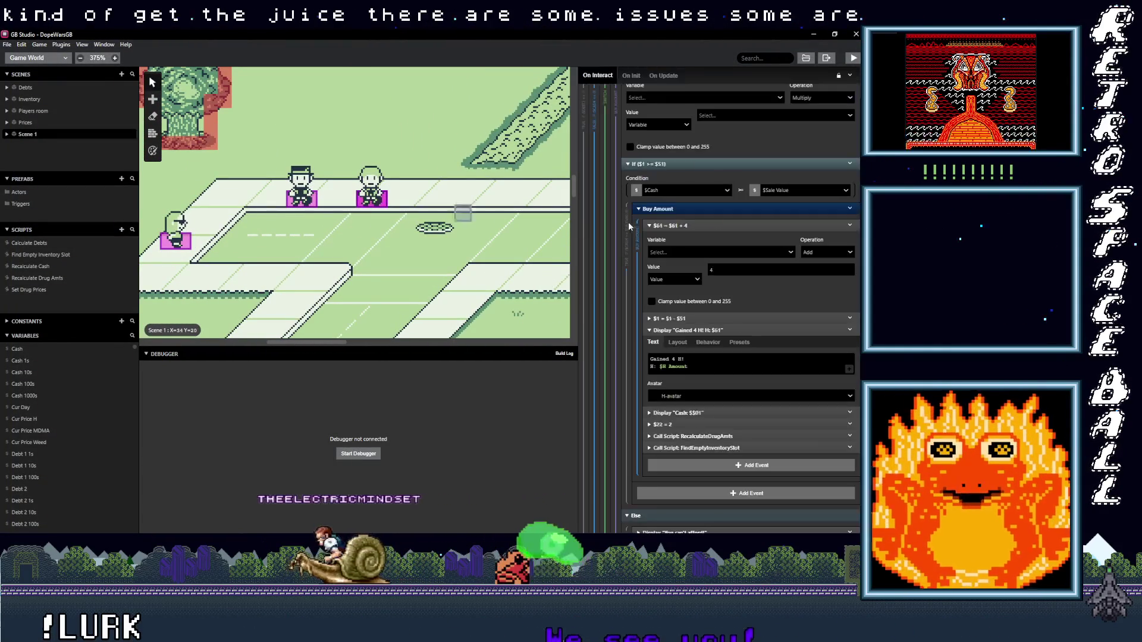
scroll(716, 462, "down", 4)
scroll(714, 456, "down", 10)
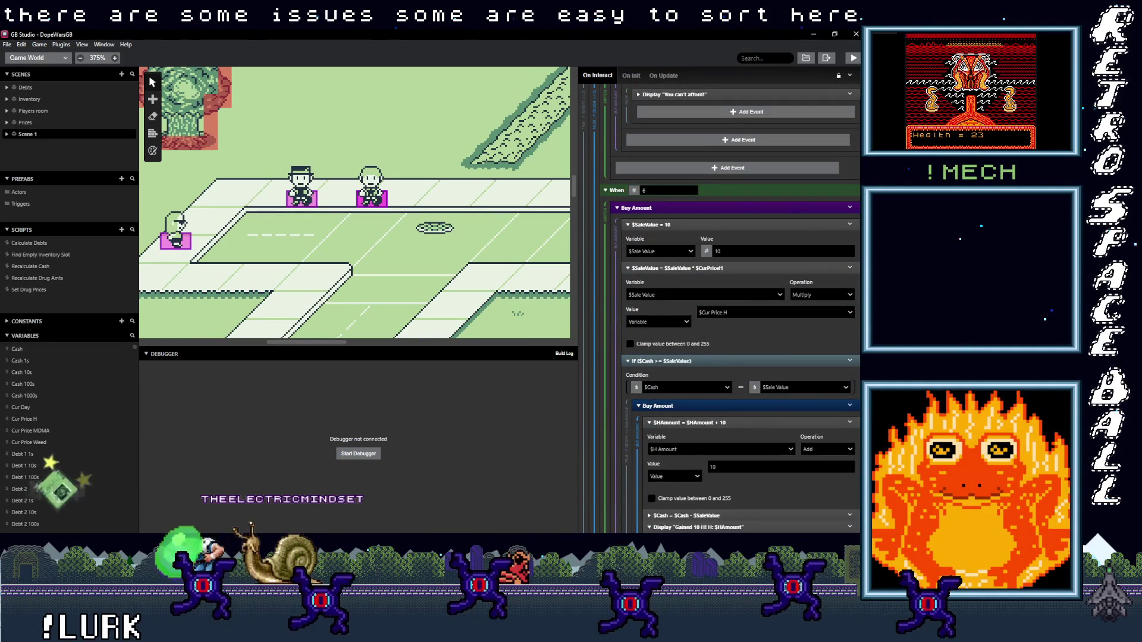
scroll(848, 524, "down", 10)
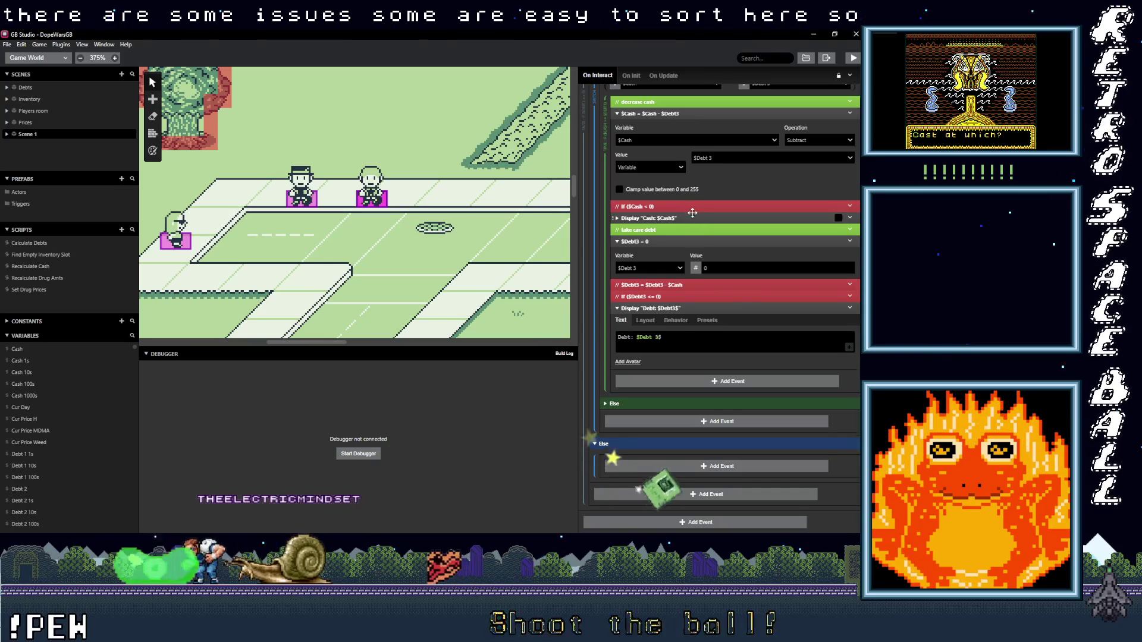
scroll(692, 212, "up", 5)
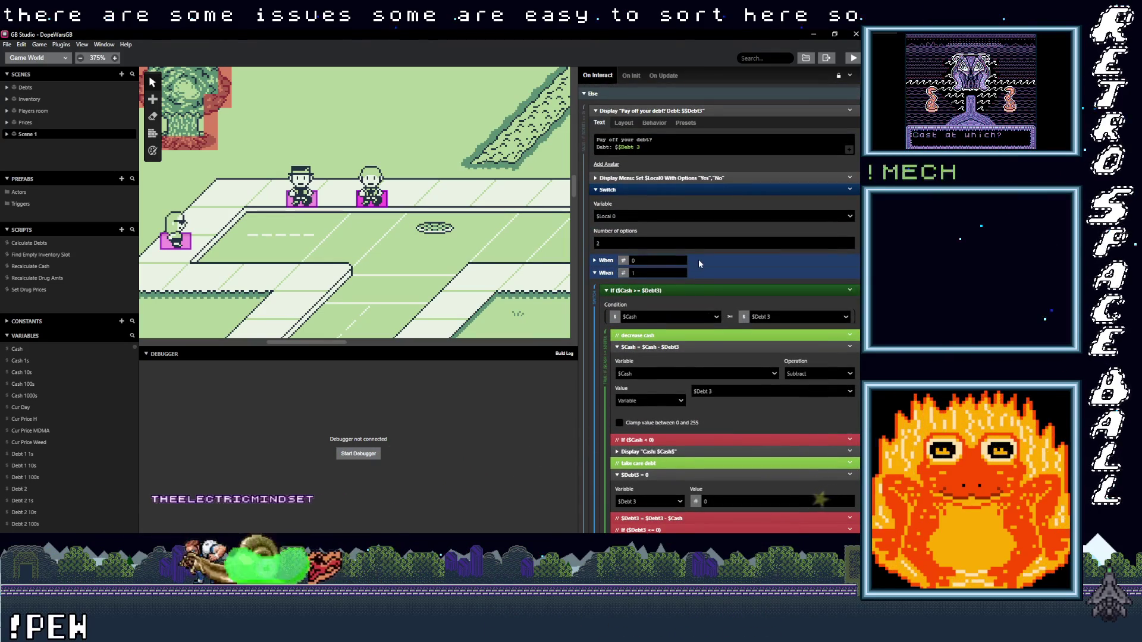
scroll(698, 262, "up", 3)
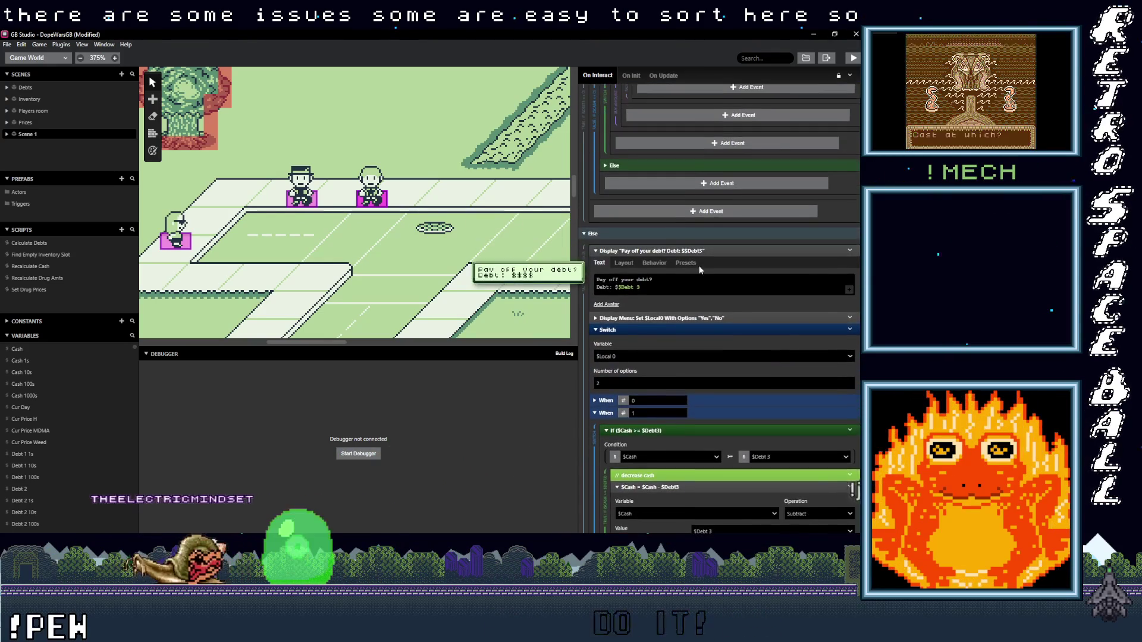
scroll(698, 286, "up", 6)
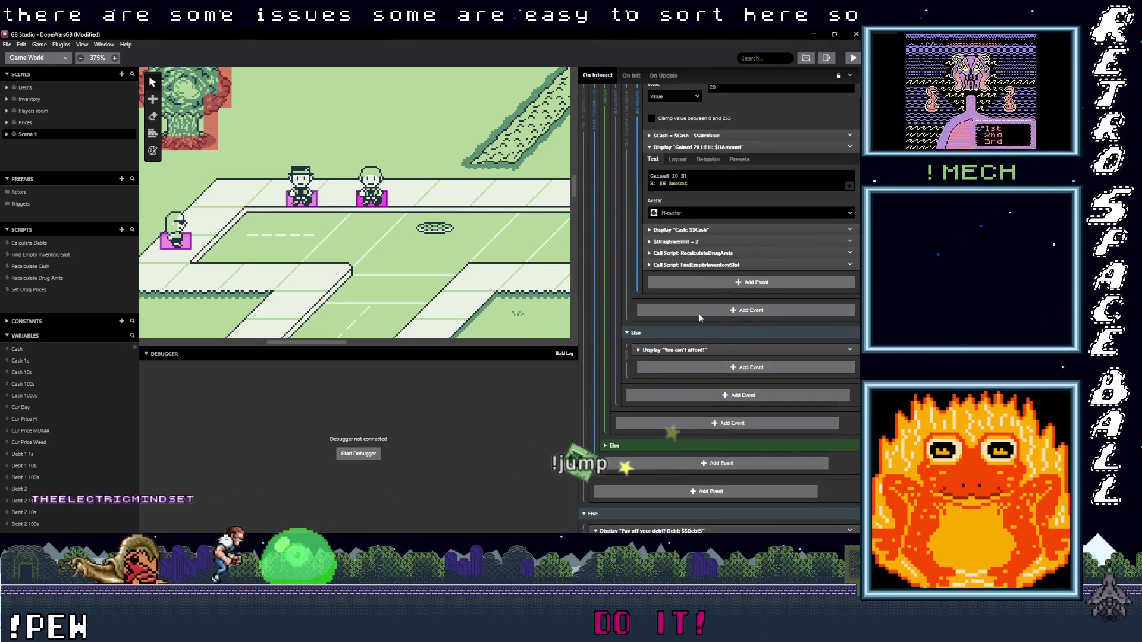
scroll(703, 316, "up", 3)
scroll(702, 333, "up", 1)
scroll(700, 362, "up", 4)
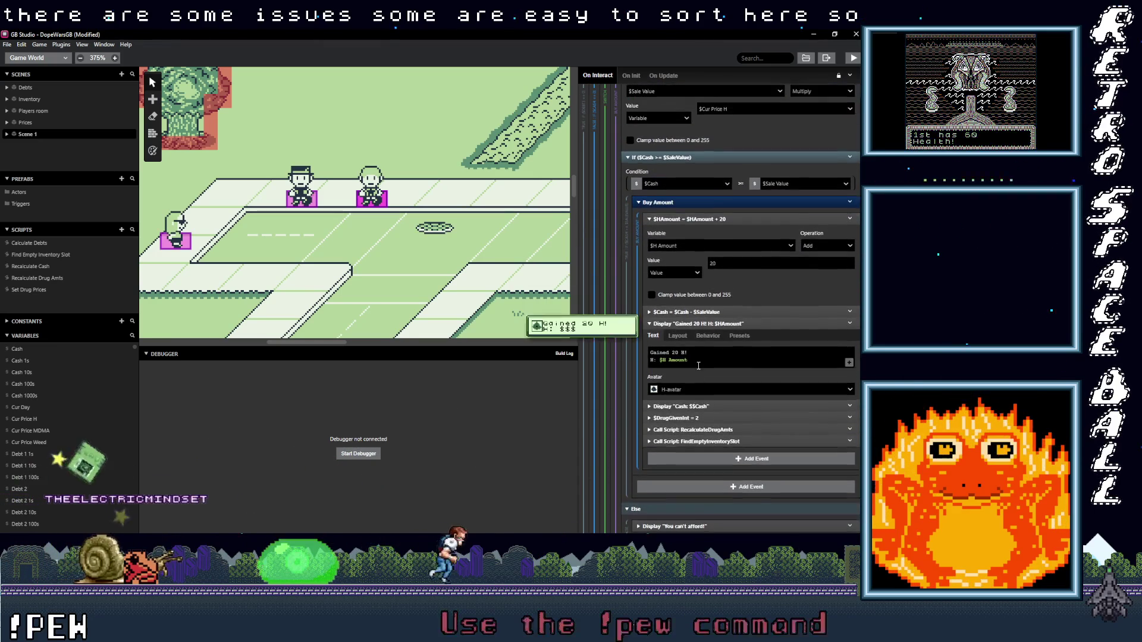
mouse_move(699, 400)
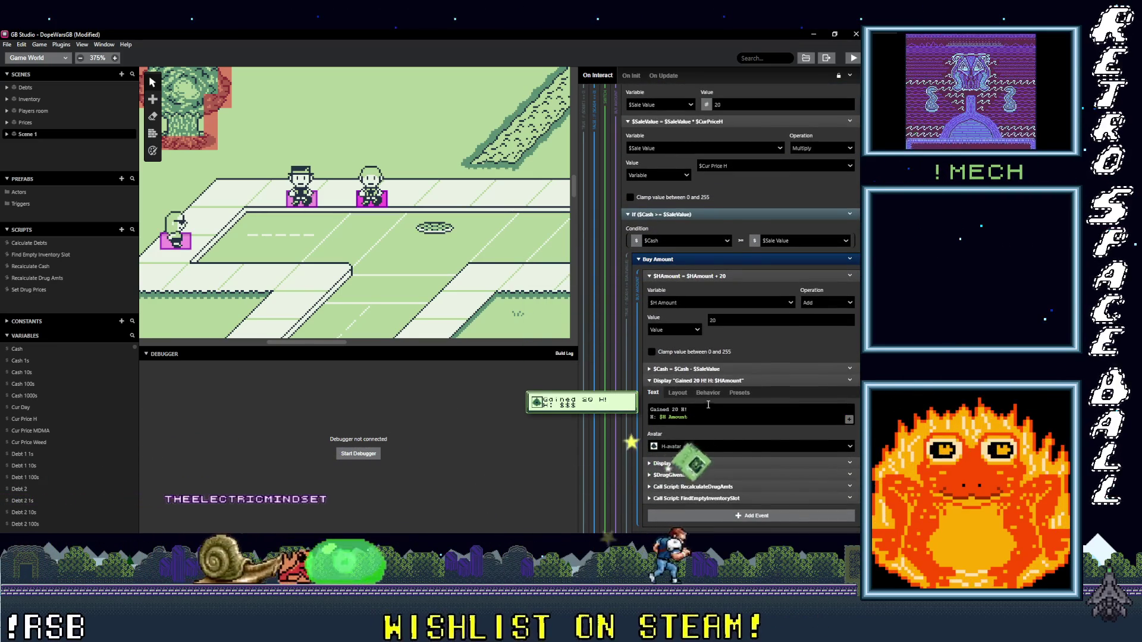
scroll(704, 402, "up", 4)
scroll(708, 404, "up", 8)
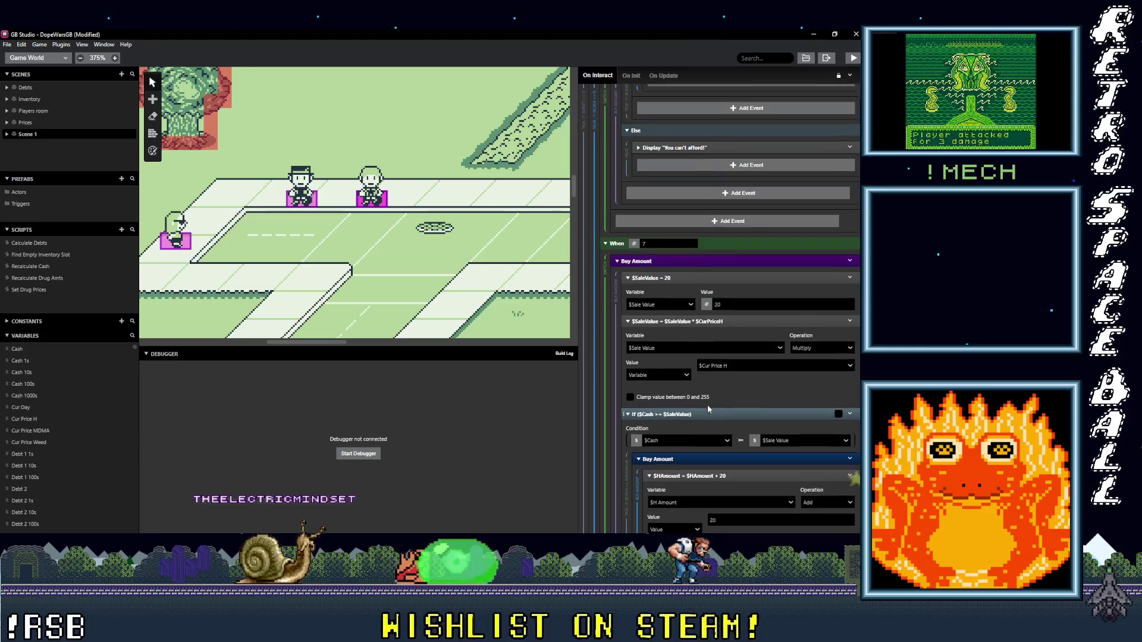
scroll(708, 405, "down", 12)
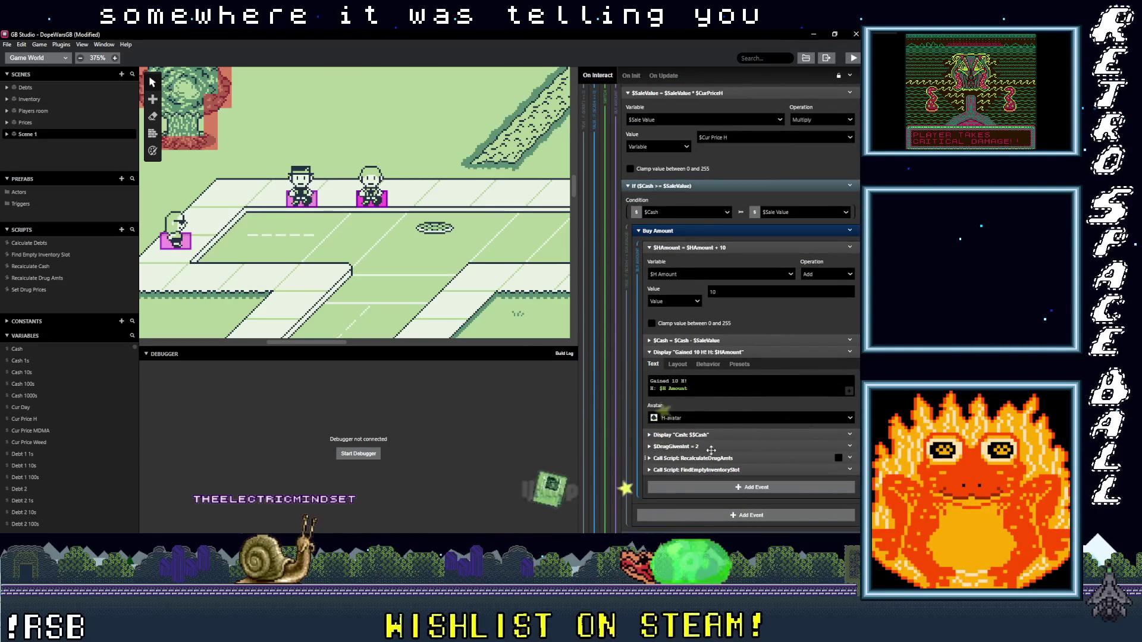
scroll(722, 400, "up", 10)
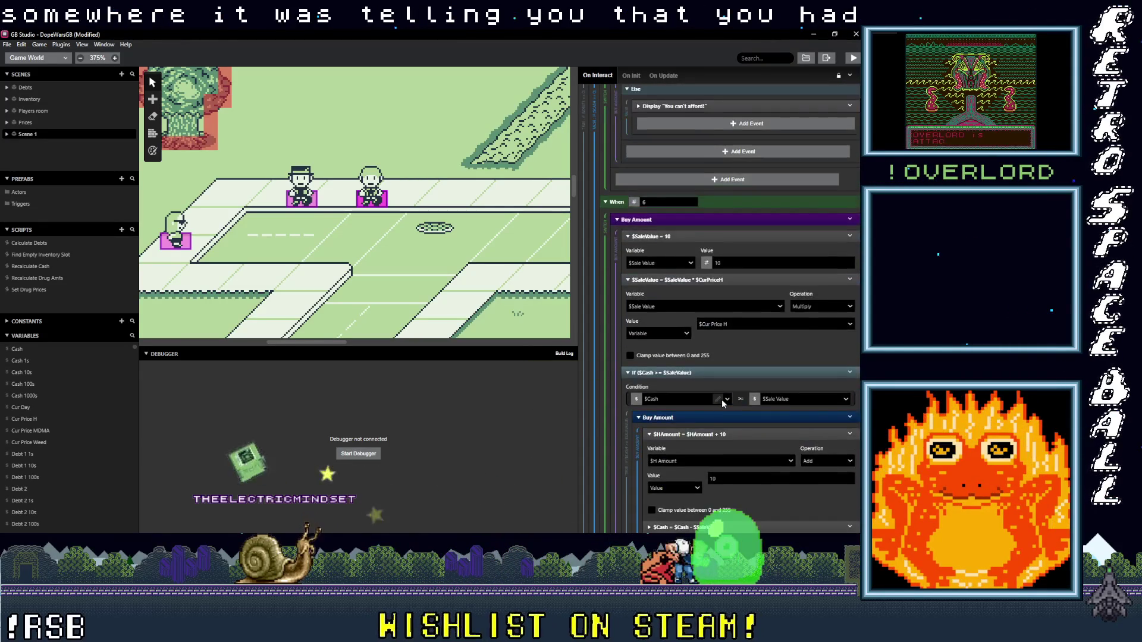
scroll(722, 398, "up", 12)
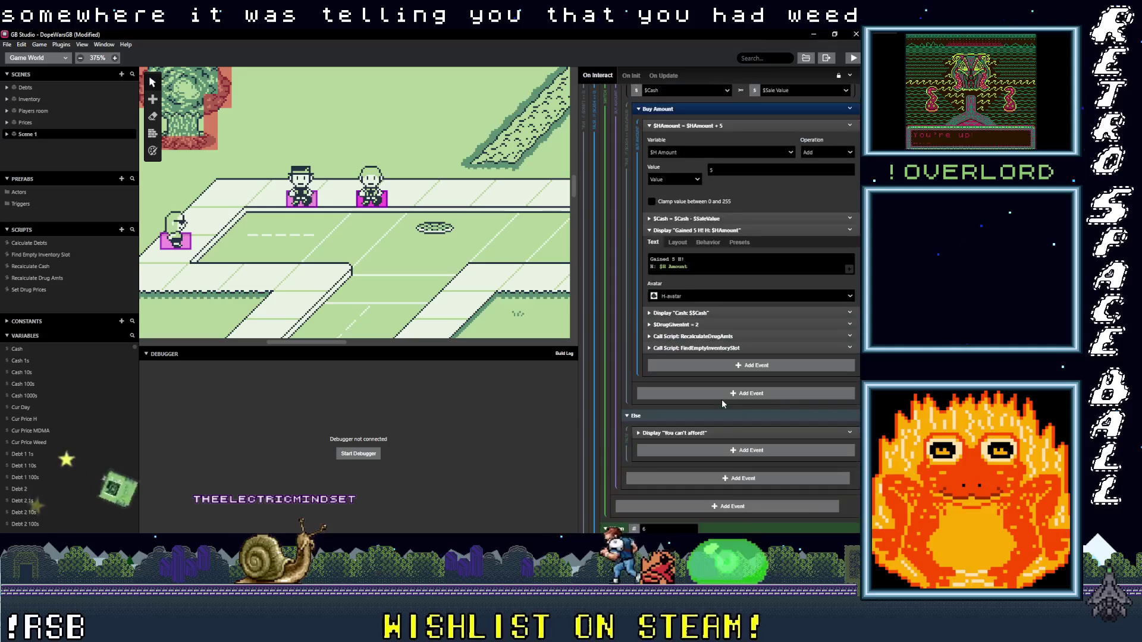
scroll(722, 400, "up", 6)
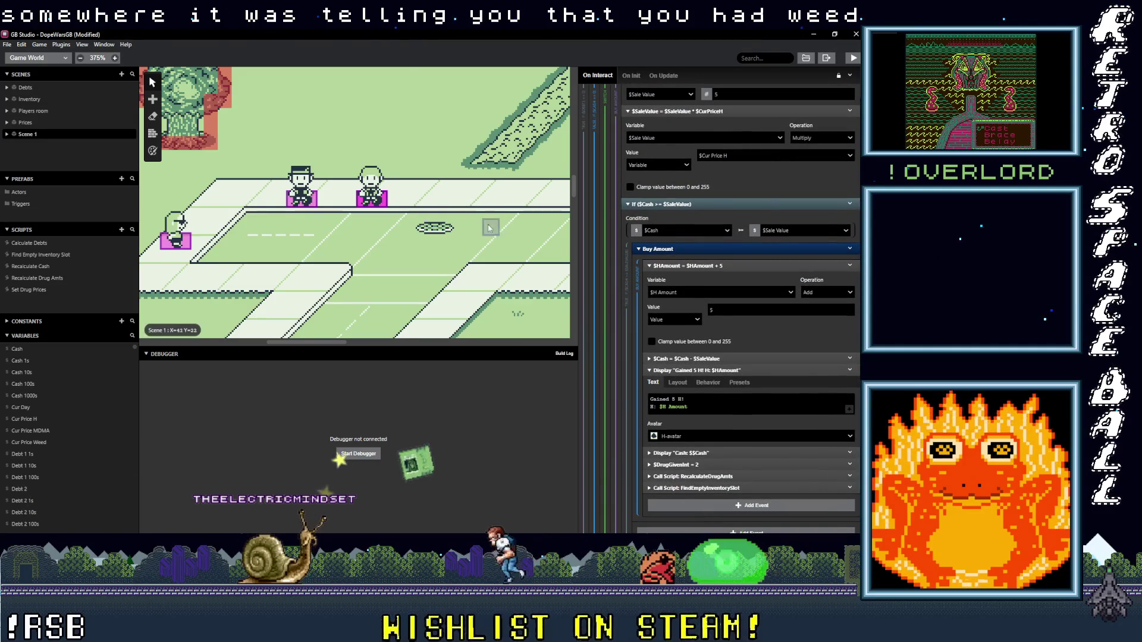
scroll(354, 202, "down", 2)
scroll(297, 196, "right", 3)
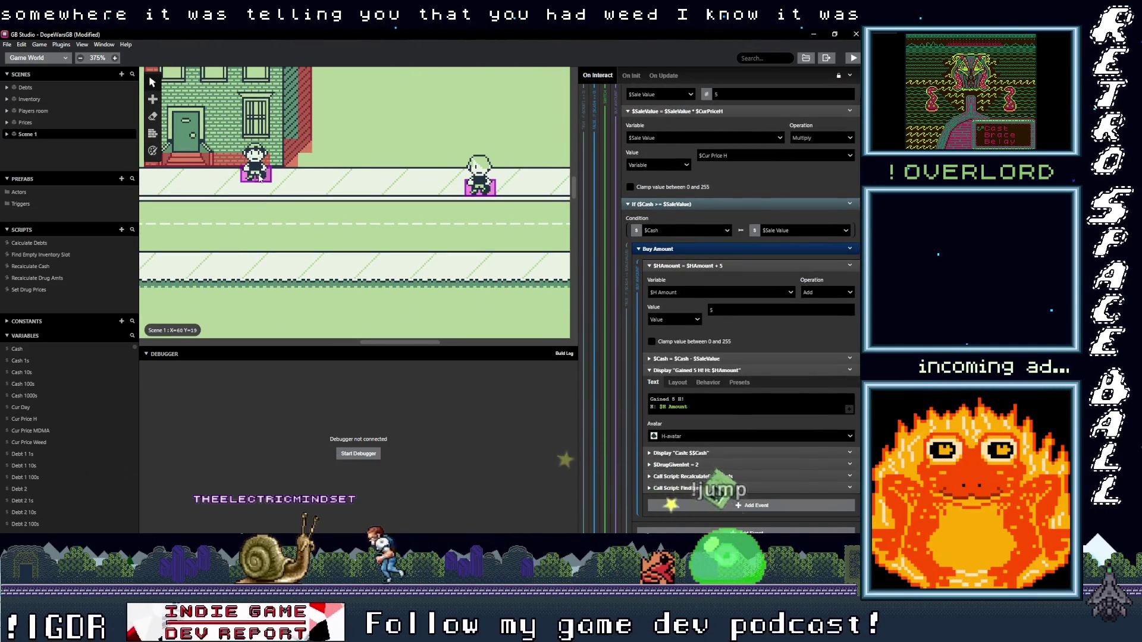
Step: Select the other dealer and scroll to its 'Sold 20 H!' message still showing $WeedAmt
left_click(480, 178)
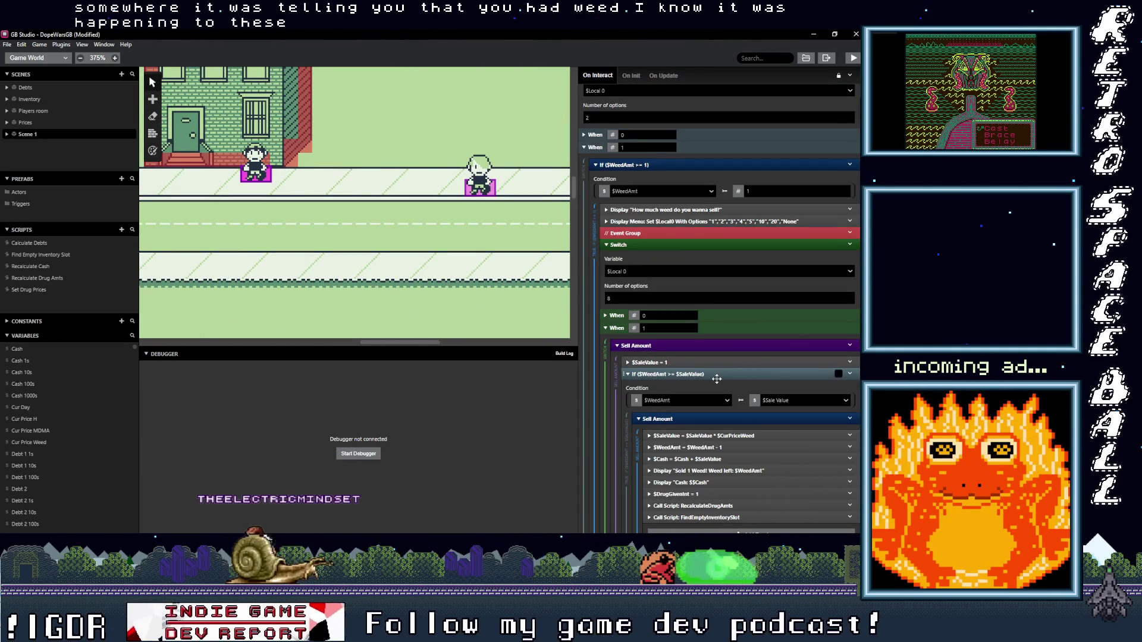
scroll(717, 379, "down", 20)
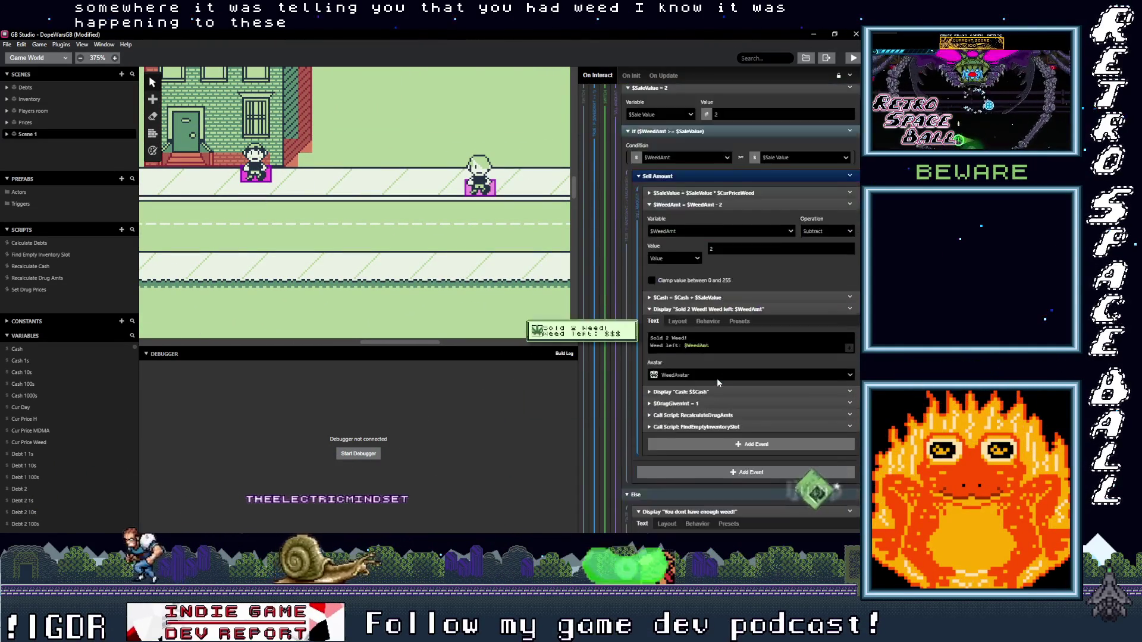
scroll(718, 378, "down", 20)
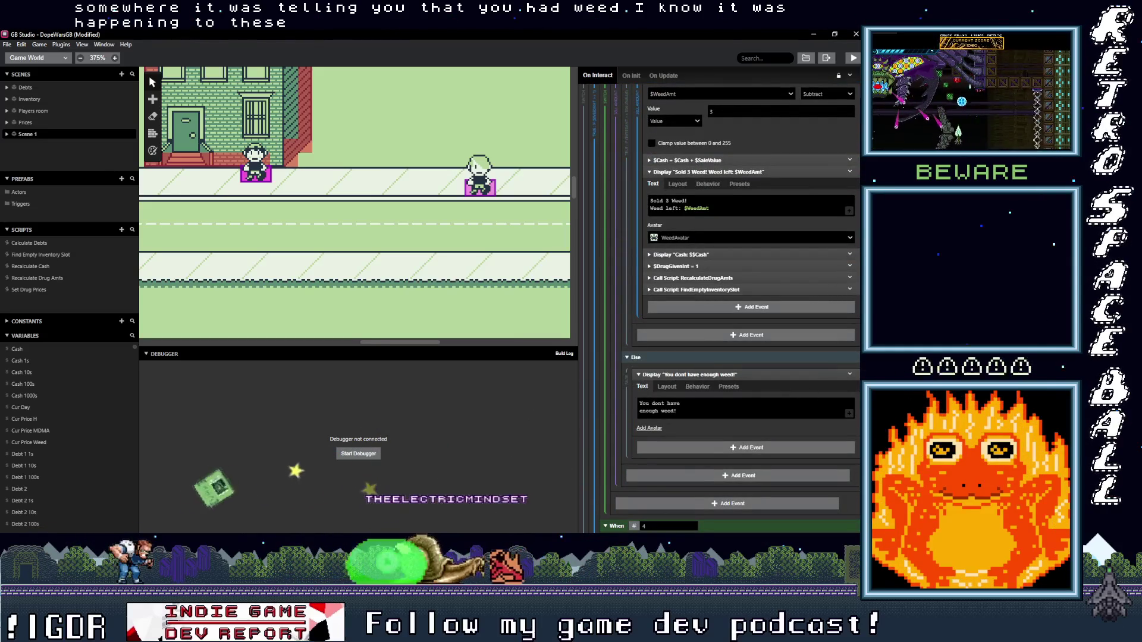
scroll(741, 267, "down", 5)
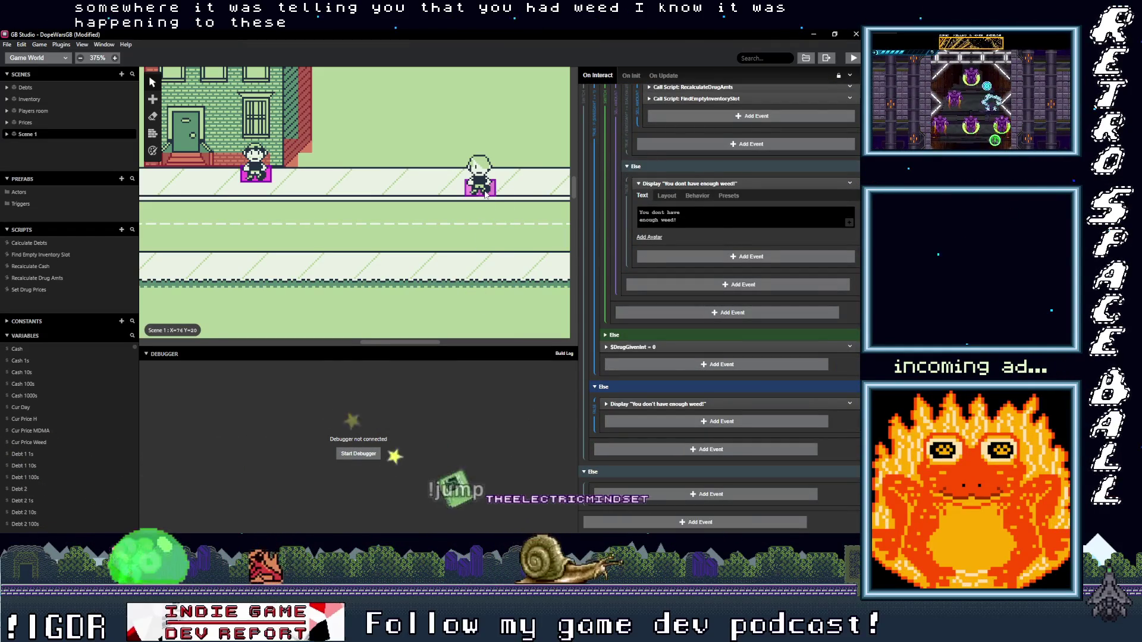
scroll(703, 304, "down", 10)
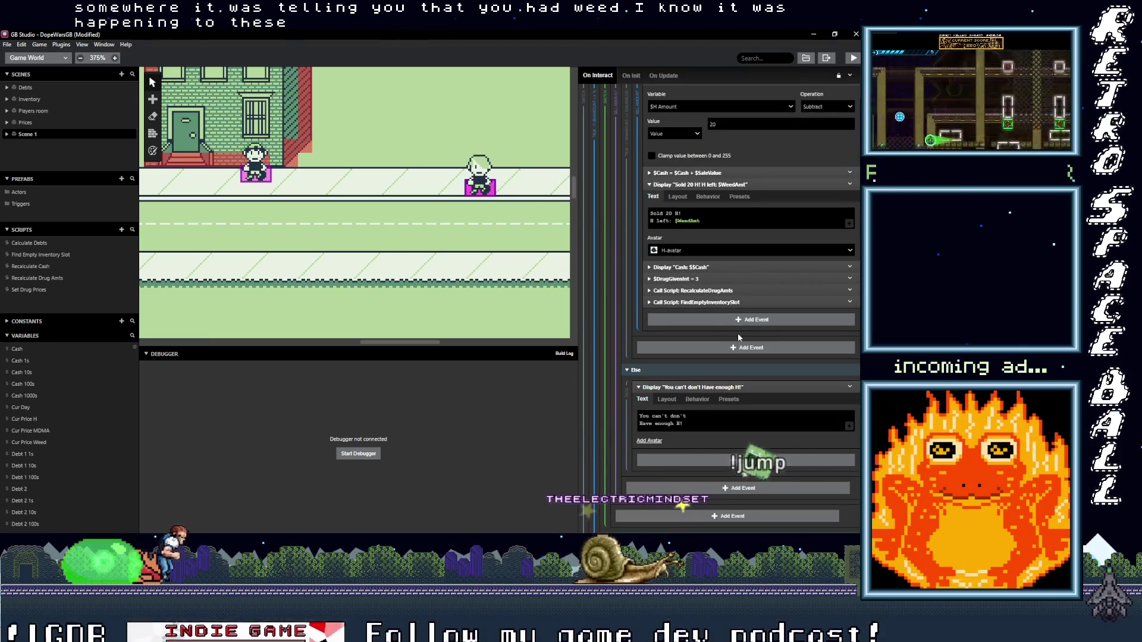
Step: Swap $WeedAmt for H Amount in the Sold 20 H and Sold 10 H messages
left_click(686, 221)
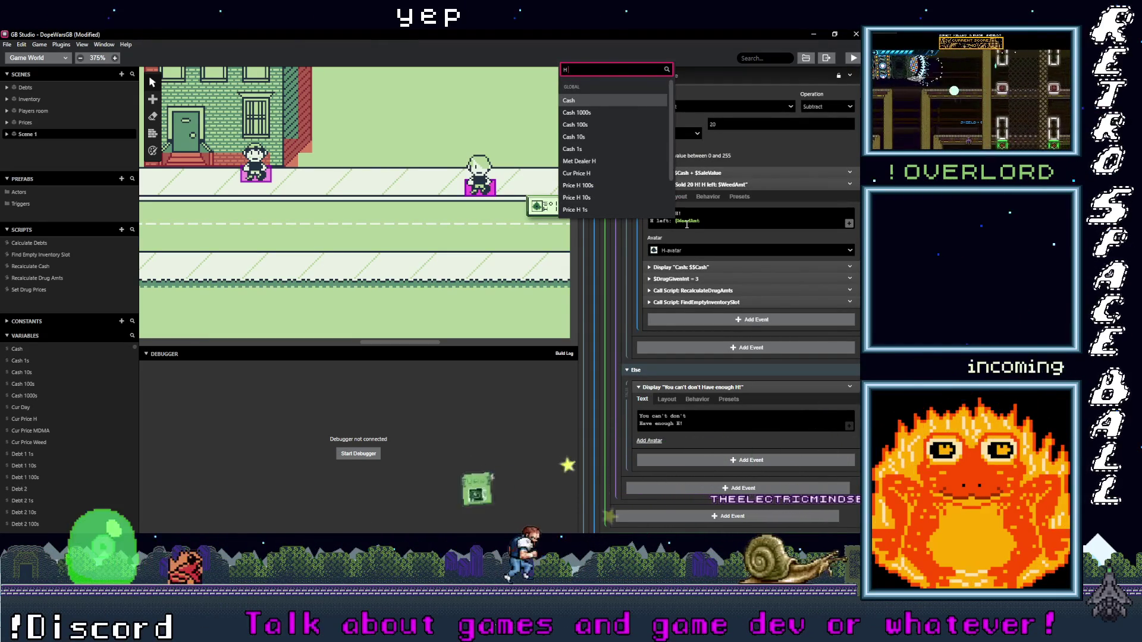
type("am")
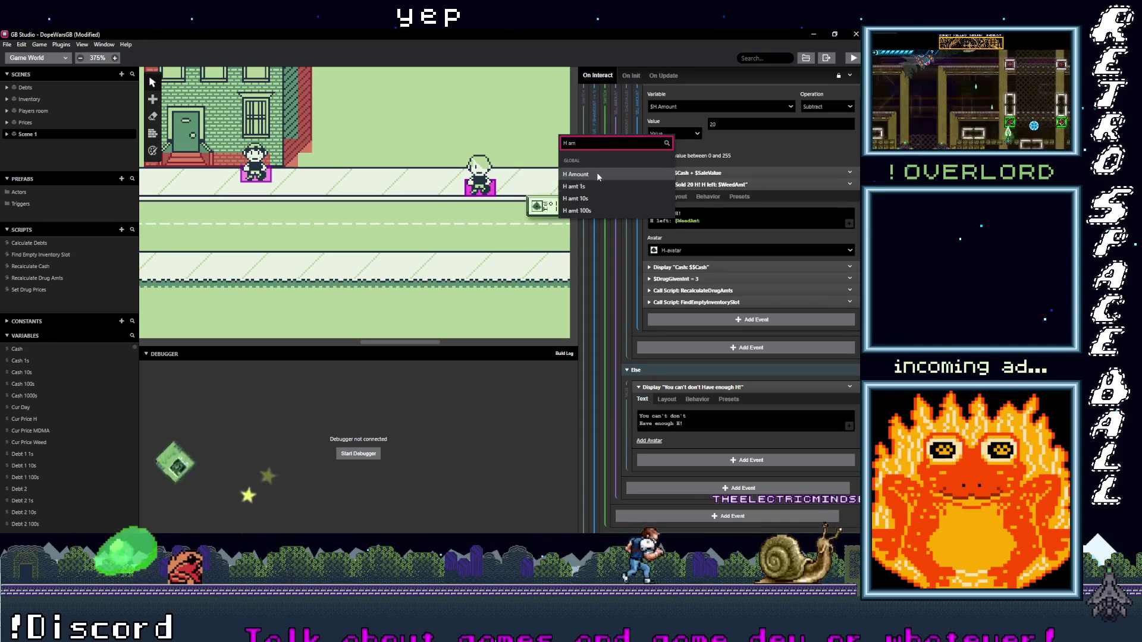
left_click(576, 175)
scroll(727, 306, "up", 2)
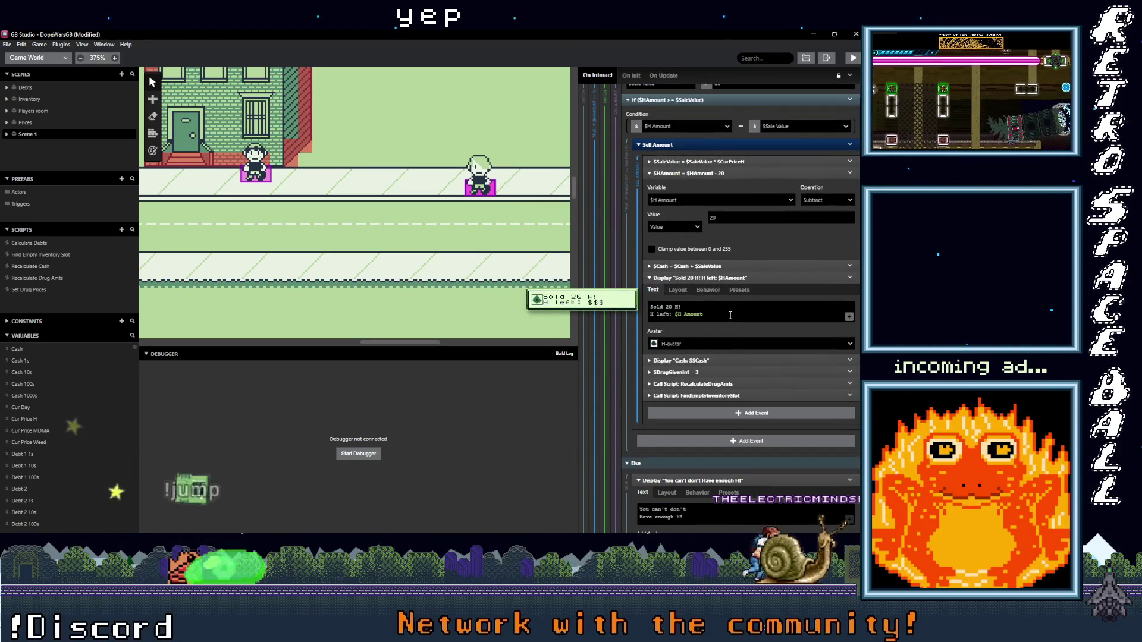
scroll(730, 315, "up", 5)
scroll(731, 318, "up", 2)
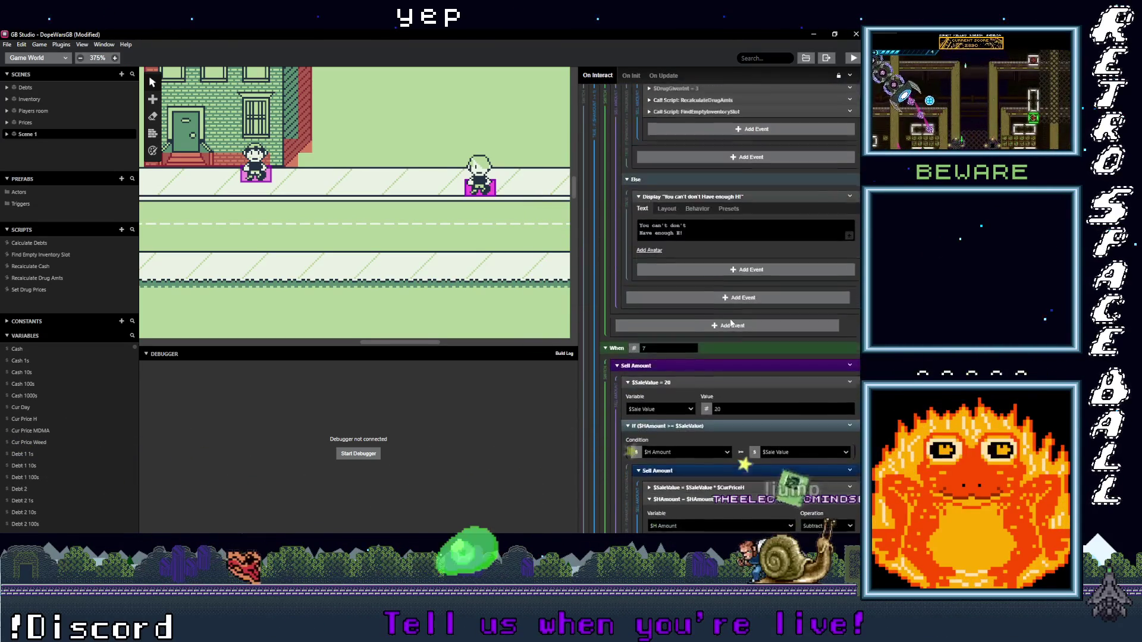
scroll(729, 323, "up", 3)
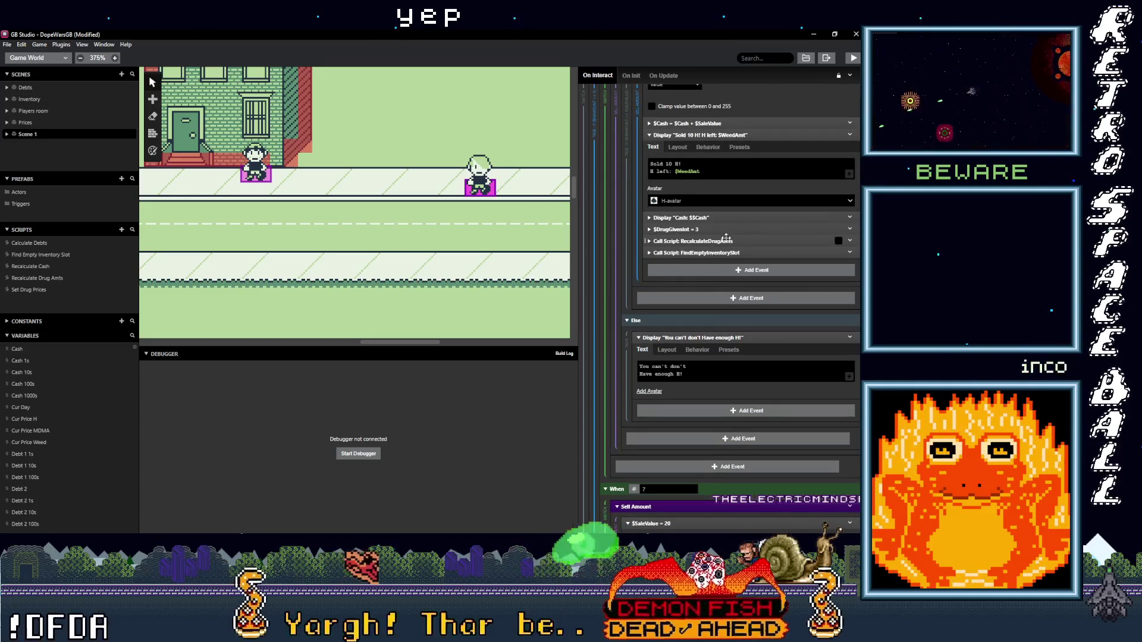
scroll(725, 250, "up", 1)
left_click(694, 219)
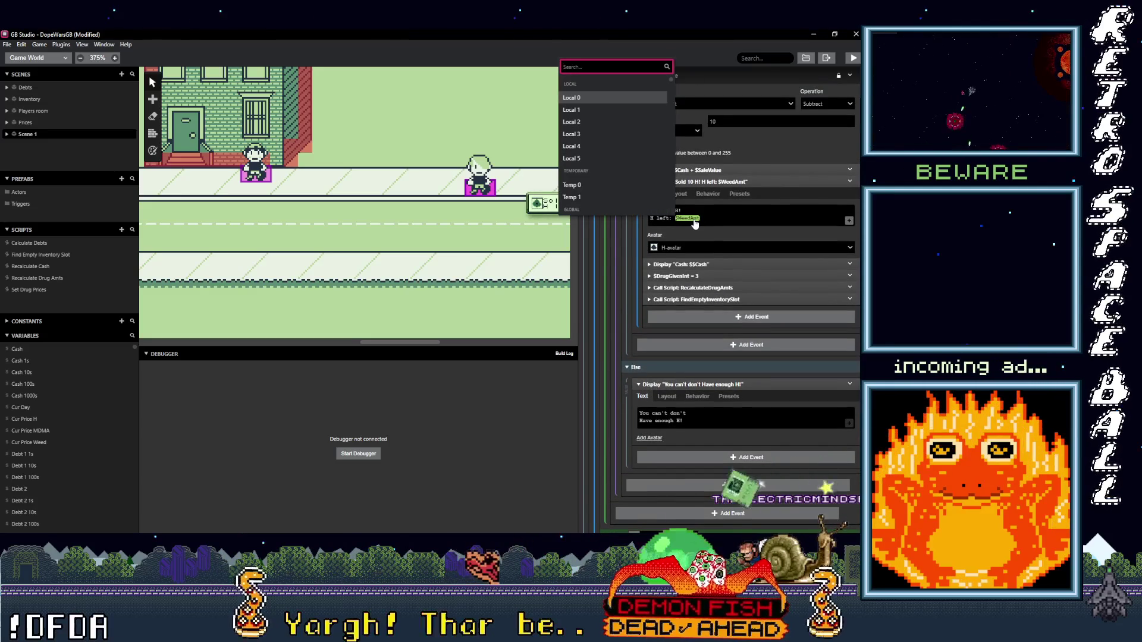
type("Ham")
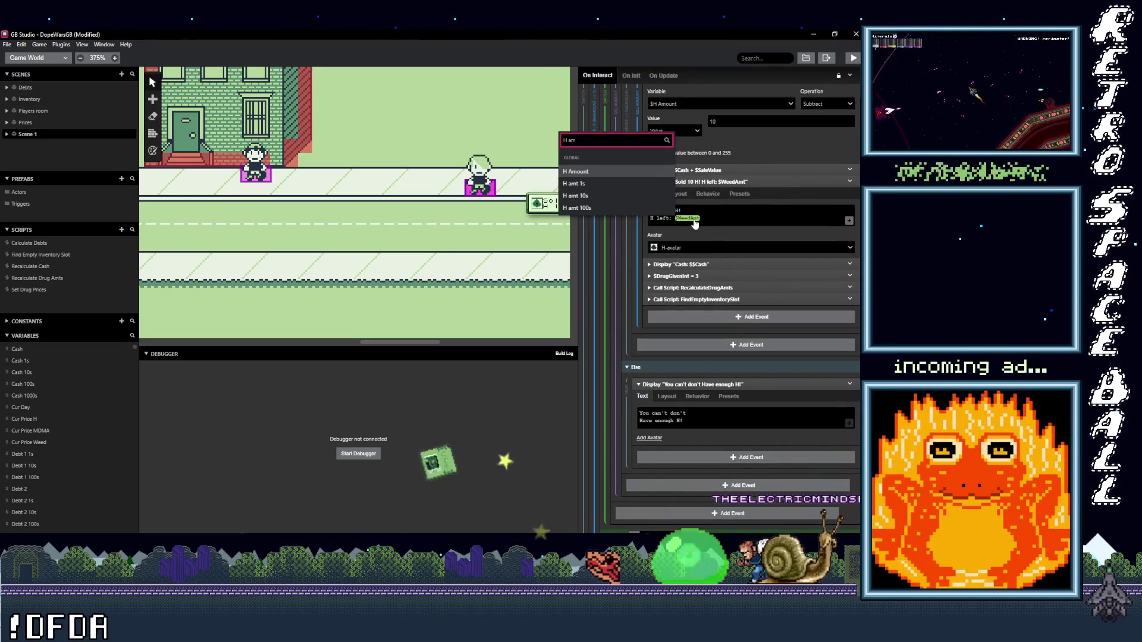
left_click(639, 172)
scroll(693, 297, "down", 5)
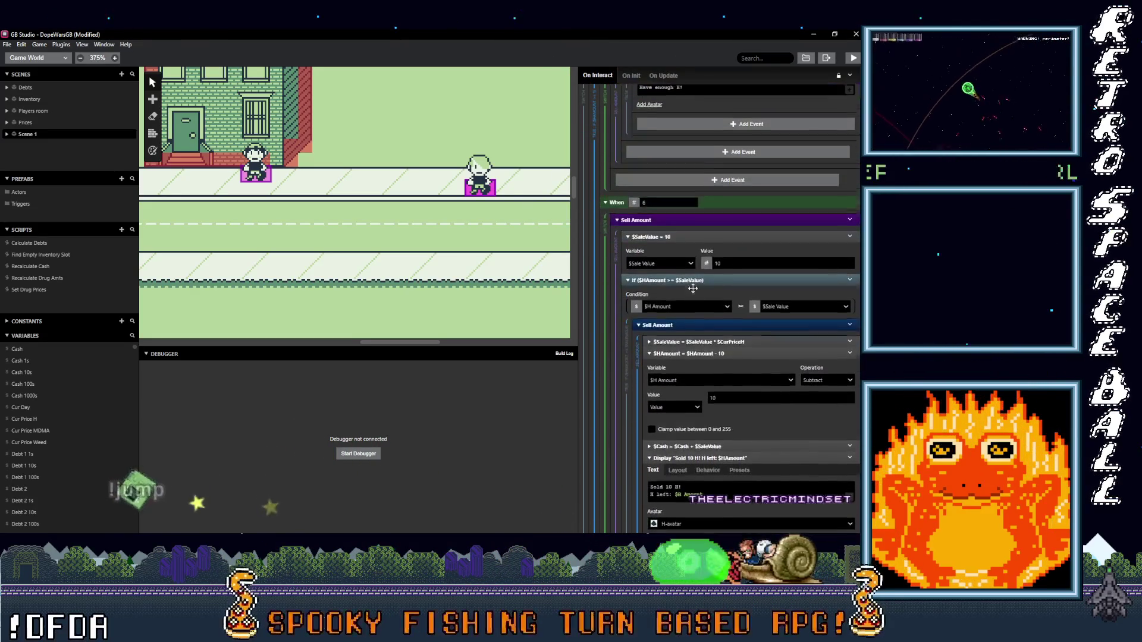
scroll(691, 295, "up", 5)
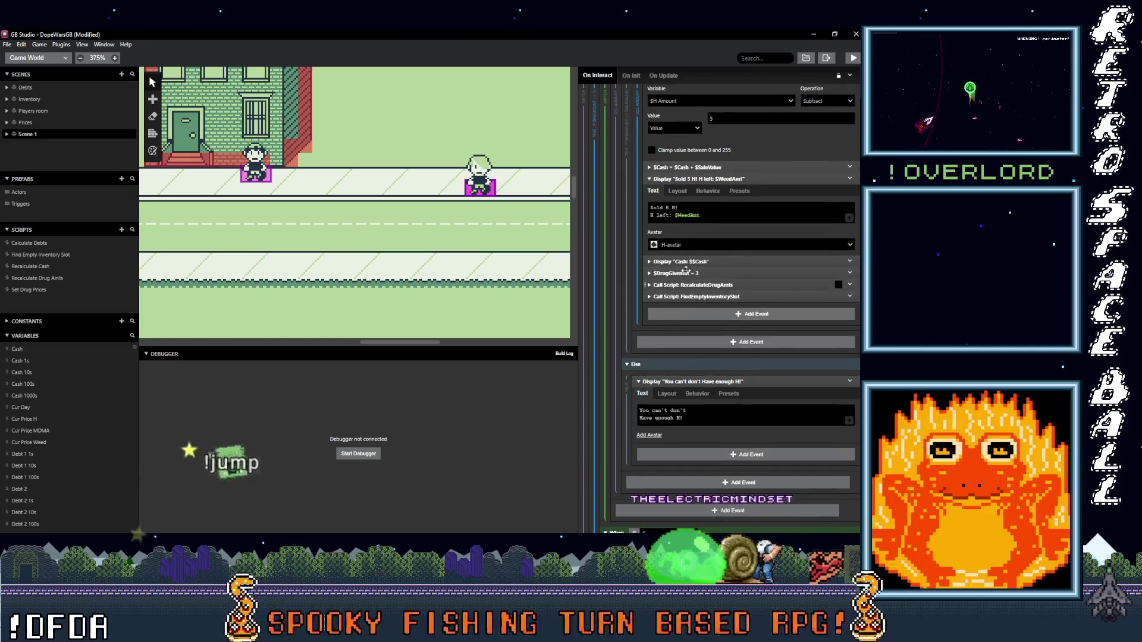
Step: Replace $WeedAmt with H Amount in the Sold 5, 4 and 3 H messages
left_click(693, 217)
type("H a")
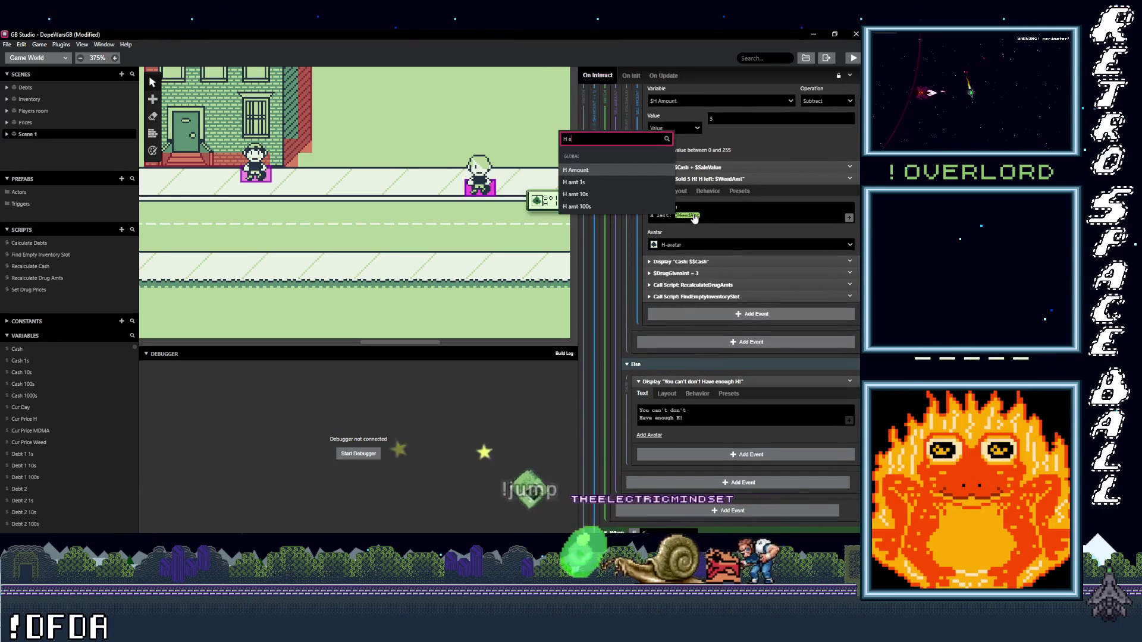
left_click(627, 170)
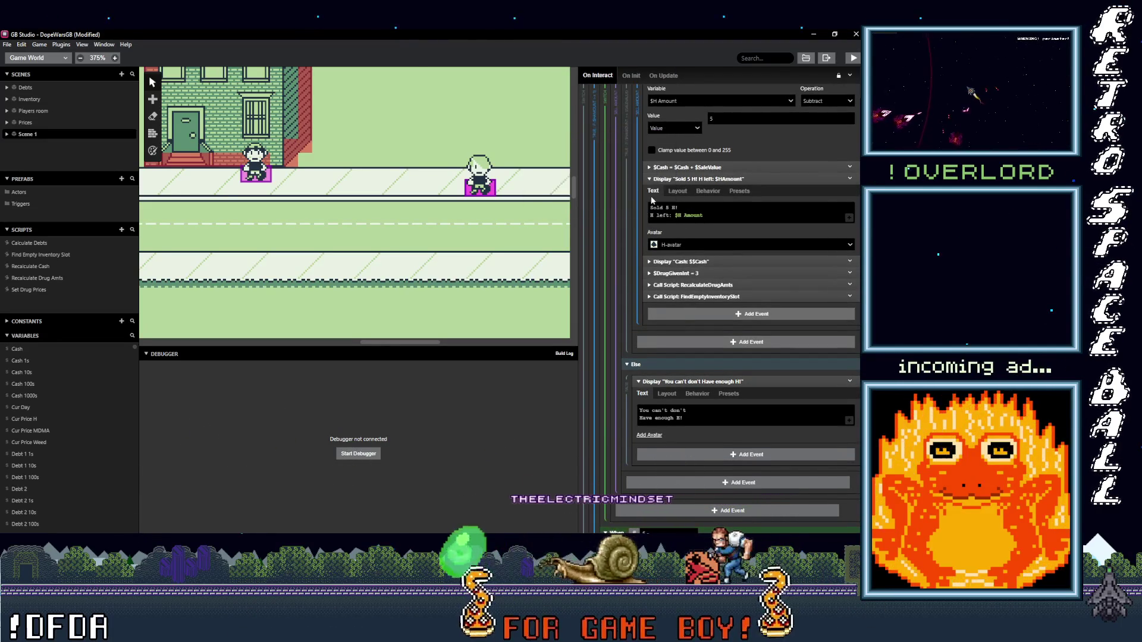
scroll(702, 295, "up", 3)
scroll(701, 298, "up", 5)
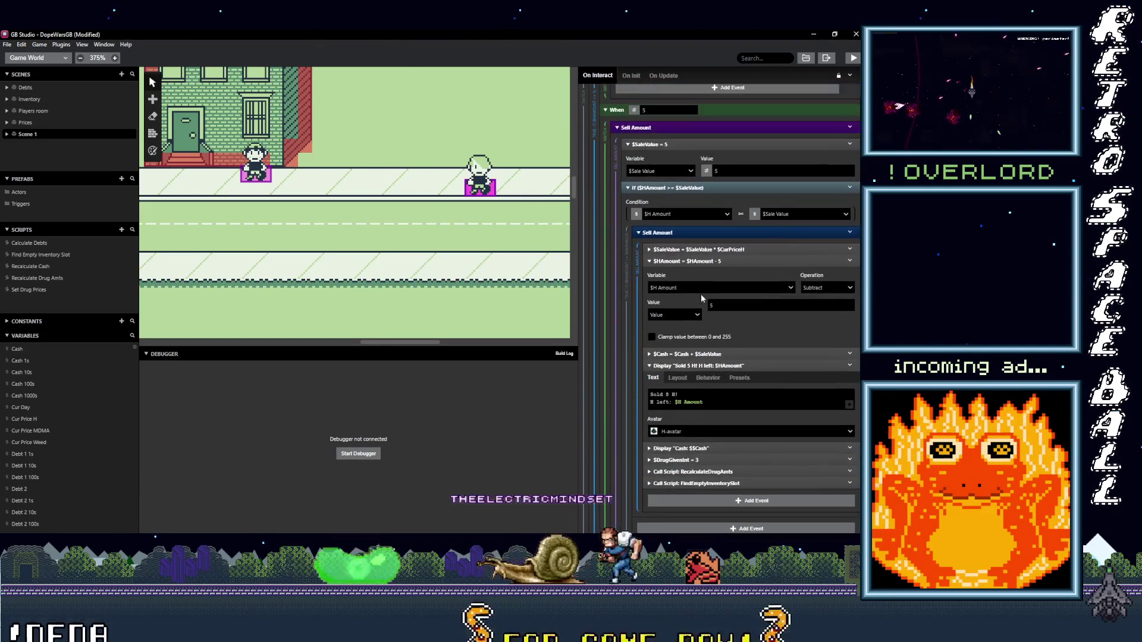
scroll(700, 293, "up", 4)
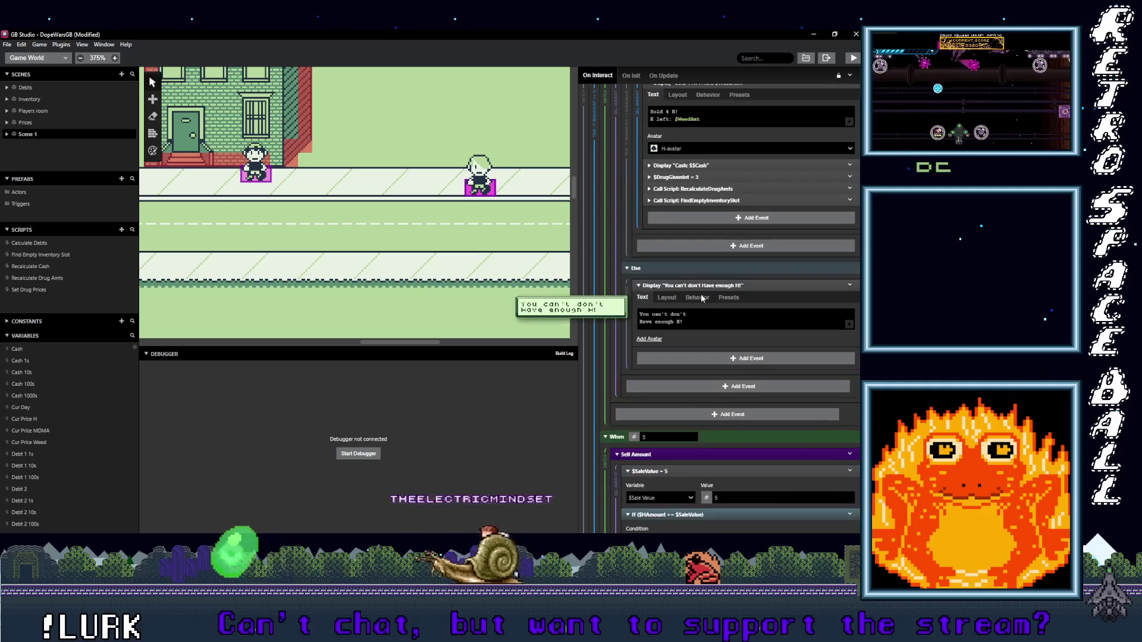
left_click(689, 167)
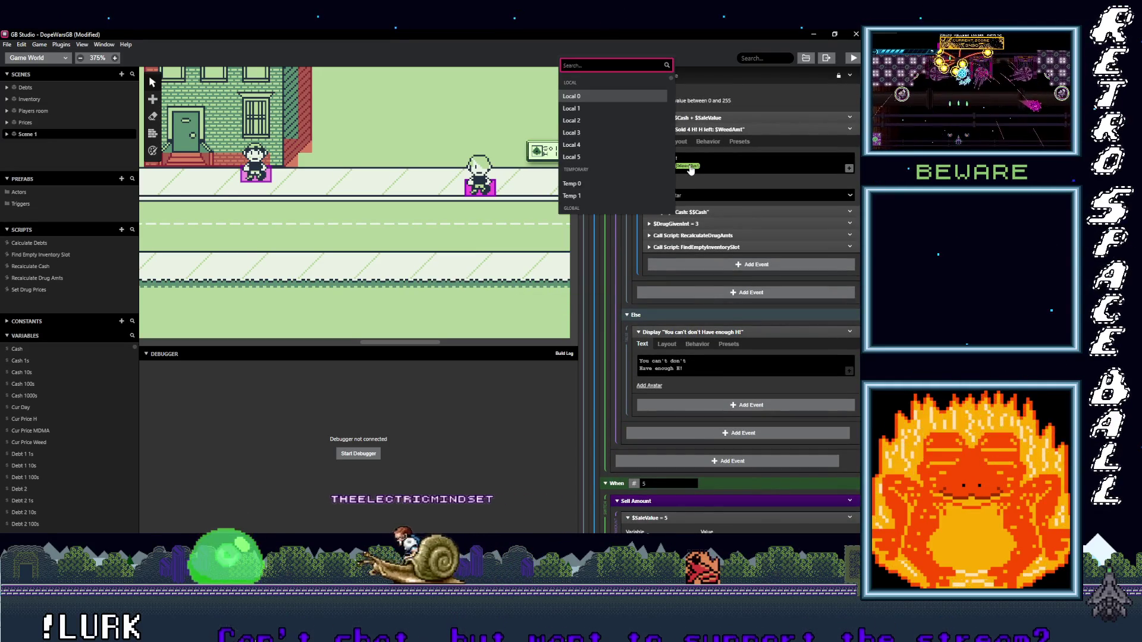
type("Ham")
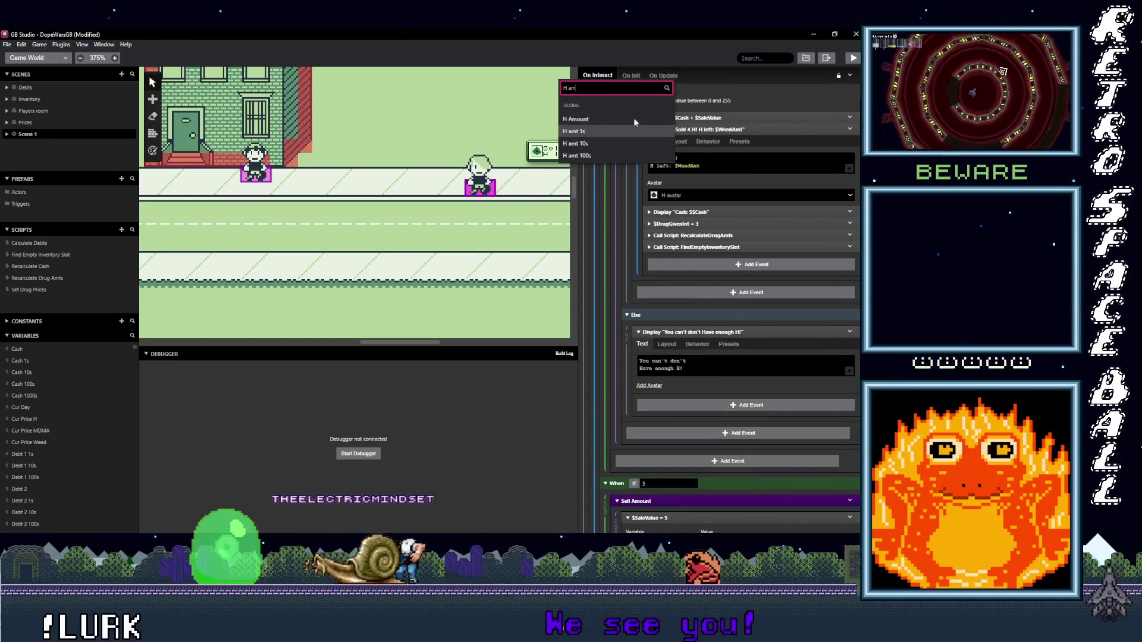
scroll(684, 232, "up", 6)
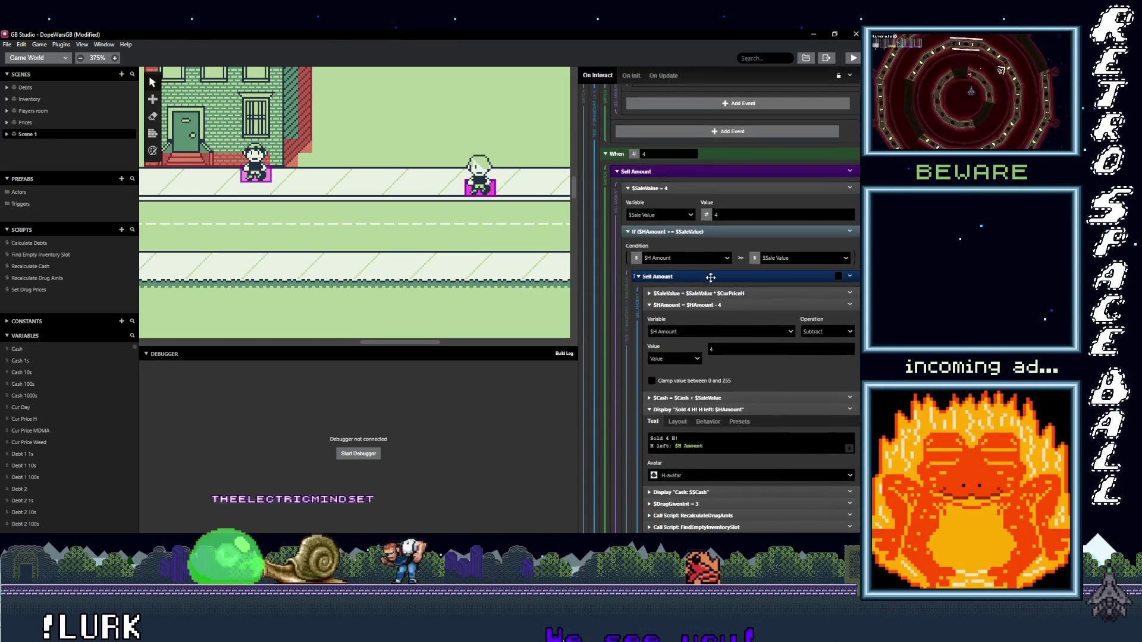
scroll(705, 283, "up", 4)
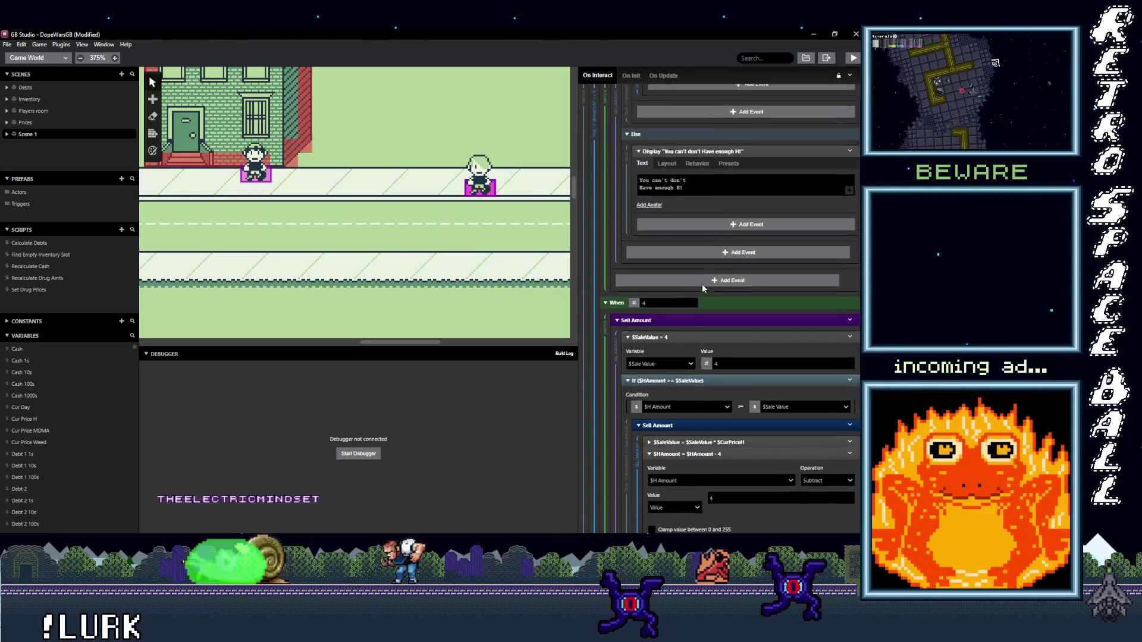
scroll(696, 277, "up", 3)
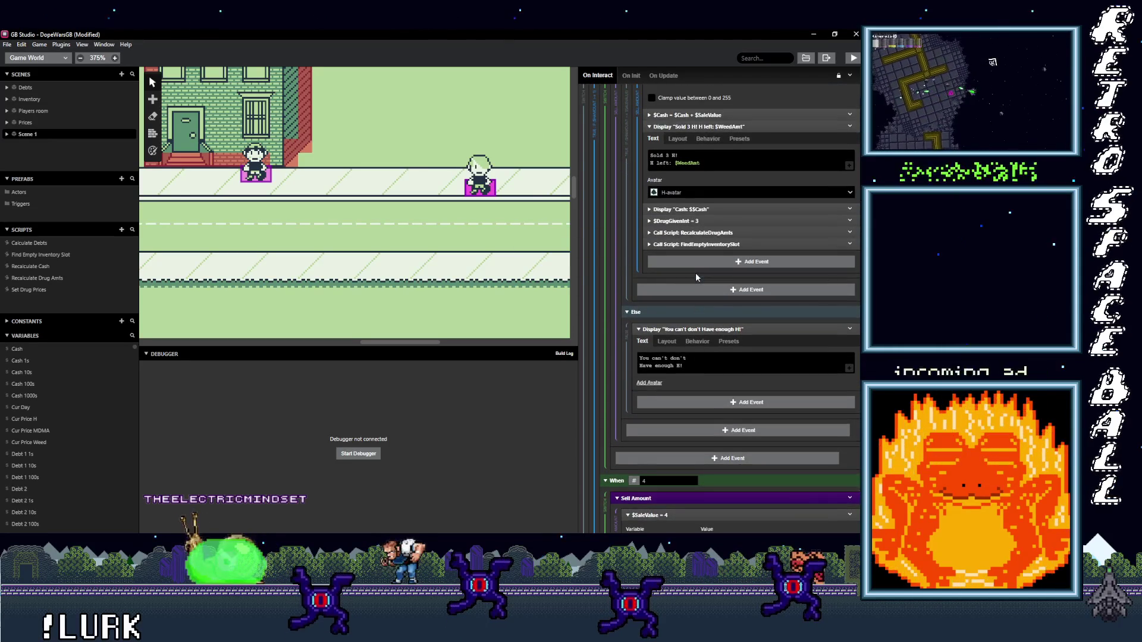
left_click(688, 164)
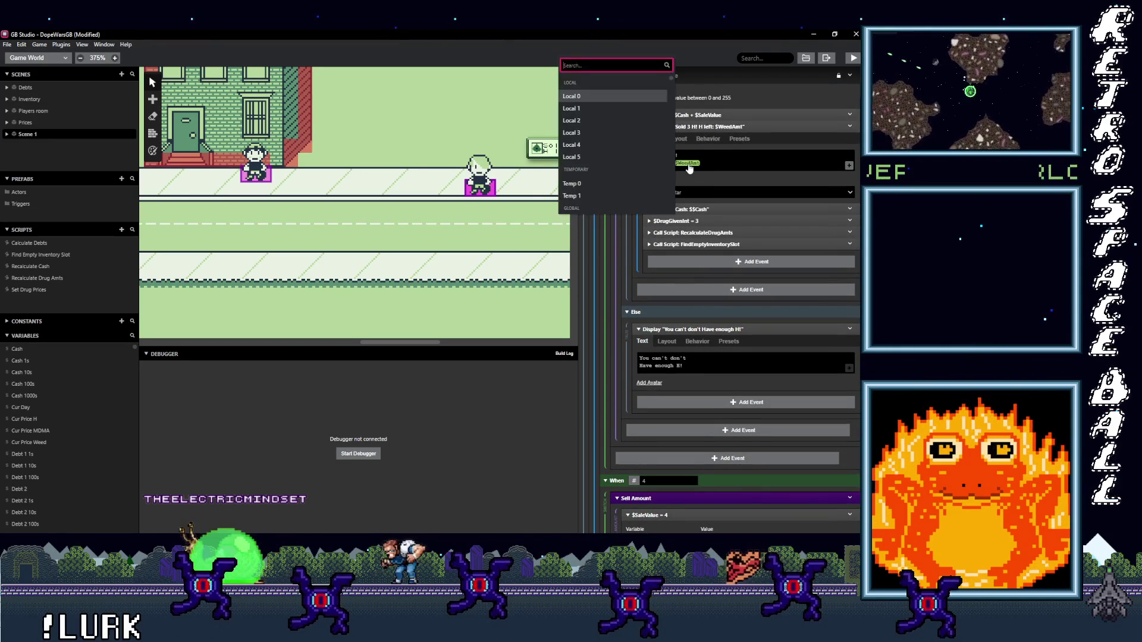
type("H am")
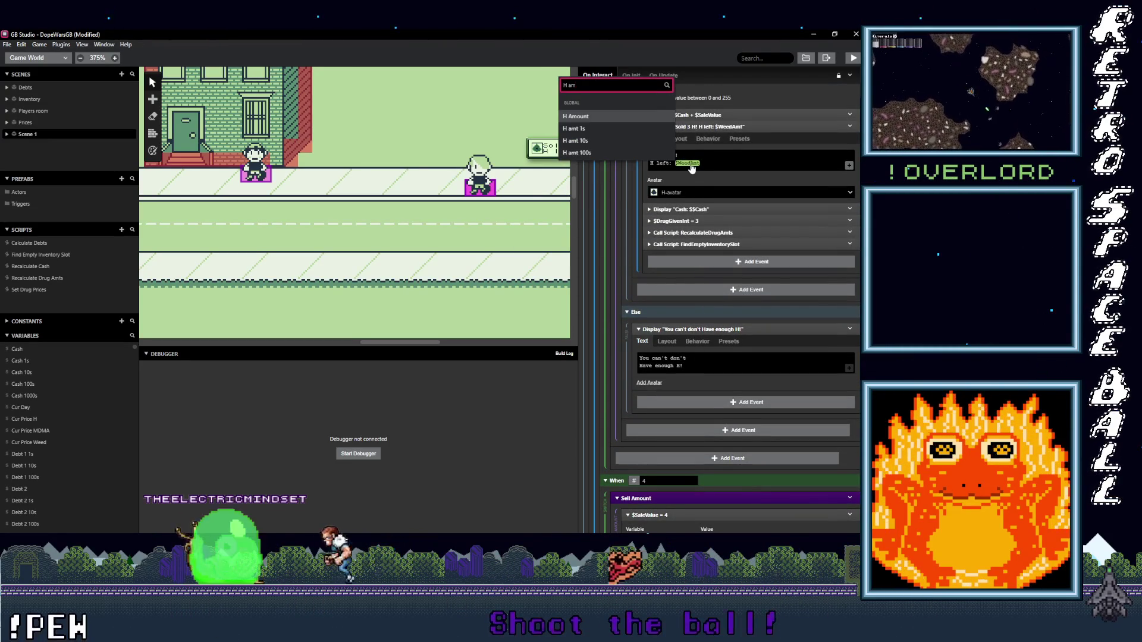
scroll(701, 214, "up", 12)
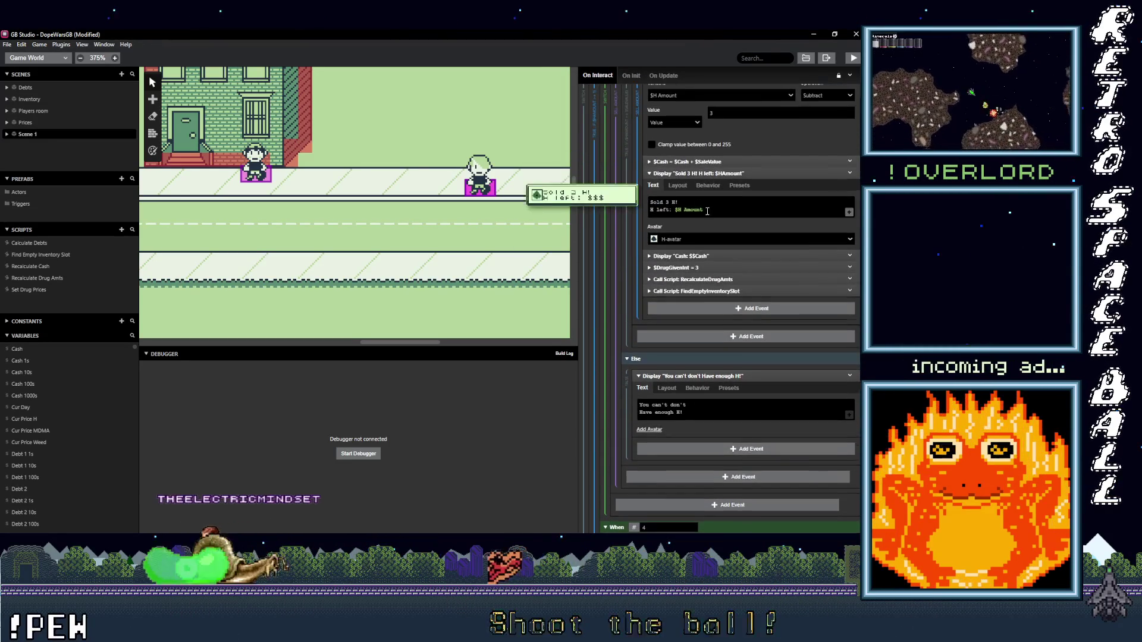
scroll(718, 235, "up", 4)
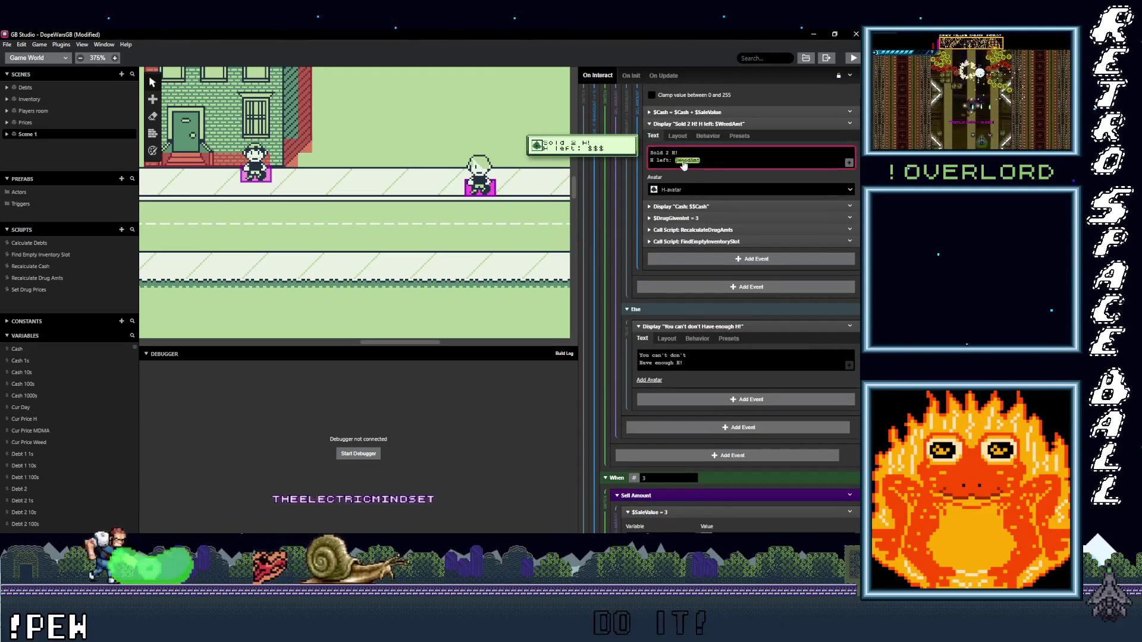
Step: Make the Sold 2 H and Sold 1 H messages show H Amount
left_click(684, 161)
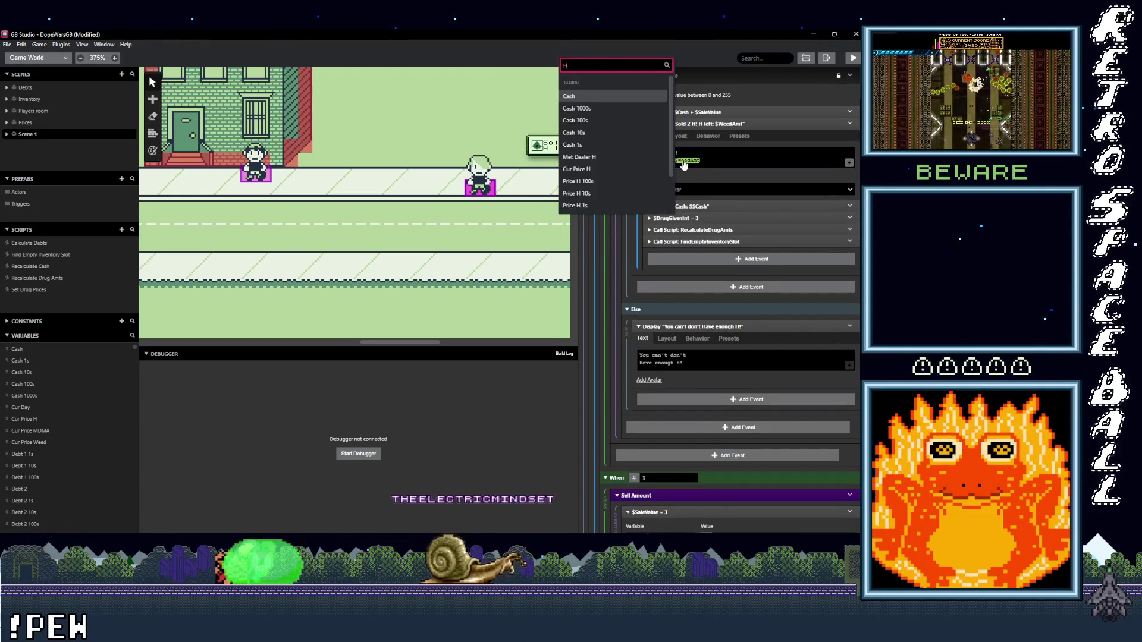
type(" am")
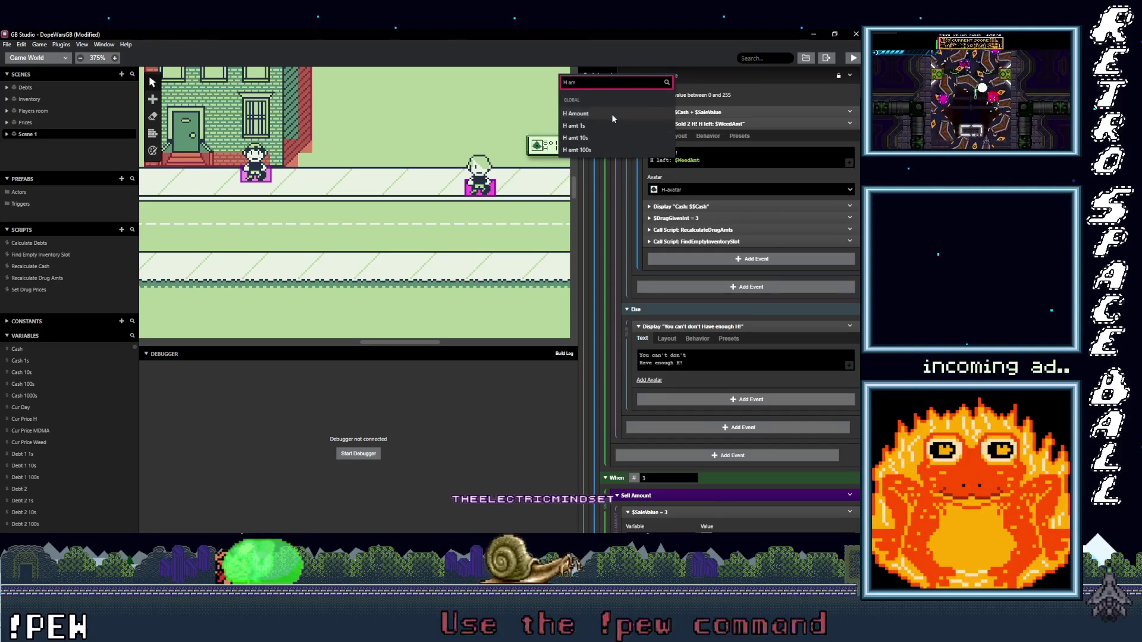
left_click(611, 113)
scroll(695, 250, "up", 7)
scroll(700, 270, "up", 8)
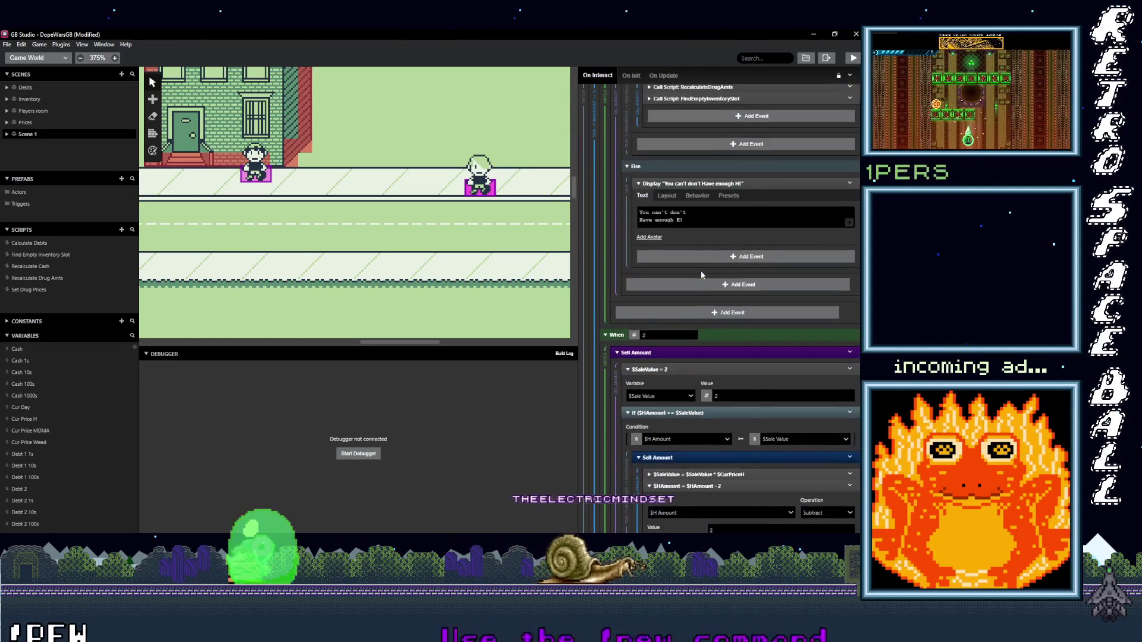
left_click(694, 205)
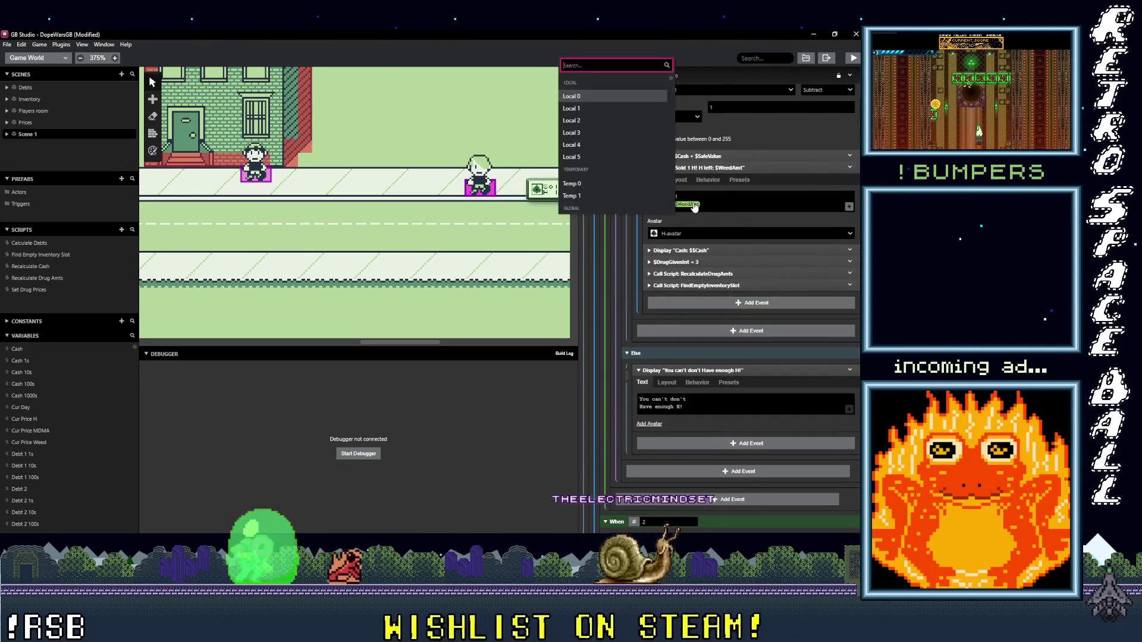
type("ham")
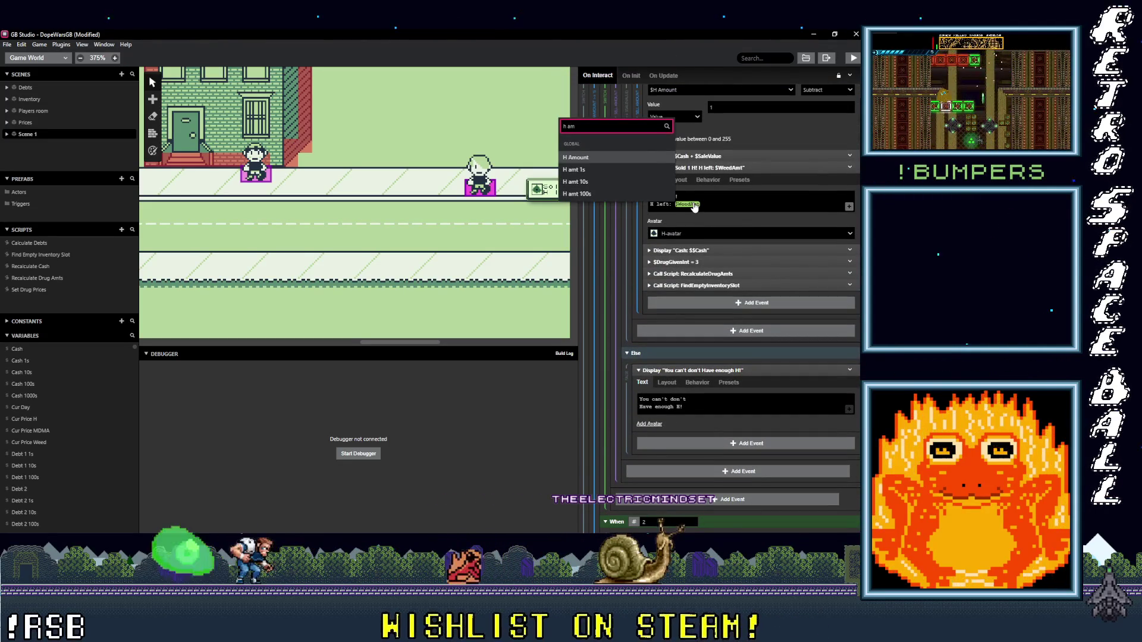
left_click(641, 157)
scroll(722, 291, "up", 6)
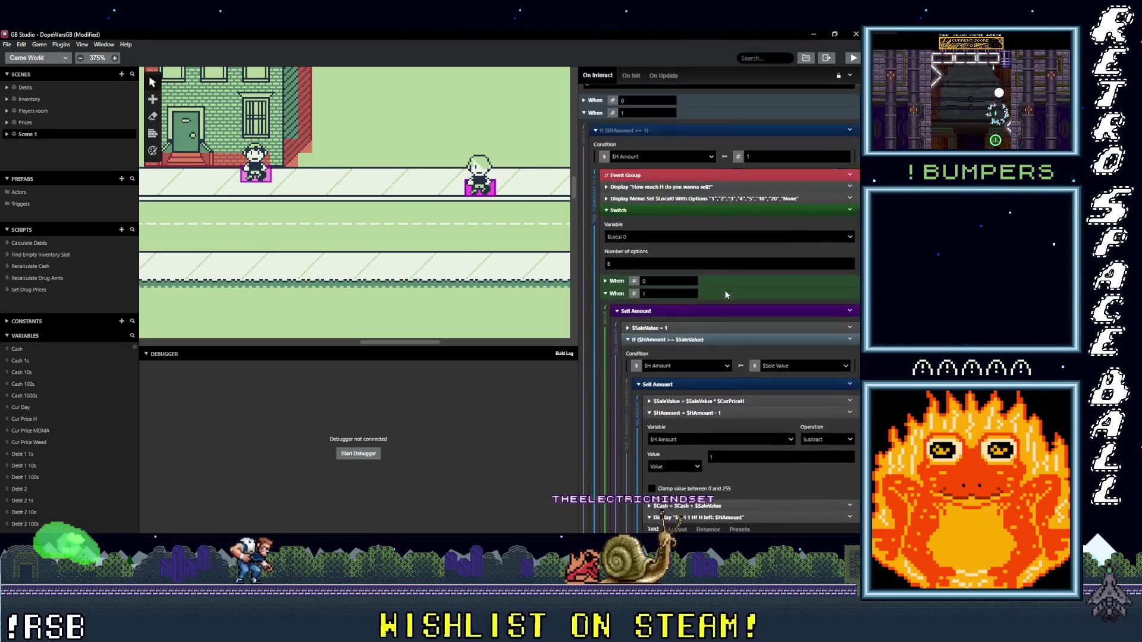
scroll(720, 299, "up", 1)
Step: Swap $WeedAmt for MDMA Amt in the Sold 20 and Sold 10 MDMA messages
scroll(267, 198, "right", 5)
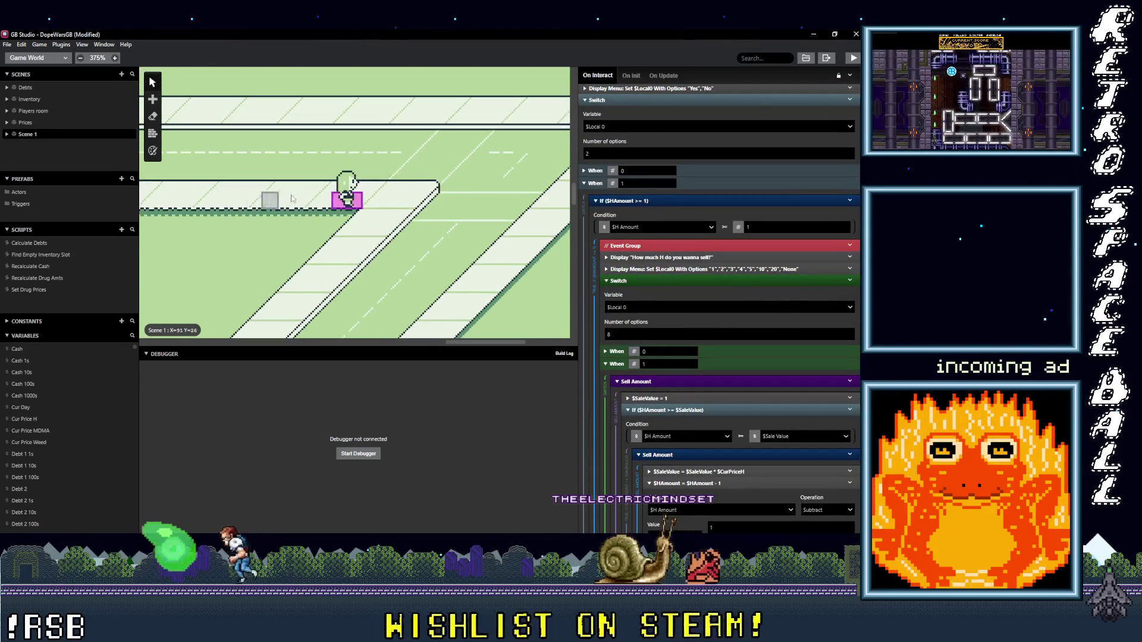
scroll(709, 303, "down", 10)
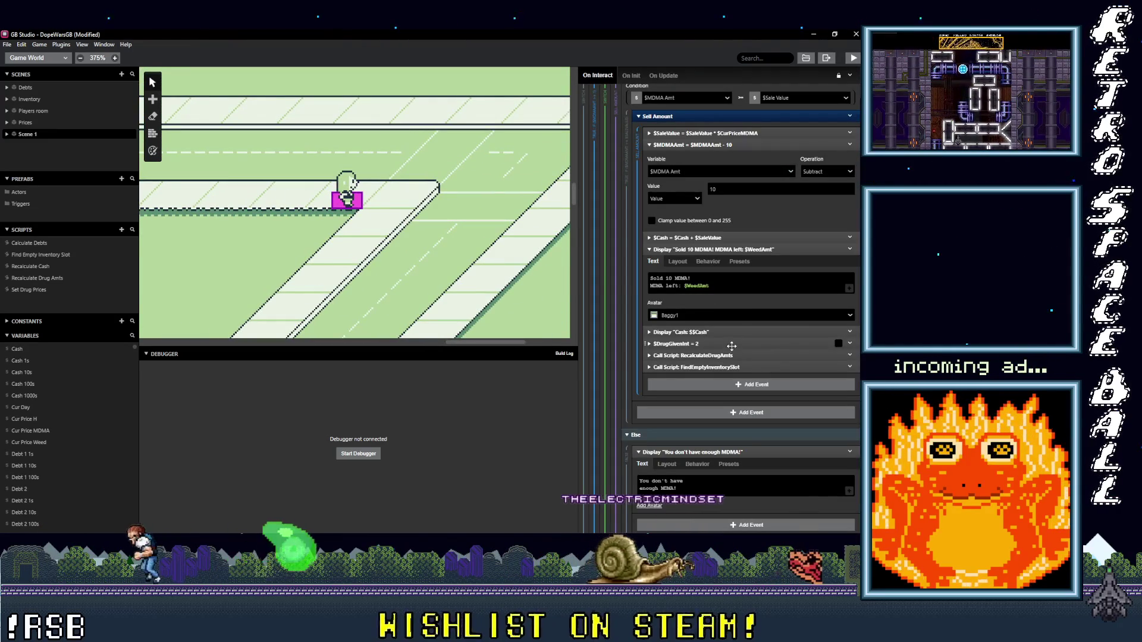
scroll(708, 298, "up", 5)
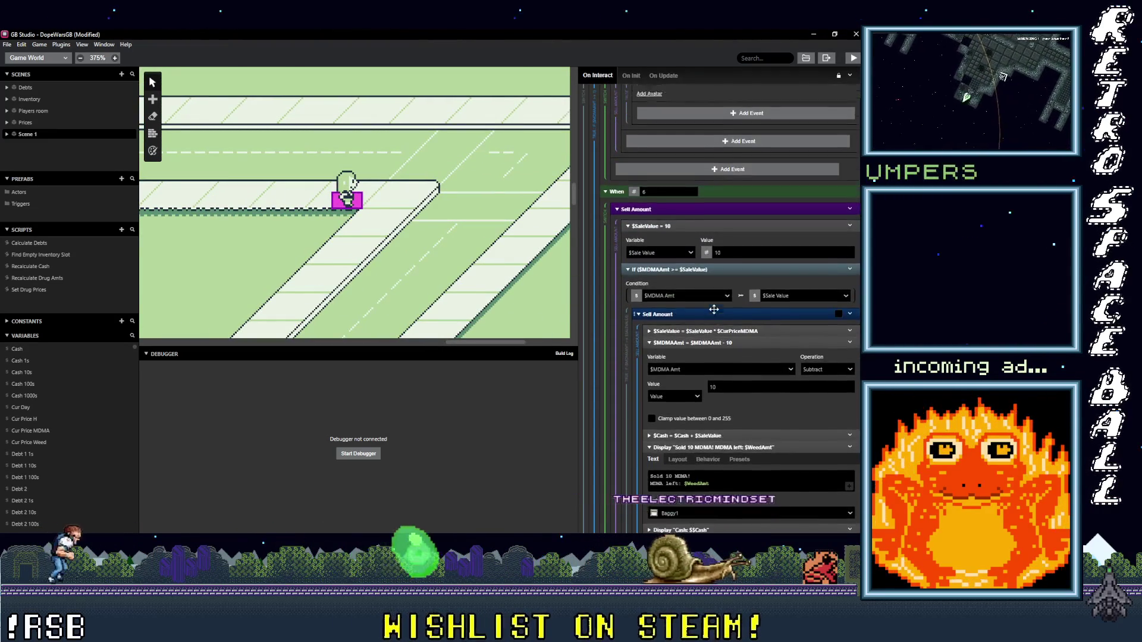
scroll(711, 340, "down", 5)
scroll(709, 336, "down", 5)
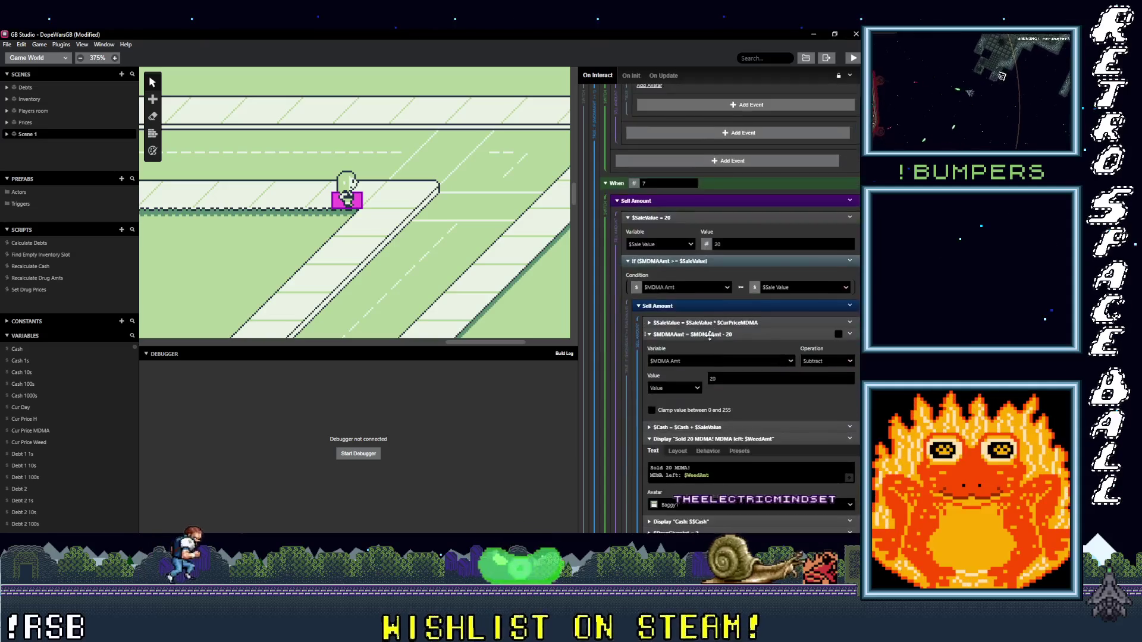
left_click(697, 335)
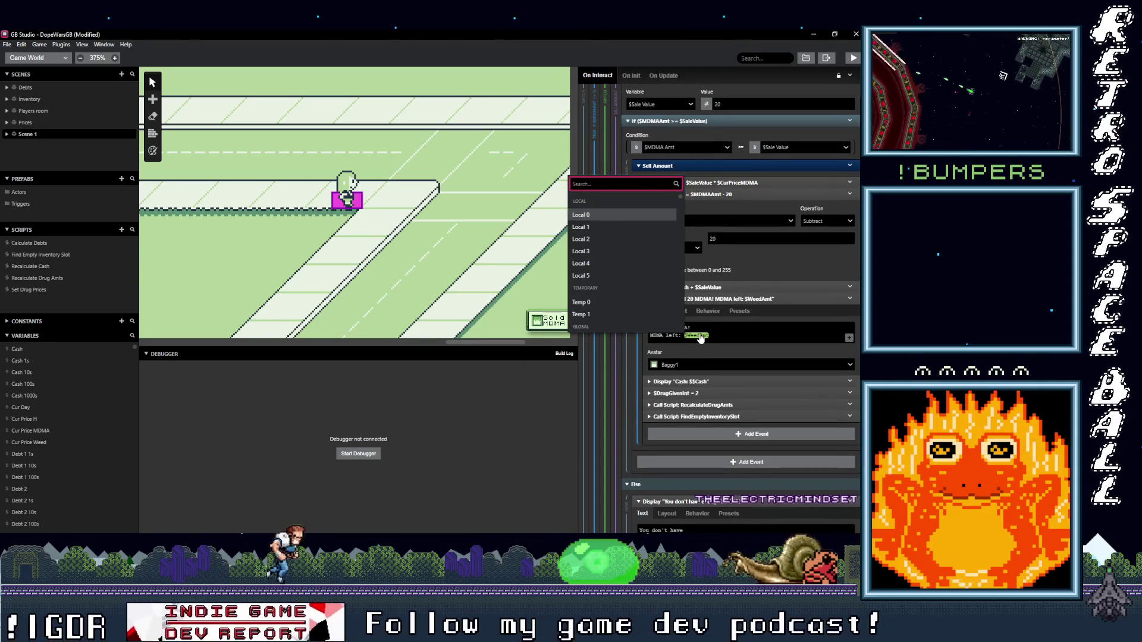
type("Ma")
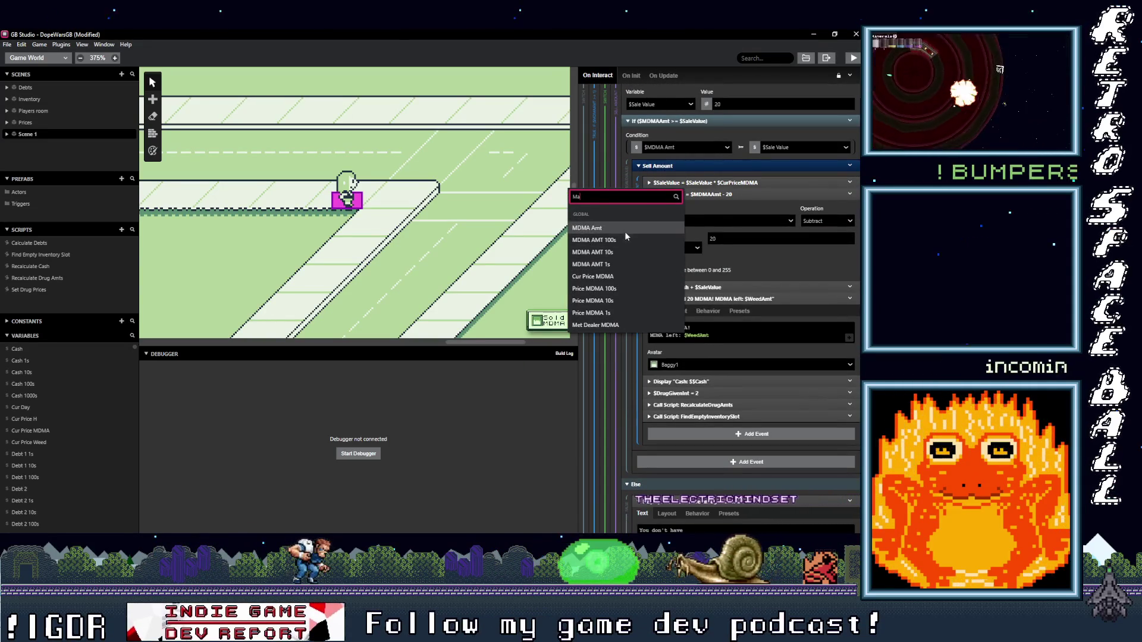
left_click(617, 228)
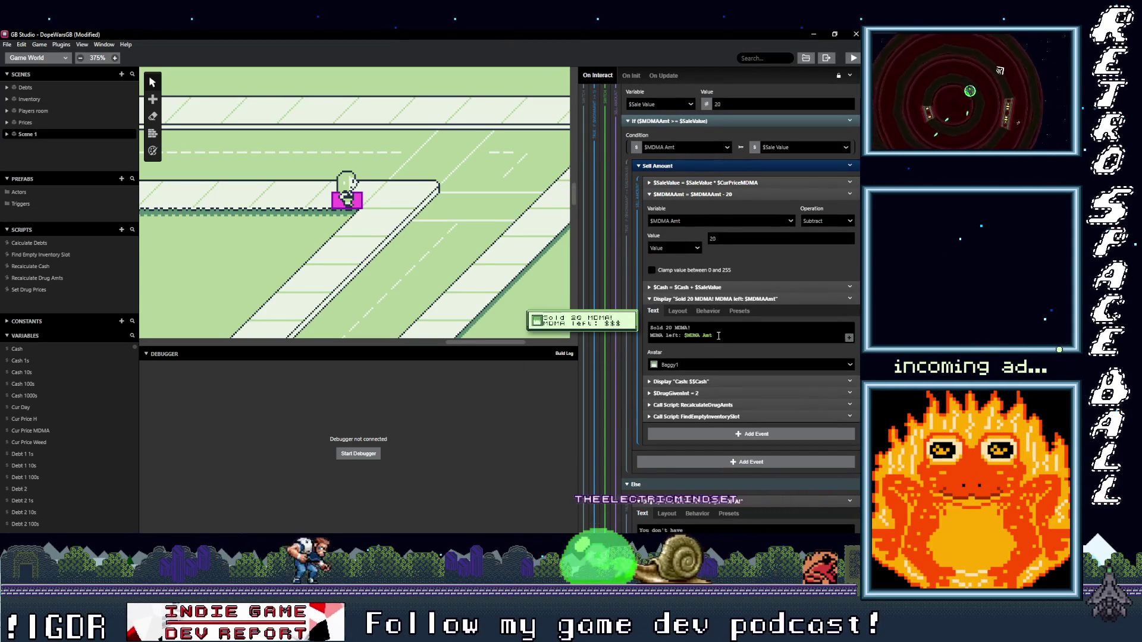
scroll(714, 333, "up", 5)
scroll(709, 326, "down", 1)
left_click(696, 240)
type("md")
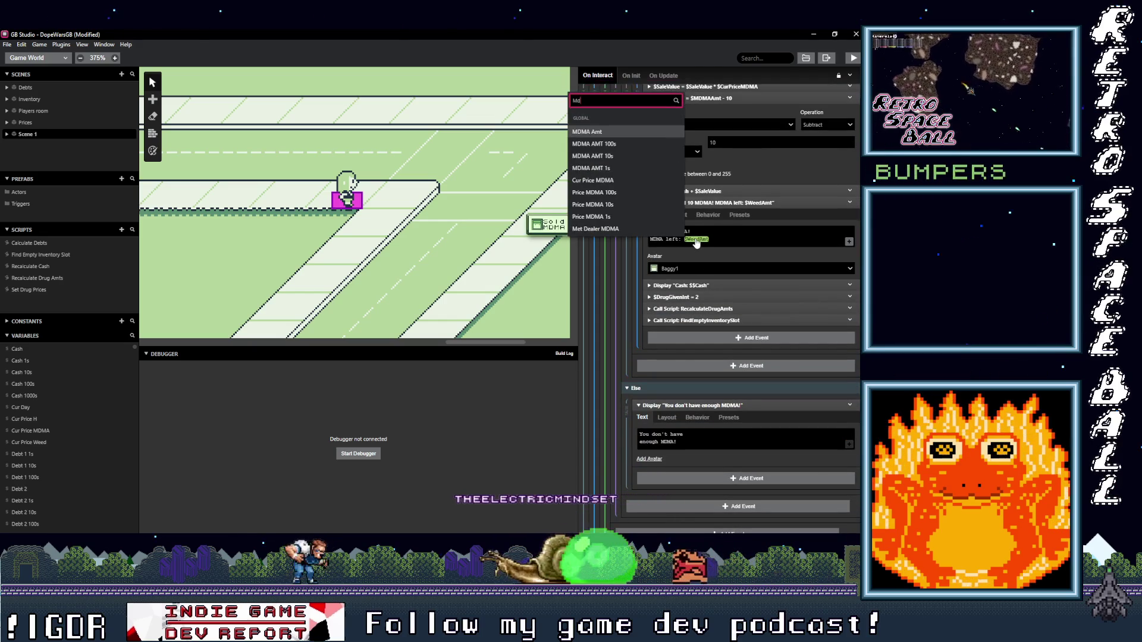
left_click(650, 131)
scroll(708, 310, "up", 8)
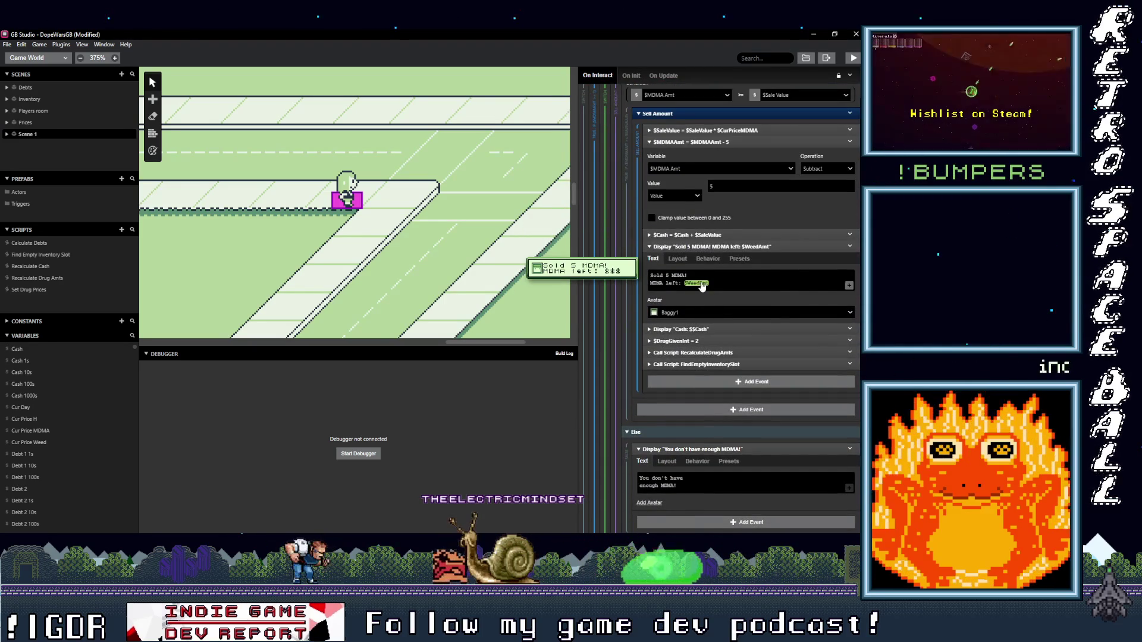
Step: Replace $WeedAmt with MDMA Amt in the Sold 5 and Sold 4 MDMA messages
left_click(696, 283)
type("md")
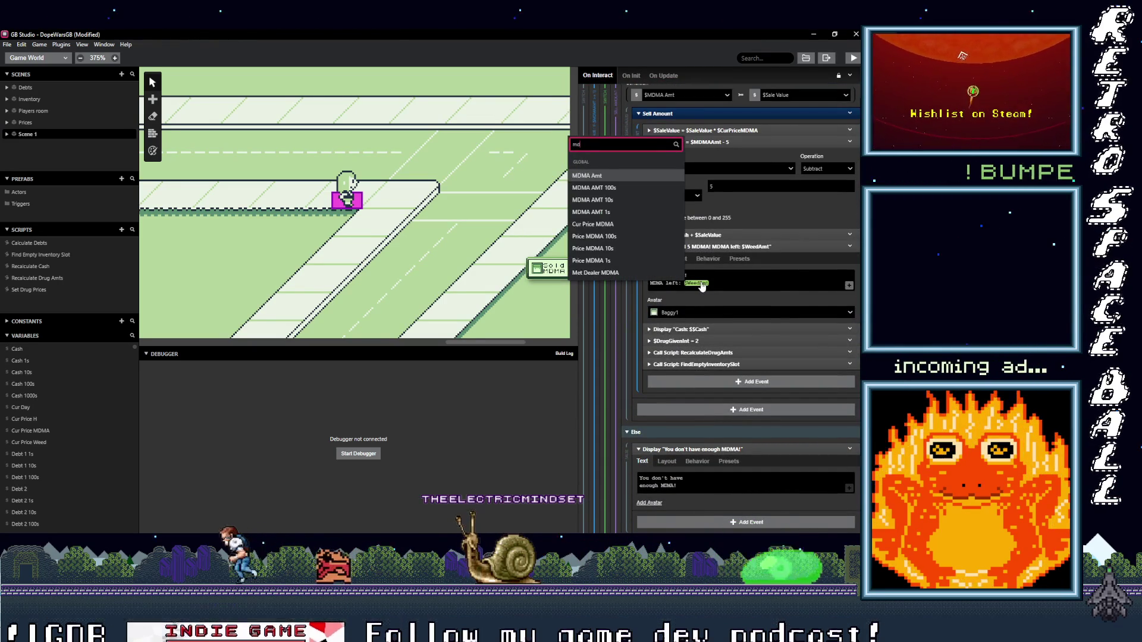
left_click(631, 175)
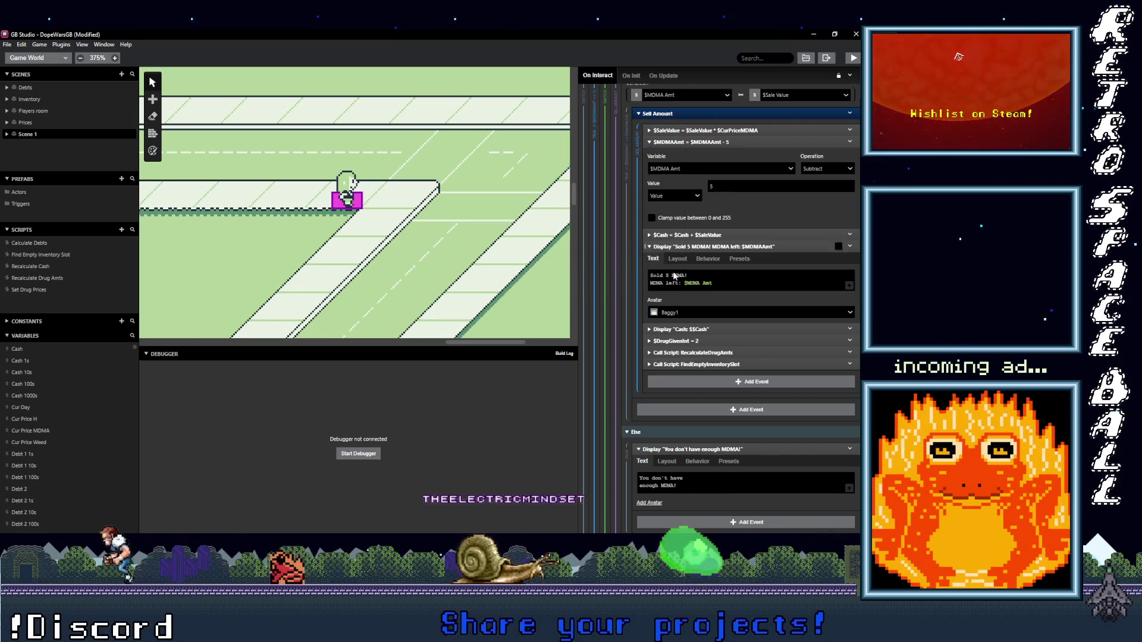
scroll(728, 344, "down", 10)
scroll(728, 343, "up", 3)
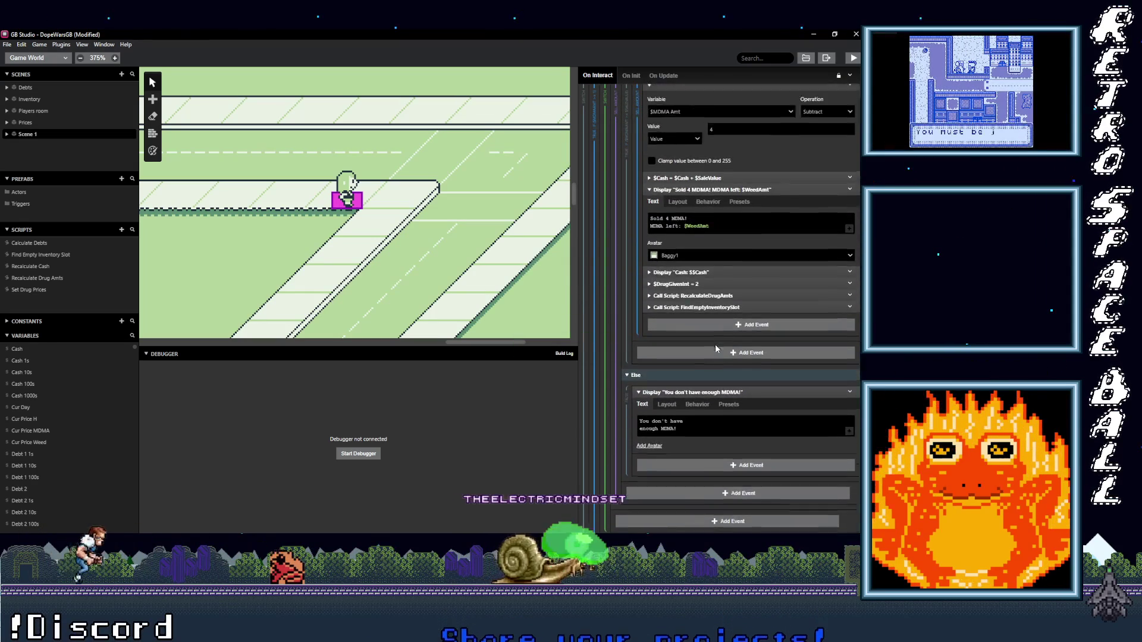
left_click(697, 280)
type("md")
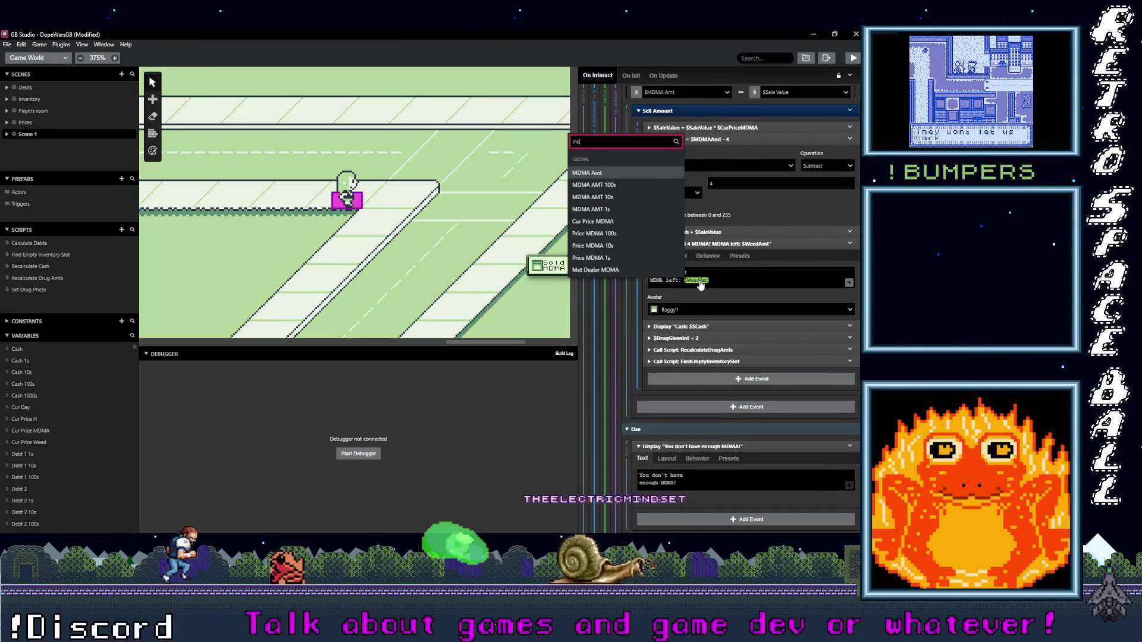
left_click(625, 177)
scroll(737, 348, "down", 5)
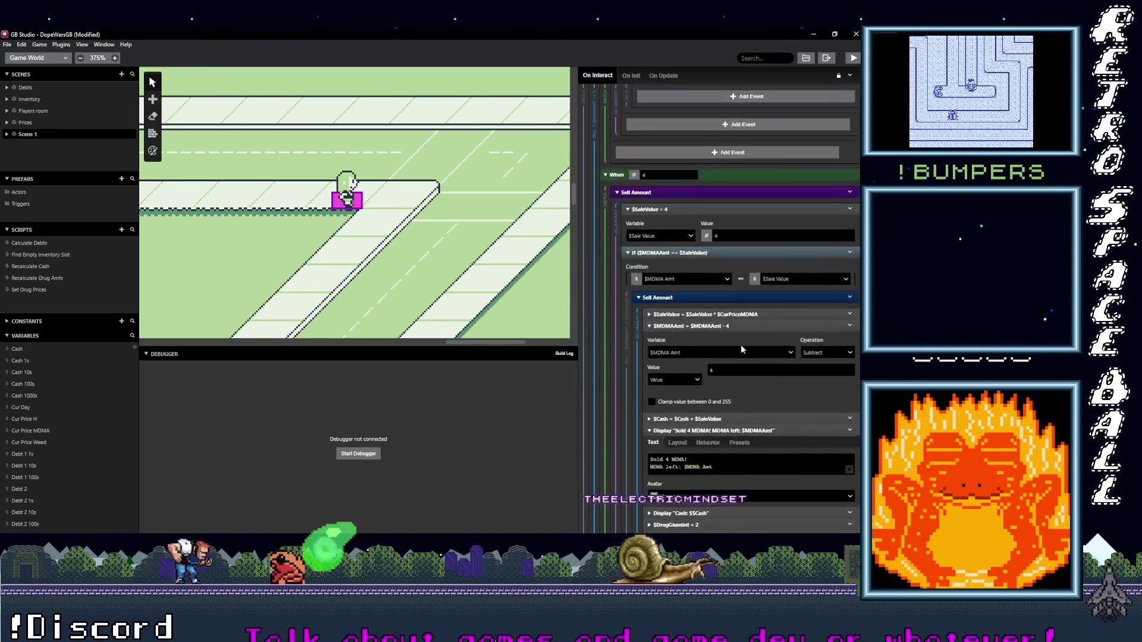
scroll(735, 350, "up", 1)
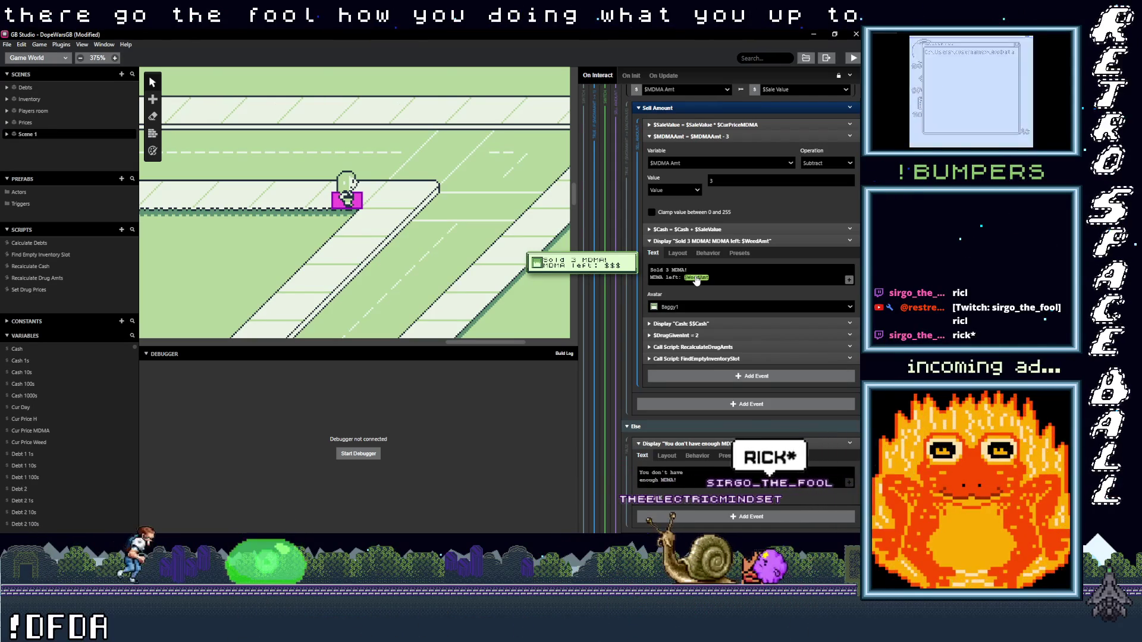
Step: Swap $WeedAmt for MDMA Amt in the Sold 3 and Sold 2 MDMA messages
left_click(697, 278)
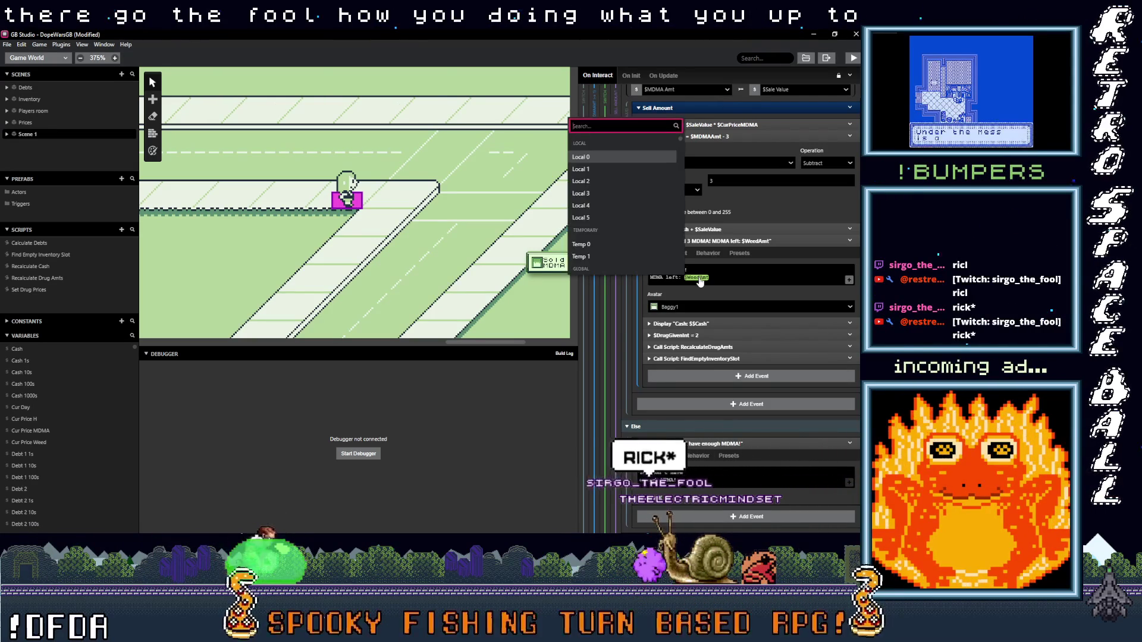
type("md")
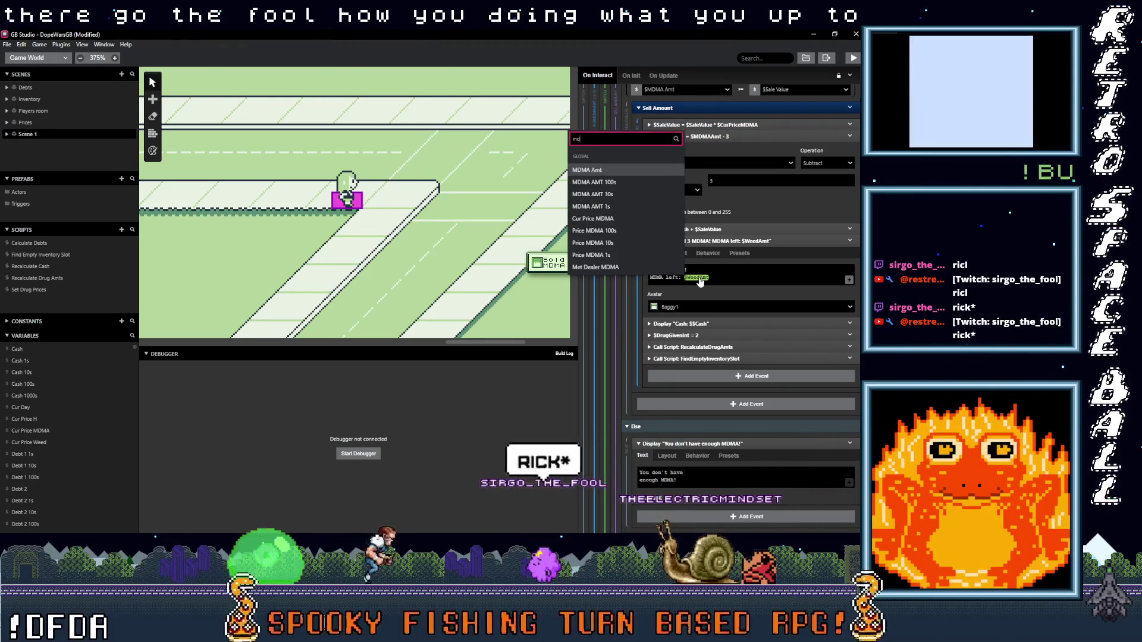
left_click(631, 173)
scroll(727, 333, "down", 5)
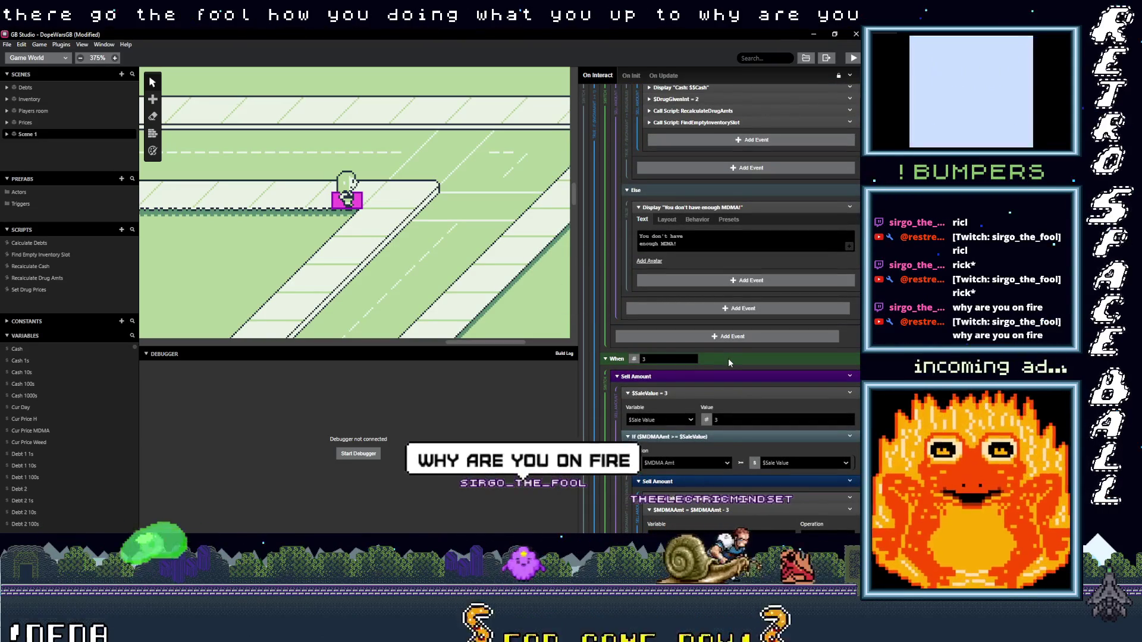
scroll(730, 359, "up", 3)
scroll(730, 359, "up", 1)
left_click(697, 230)
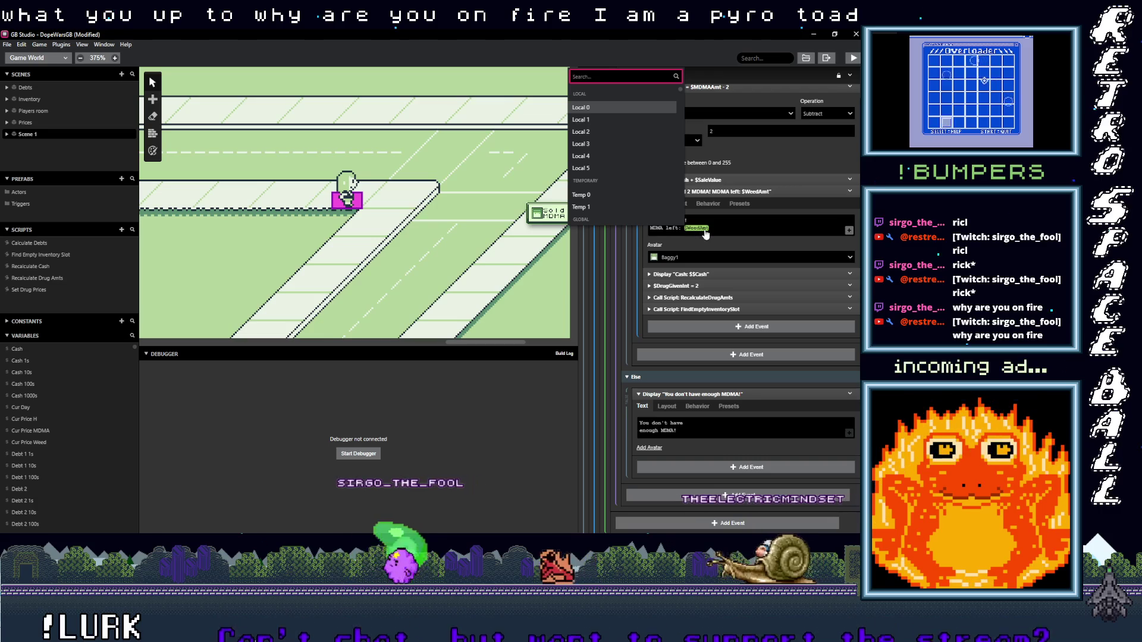
type("mdm")
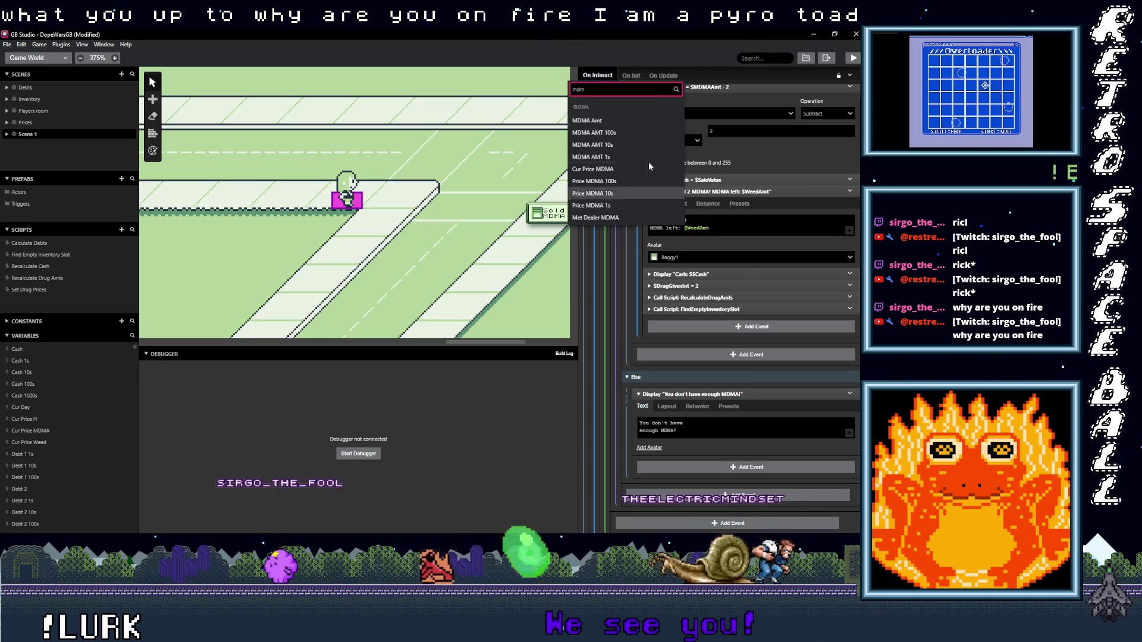
left_click(619, 119)
scroll(724, 330, "down", 4)
scroll(726, 332, "up", 6)
Step: Make the Sold 1 MDMA message show MDMA Amt instead of $WeedAmt
left_click(698, 322)
type("m")
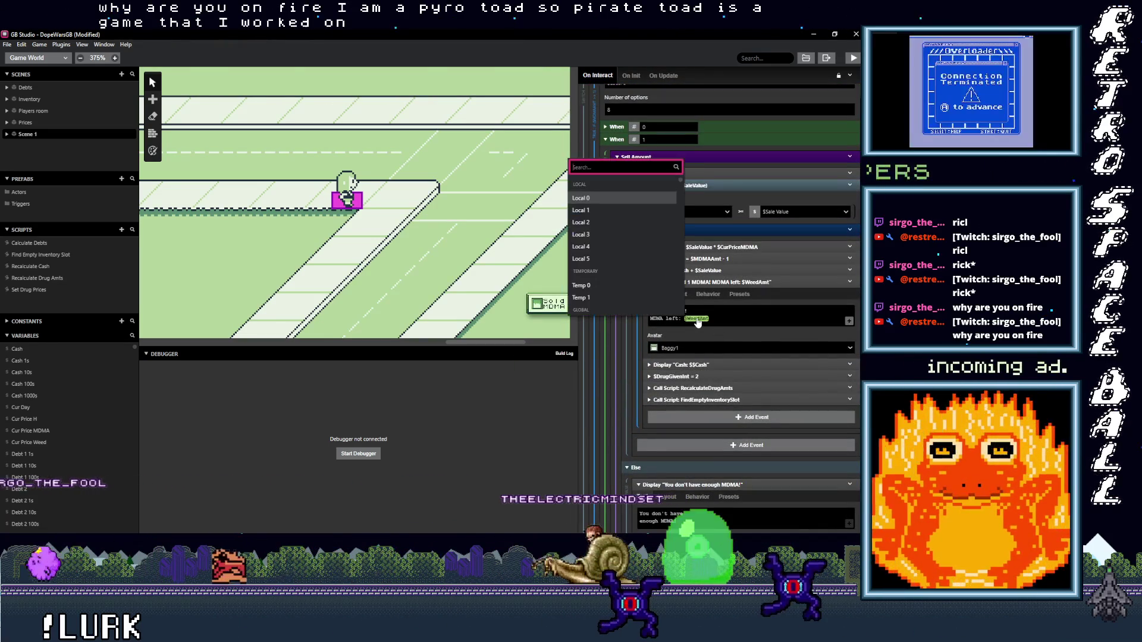
type("dam")
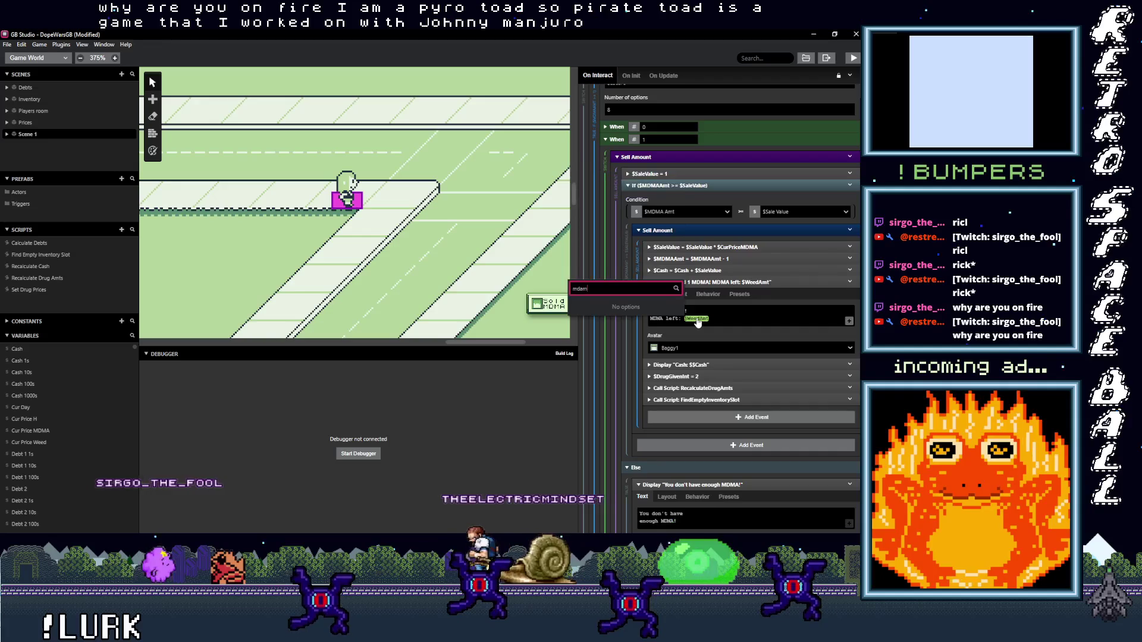
key("BackSpace")
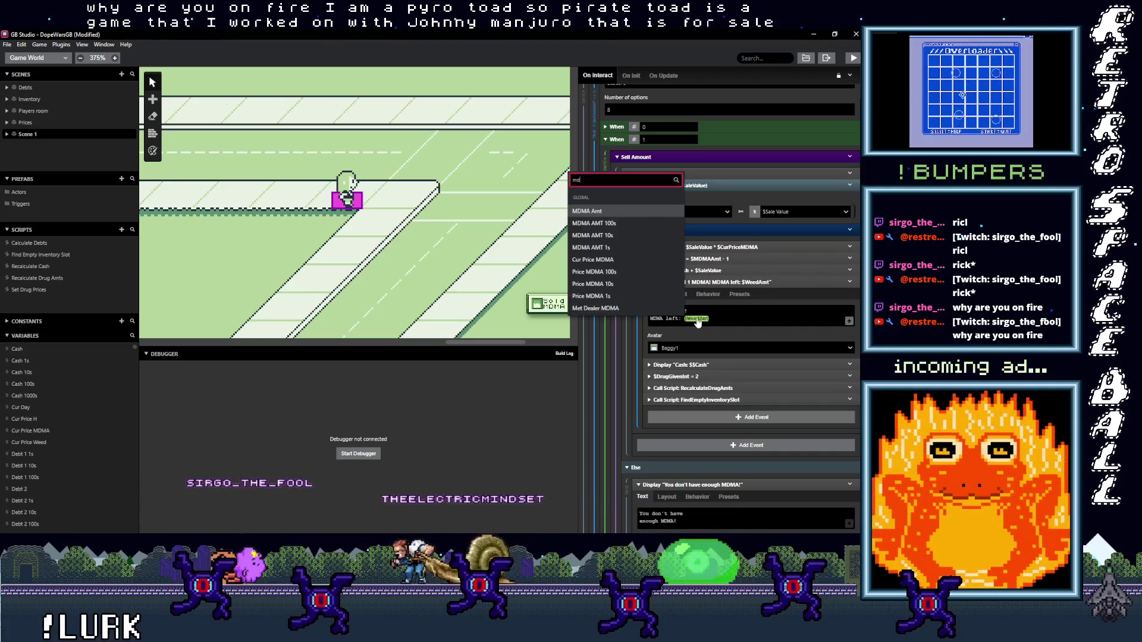
left_click(632, 212)
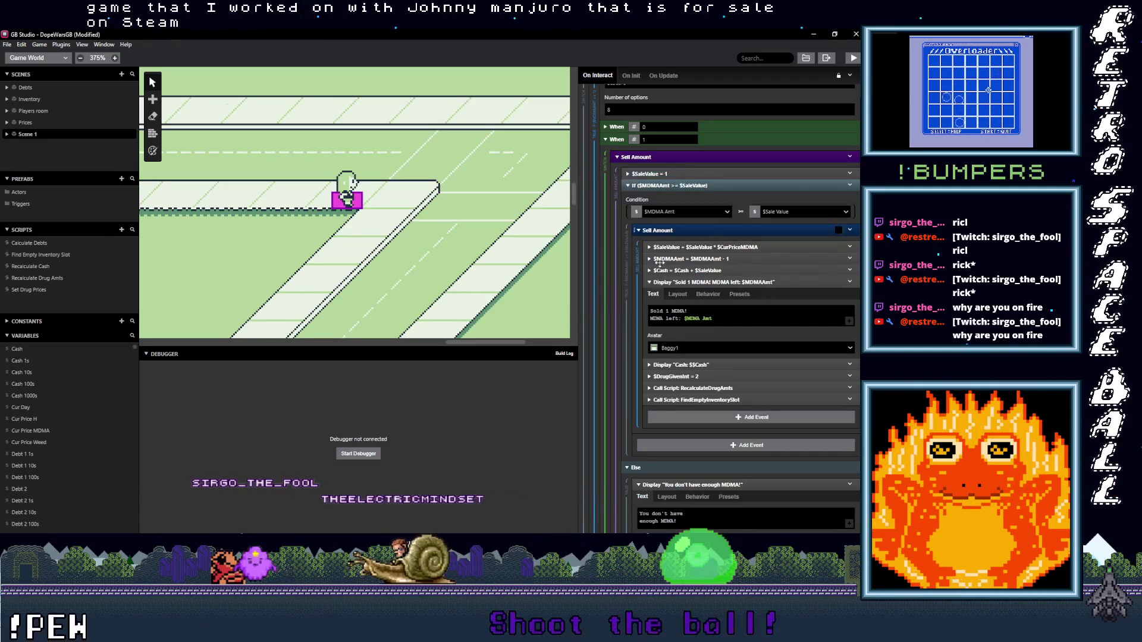
scroll(698, 308, "up", 5)
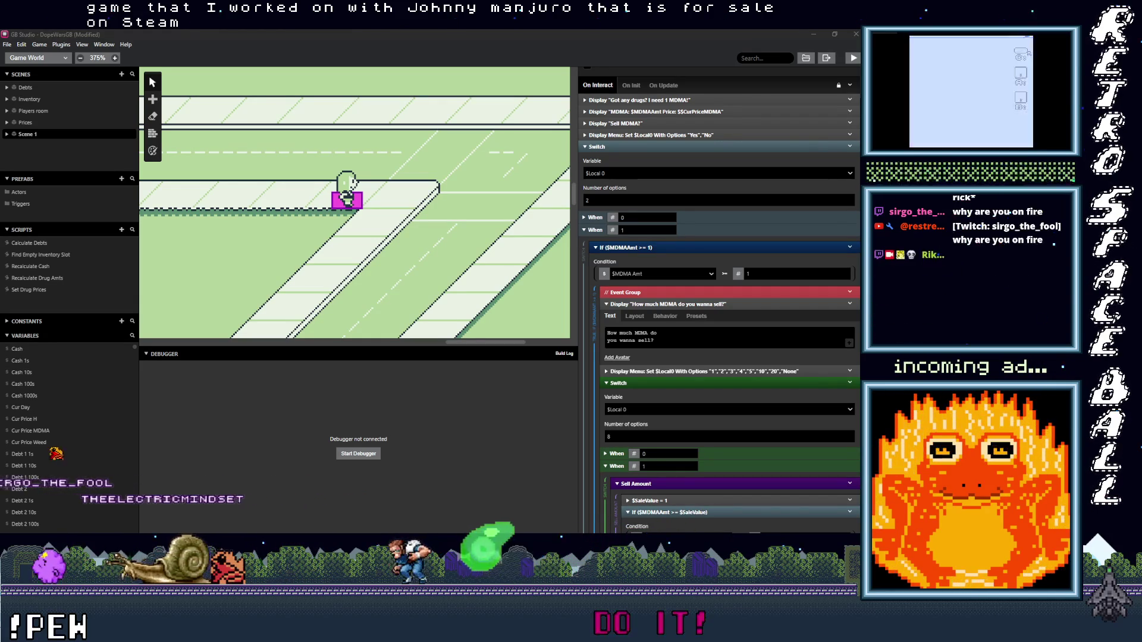
left_click(987, 62)
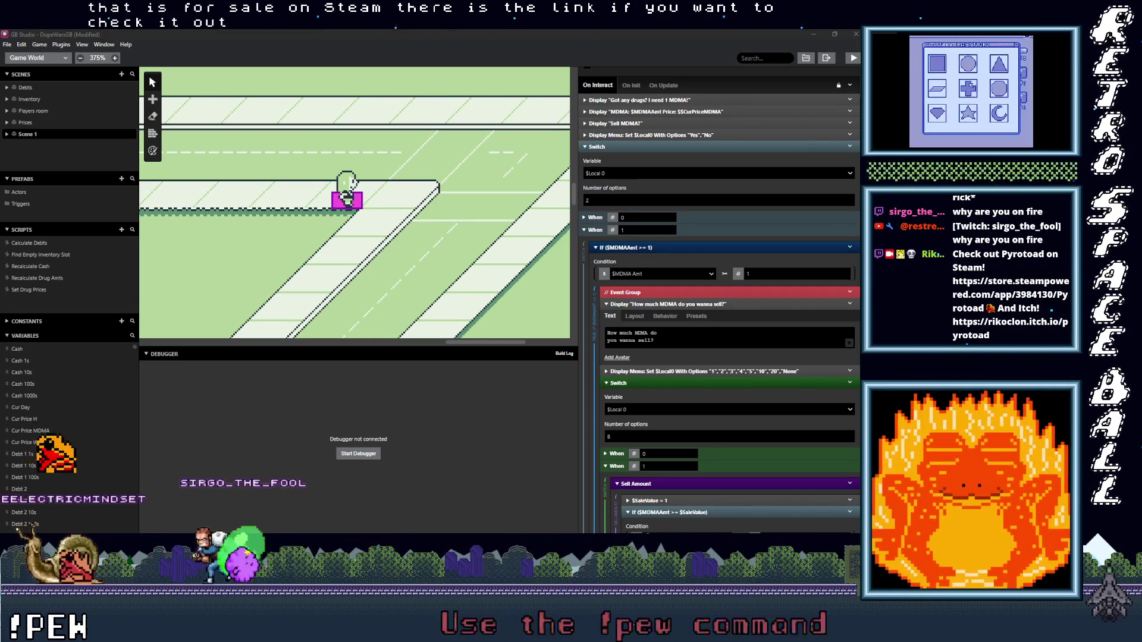
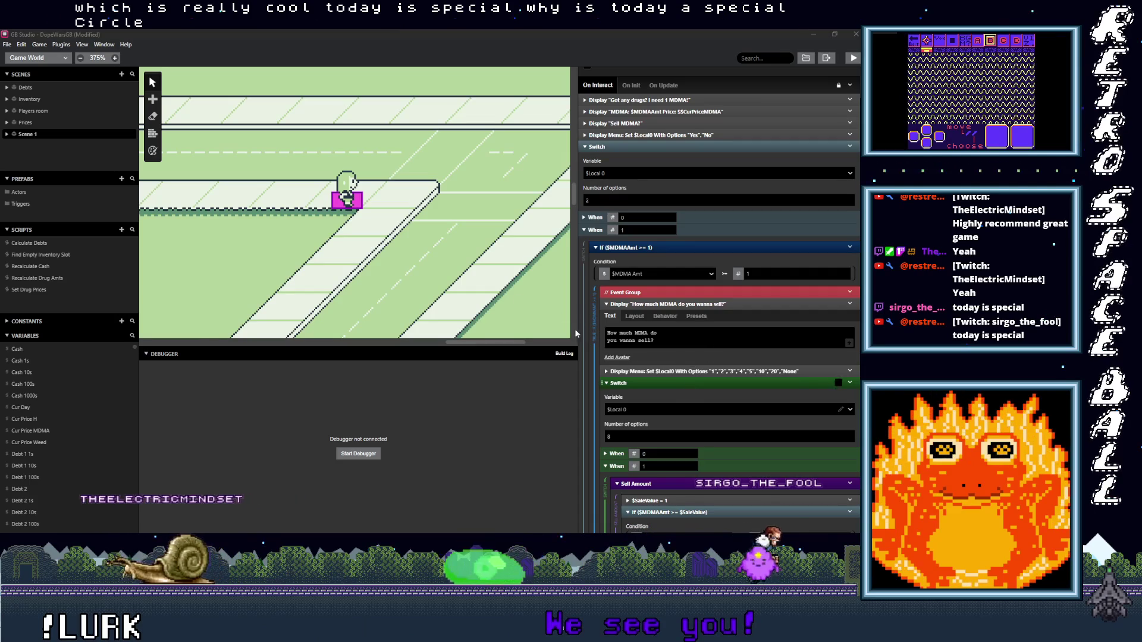
Step: Select the MDMA dealer actor and scroll through its On Interact script
scroll(423, 261, "left", 15)
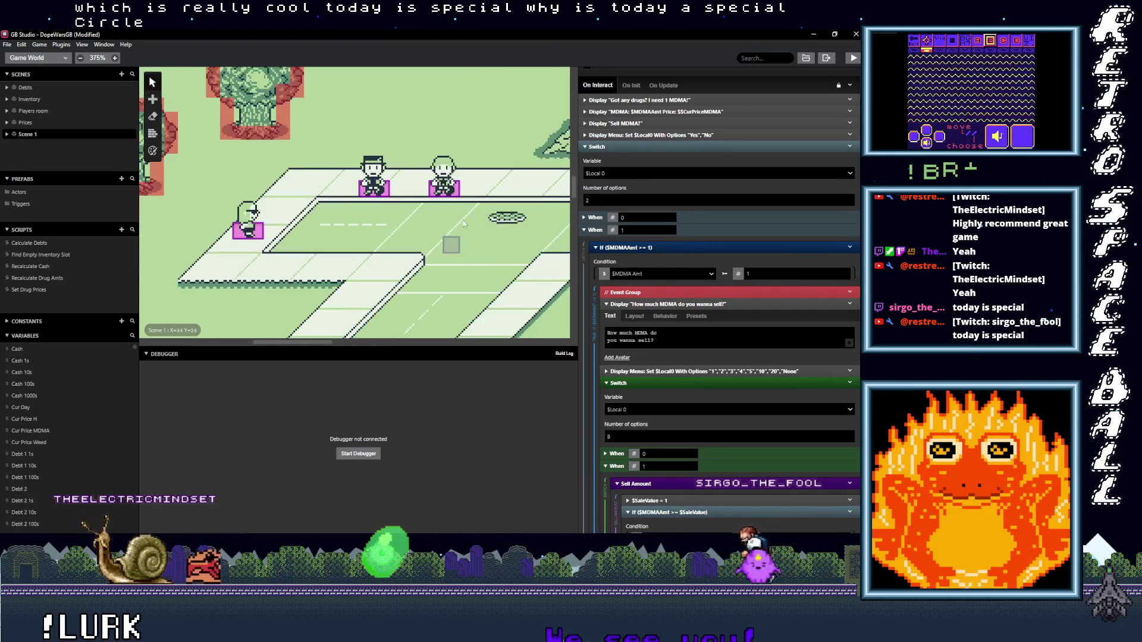
scroll(629, 235, "down", 10)
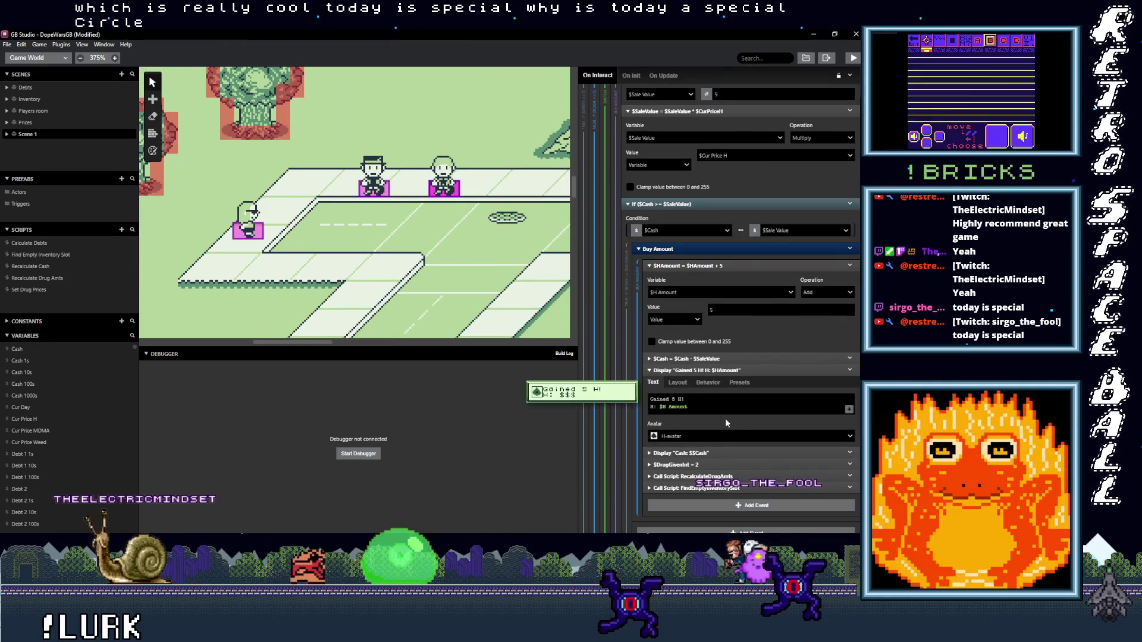
scroll(744, 429, "down", 3)
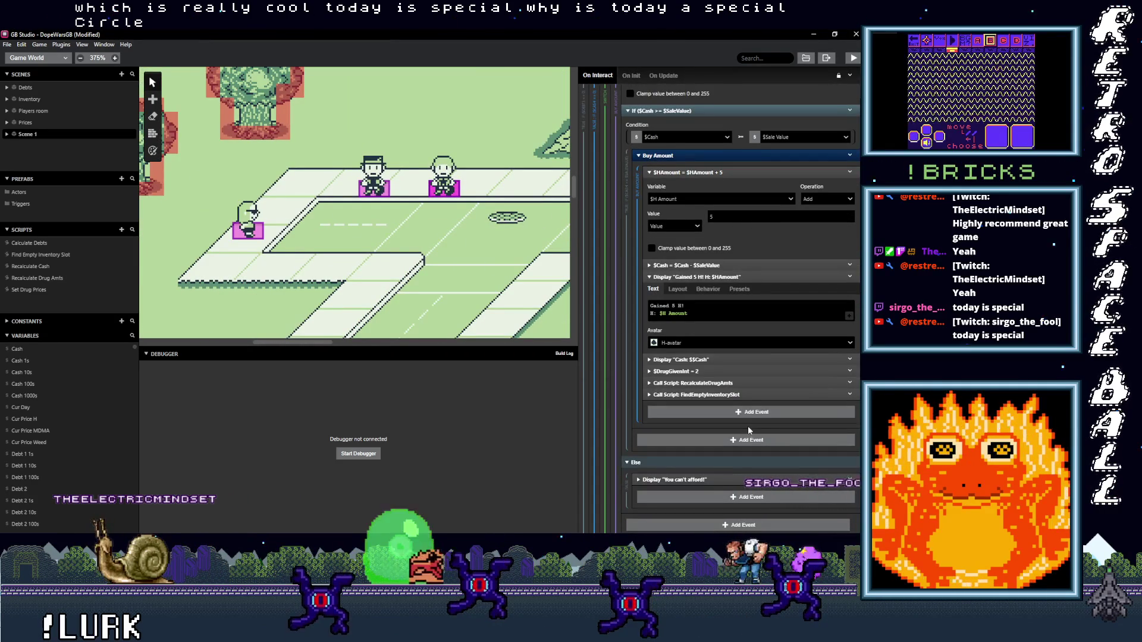
scroll(748, 422, "down", 2)
scroll(747, 417, "down", 1)
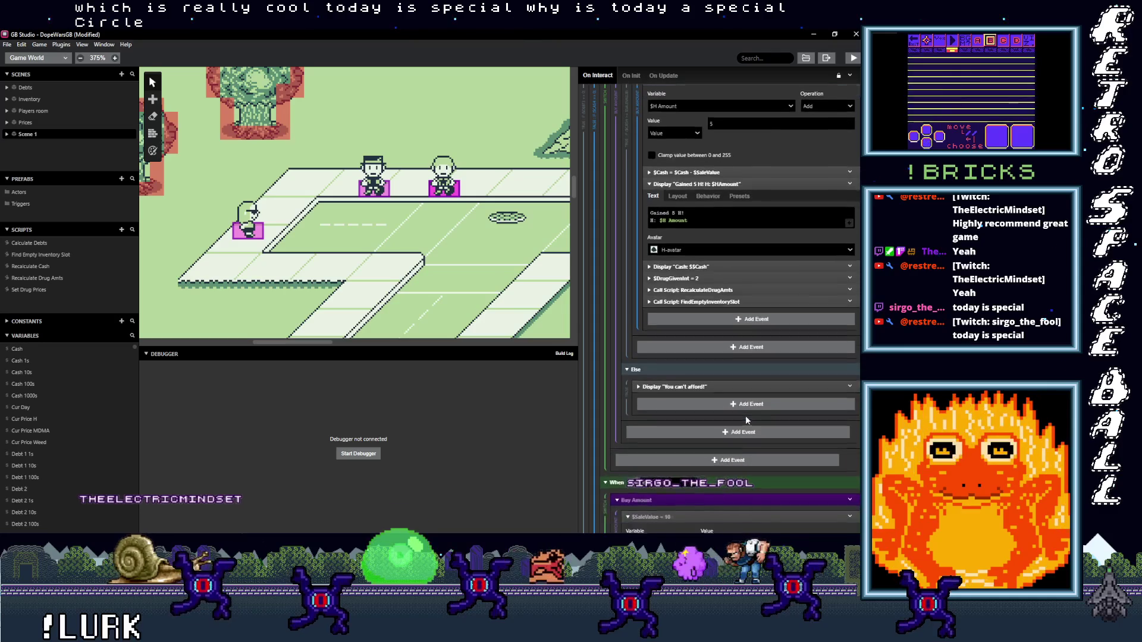
scroll(744, 415, "down", 3)
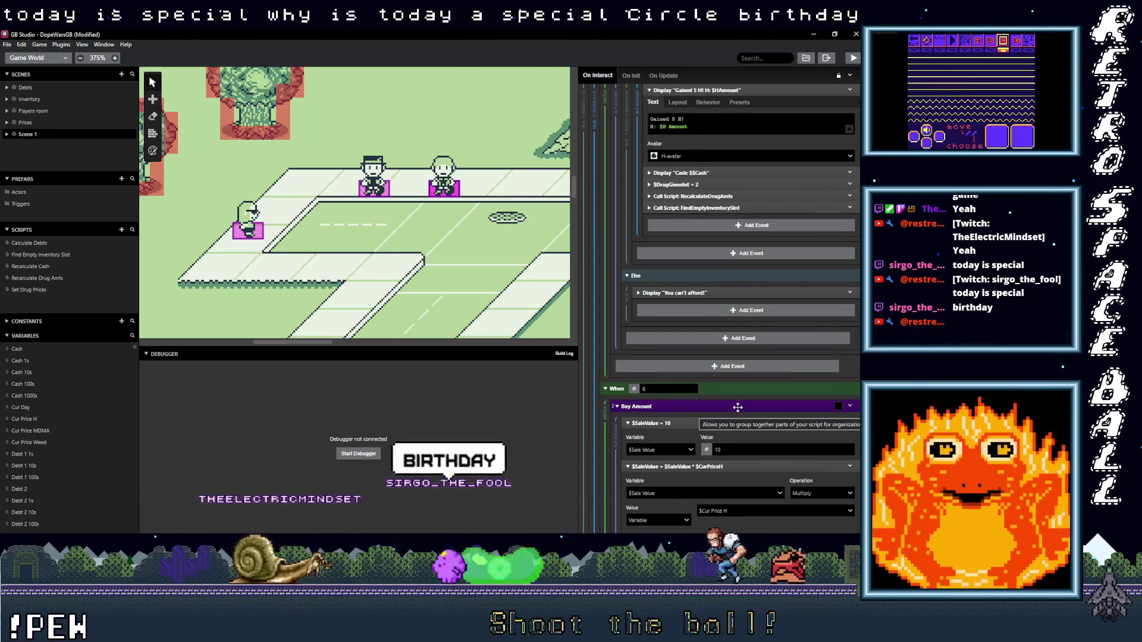
scroll(746, 407, "down", 5)
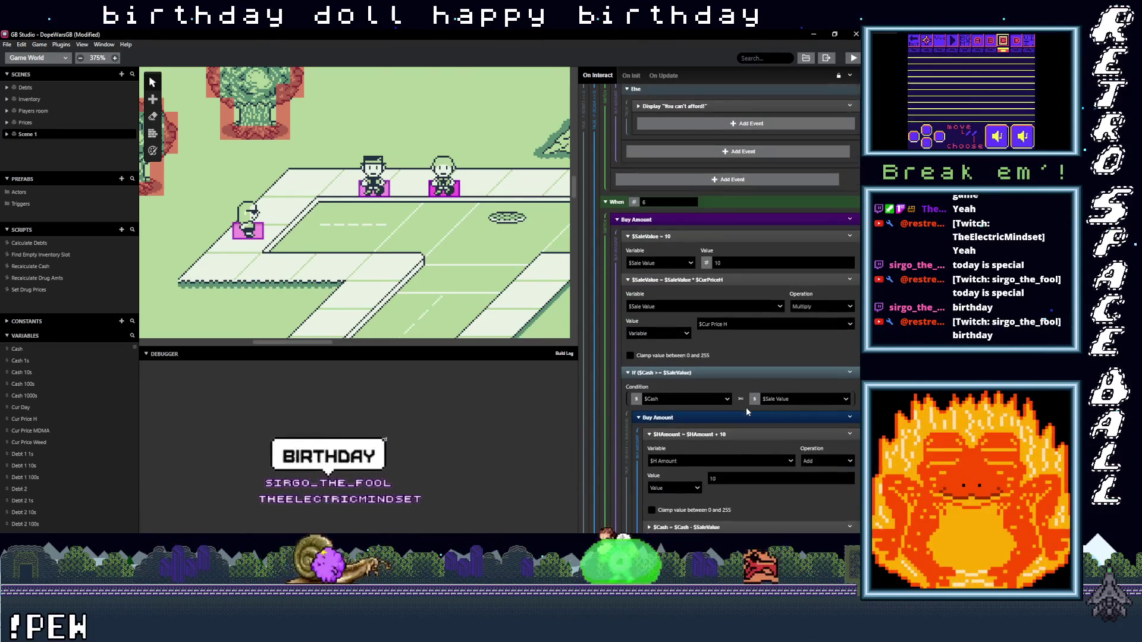
scroll(746, 407, "down", 1)
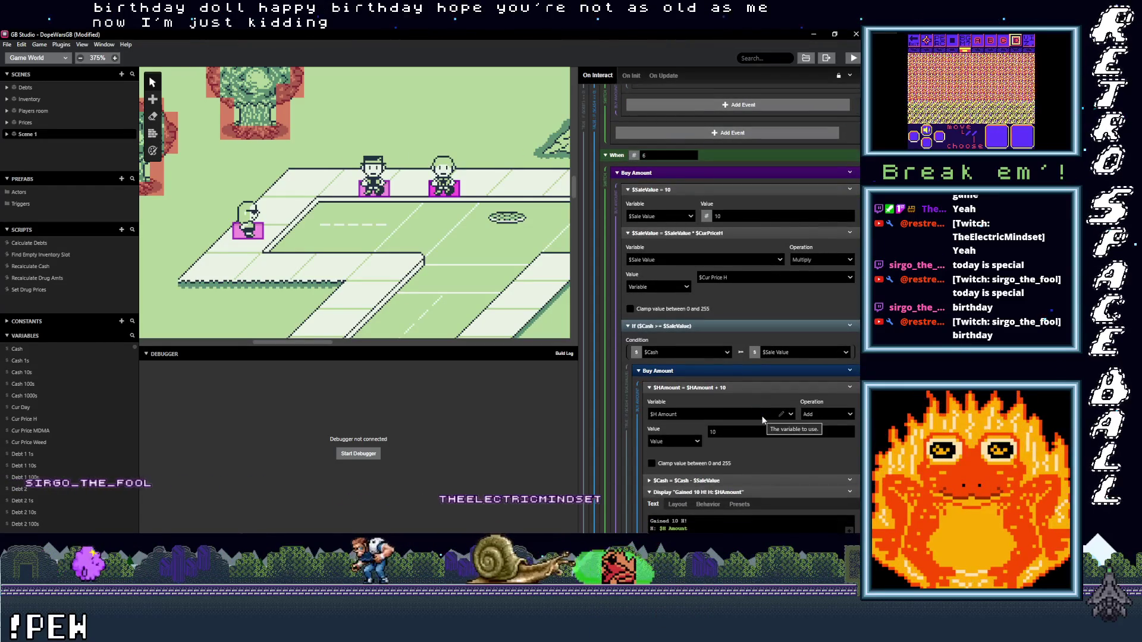
scroll(762, 416, "down", 2)
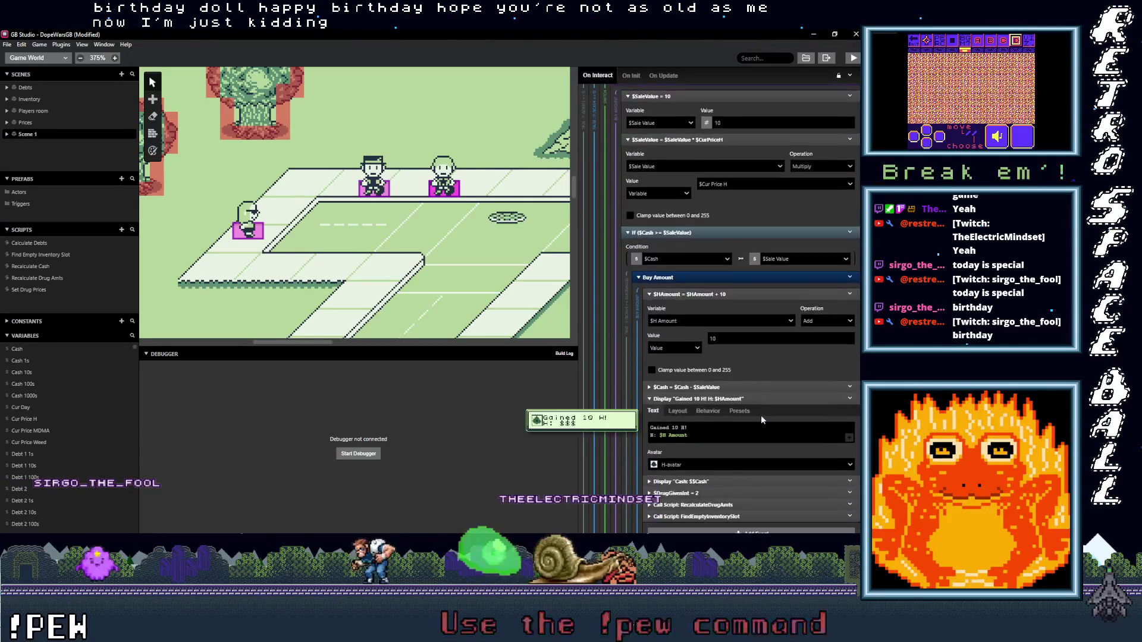
scroll(762, 416, "down", 1)
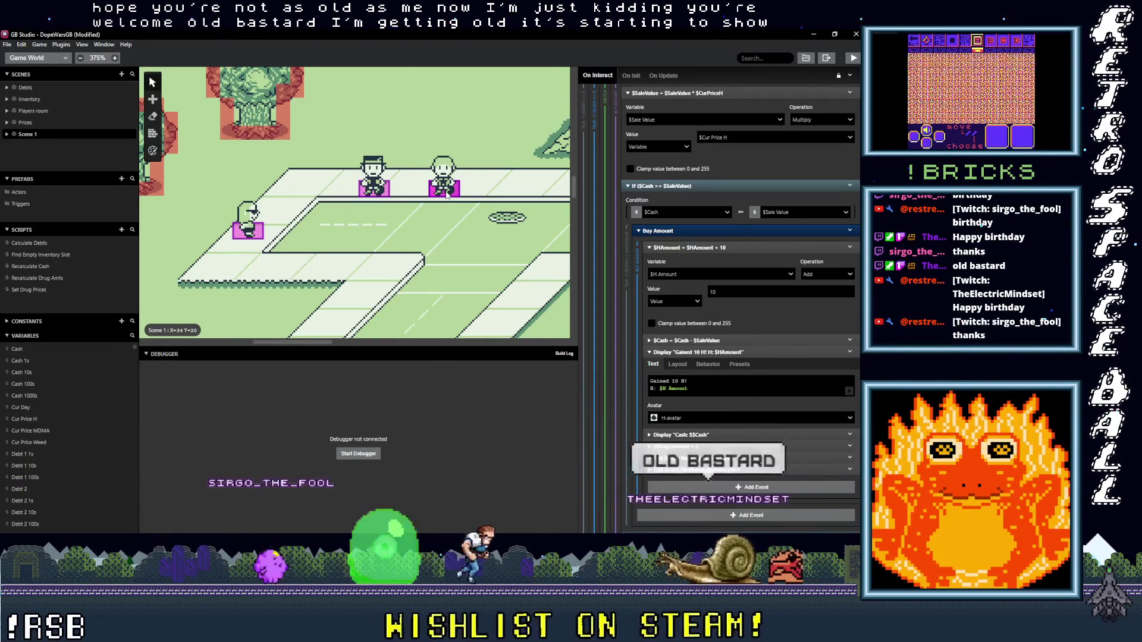
left_click(376, 191)
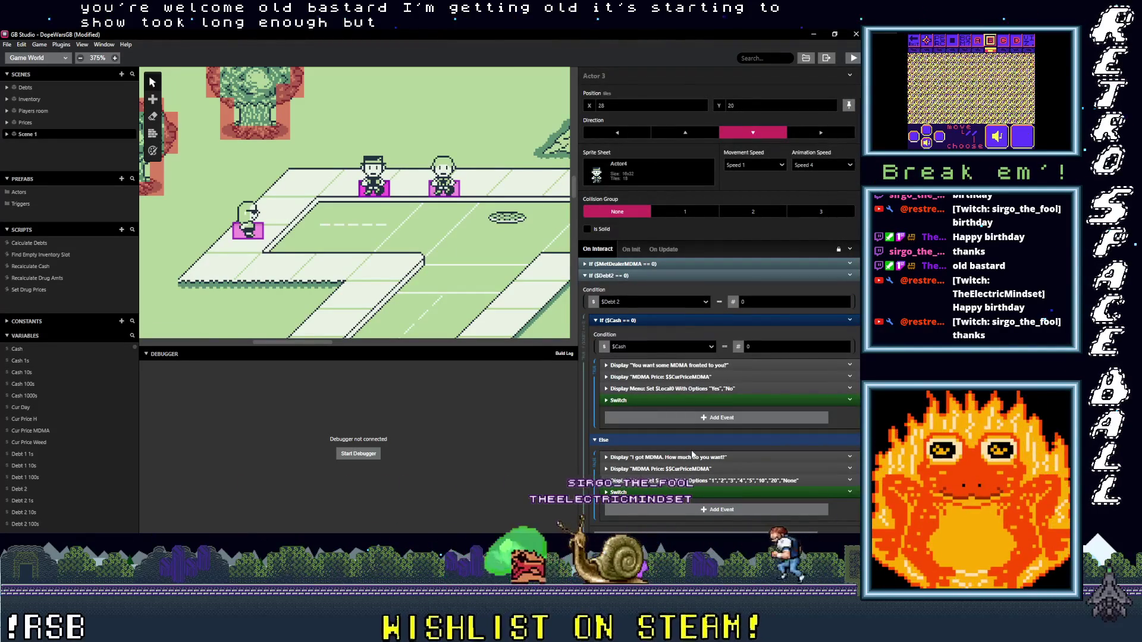
scroll(692, 453, "down", 5)
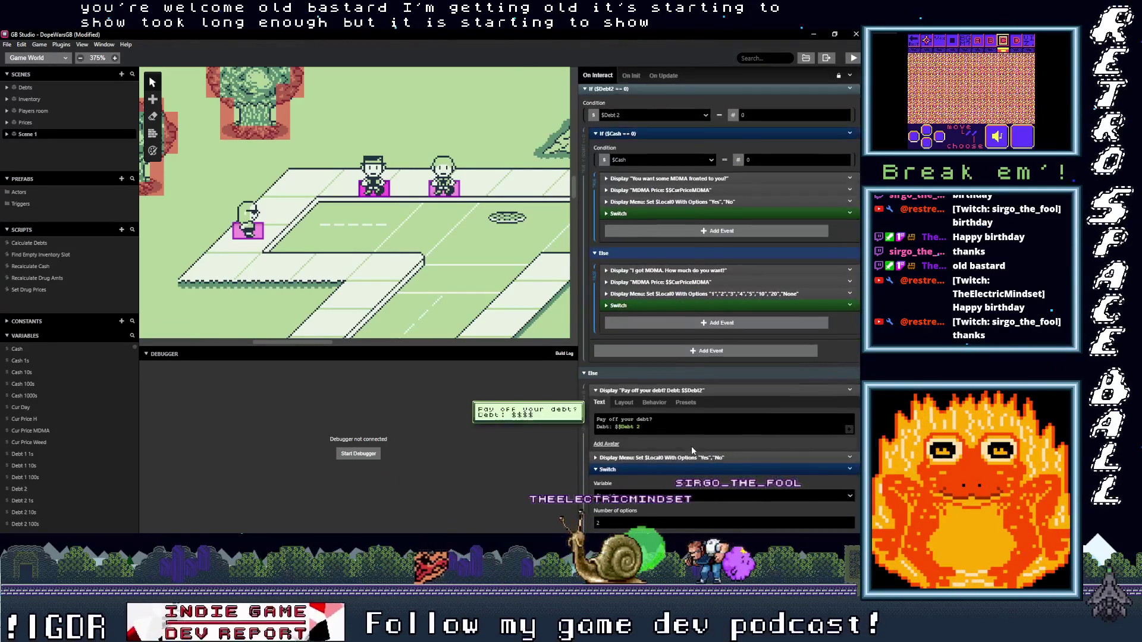
scroll(691, 446, "down", 6)
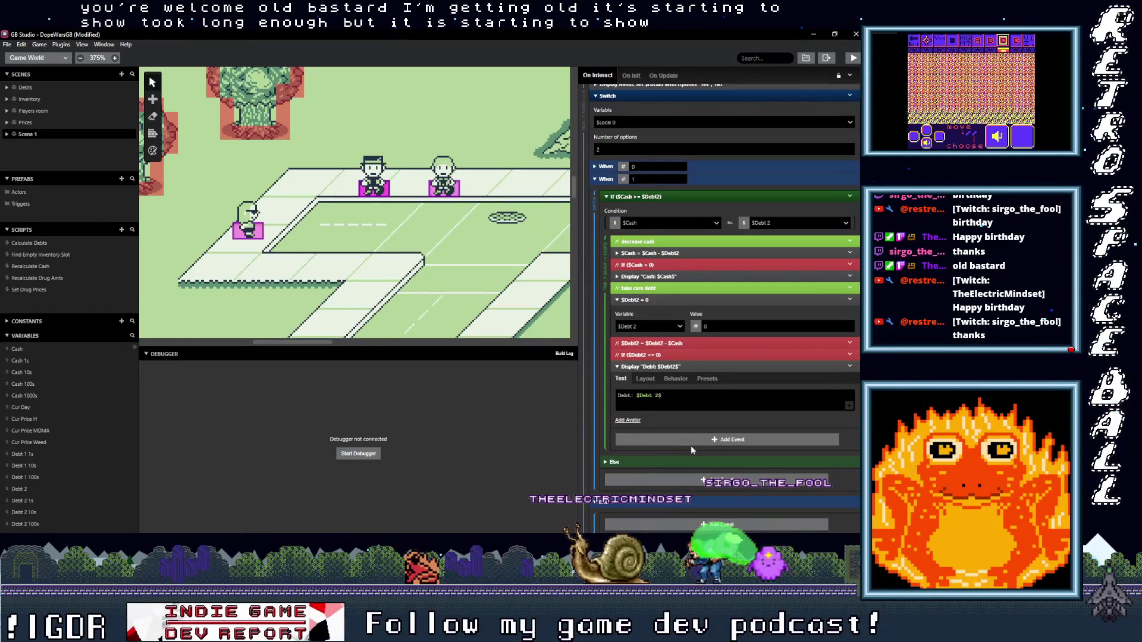
scroll(692, 448, "down", 2)
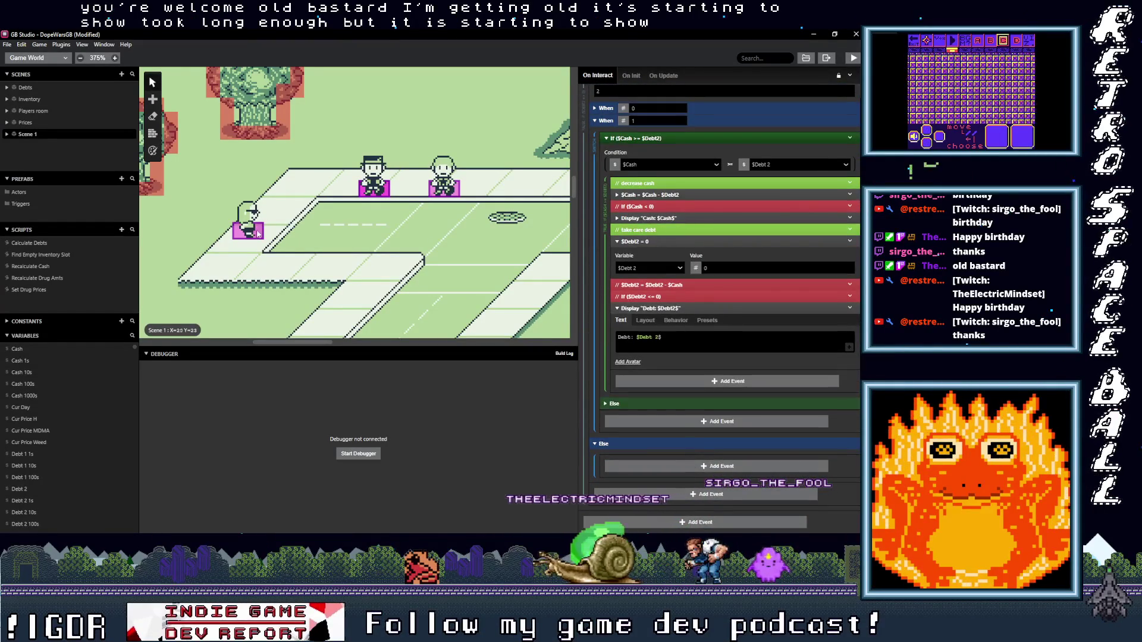
Step: Check the weed dealer's script, expanding the Switch events under Else and $Cash == 0
left_click(256, 233)
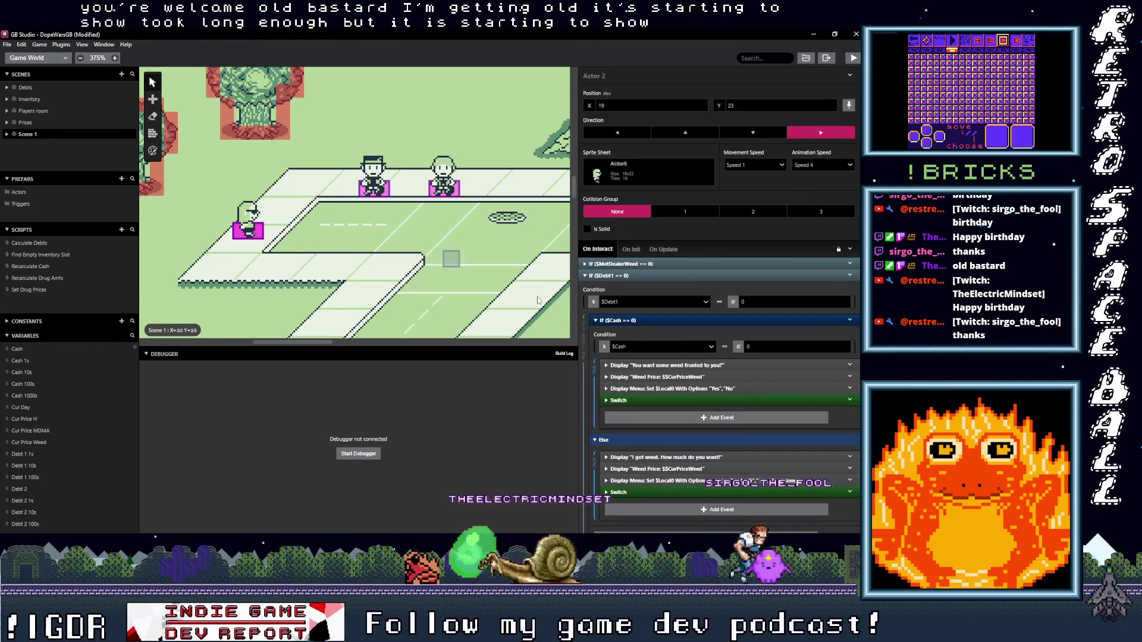
scroll(724, 424, "down", 4)
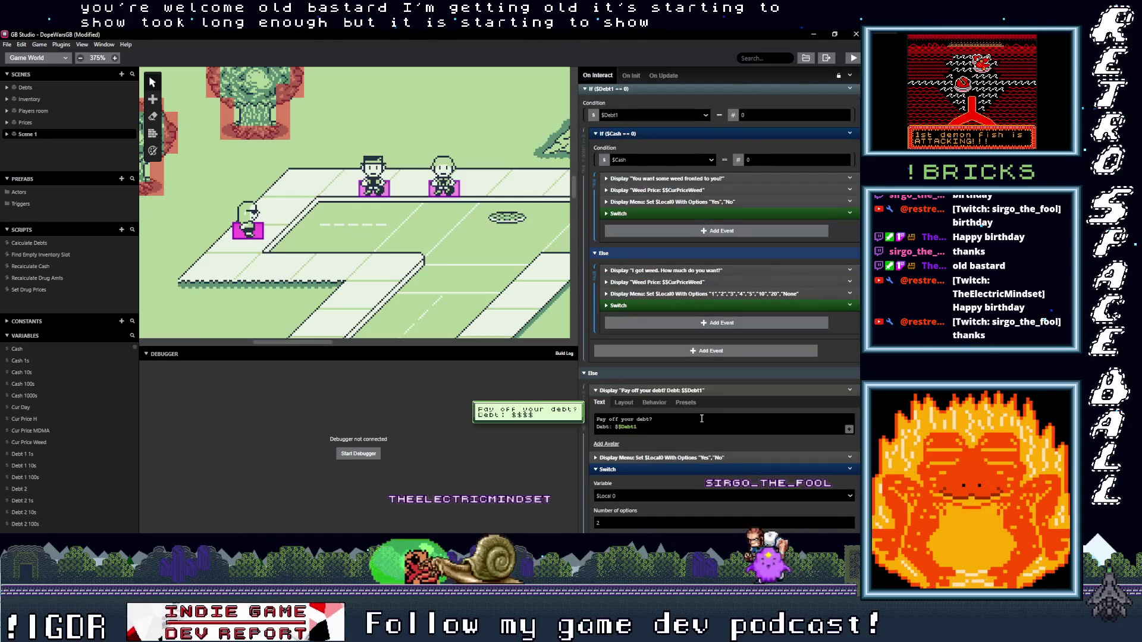
scroll(654, 267, "down", 1)
left_click(648, 258)
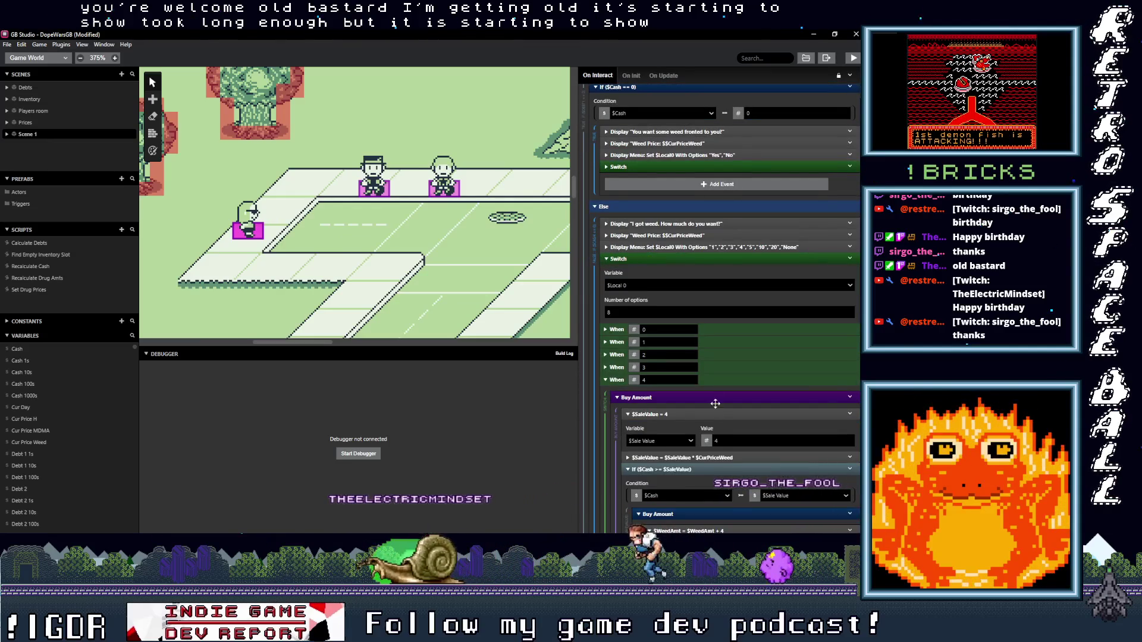
scroll(715, 399, "down", 7)
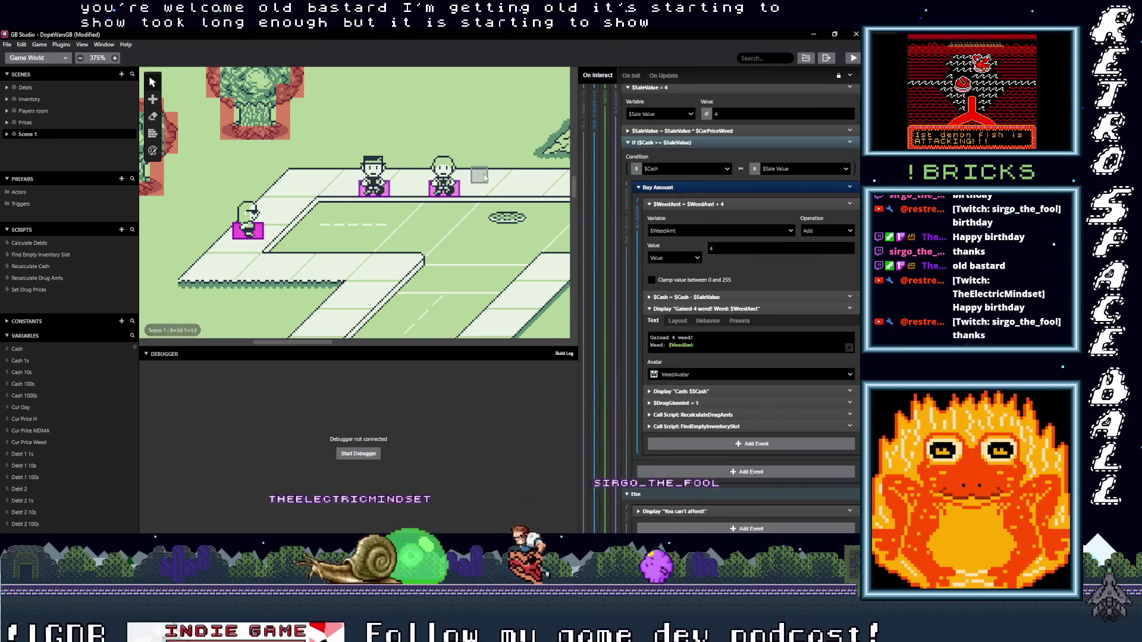
scroll(737, 258, "down", 5)
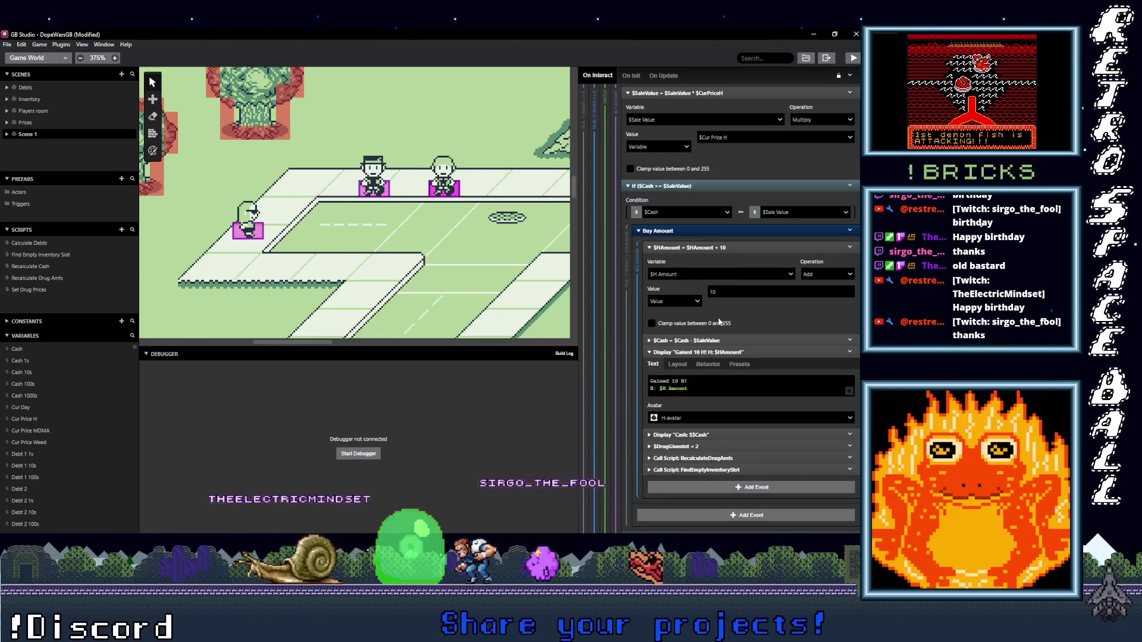
scroll(737, 333, "down", 10)
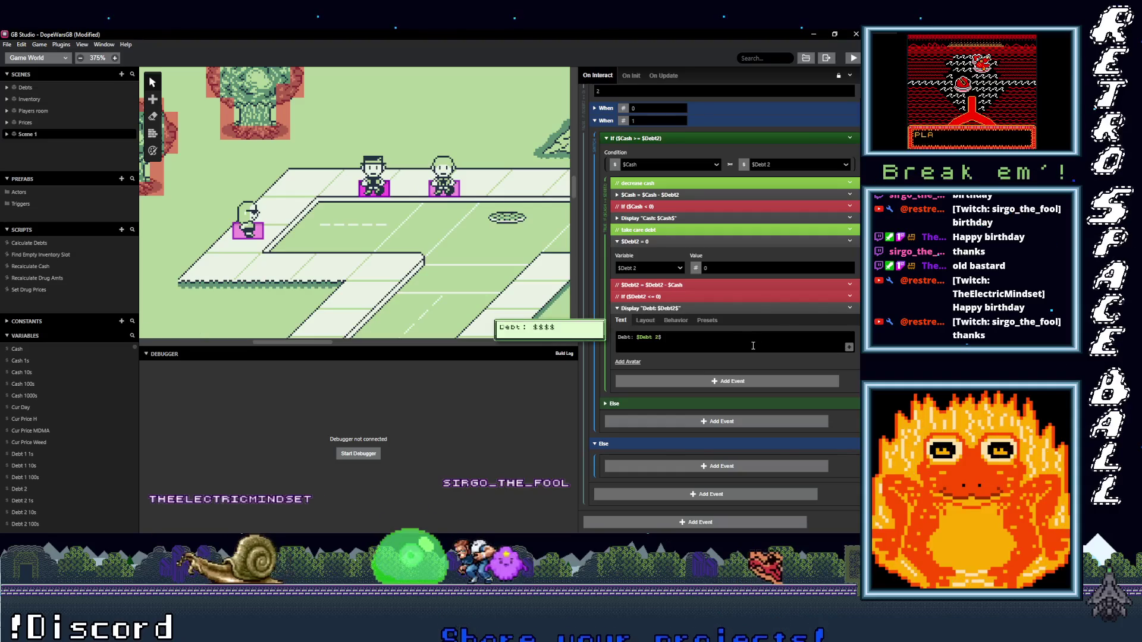
scroll(731, 342, "up", 4)
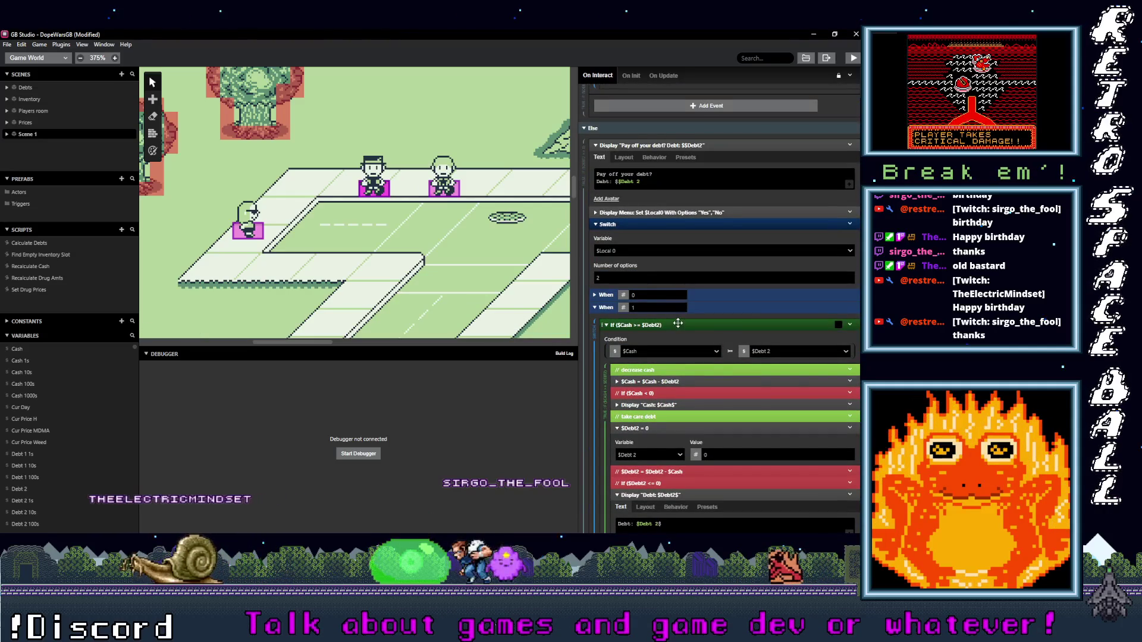
scroll(678, 331, "up", 3)
scroll(679, 351, "up", 3)
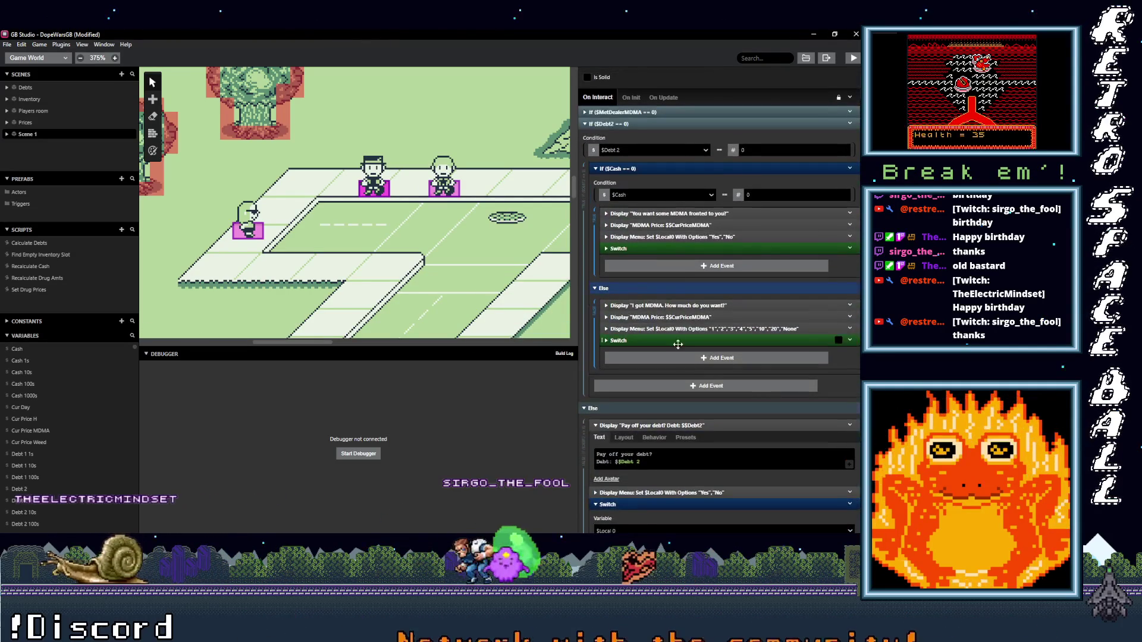
left_click(673, 250)
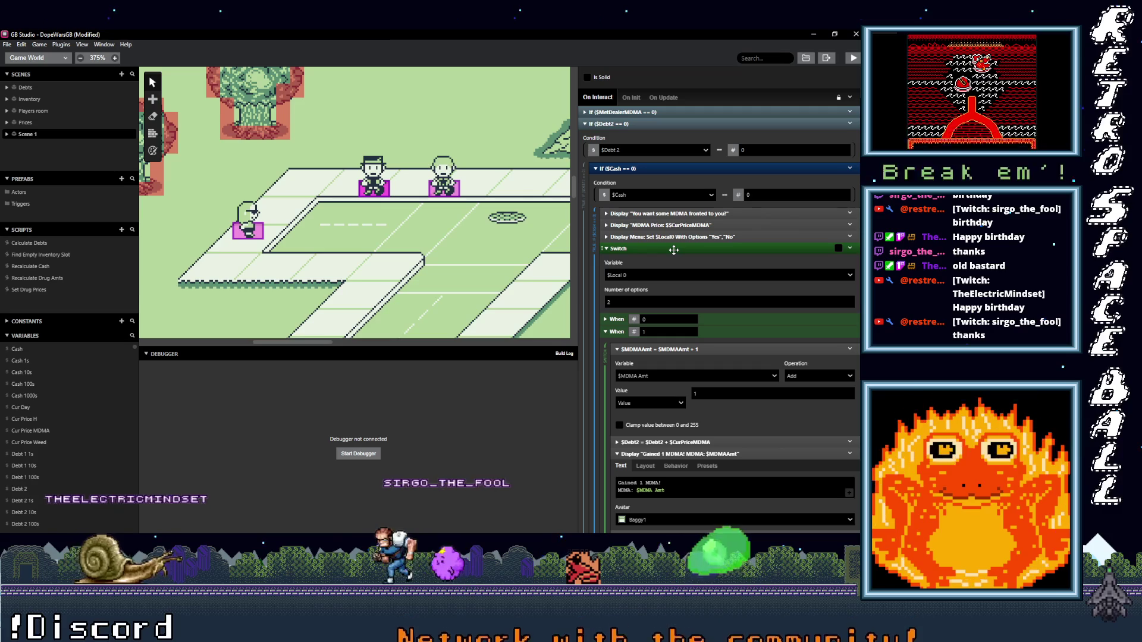
left_click(673, 250)
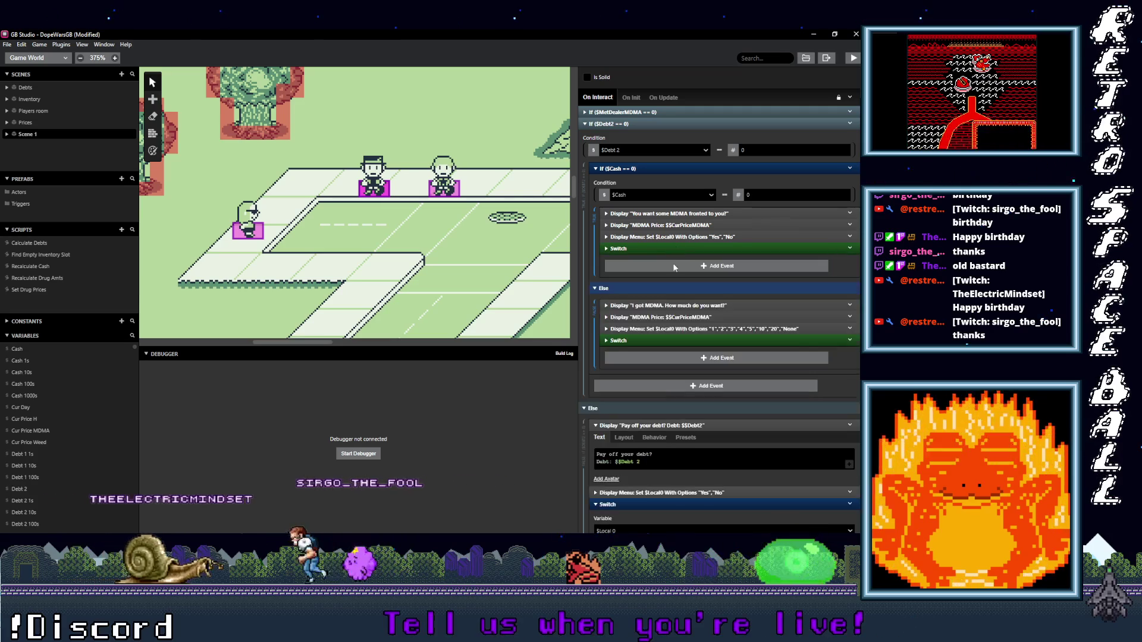
left_click(671, 340)
scroll(721, 340, "down", 3)
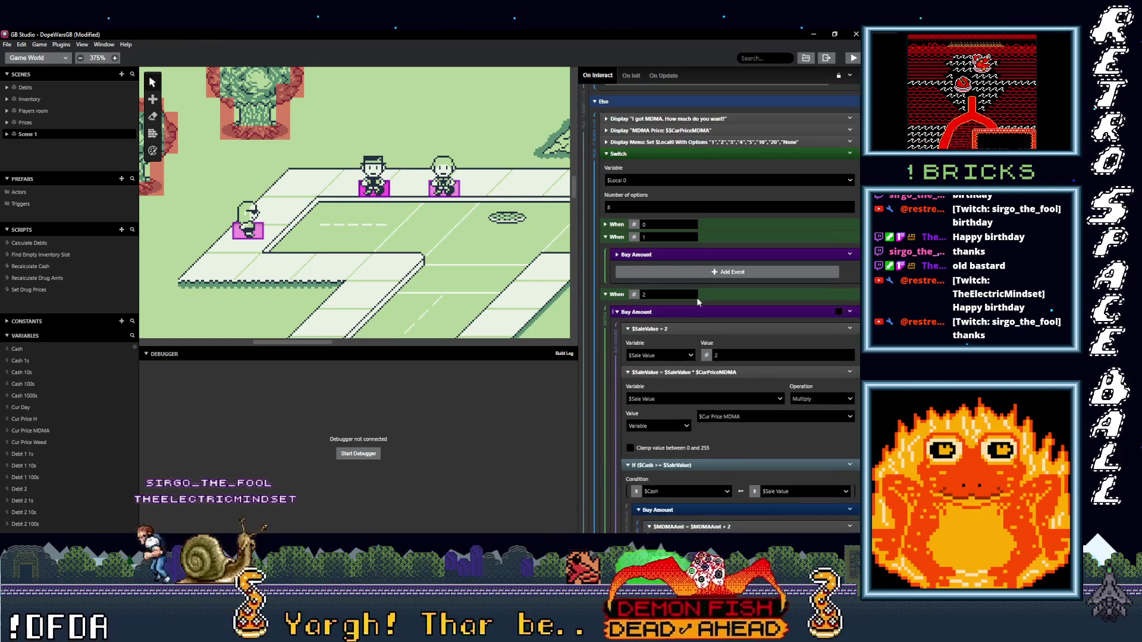
left_click(694, 253)
scroll(723, 320, "down", 10)
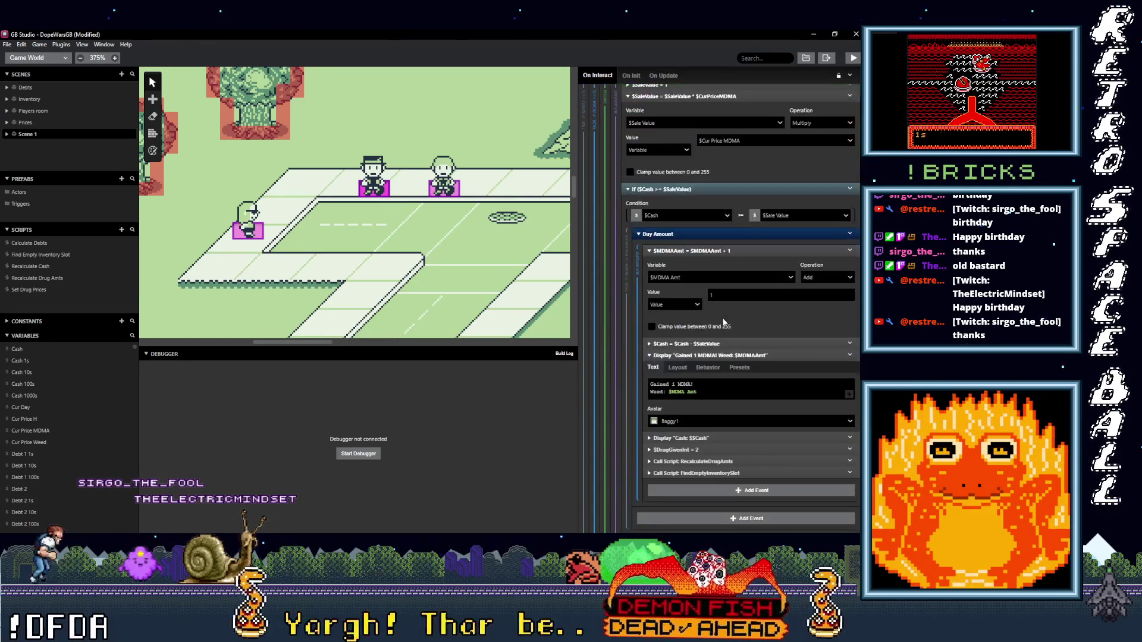
scroll(722, 318, "down", 10)
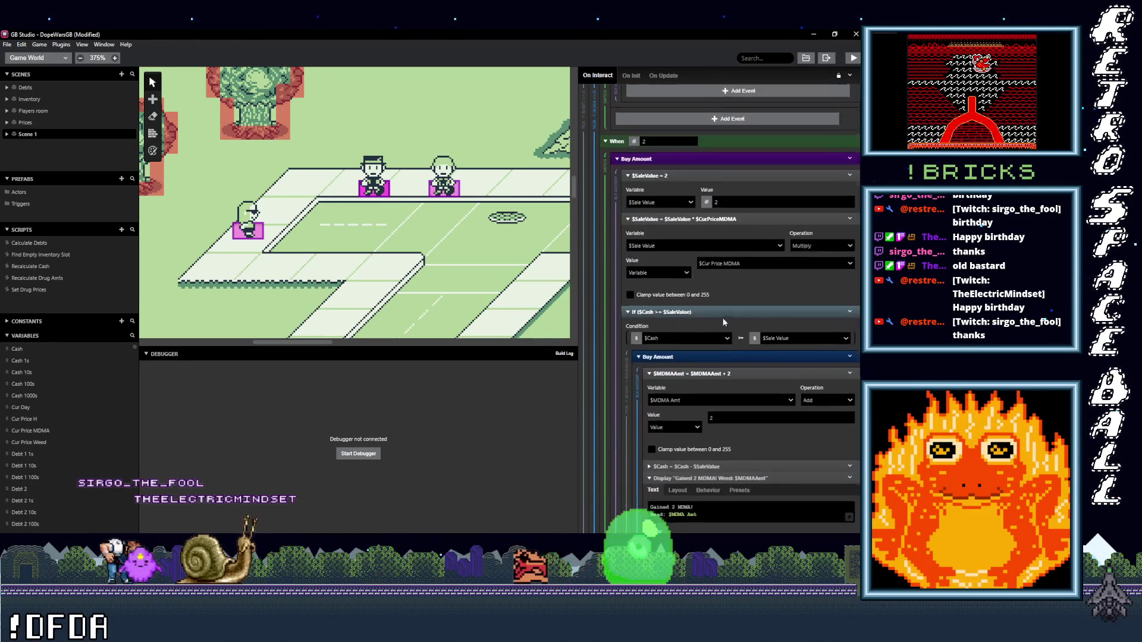
scroll(723, 319, "down", 5)
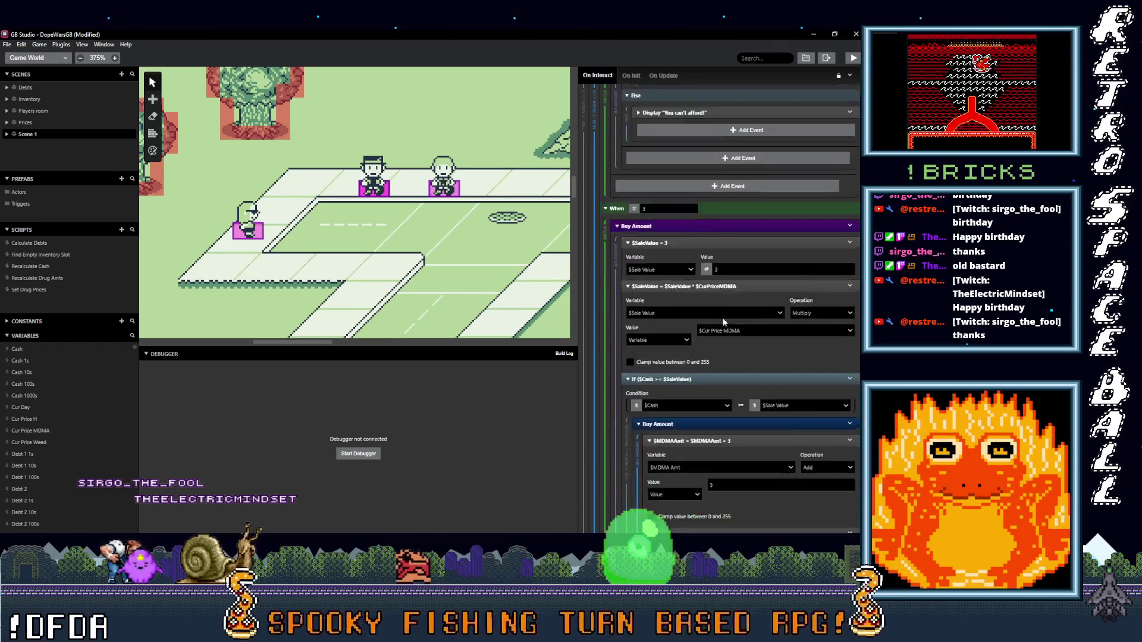
left_click(441, 192)
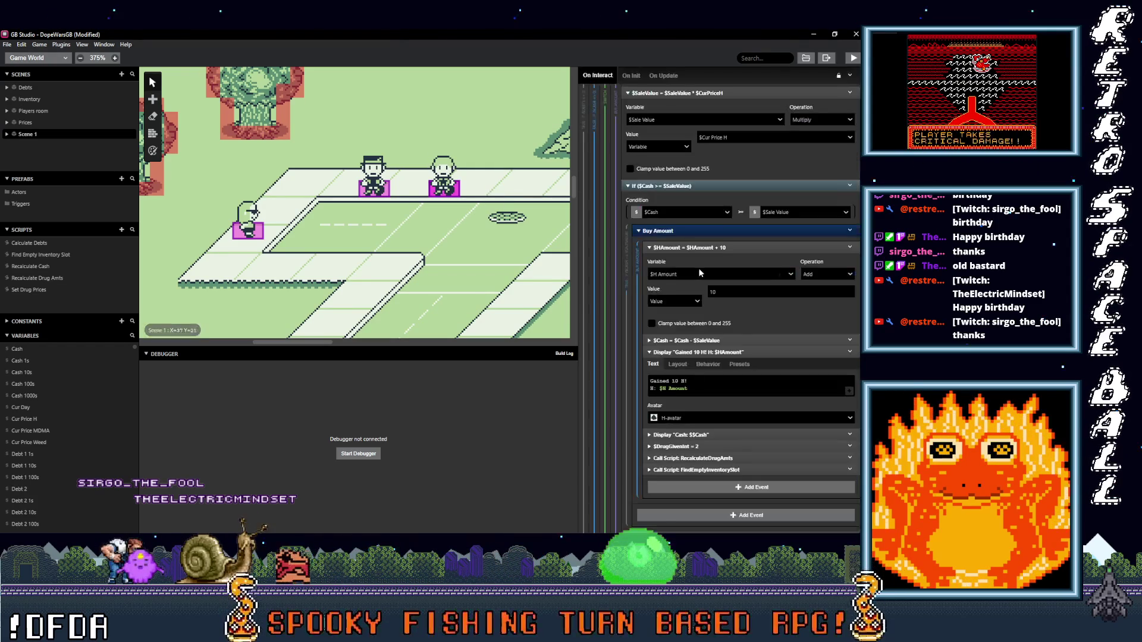
scroll(737, 346, "down", 10)
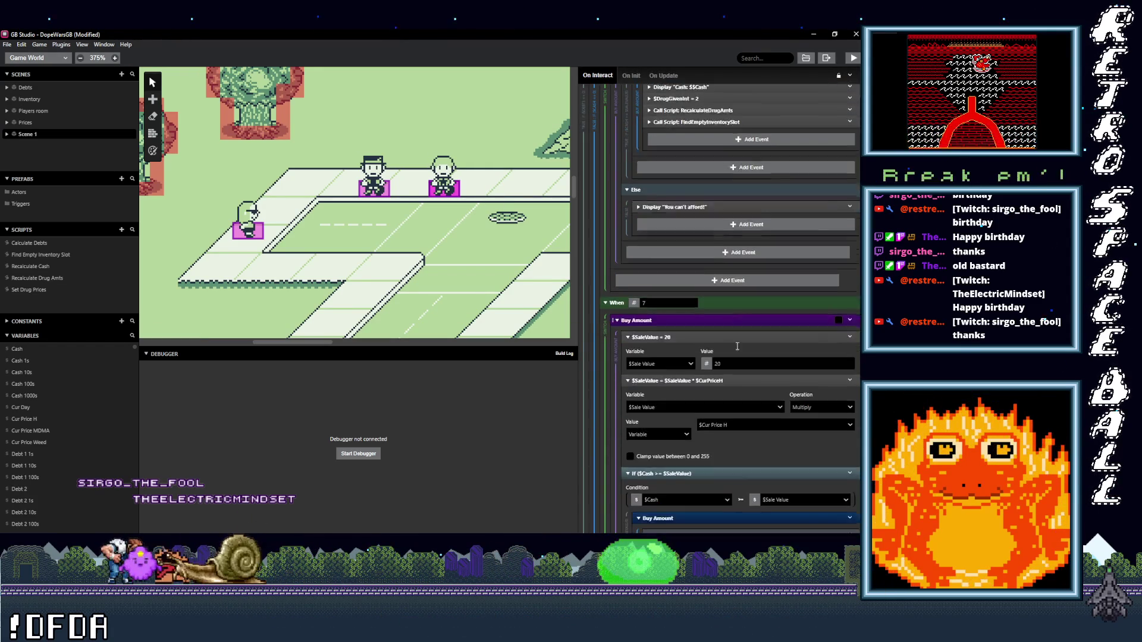
scroll(735, 345, "down", 8)
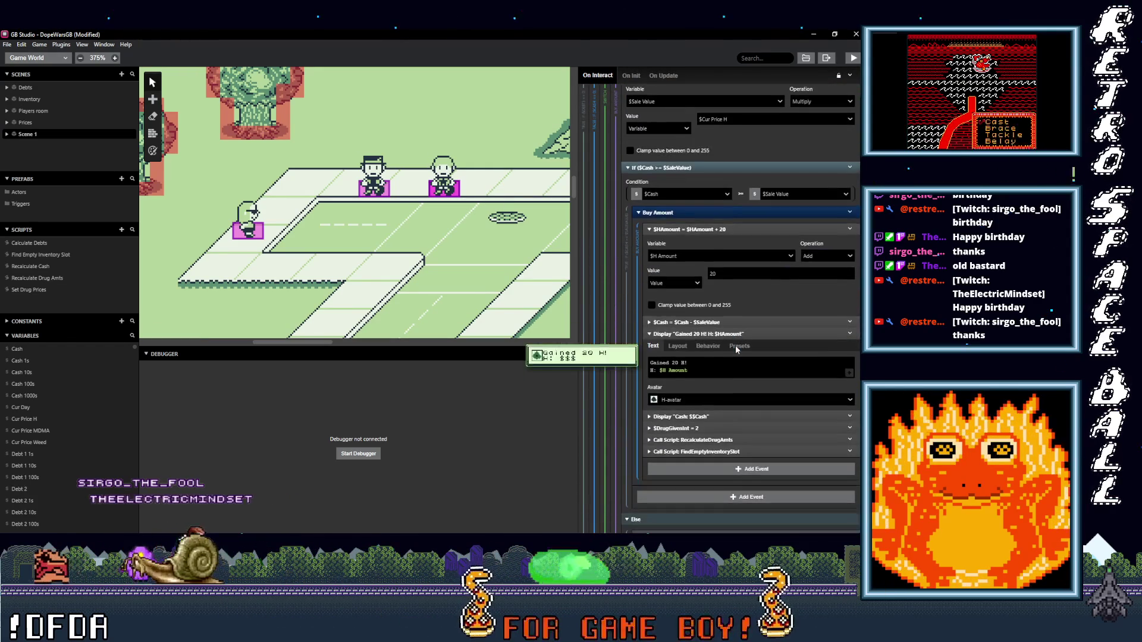
scroll(735, 349, "down", 10)
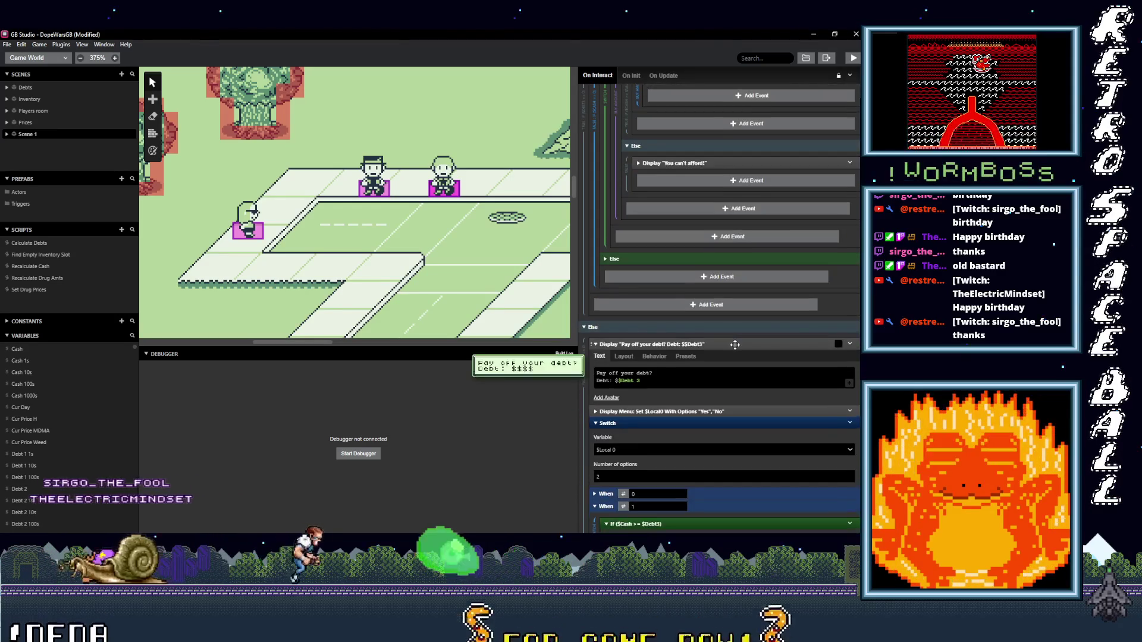
scroll(734, 344, "up", 10)
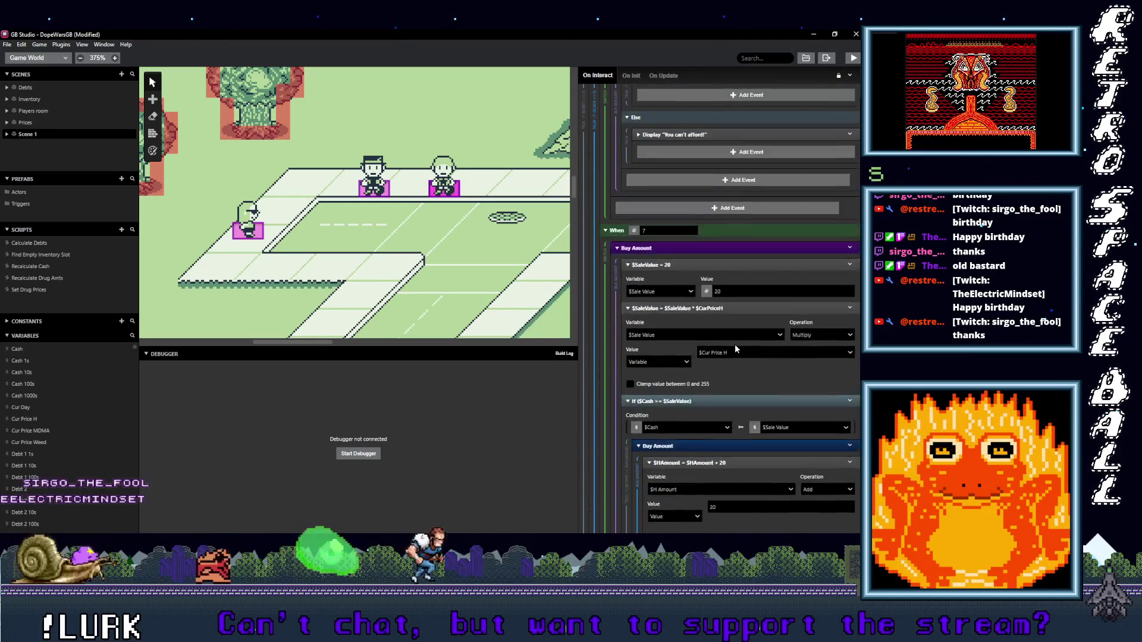
scroll(734, 344, "up", 10)
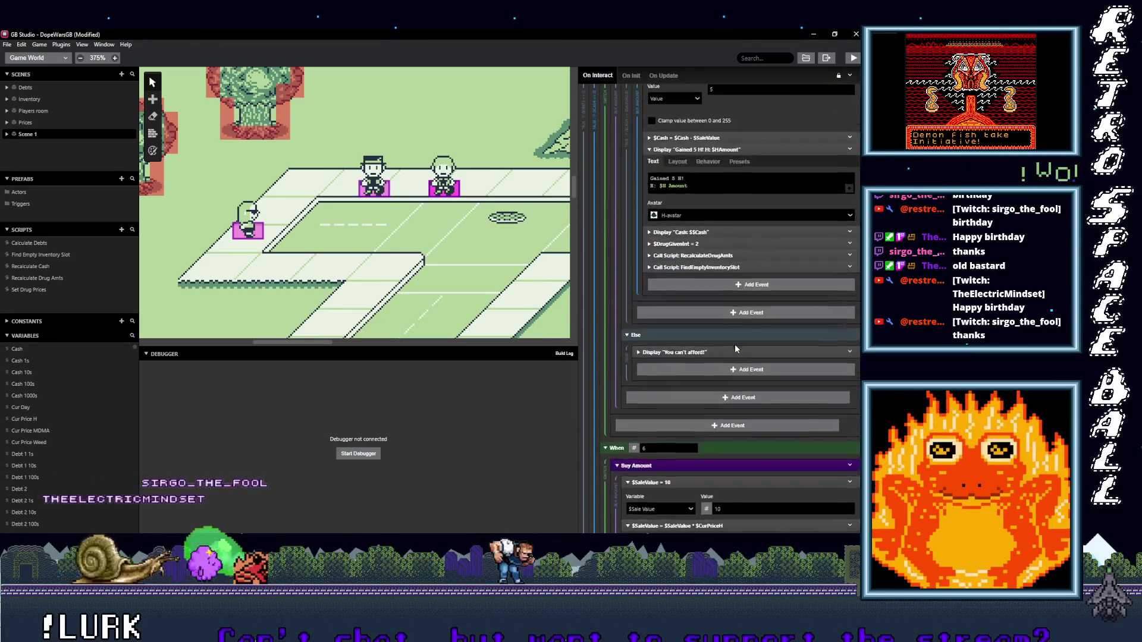
scroll(736, 345, "down", 5)
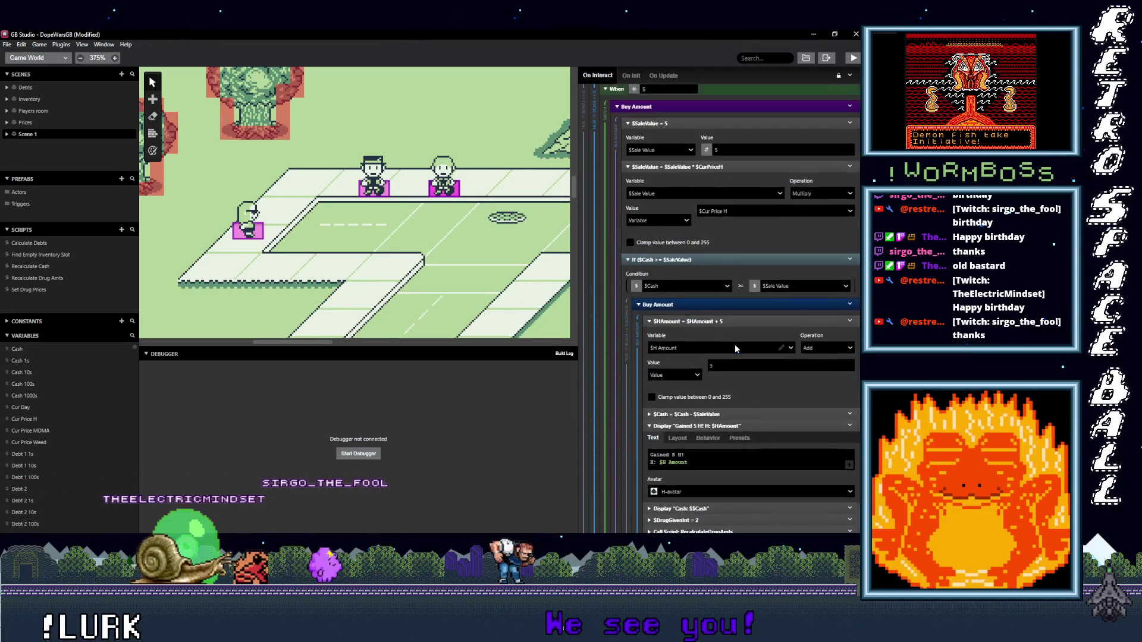
scroll(735, 345, "down", 5)
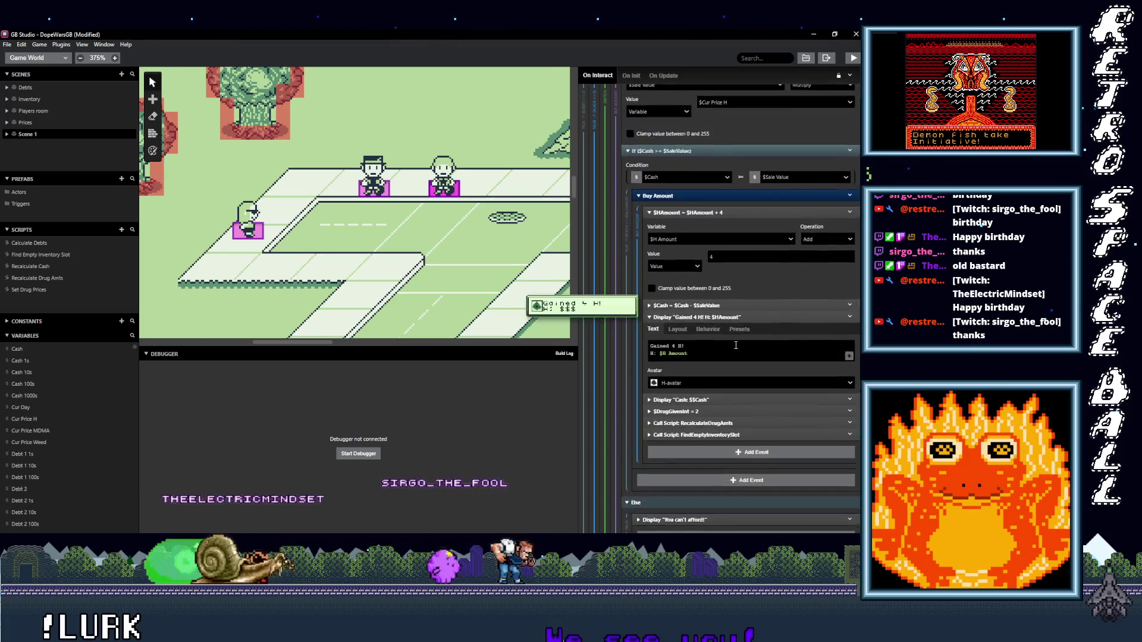
scroll(735, 344, "down", 5)
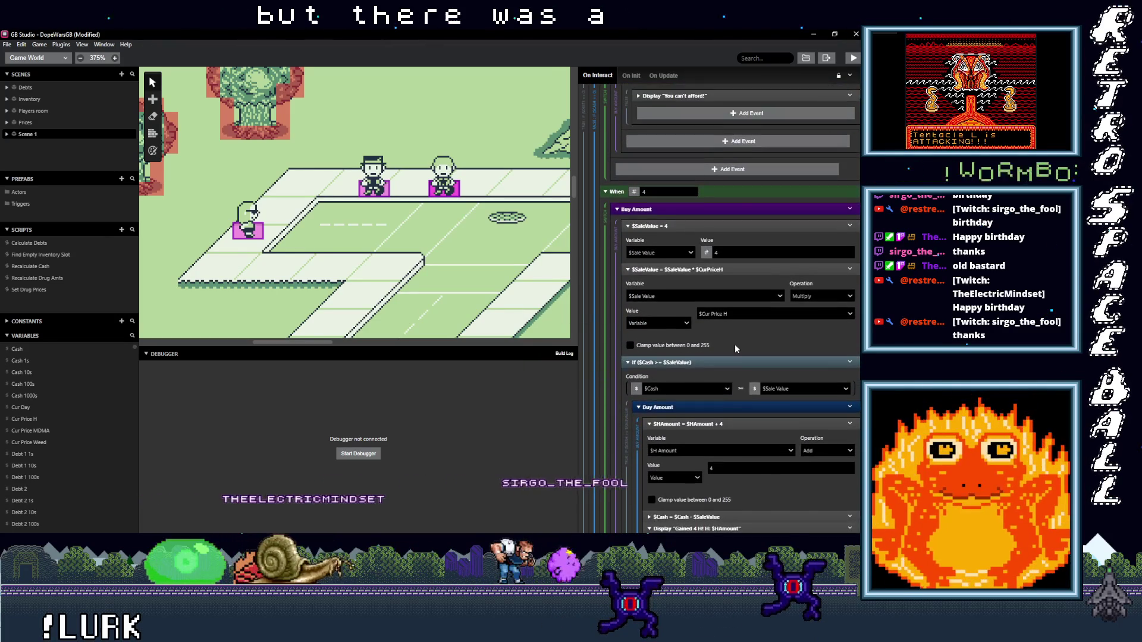
scroll(735, 346, "down", 8)
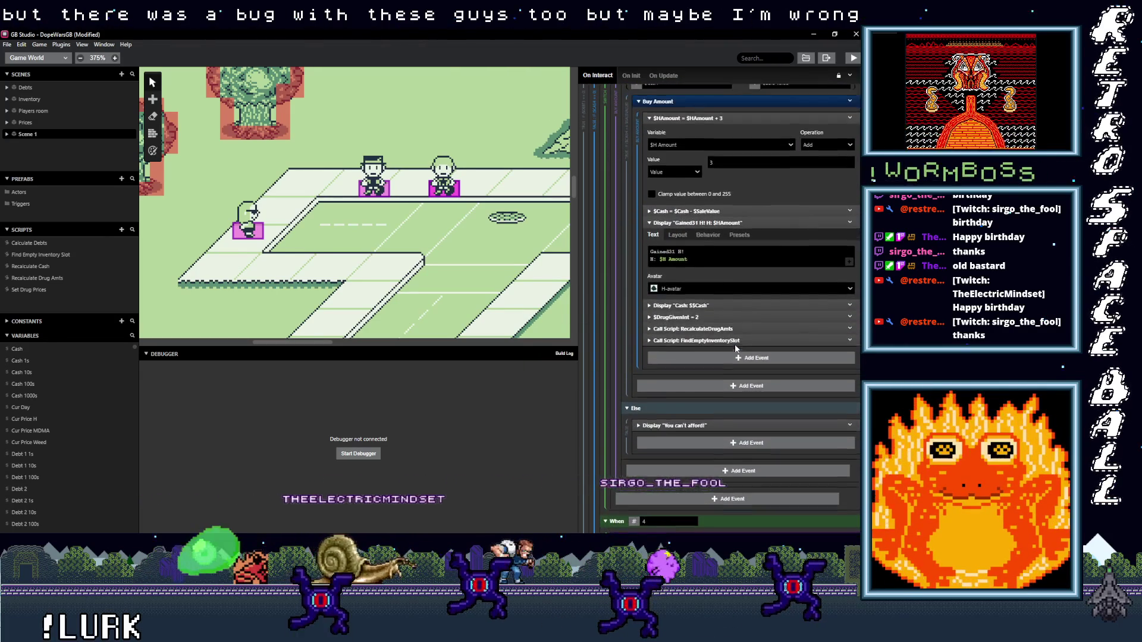
scroll(735, 345, "up", 3)
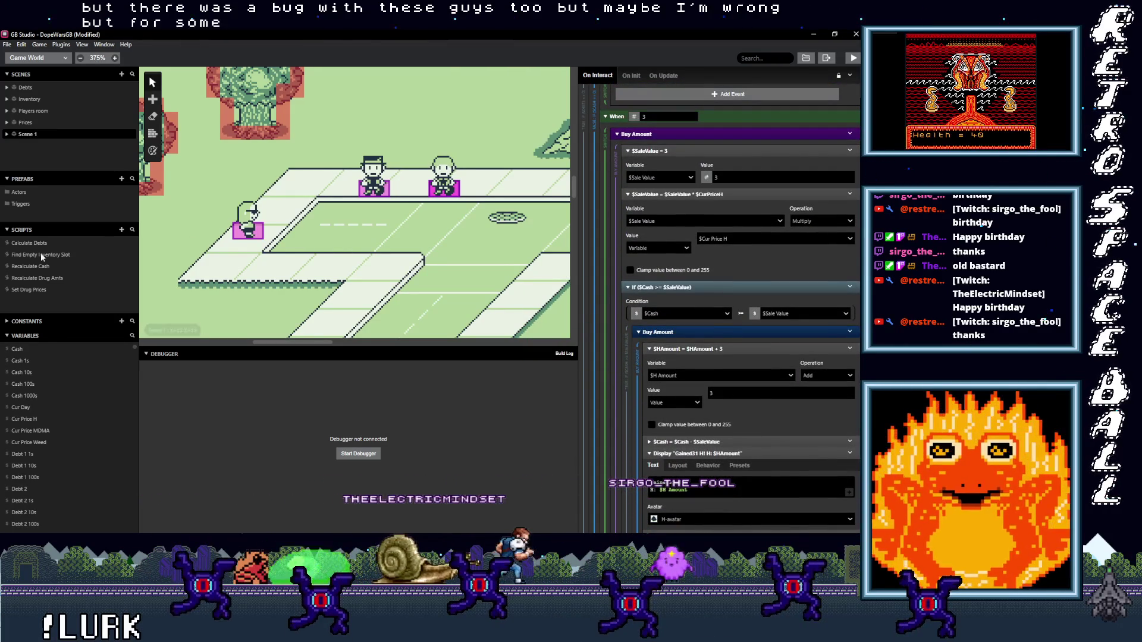
left_click(37, 278)
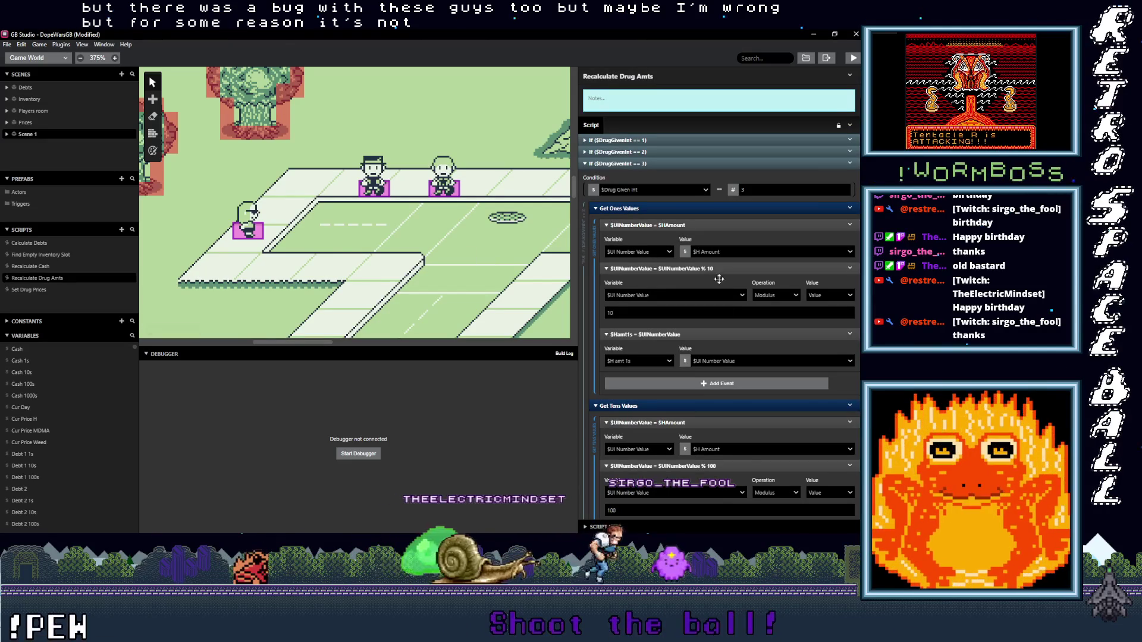
Step: Scroll the Recalculate Drug Amts script through its InventorySlot If/Else blocks and $HAmount == 0 branch
scroll(723, 380, "down", 6)
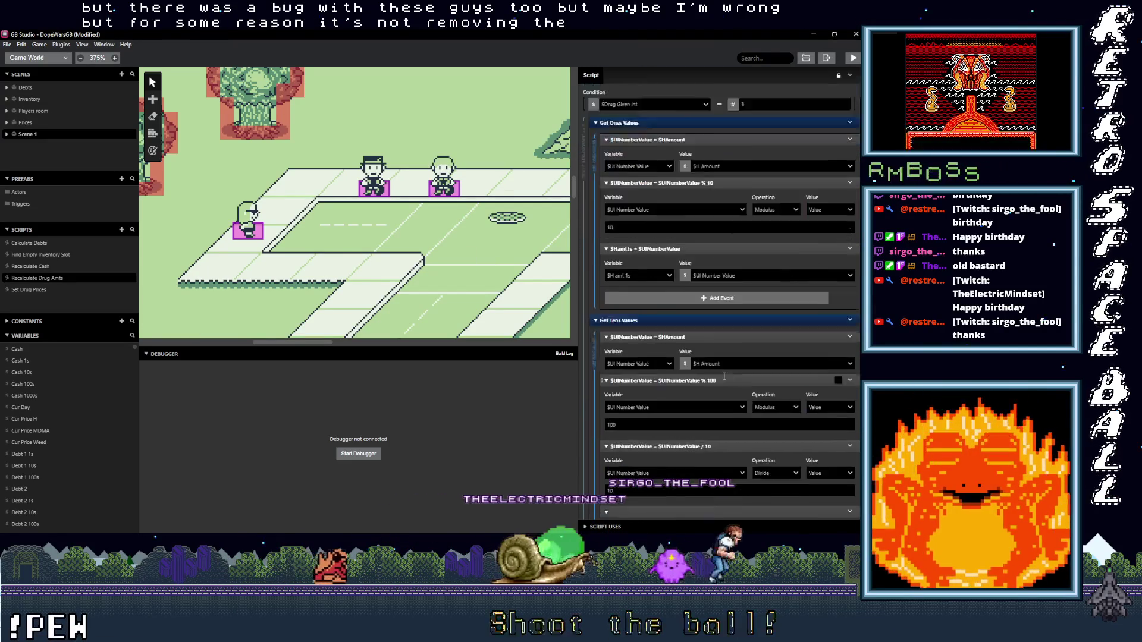
scroll(724, 381, "down", 6)
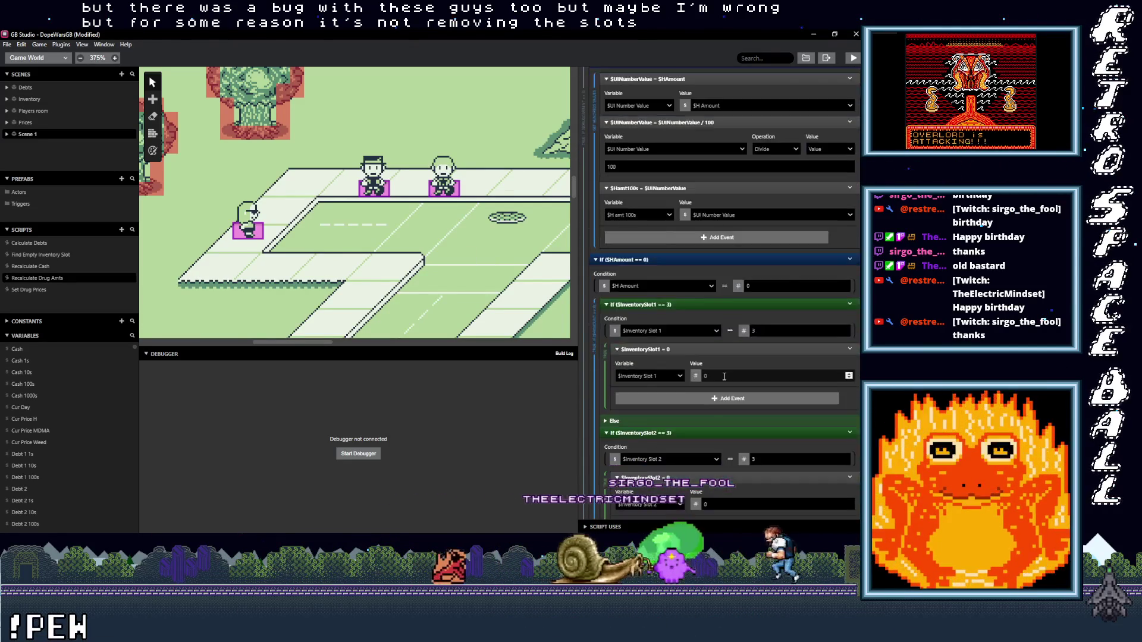
scroll(730, 261, "down", 20)
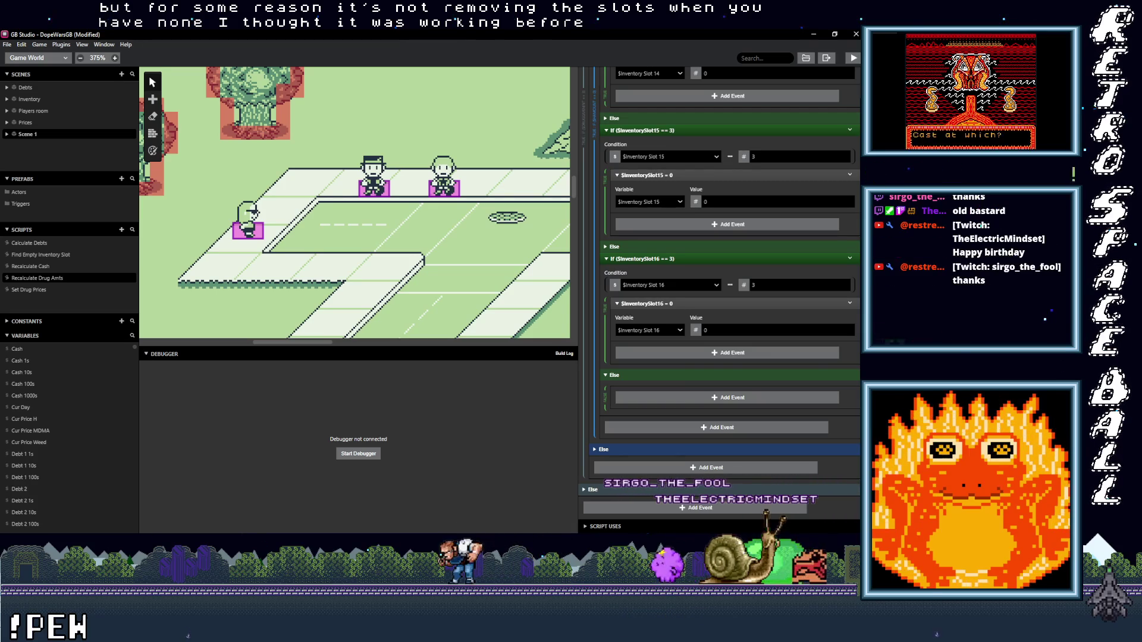
scroll(858, 411, "up", 8)
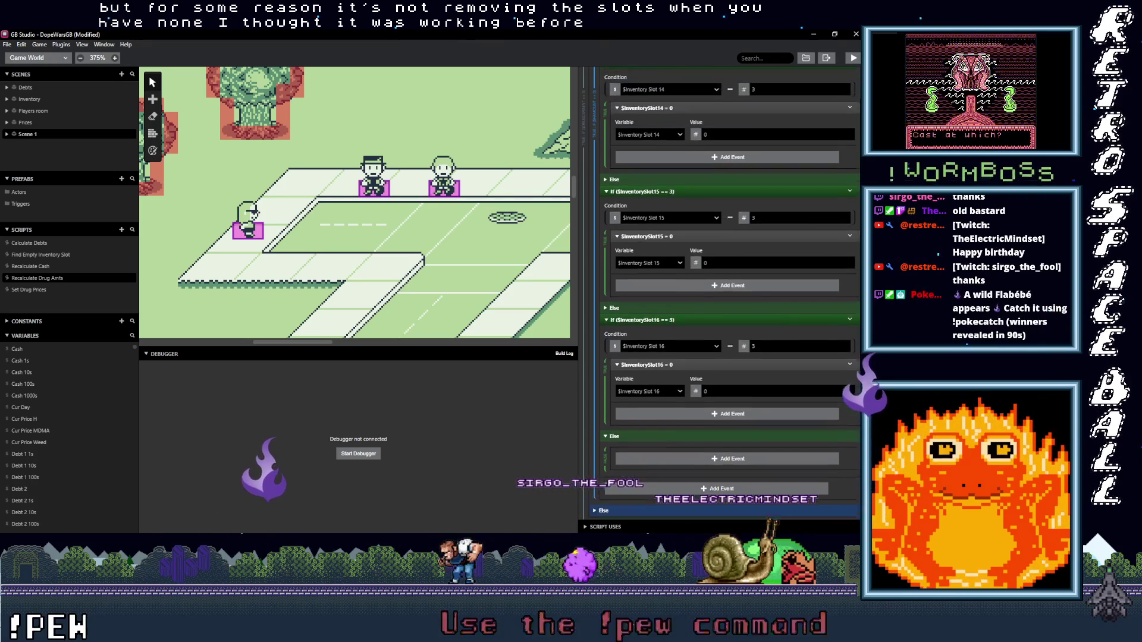
scroll(847, 341, "up", 15)
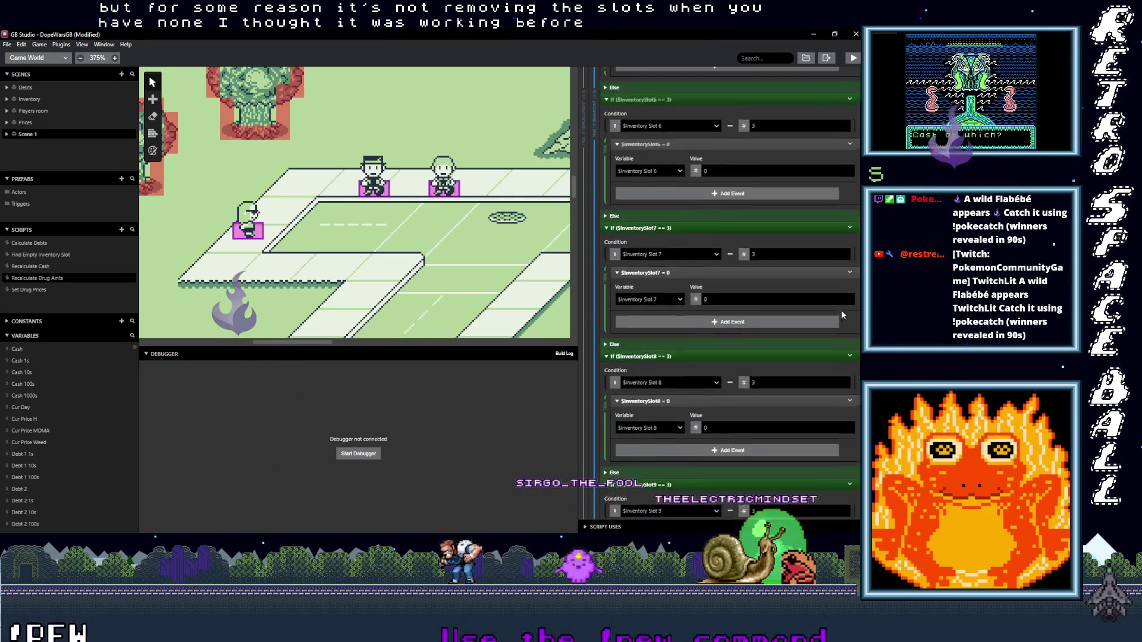
scroll(839, 195, "up", 1)
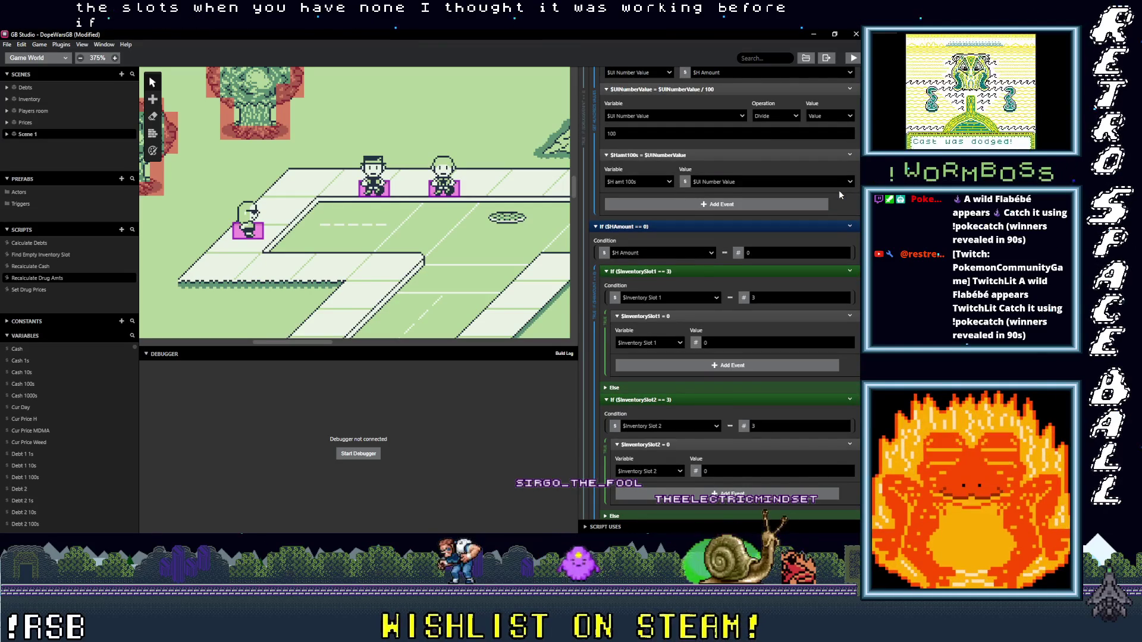
scroll(839, 190, "down", 1)
scroll(838, 191, "down", 2)
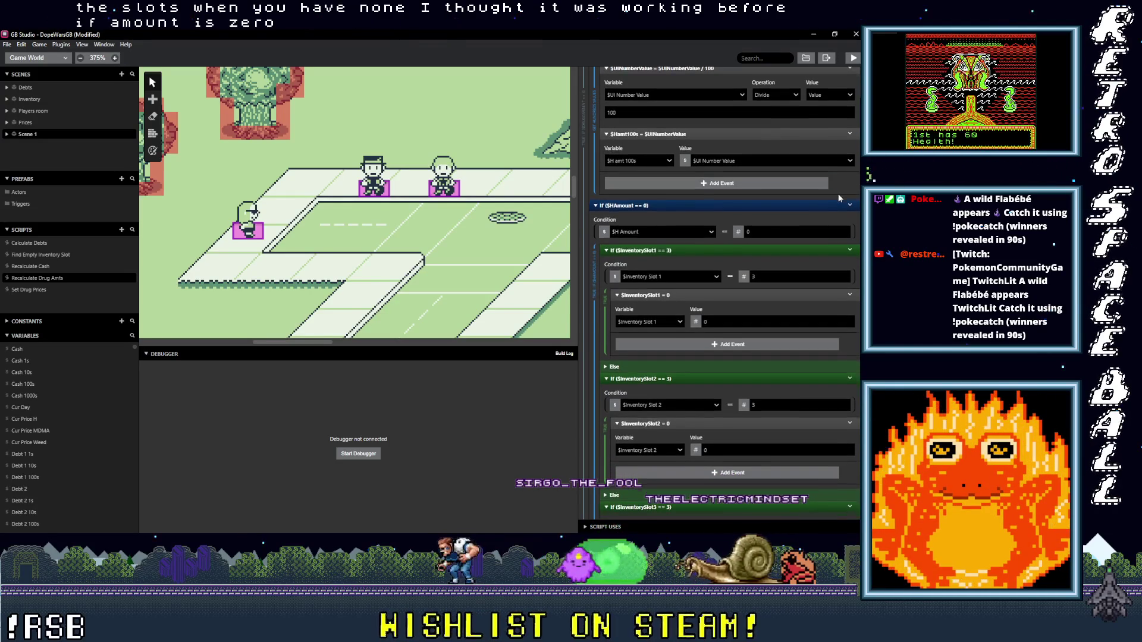
scroll(837, 195, "down", 3)
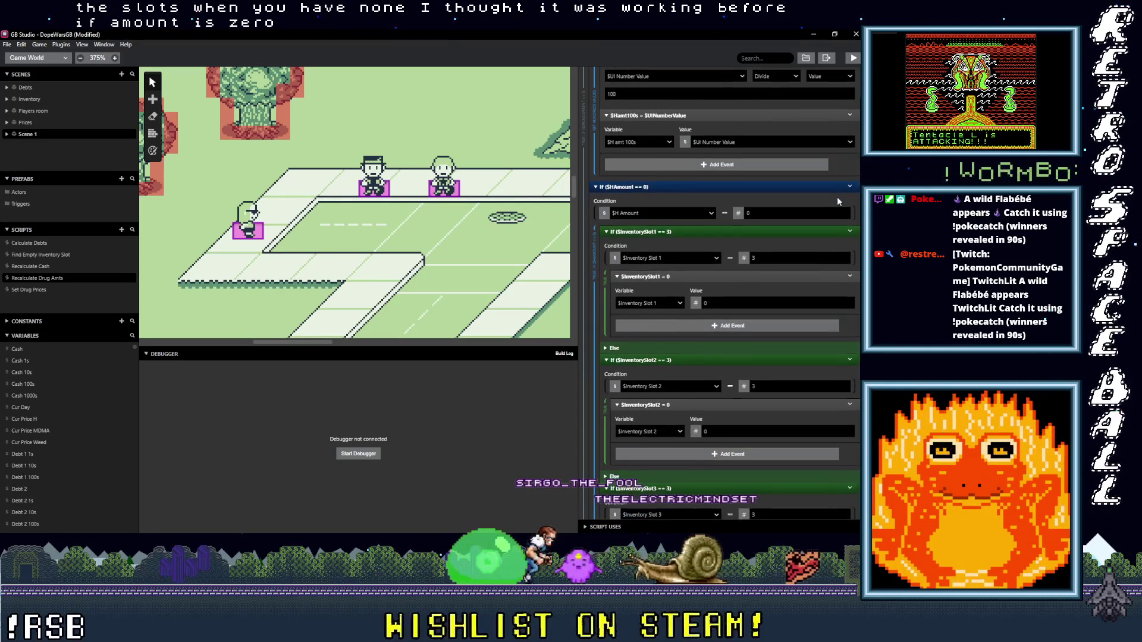
scroll(836, 205, "down", 3)
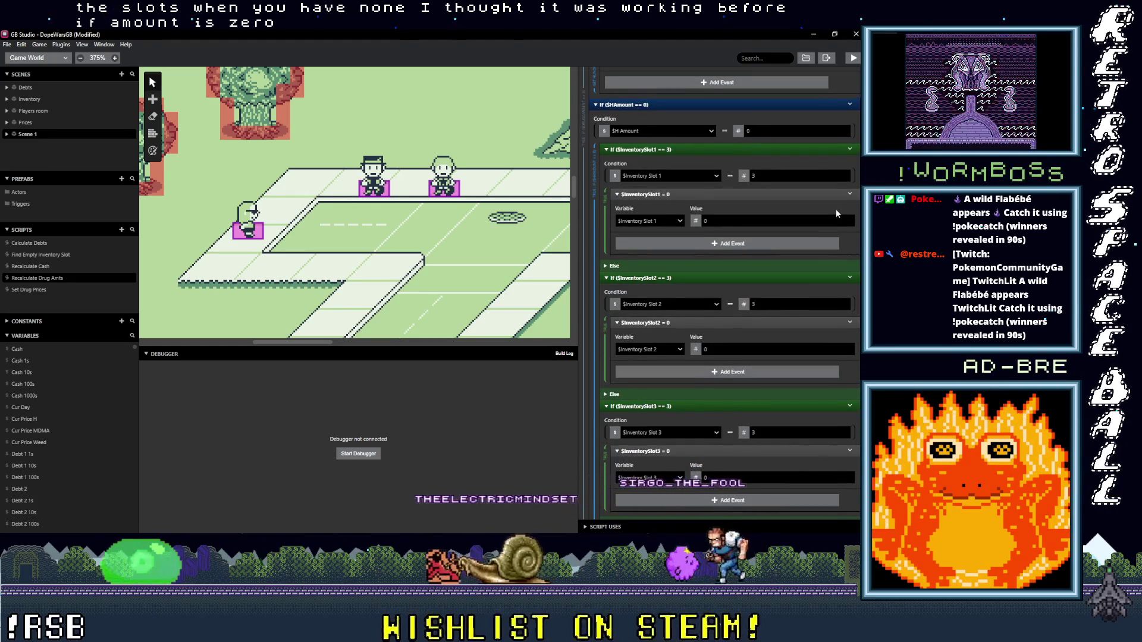
scroll(836, 213, "down", 8)
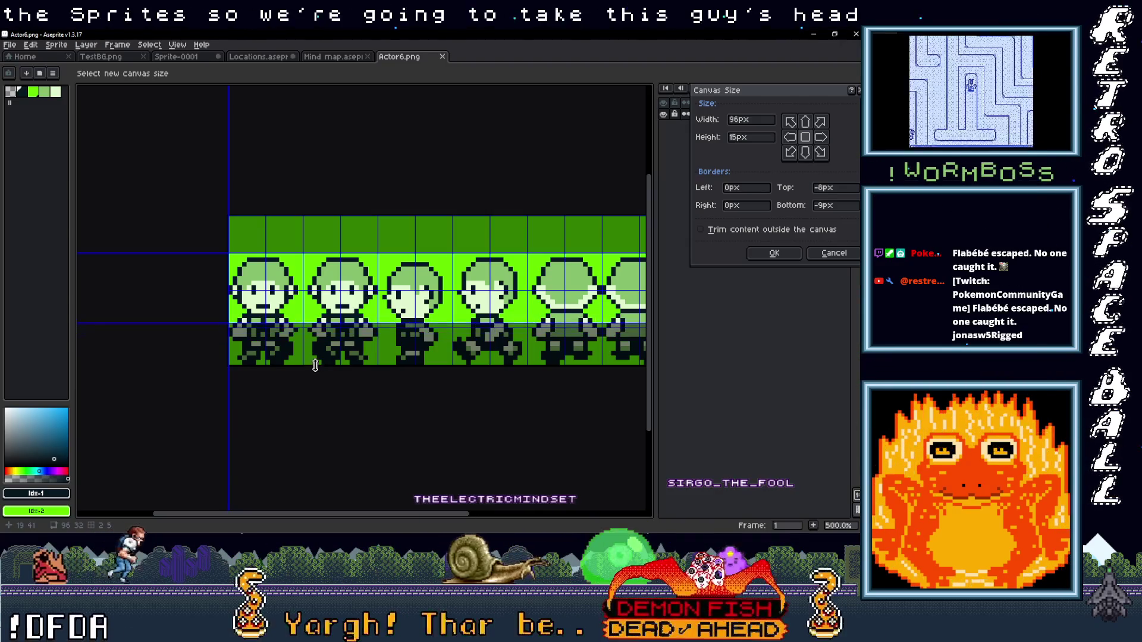
Step: Cut the Actor6.png canvas down to a single 16x16 frame
left_click_drag(510, 323, 289, 335)
scroll(290, 335, "up", 3)
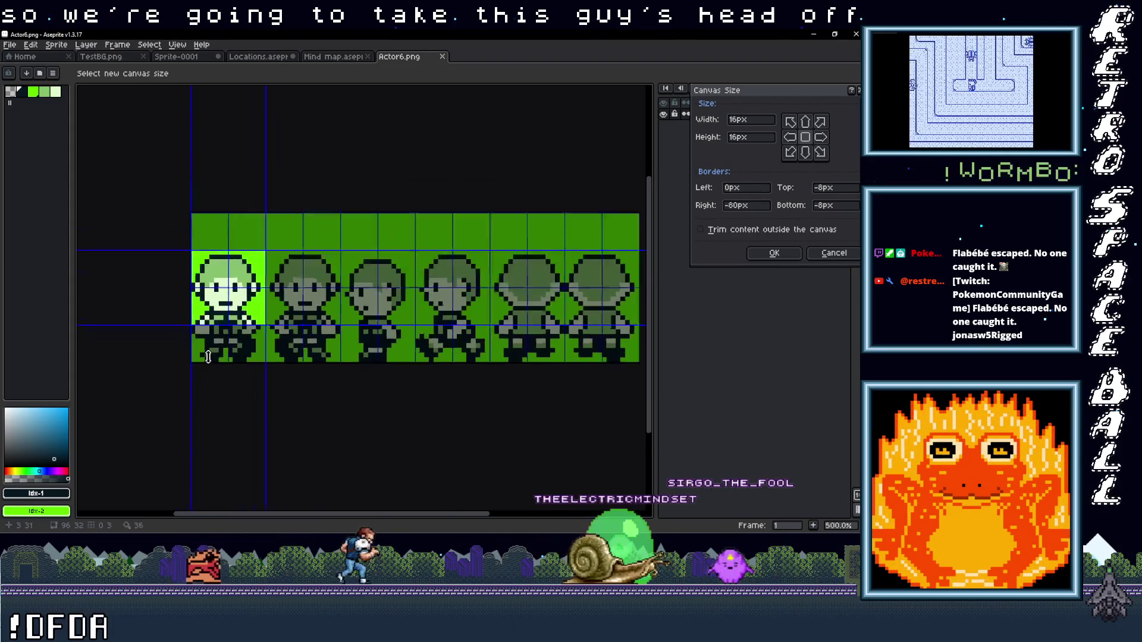
key("Return")
scroll(506, 361, "up", 4)
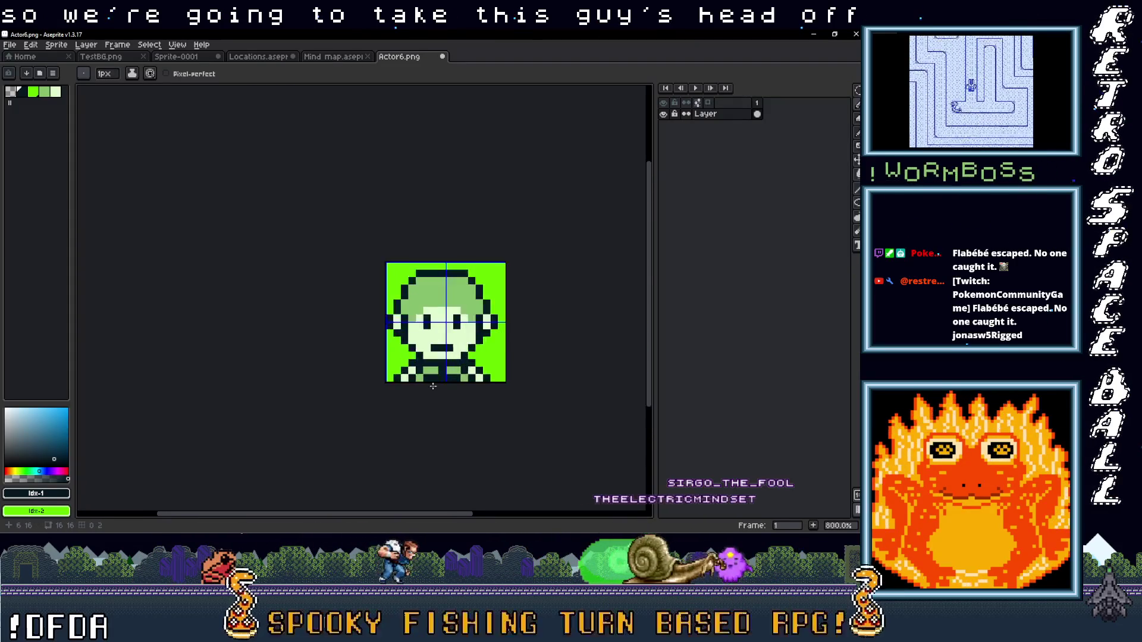
Step: Paint over the sprite's bottom row with the bright green background colour
left_click(556, 326)
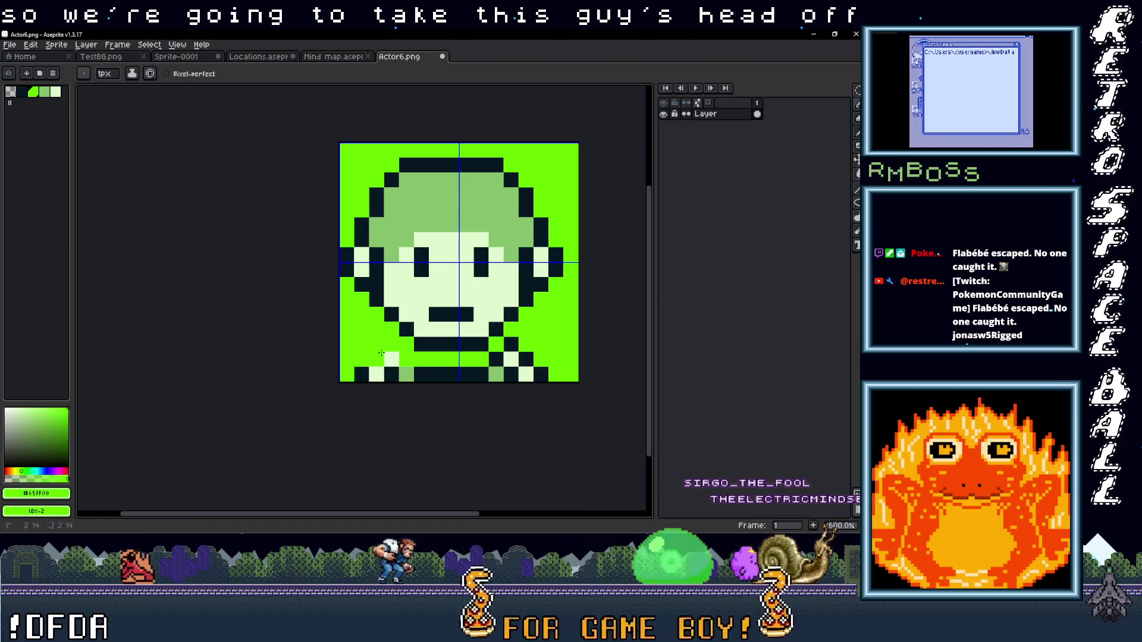
left_click_drag(530, 370, 357, 372)
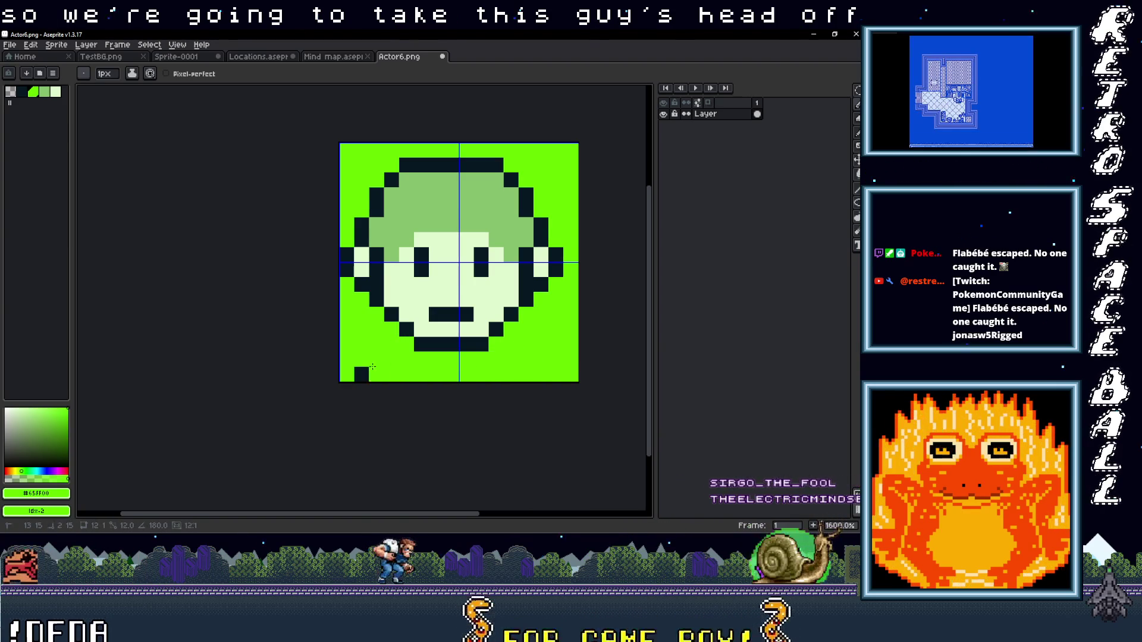
scroll(493, 360, "down", 2)
scroll(500, 360, "up", 1)
left_click_drag(500, 360, 482, 375)
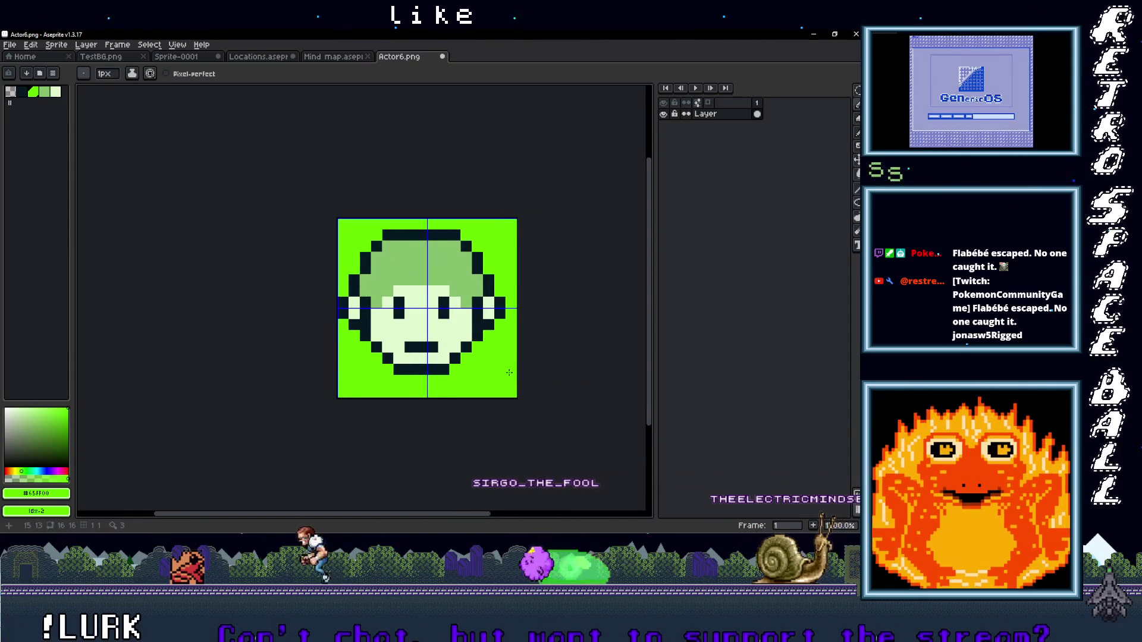
key("m")
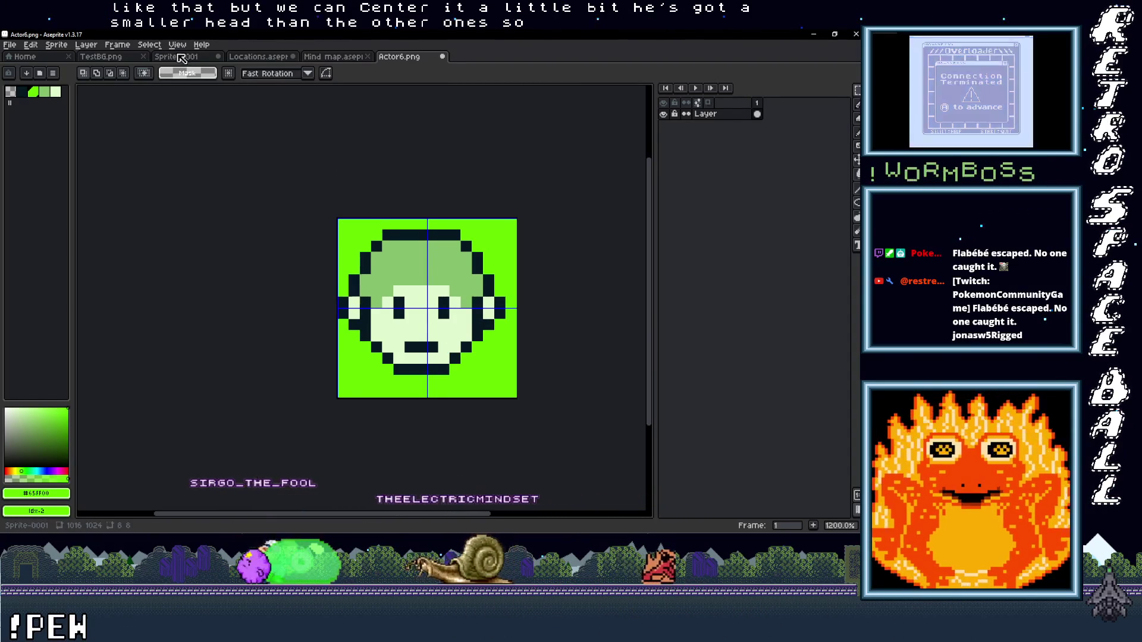
Step: Look through the Sprite-0001, Locations and Mind map documents, then return to Actor6.png
left_click(178, 58)
left_click(259, 57)
left_click(348, 57)
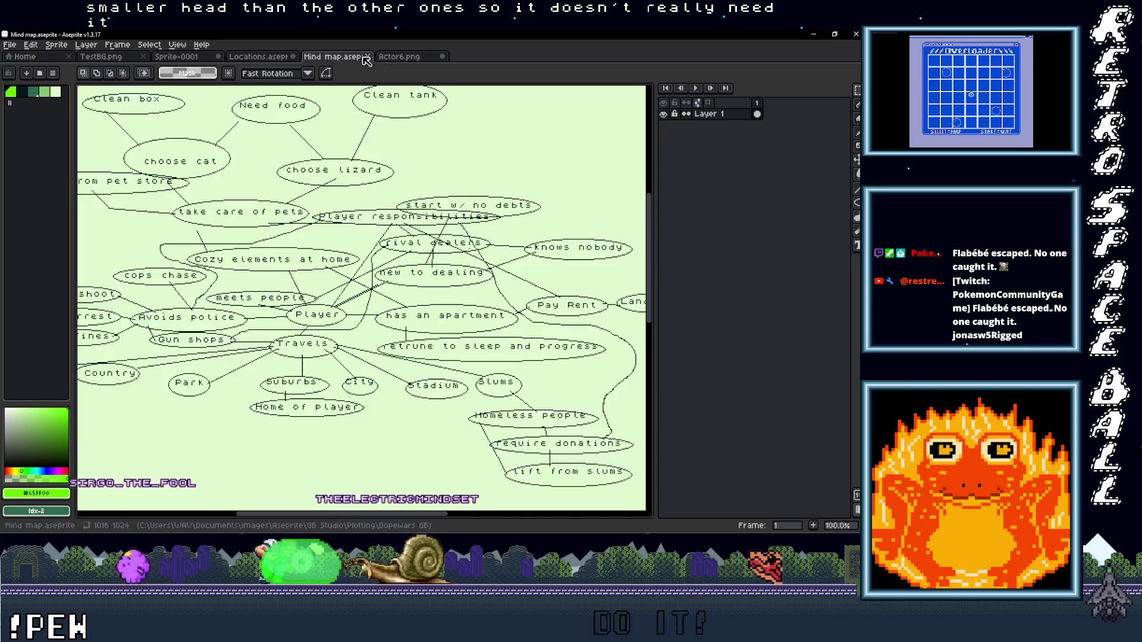
left_click(398, 57)
scroll(455, 256, "down", 3)
scroll(455, 255, "up", 3)
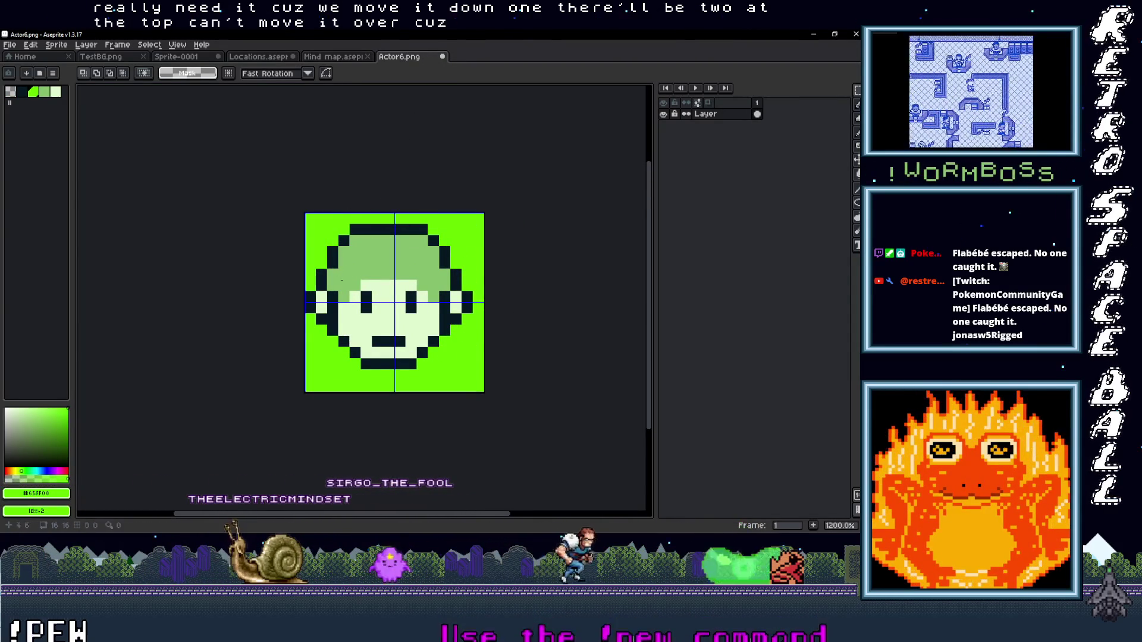
scroll(369, 338, "right", 2)
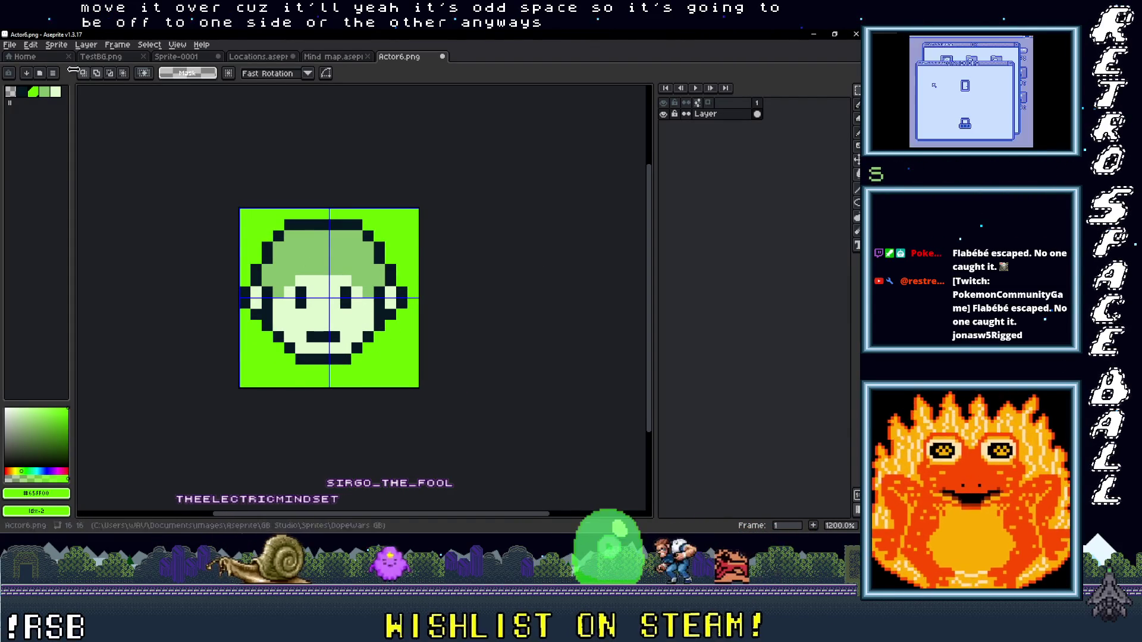
left_click(15, 46)
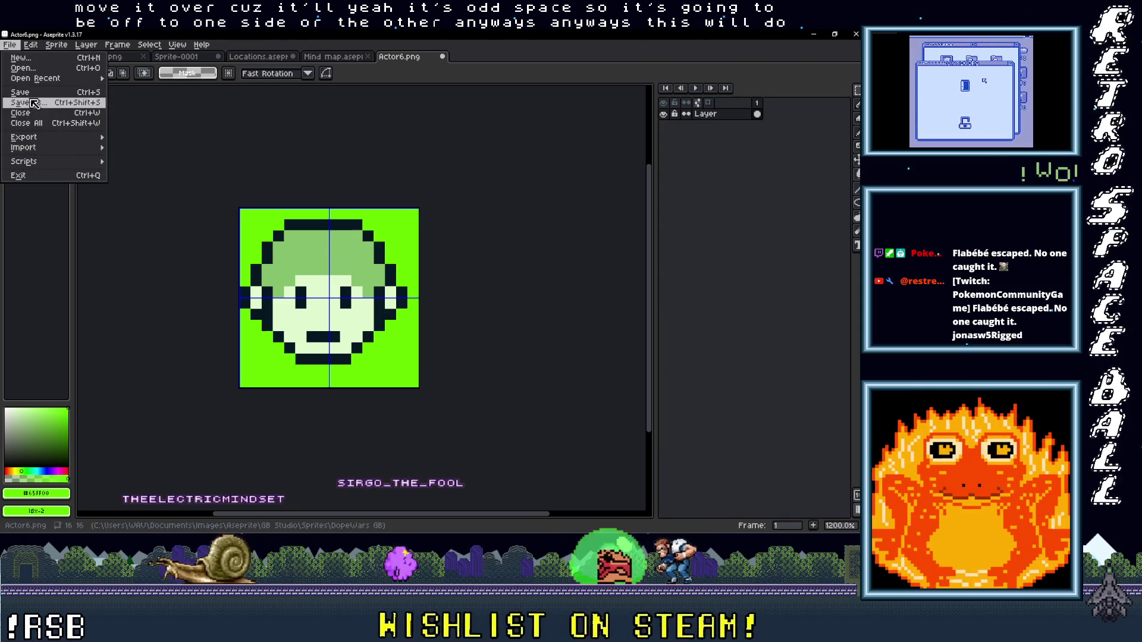
Step: Save the sprite under the new name 'Actor 6 Face'
left_click(29, 104)
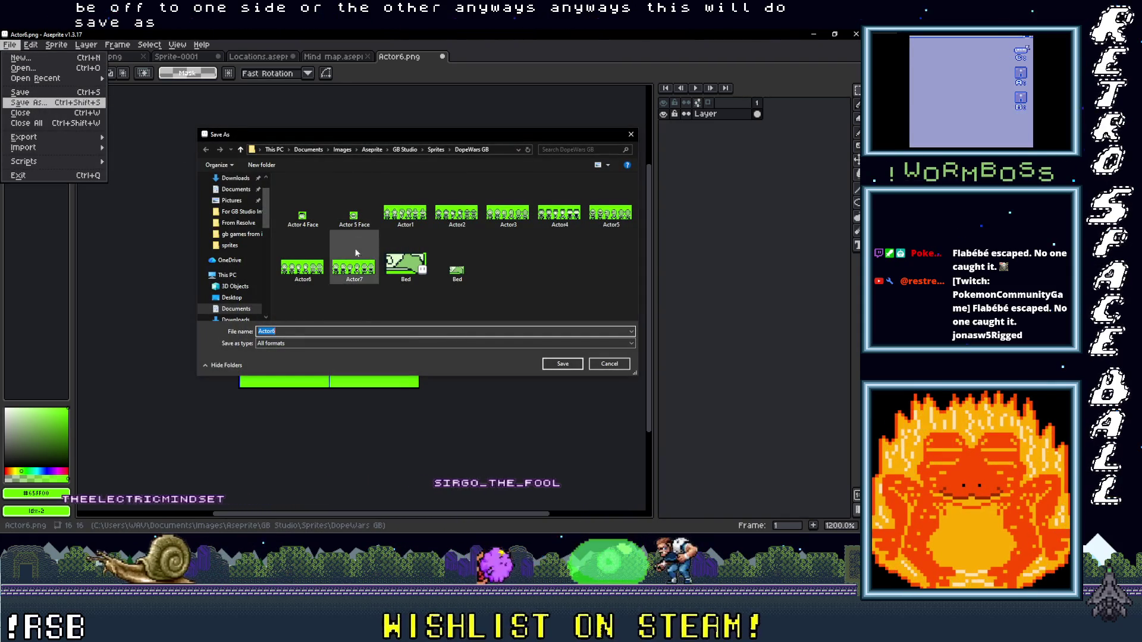
left_click(282, 331)
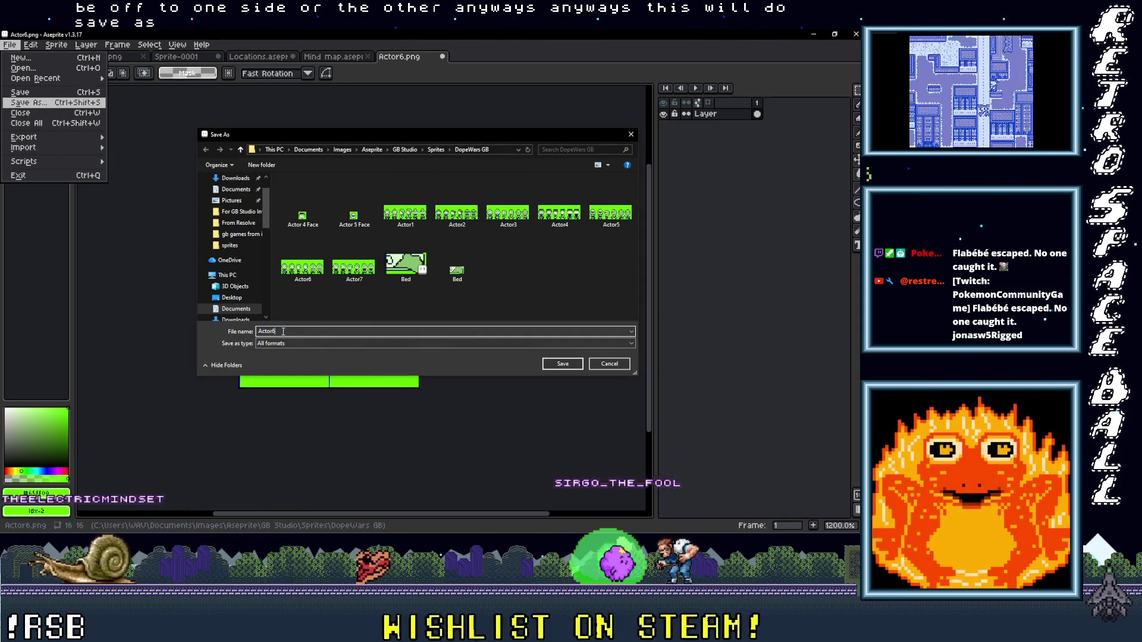
key("BackSpace")
type("6")
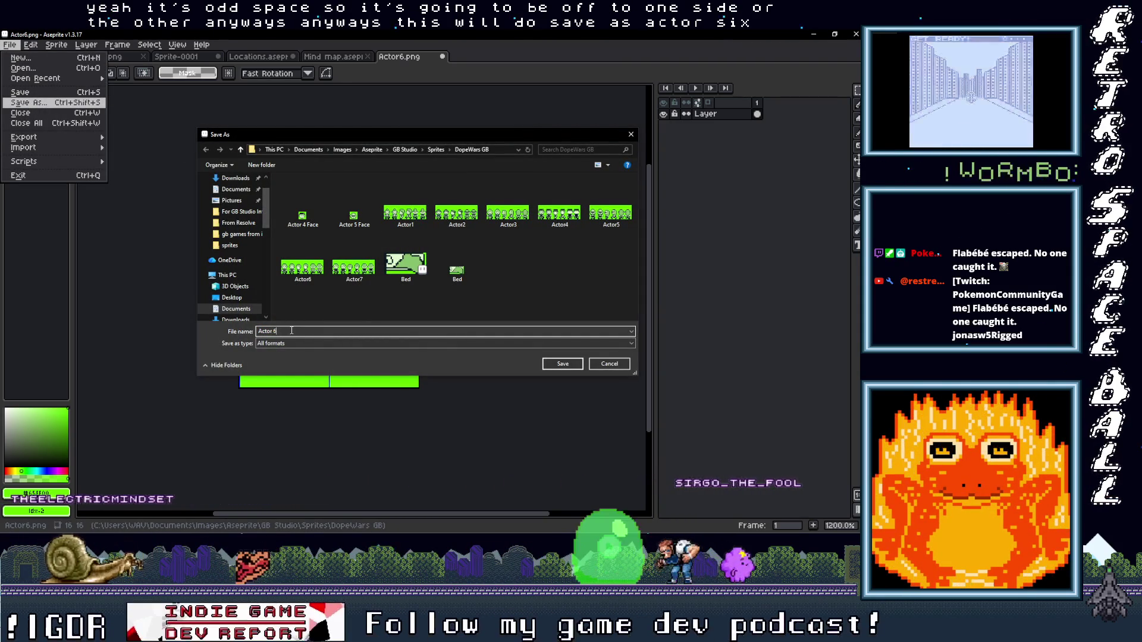
type(" Face")
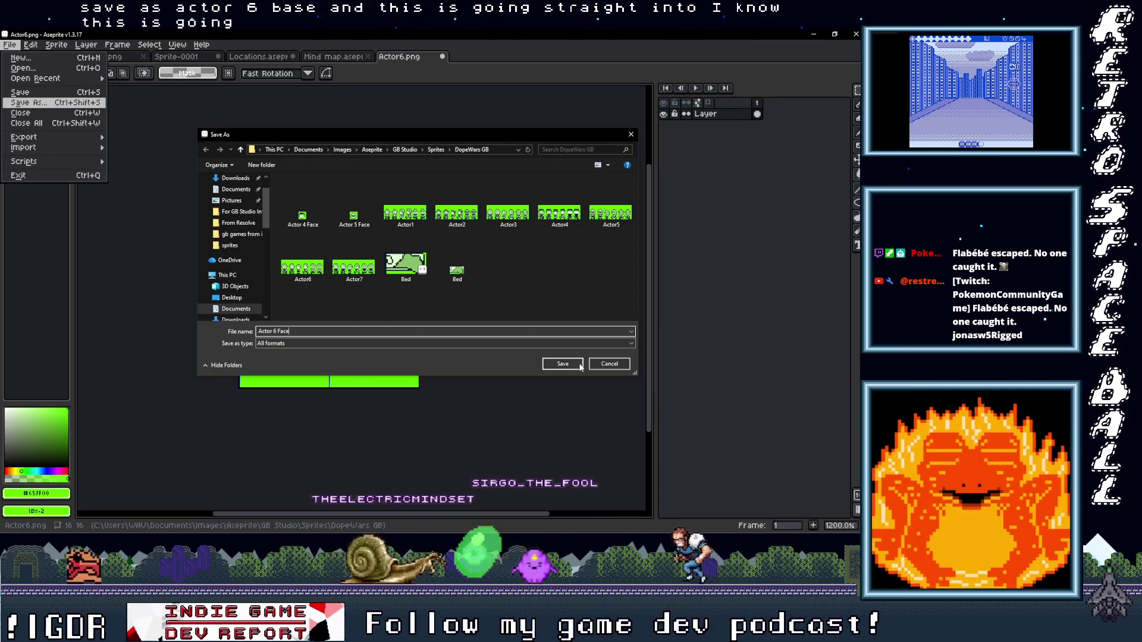
key("Return")
Step: Export a copy into the DopeWarsGB assets\sprites folder and minimize Aseprite
left_click(11, 44)
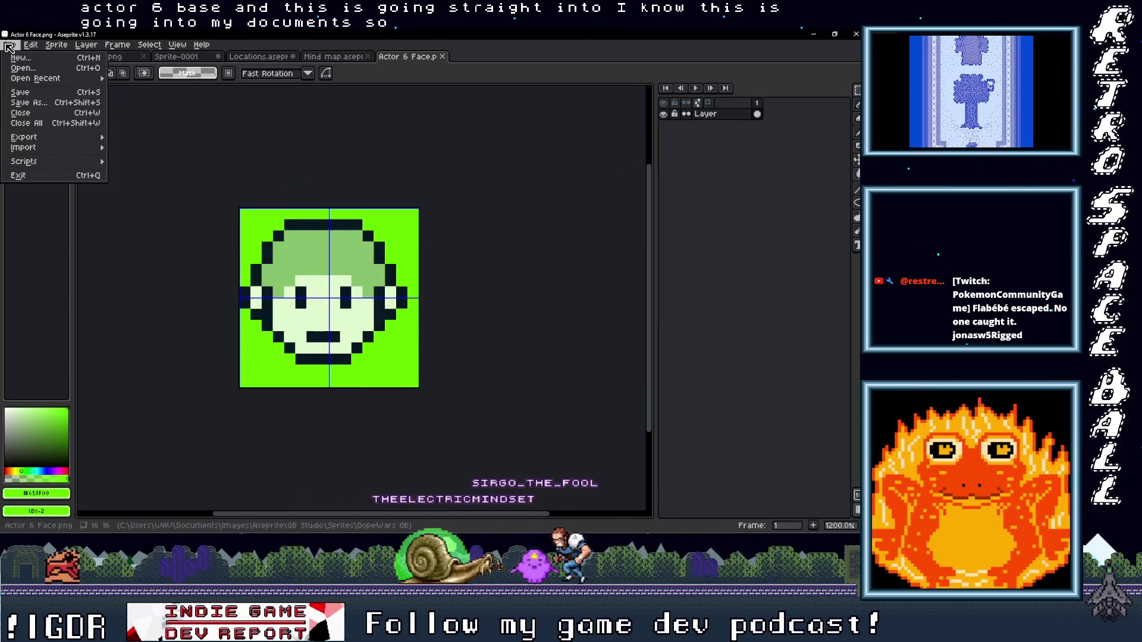
mouse_move(53, 133)
left_click(155, 140)
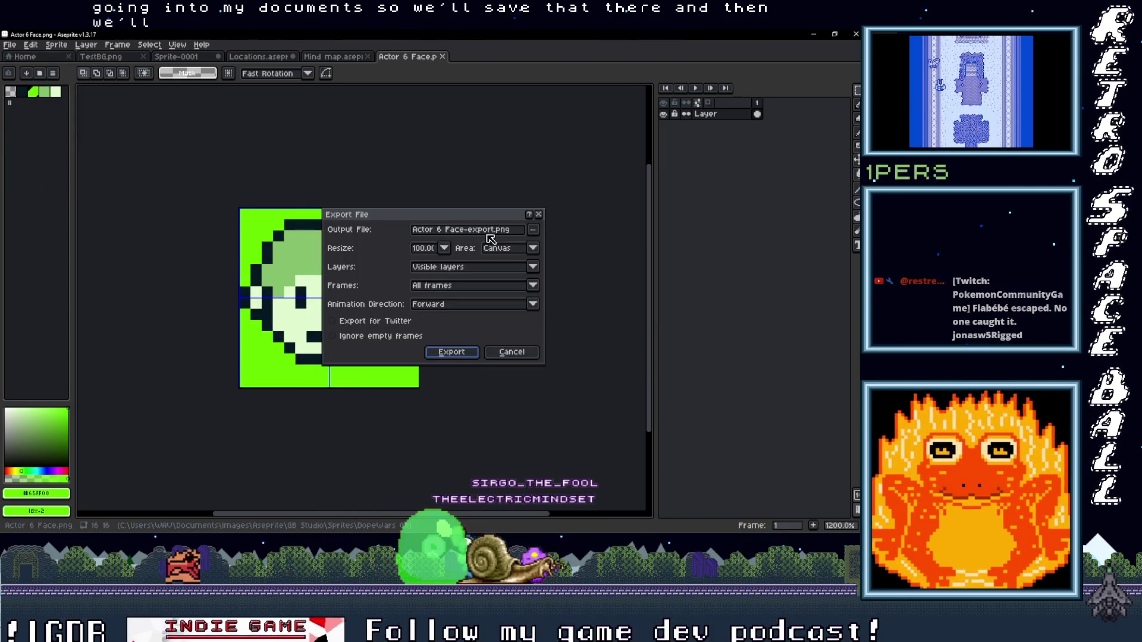
left_click(533, 229)
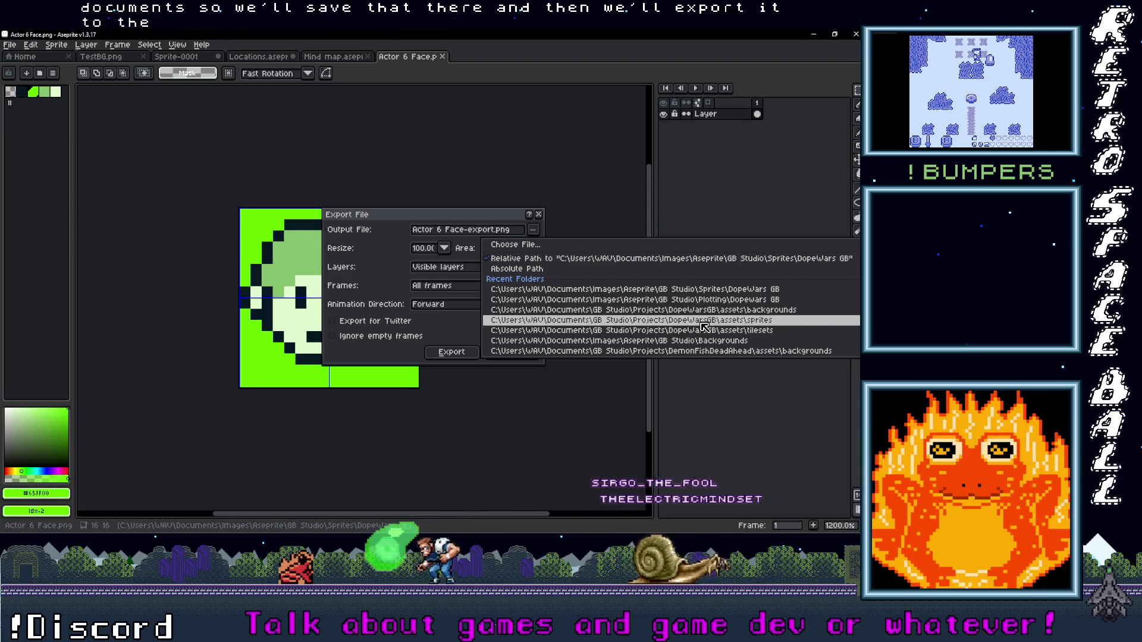
left_click(722, 327)
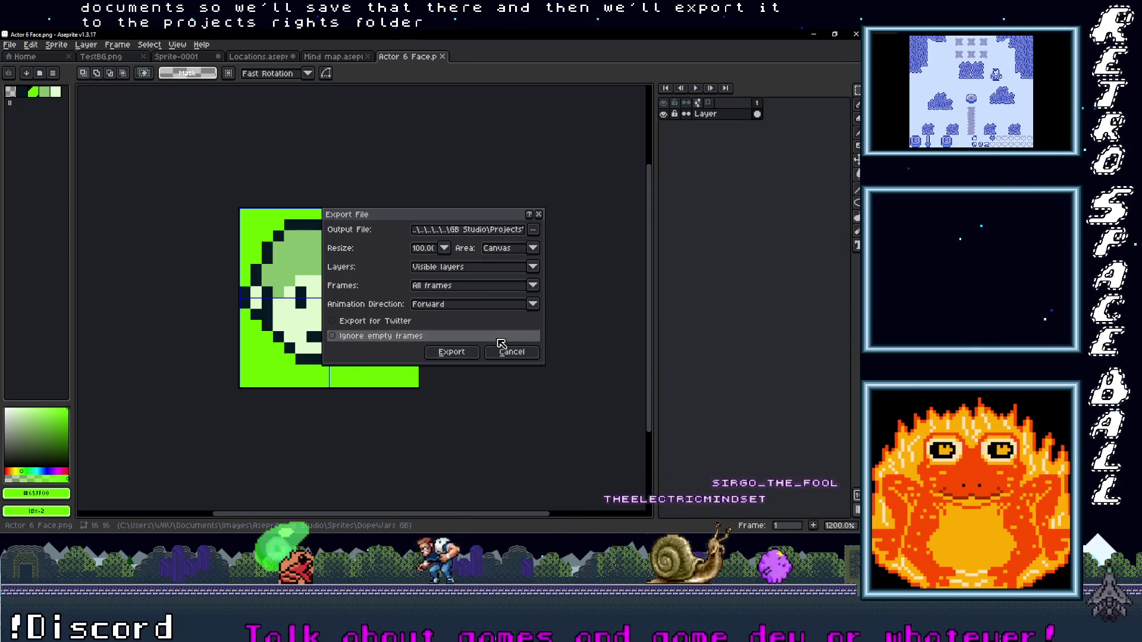
left_click(470, 351)
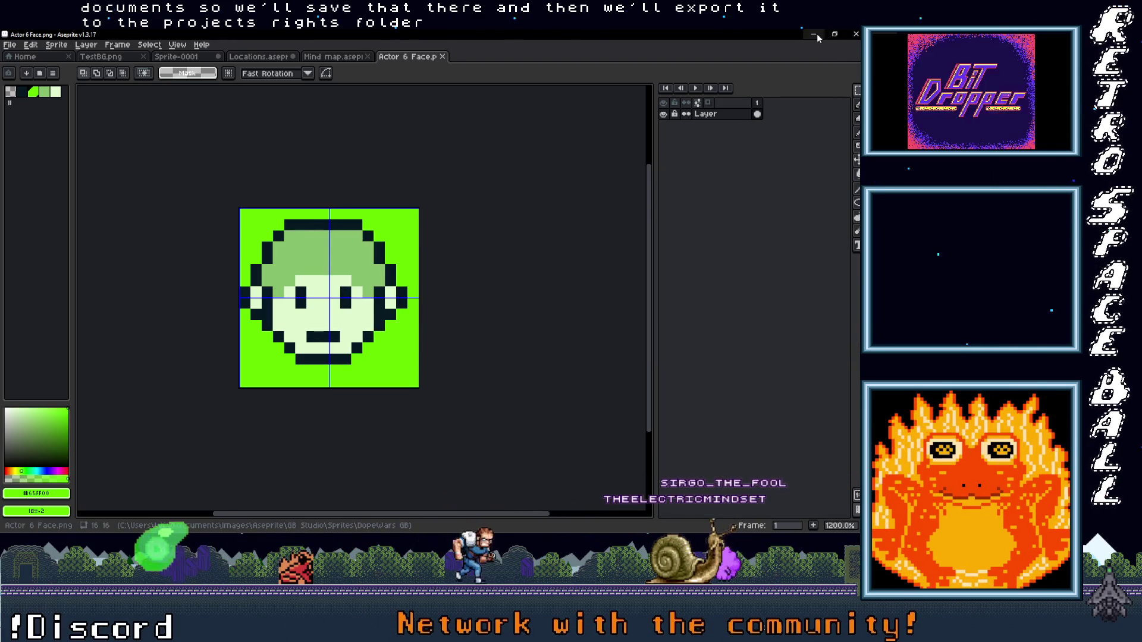
left_click(815, 34)
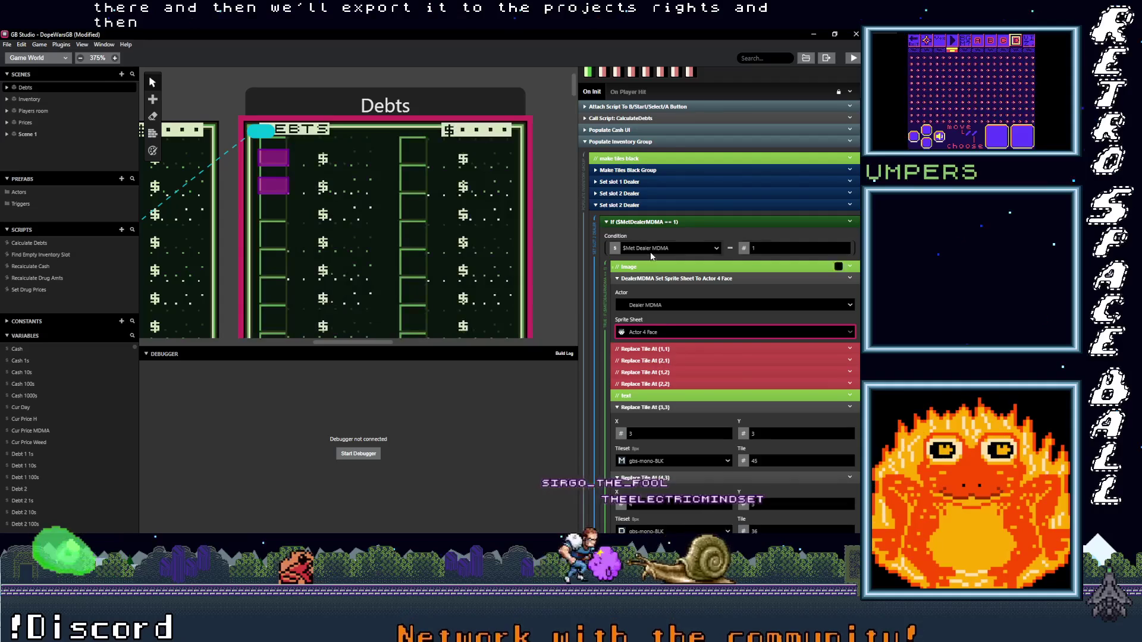
Step: Rename the third 'Set slot 2 Dealer' block to 'Set slot 3 Dealer'
left_click(851, 204)
left_click(809, 237)
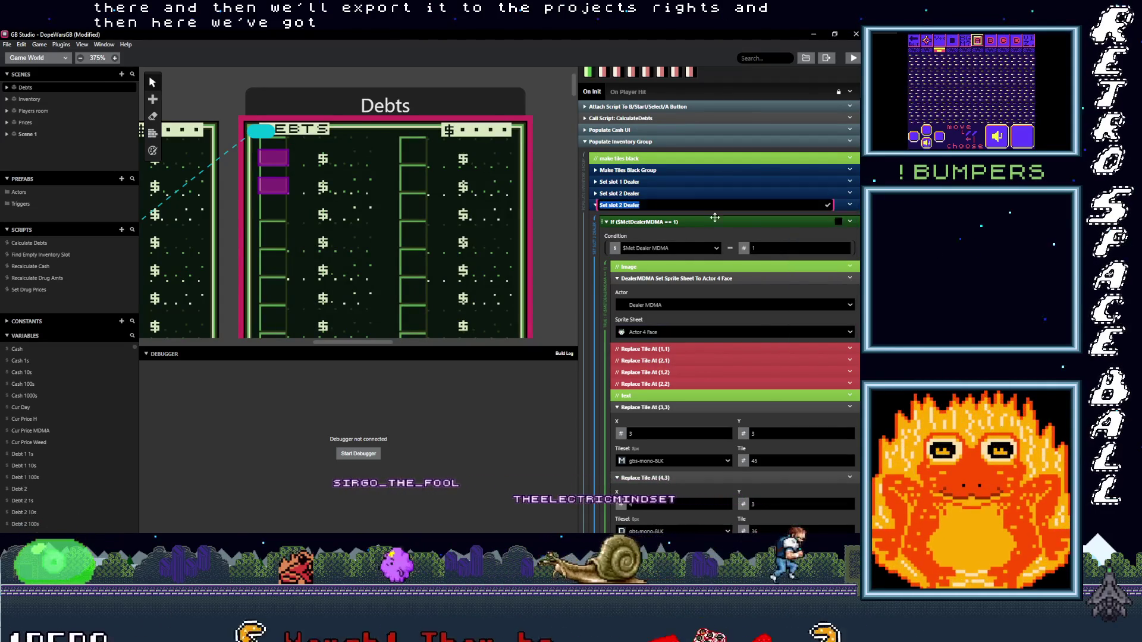
left_click(633, 204)
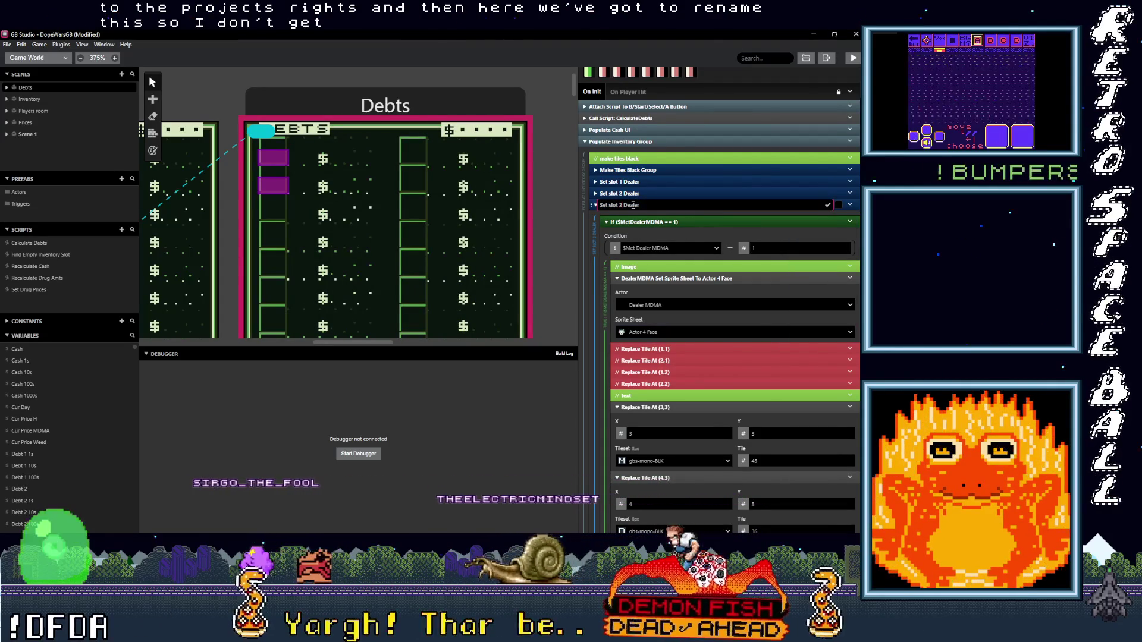
key("BackSpace")
type("3")
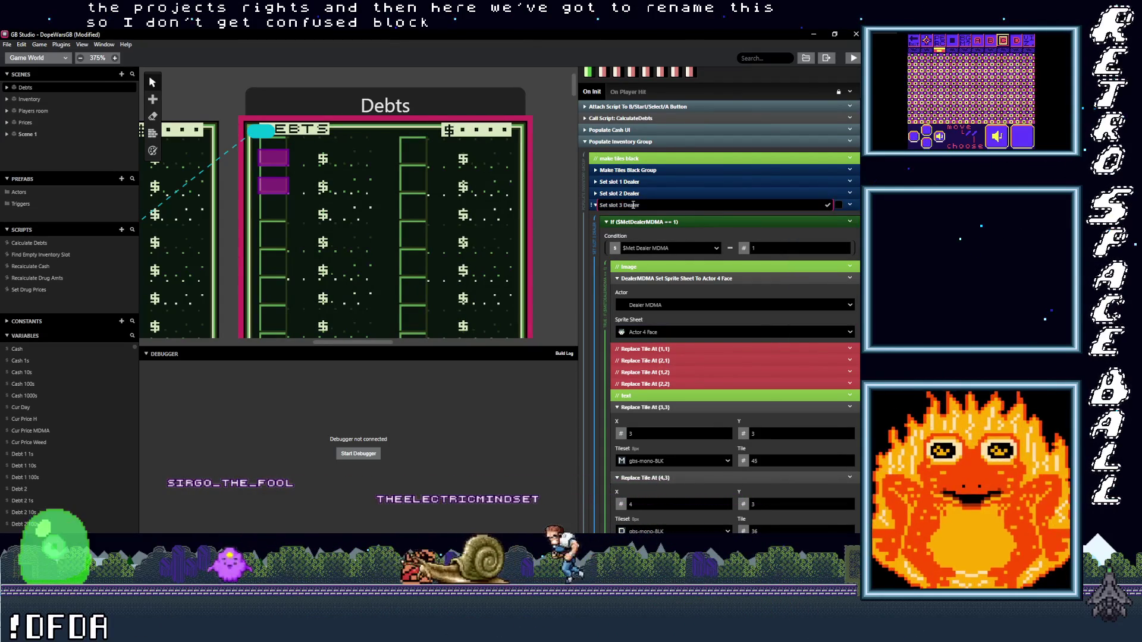
Step: Set the block's portrait sprite sheet to Actor 6 Face-export and collapse it
left_click(654, 333)
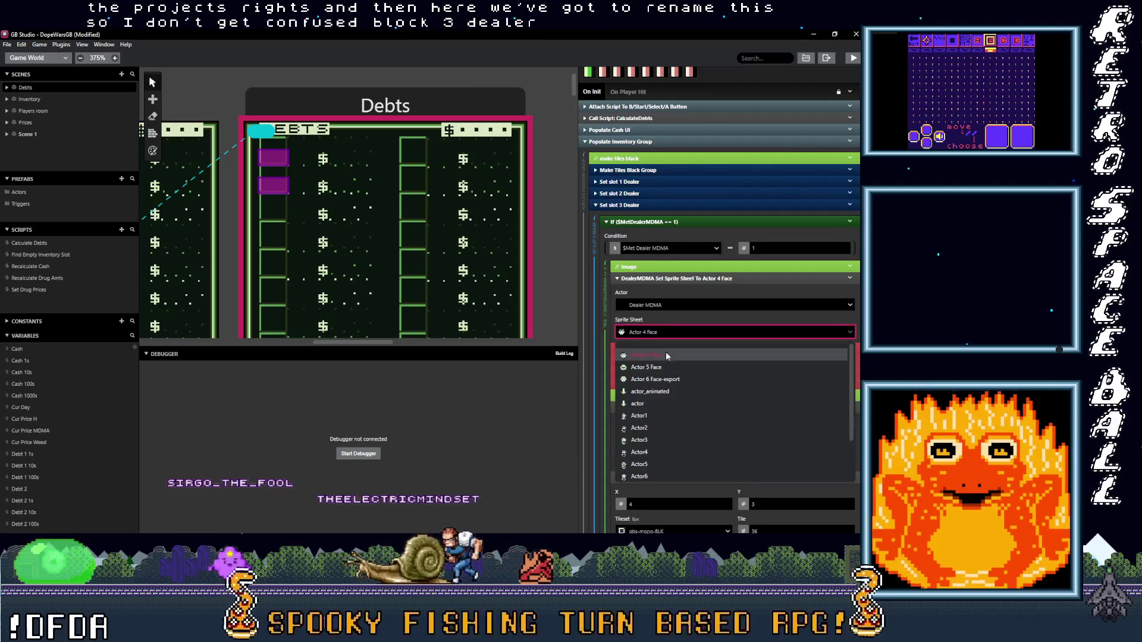
left_click(667, 378)
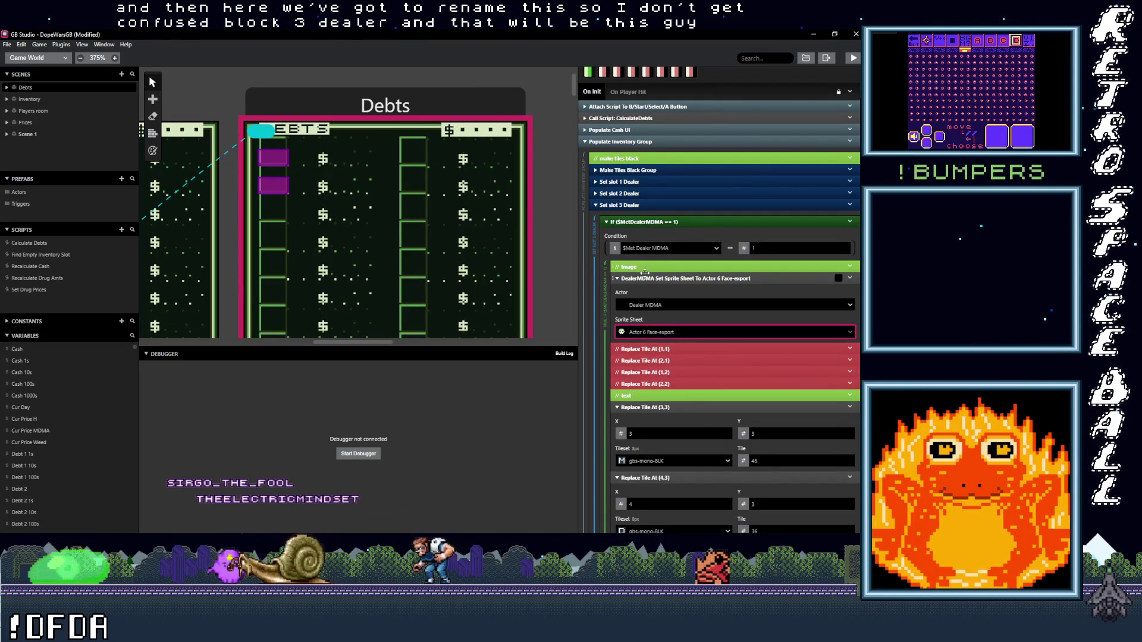
left_click(635, 204)
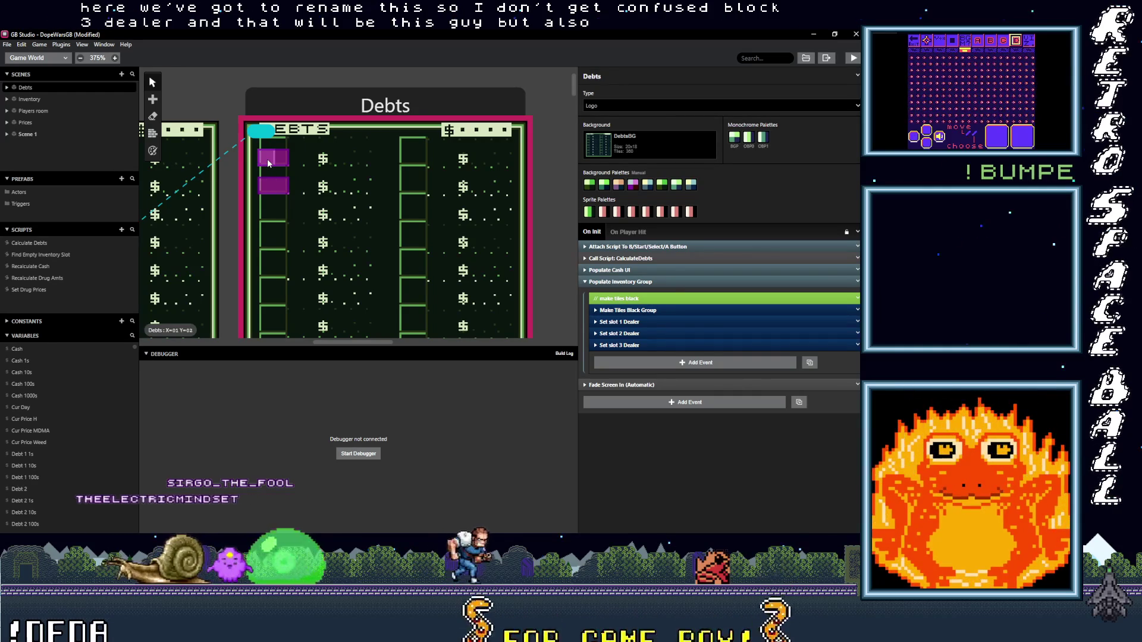
left_click(284, 164)
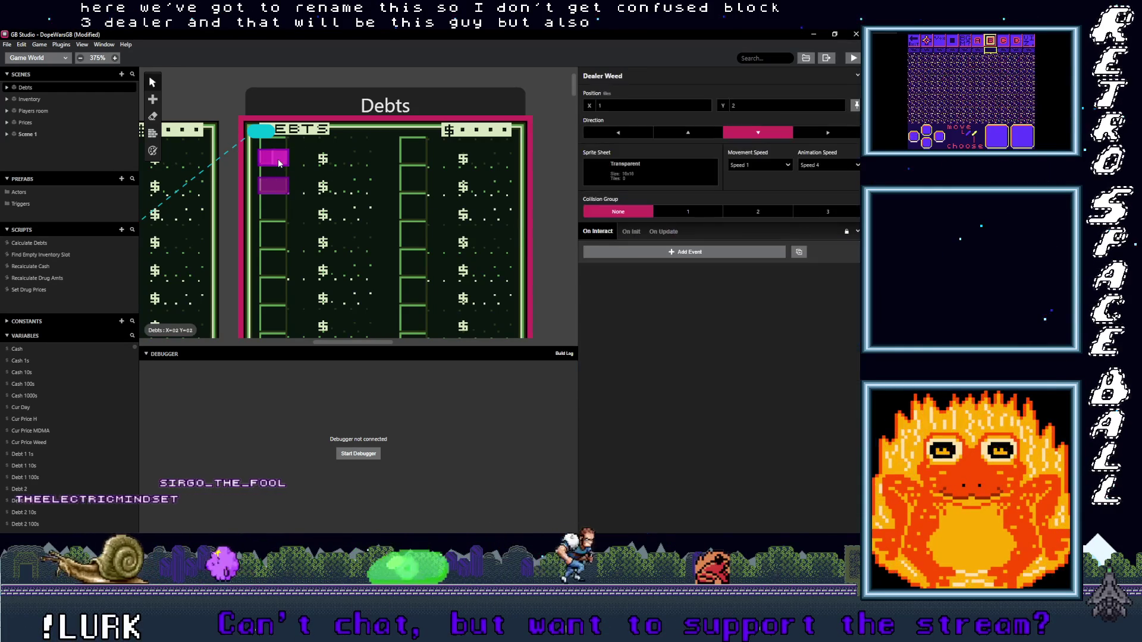
Step: Paste a copy of the dealer actor into the third slot and rename it 'Dealer H'
left_click(272, 222)
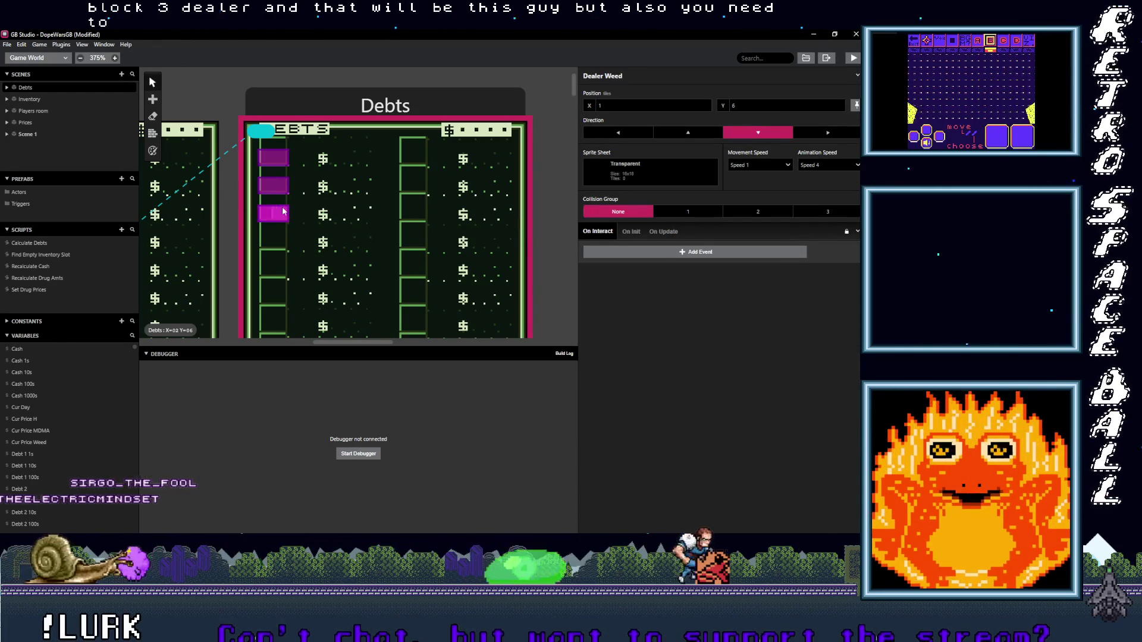
left_click(309, 128)
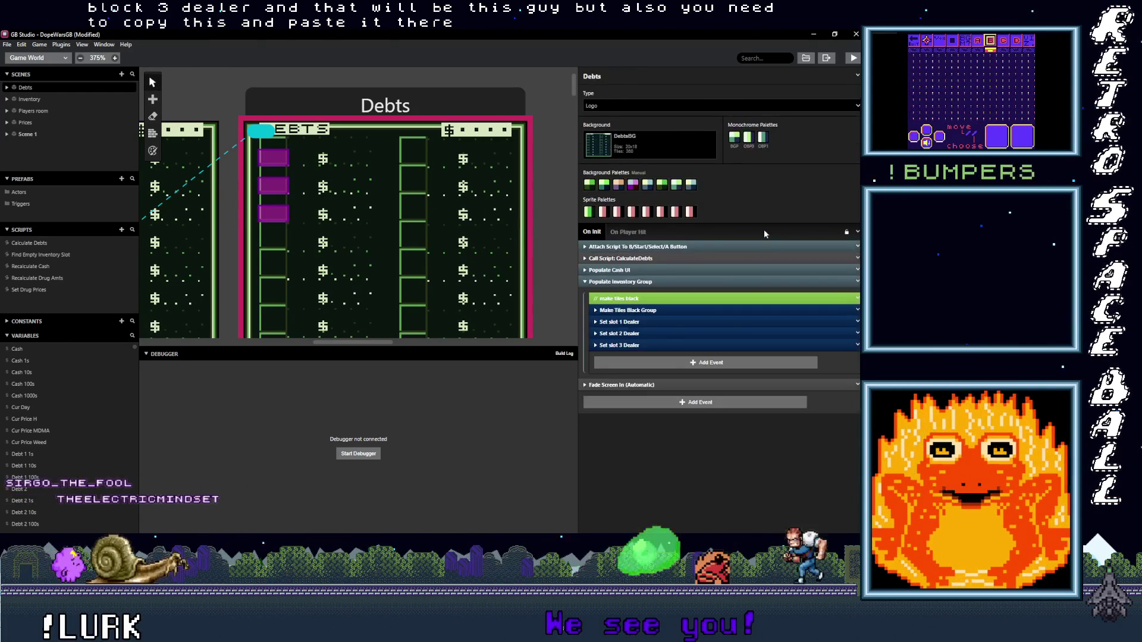
left_click(654, 328)
scroll(657, 311, "down", 2)
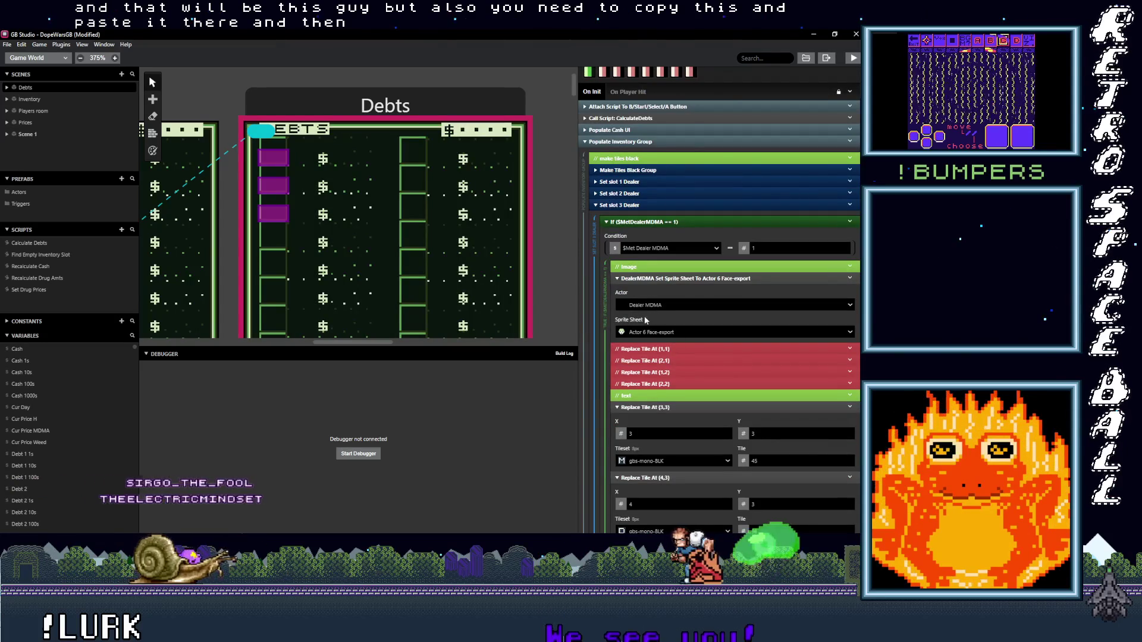
left_click(273, 212)
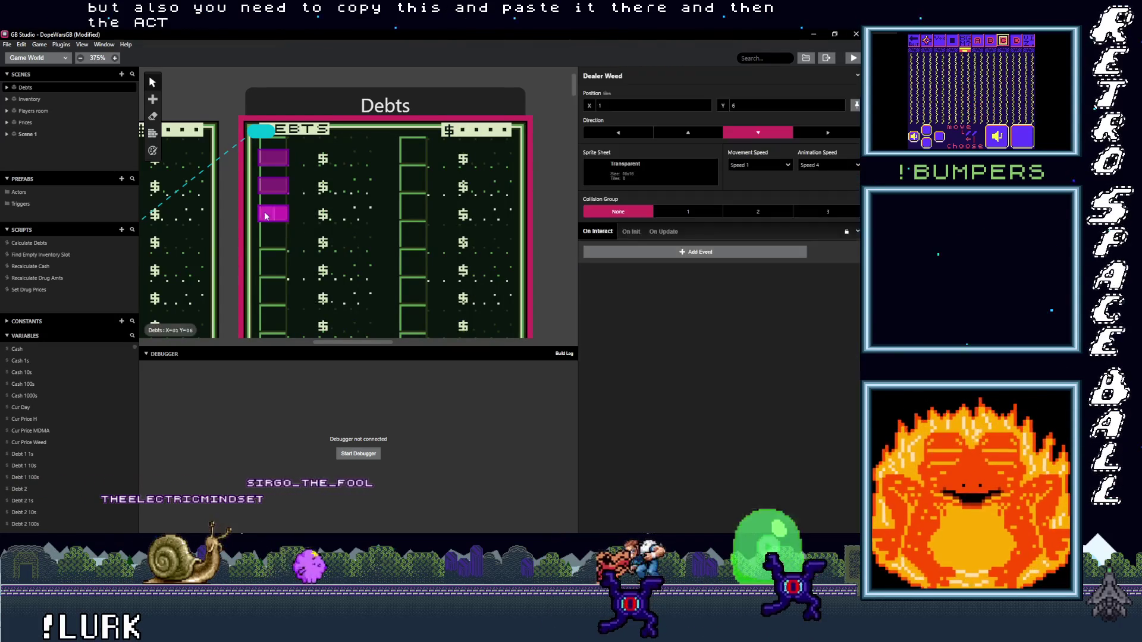
double_click(610, 75)
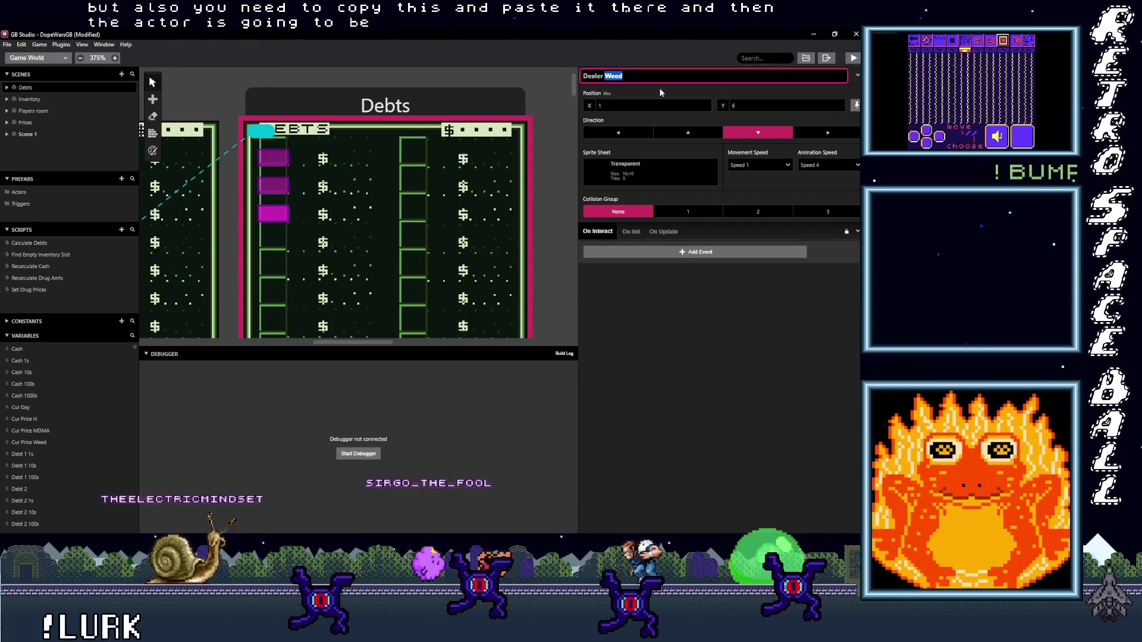
type("H")
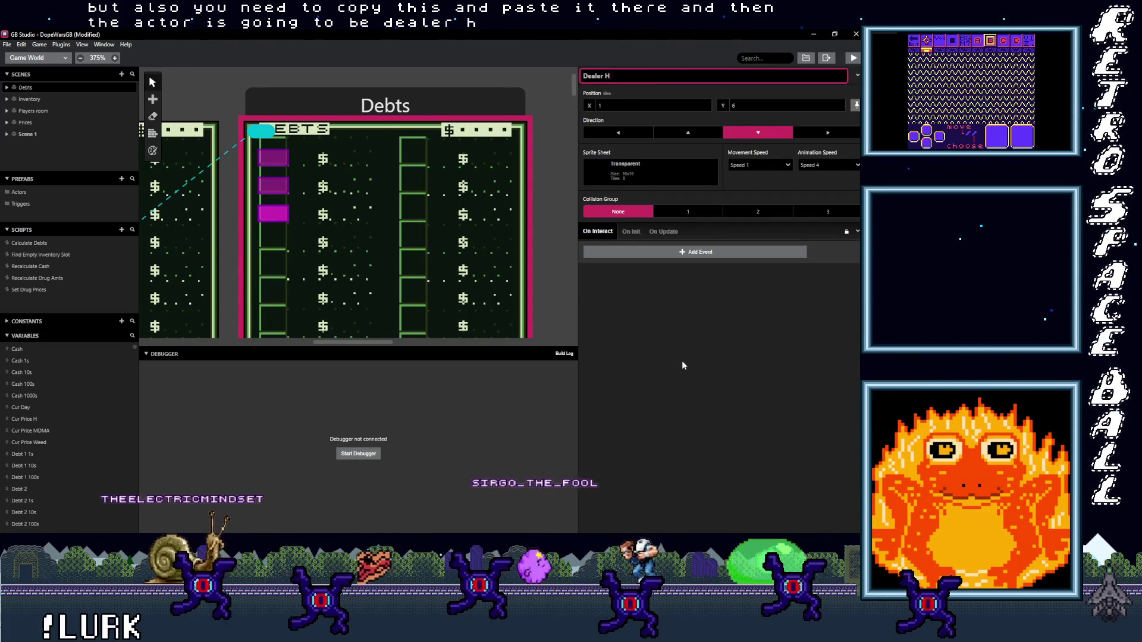
left_click(283, 215)
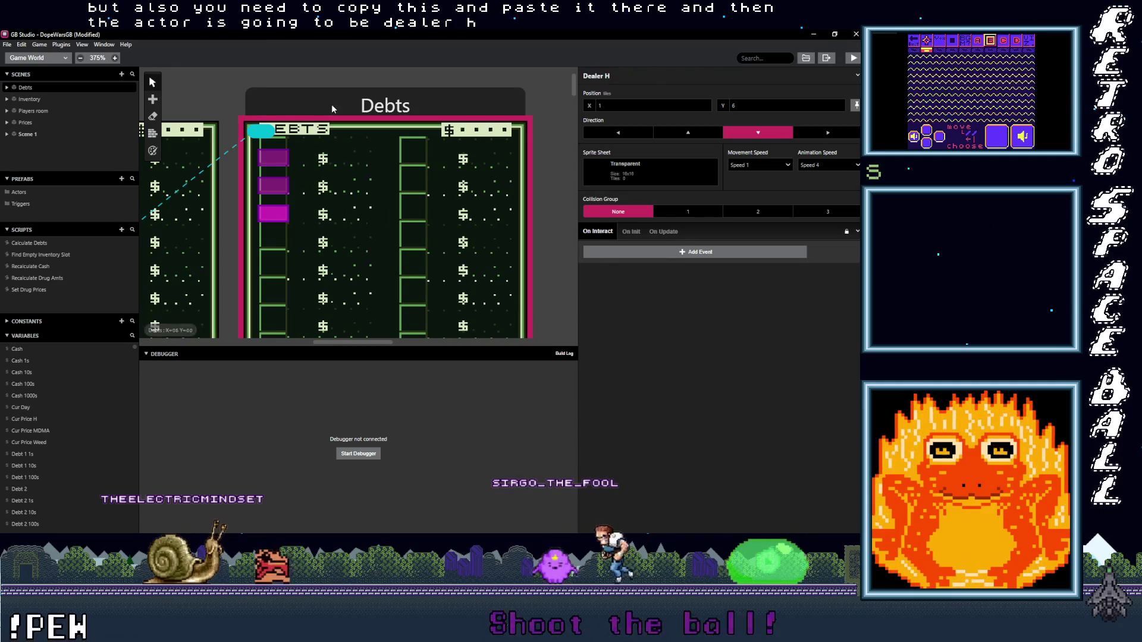
Step: Make the Set slot 3 Dealer sprite-sheet event target Dealer H
left_click(333, 172)
left_click(650, 305)
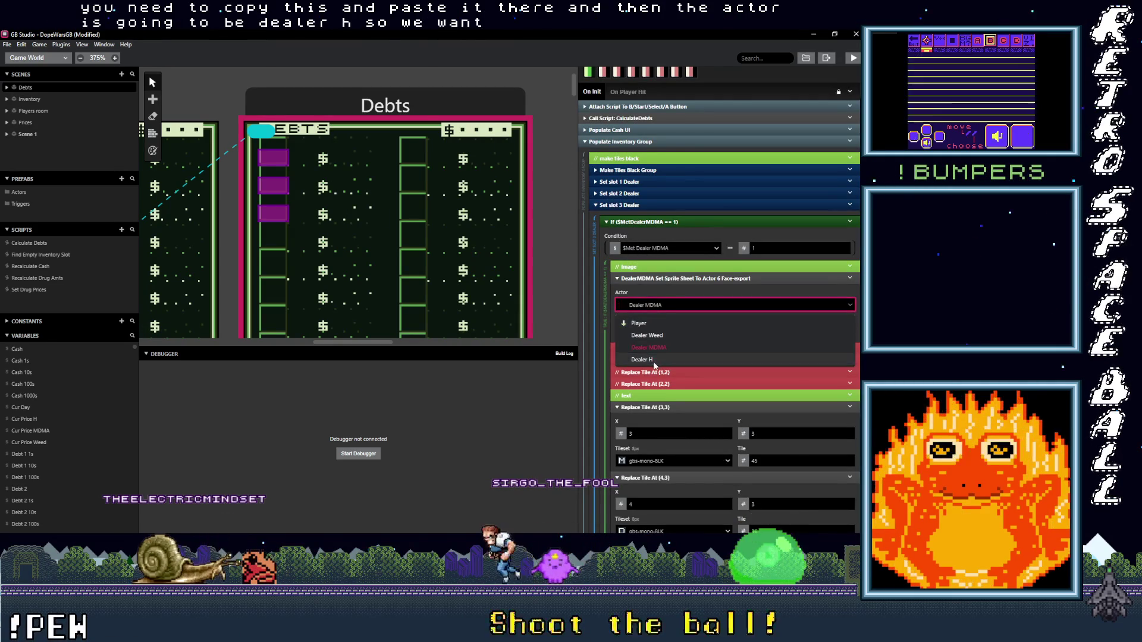
left_click(669, 341)
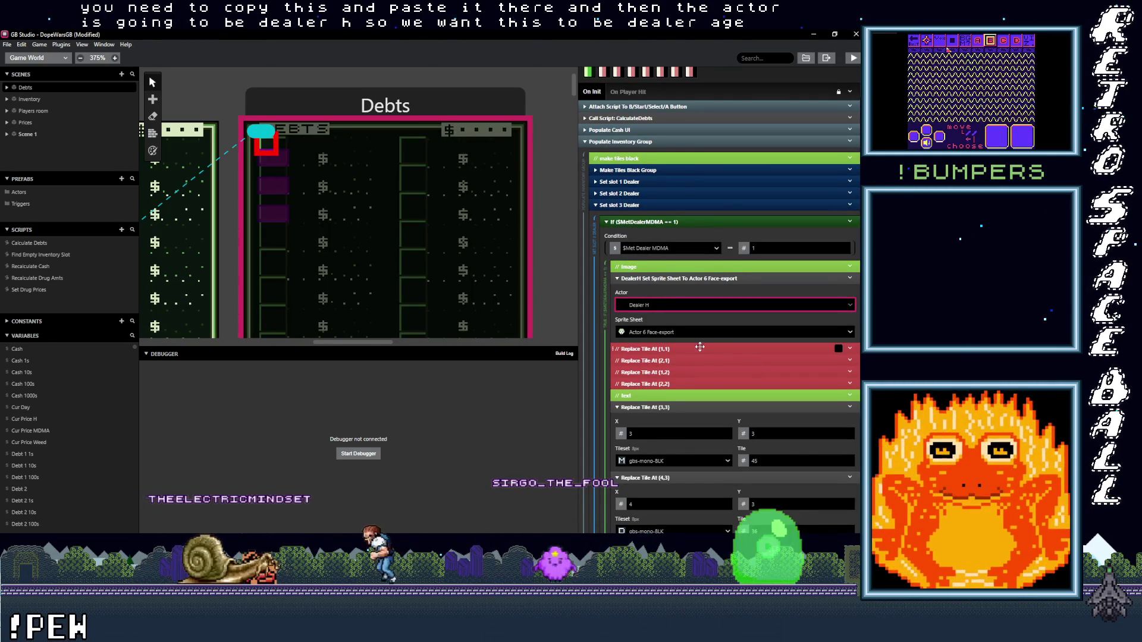
scroll(657, 333, "down", 3)
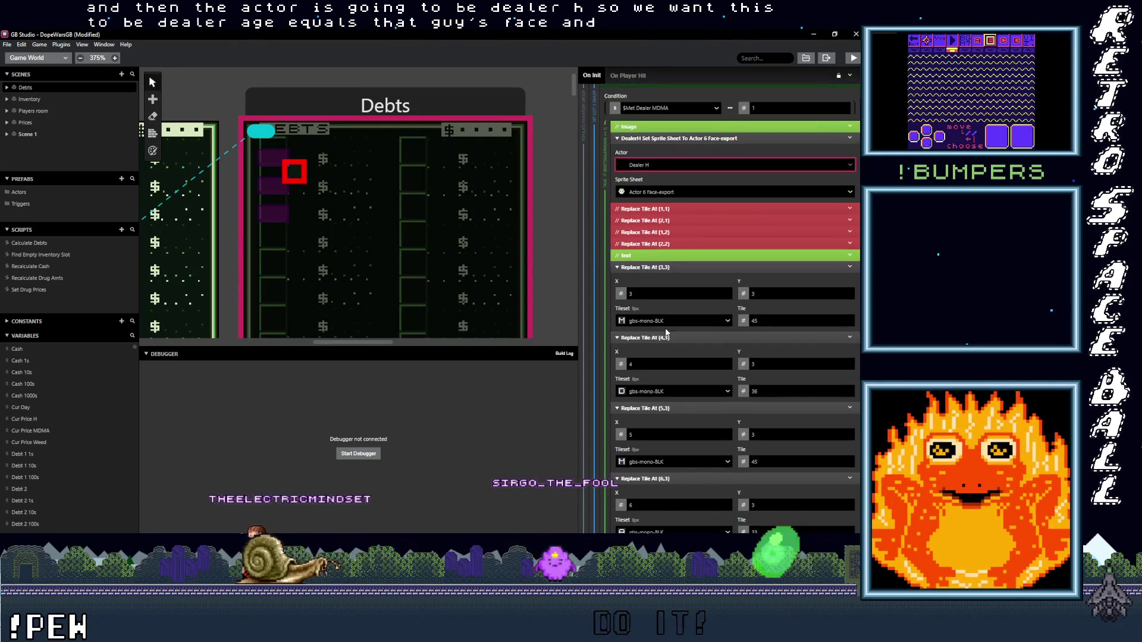
Step: Move the (4,3), (5,3) and (6,3) text tiles down to row 5
scroll(669, 333, "down", 2)
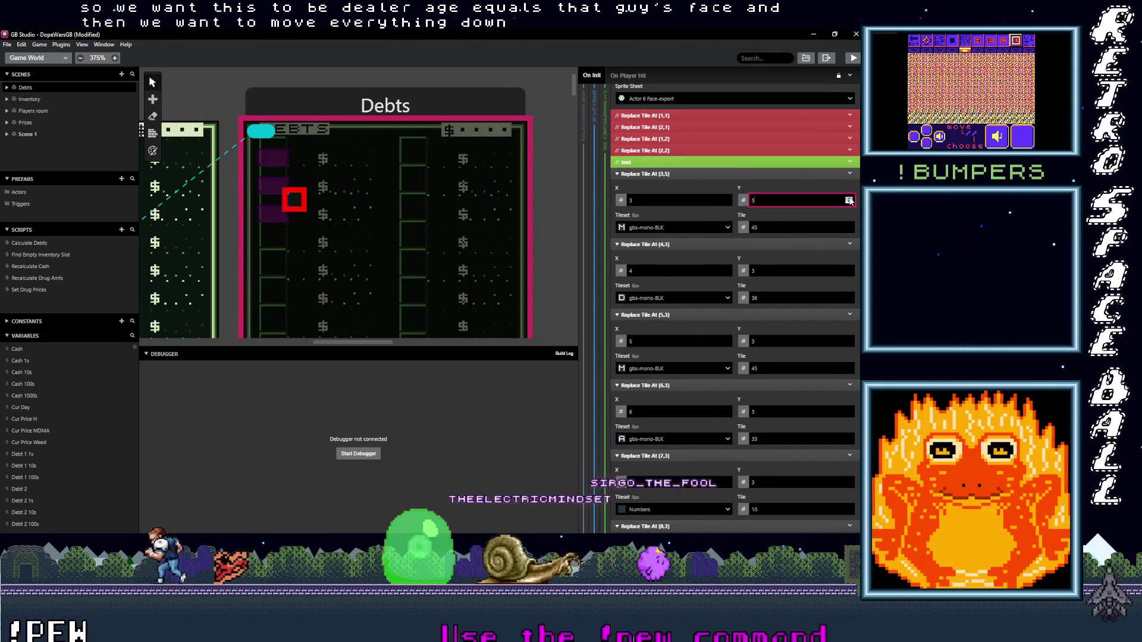
double_click(848, 268)
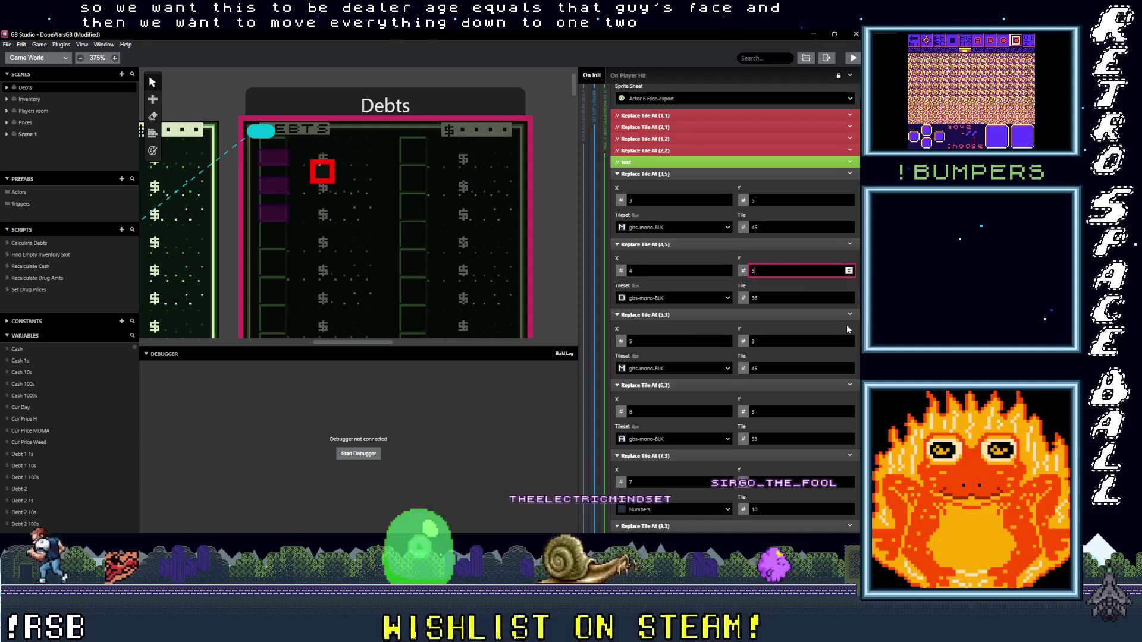
double_click(849, 340)
scroll(849, 297, "down", 3)
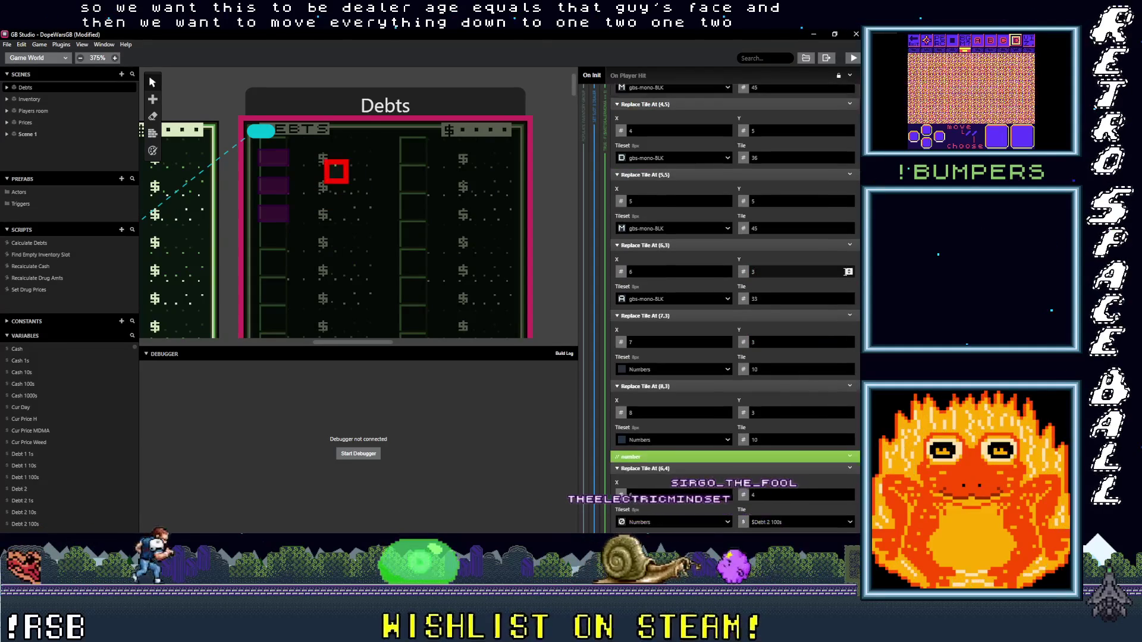
type("5")
left_click(850, 272)
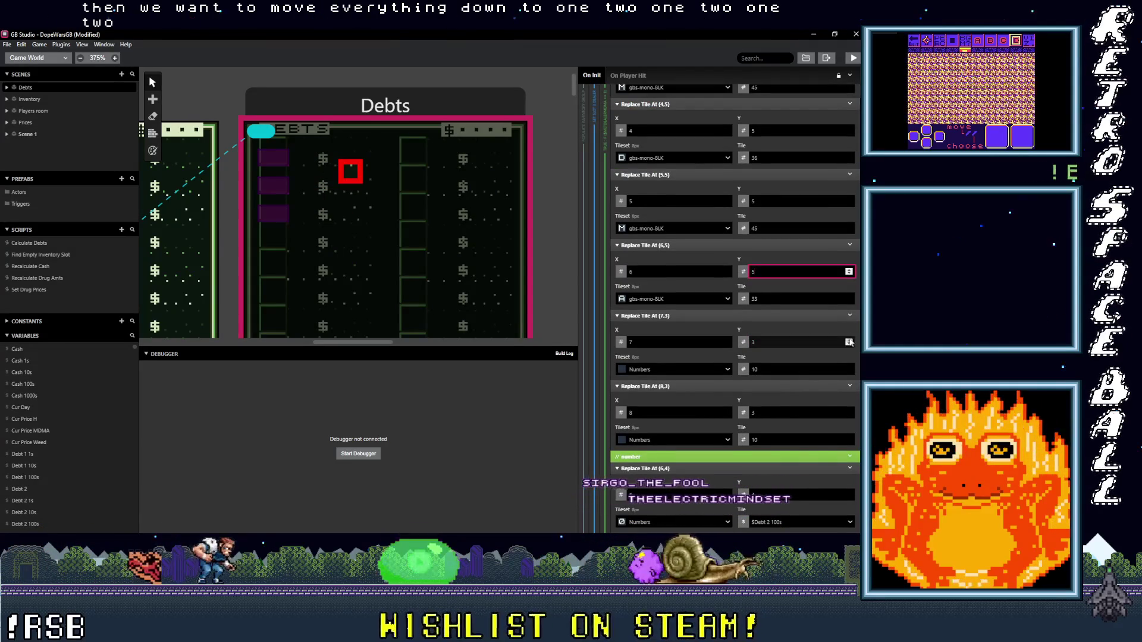
scroll(649, 268, "up", 4)
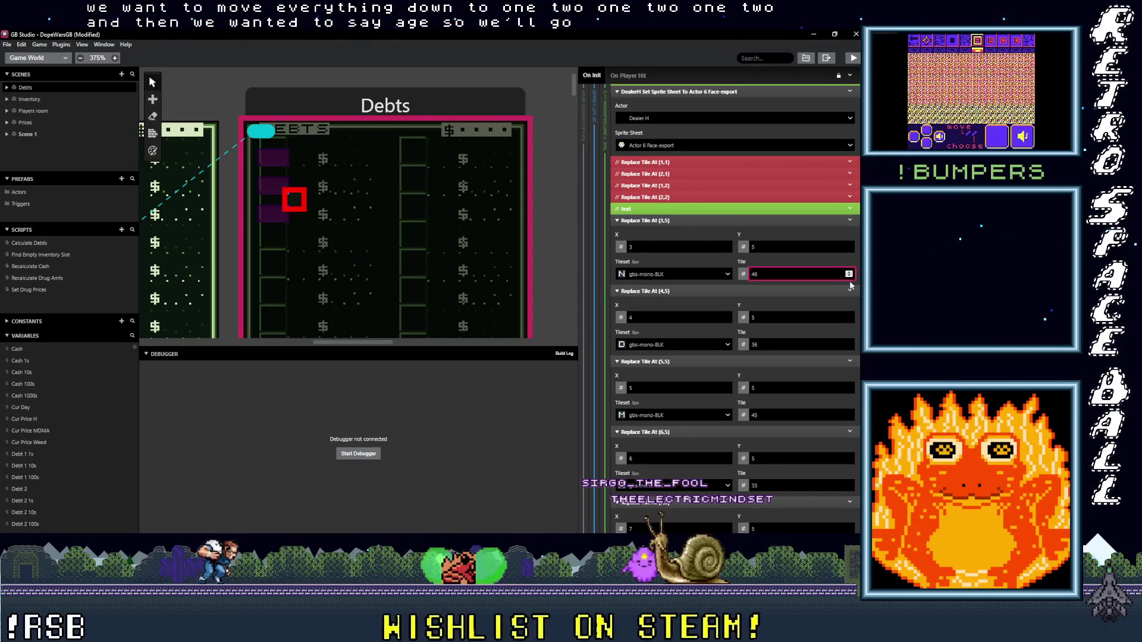
Step: Step through the first text tile's character values, then set the (4,5) tile to 10
left_click(849, 276)
left_click(848, 276)
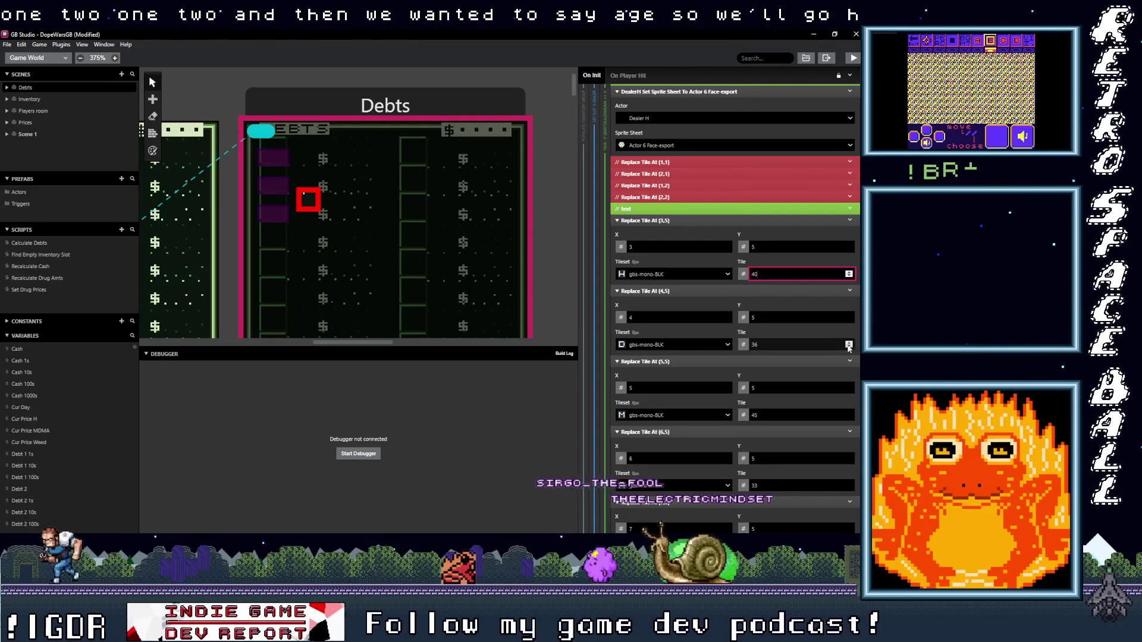
left_click(849, 342)
left_click(849, 342)
left_click(850, 342)
left_click(849, 342)
left_click(849, 342)
left_click(850, 342)
scroll(805, 381, "down", 3)
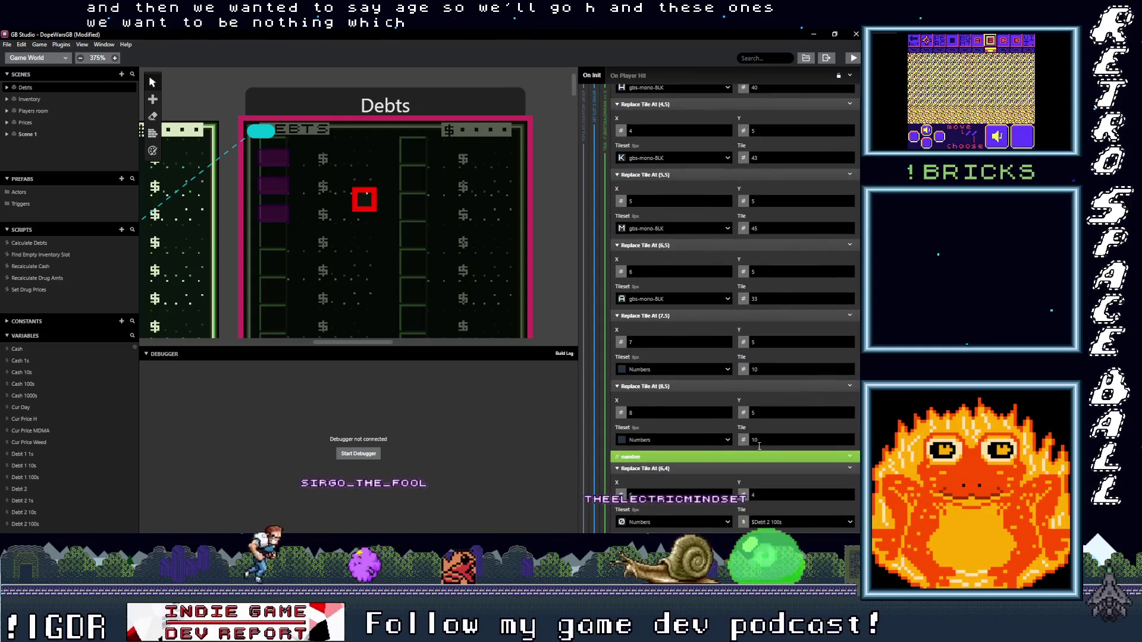
scroll(804, 381, "up", 3)
double_click(784, 298)
type("10")
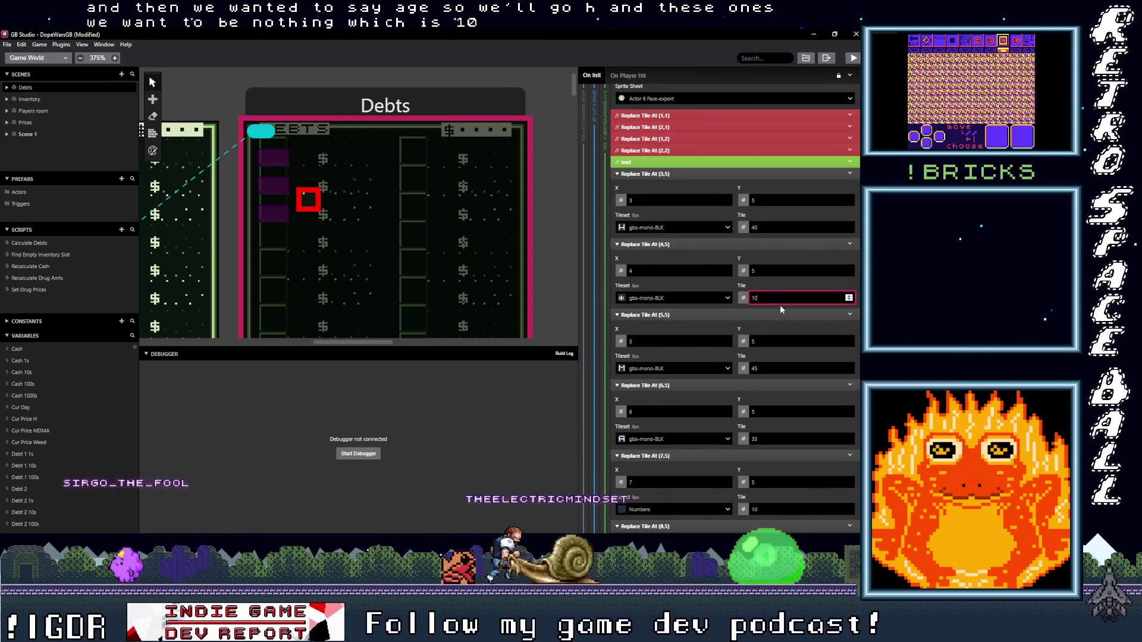
Step: Switch tiles (4,5), (5,5) and (6,5) to the Numbers tileset with tile 10
left_click(697, 299)
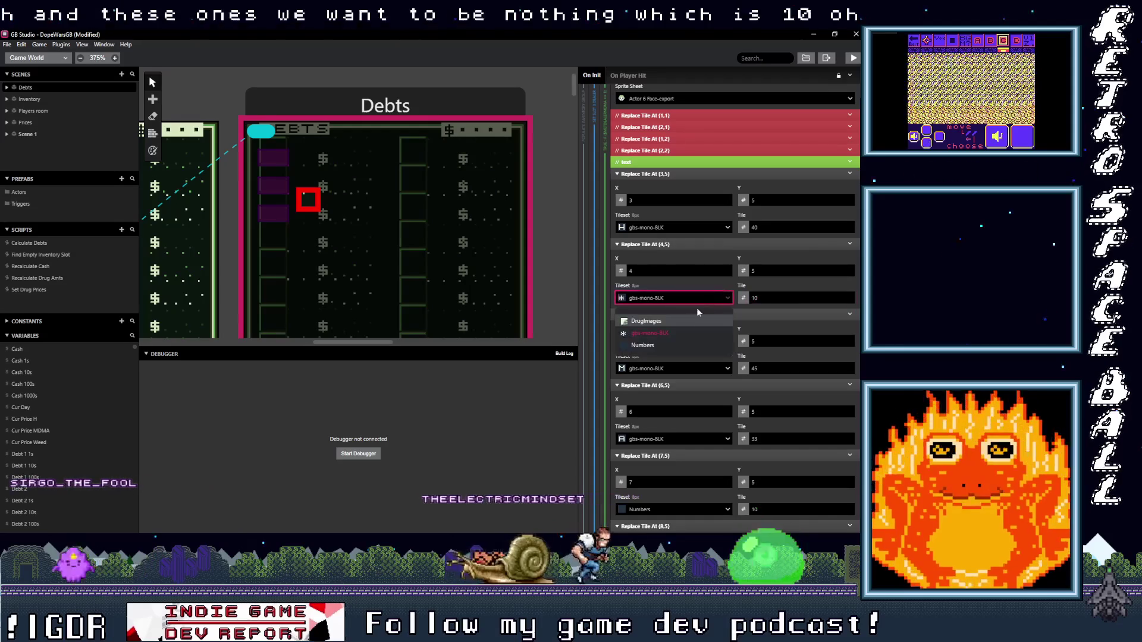
left_click(665, 344)
left_click(728, 368)
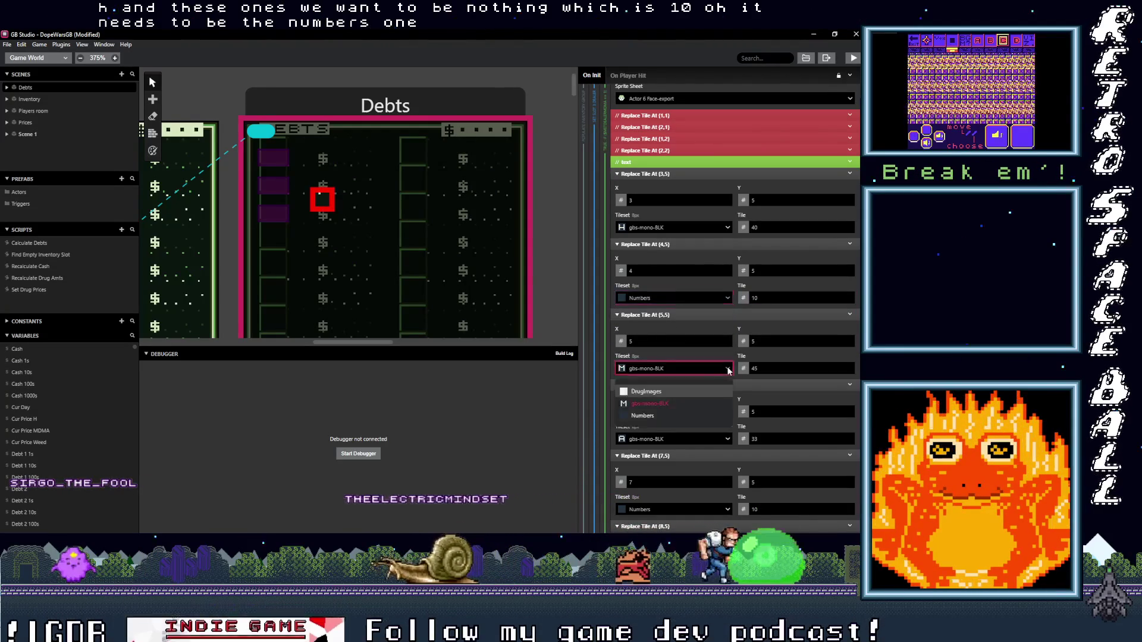
left_click(707, 415)
key("Tab")
type("10")
left_click(722, 440)
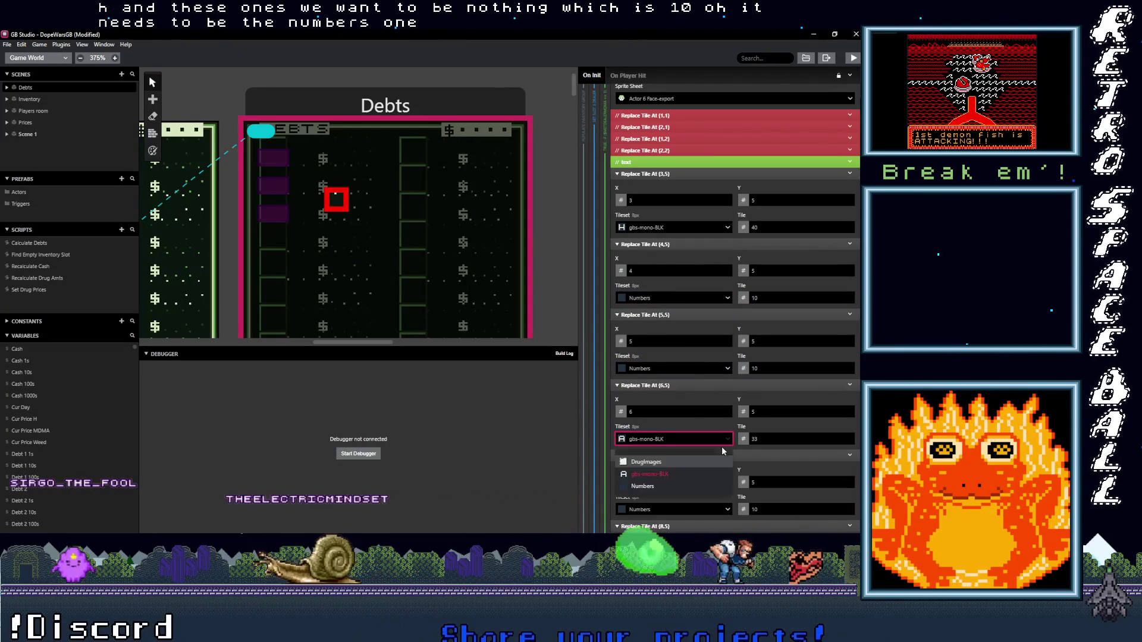
left_click(682, 489)
key("Tab")
type("10")
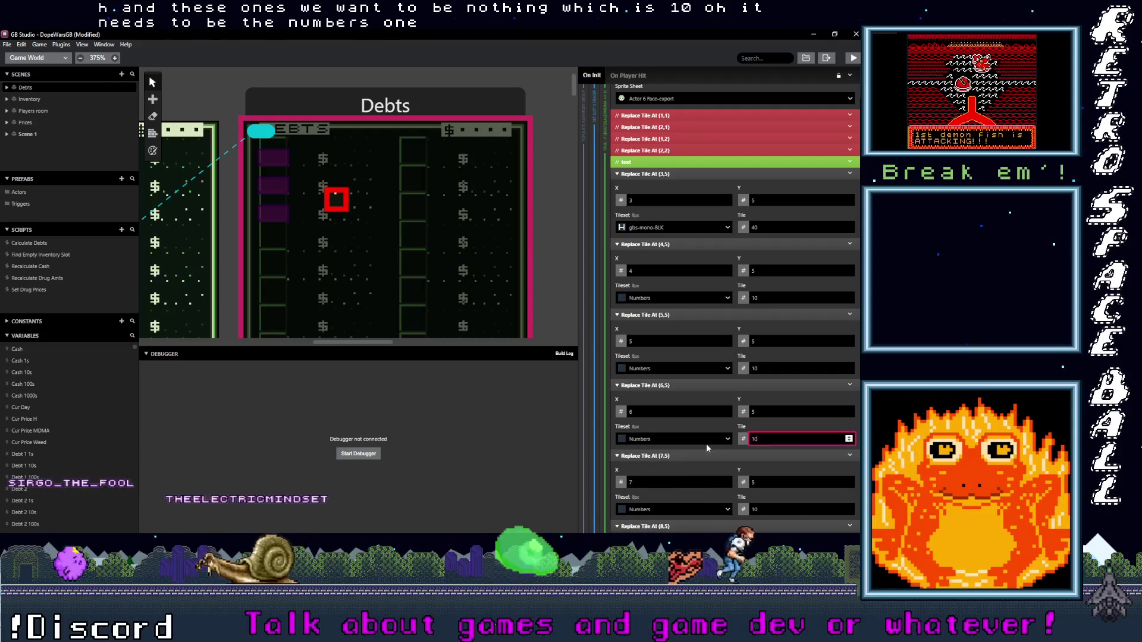
scroll(708, 443, "down", 2)
scroll(730, 416, "down", 5)
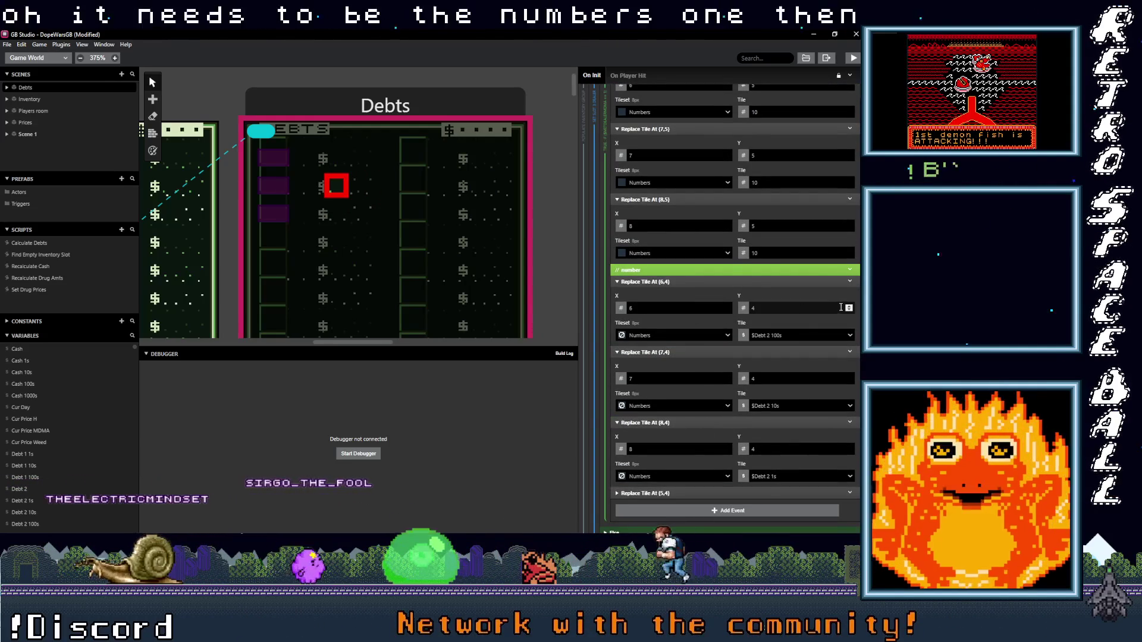
Step: Move the hundreds, tens and ones debt digit tiles from row 4 down to row 6
left_click(849, 306)
left_click(849, 308)
left_click(849, 378)
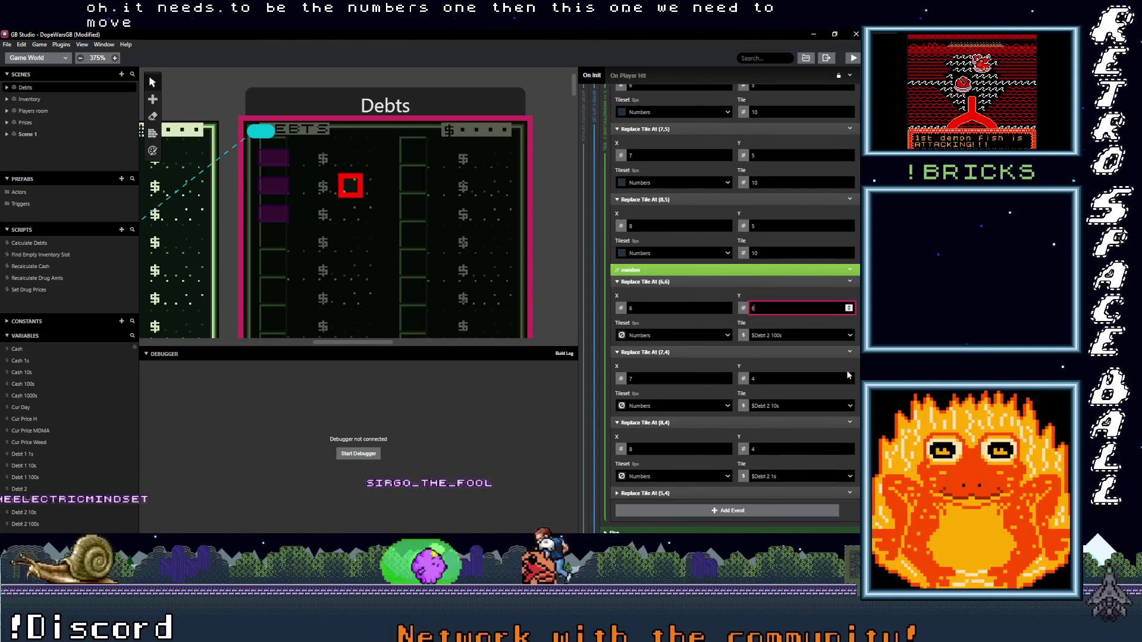
left_click(849, 378)
scroll(830, 414, "down", 2)
scroll(829, 409, "down", 1)
left_click(848, 356)
left_click(849, 356)
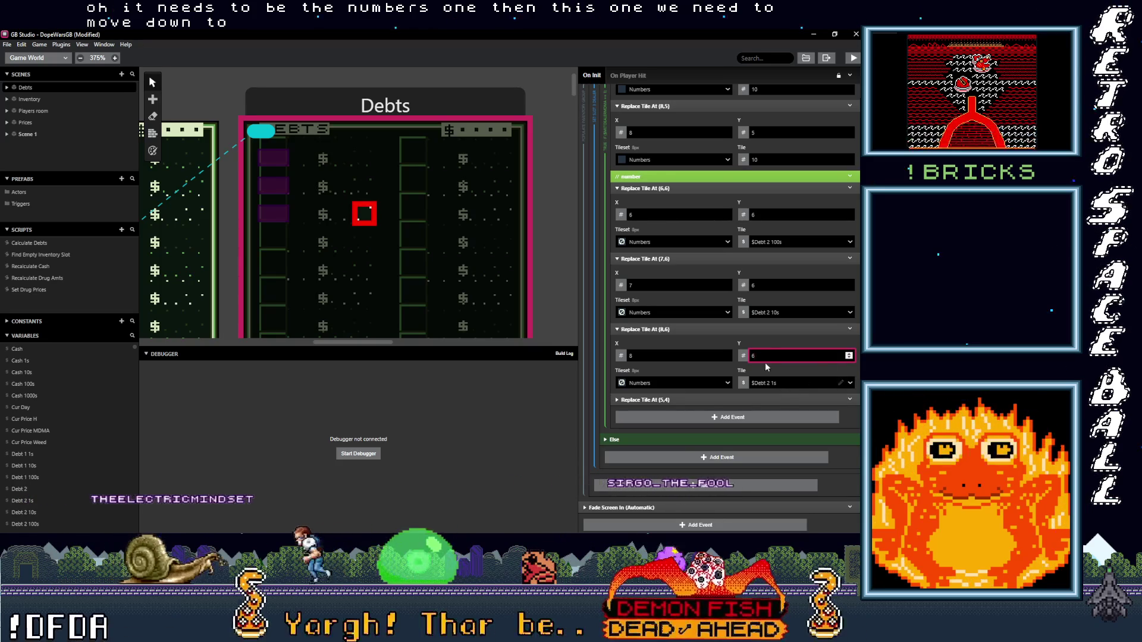
Step: Assign $Debt 3 100s, $Debt 3 10s and $Debt 3 1s to the three digit tiles
left_click(759, 242)
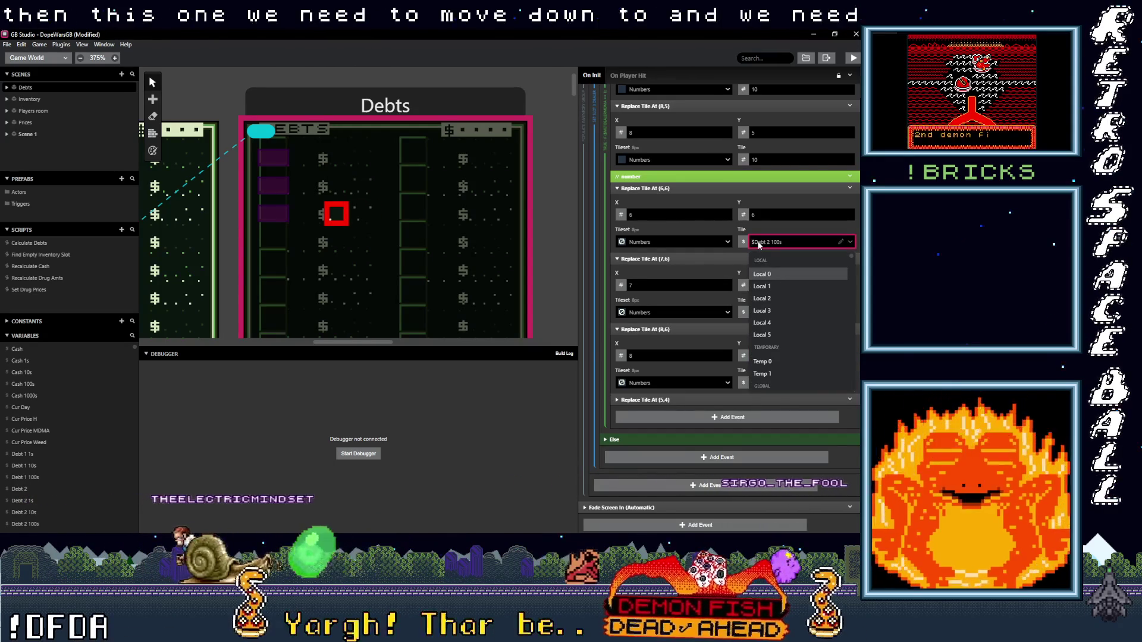
type("debt")
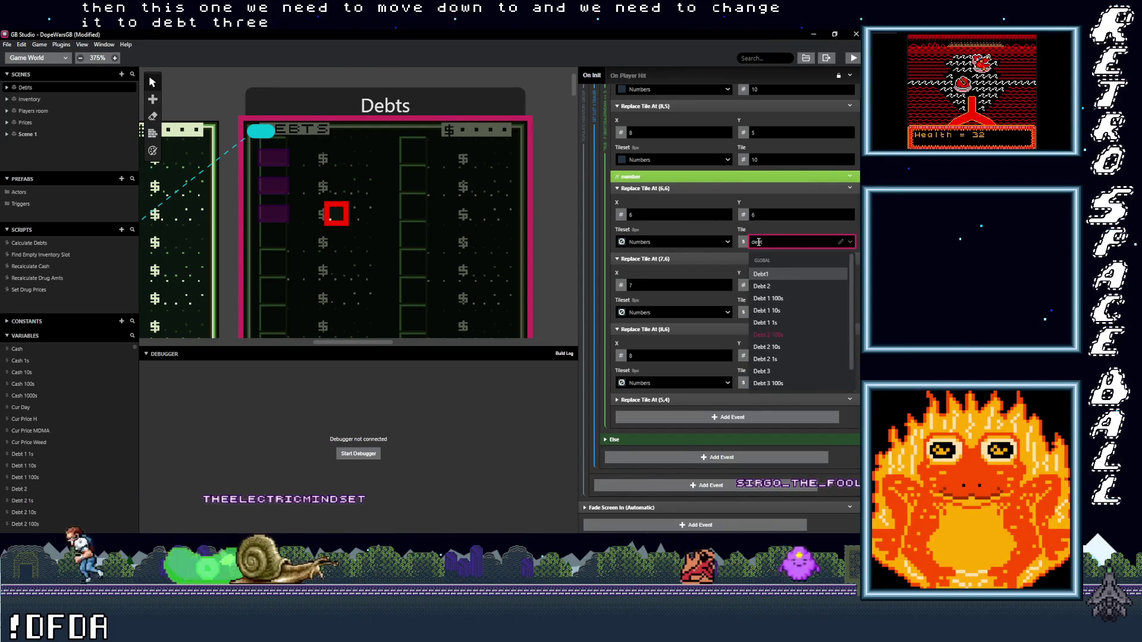
scroll(777, 387, "down", 1)
left_click(773, 376)
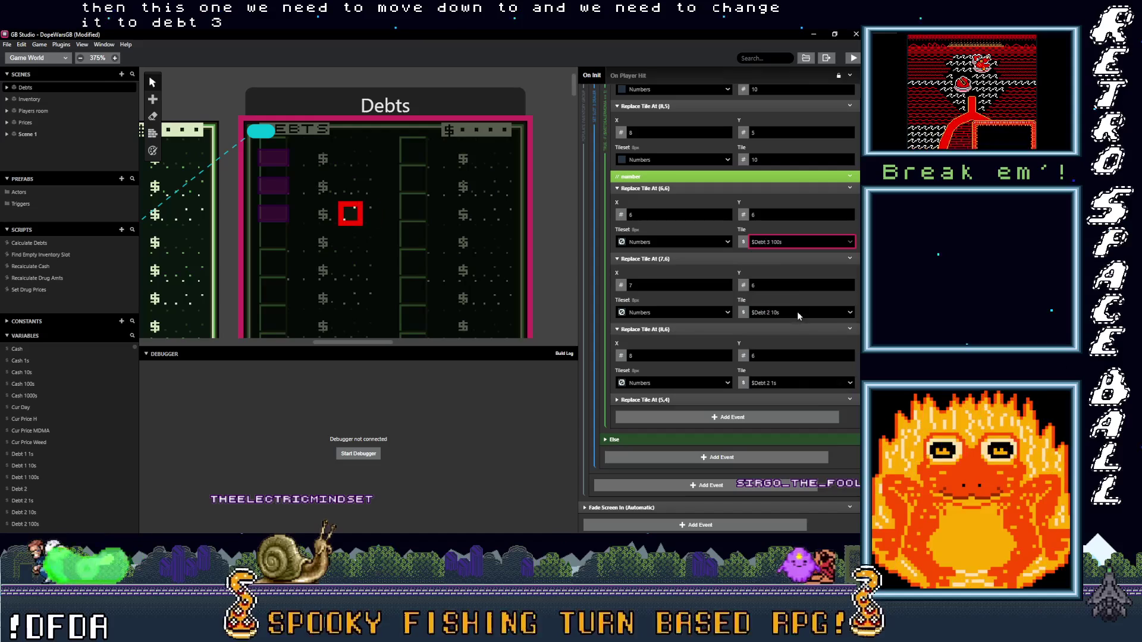
left_click(785, 315)
type("debt")
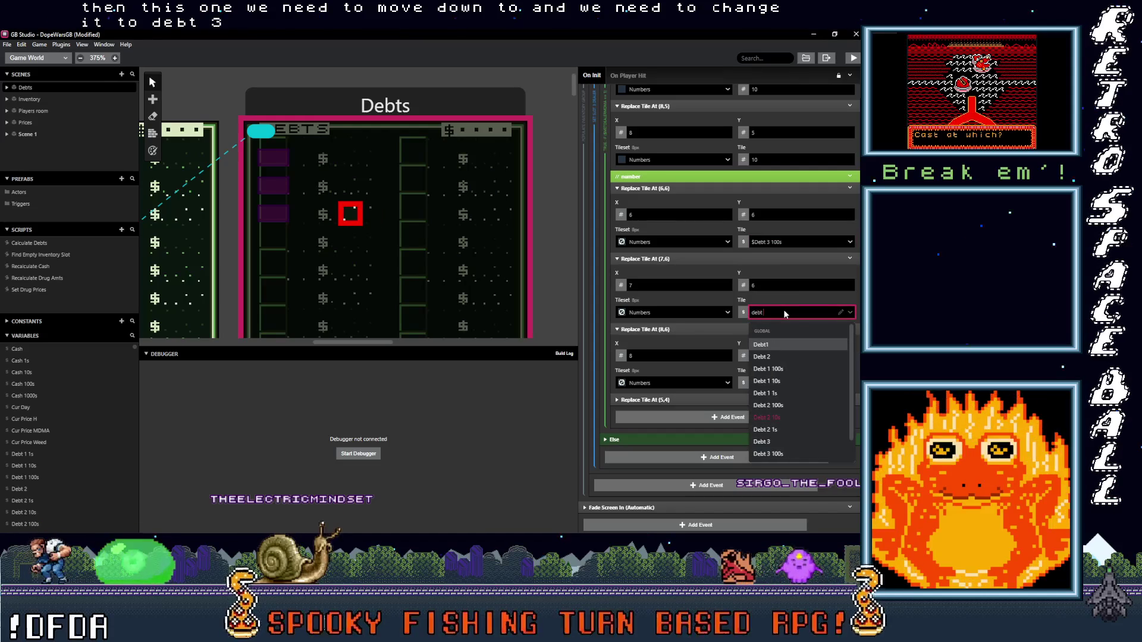
type(" 3")
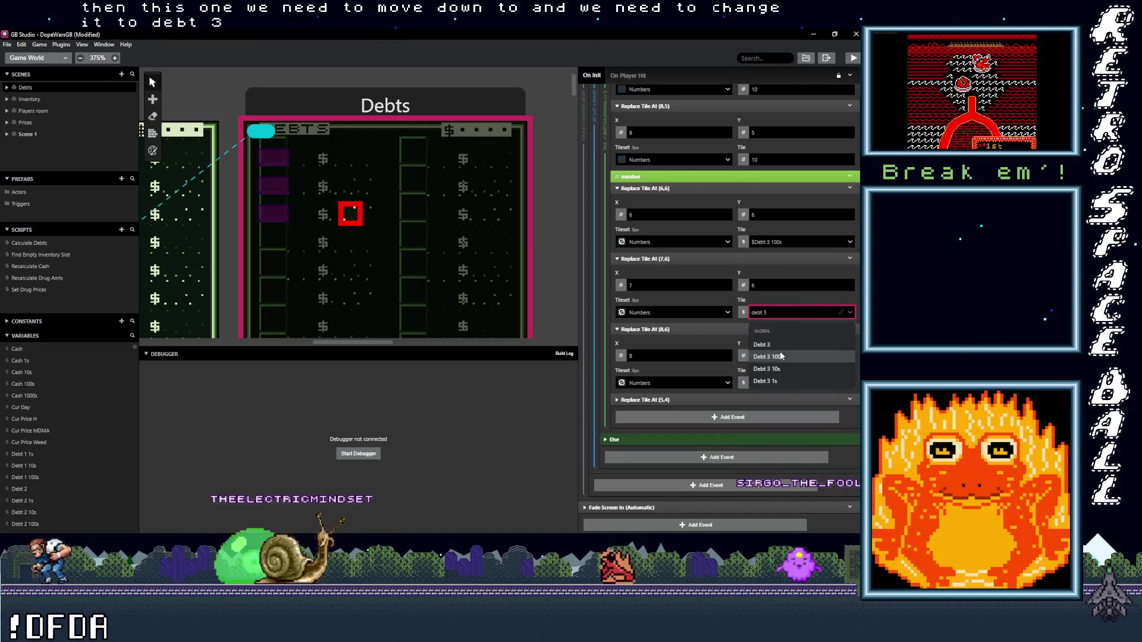
left_click(773, 369)
left_click(779, 380)
type("debt")
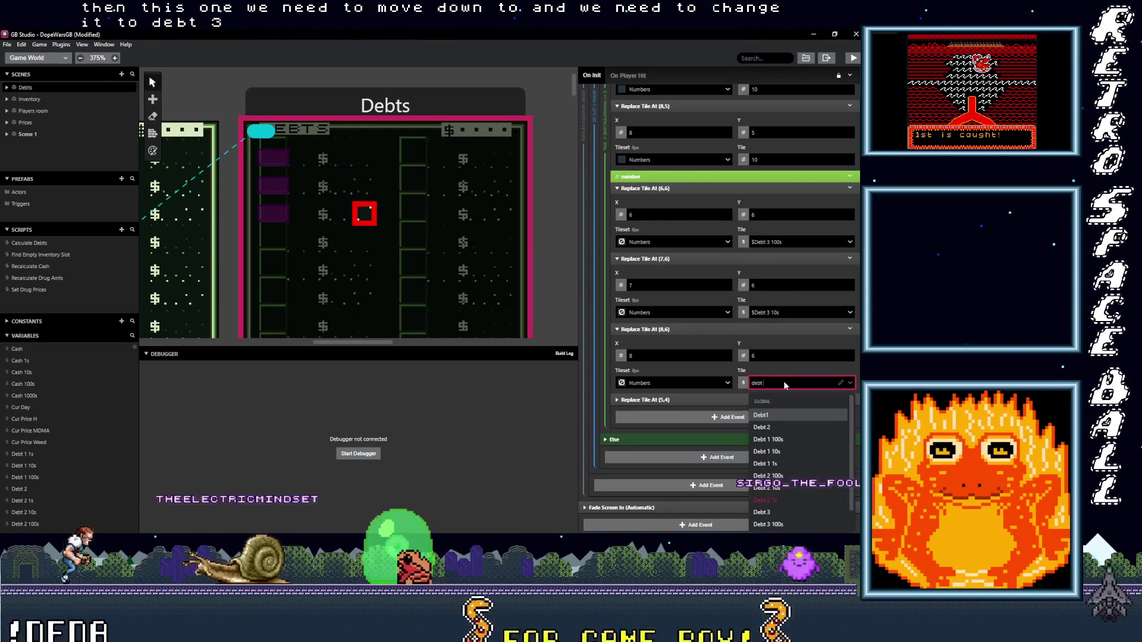
type(" 3")
left_click(770, 452)
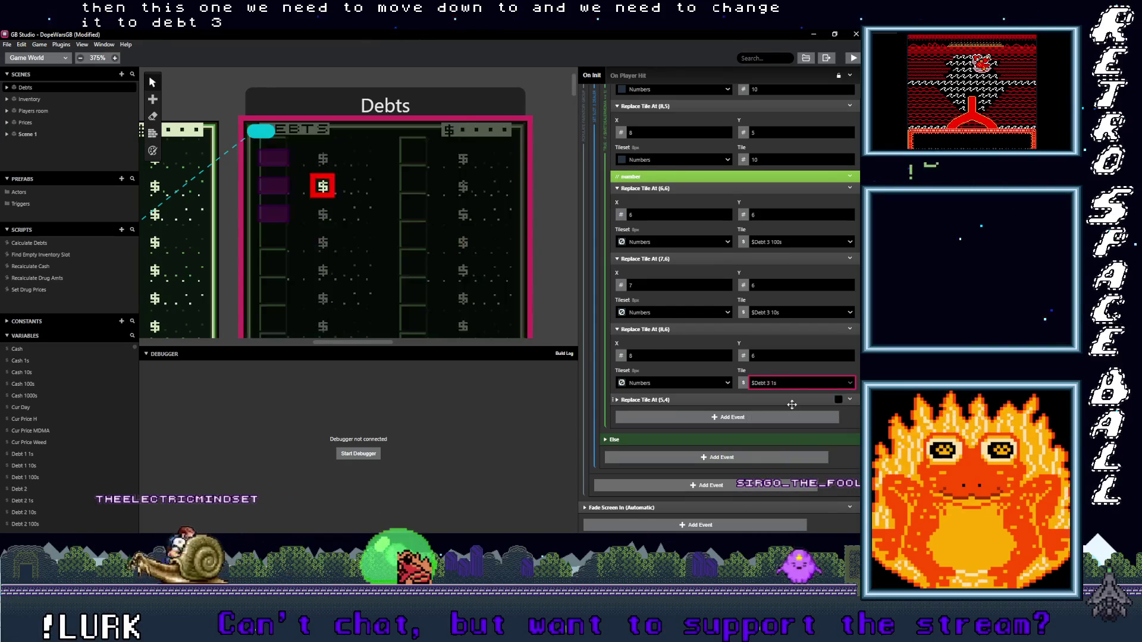
scroll(732, 416, "up", 20)
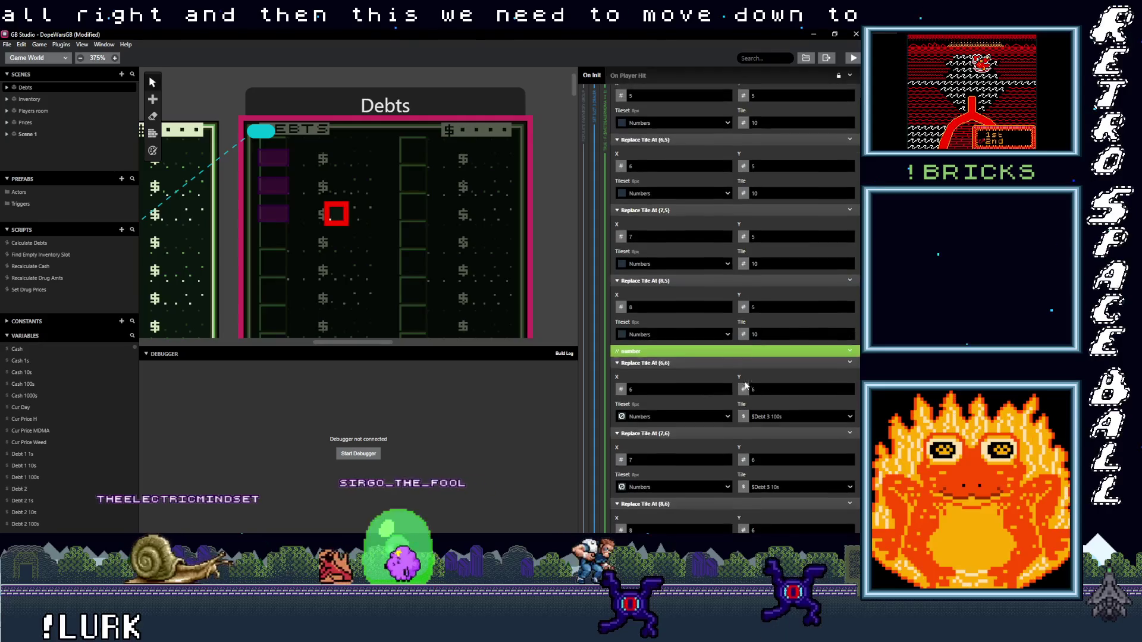
scroll(726, 392, "up", 3)
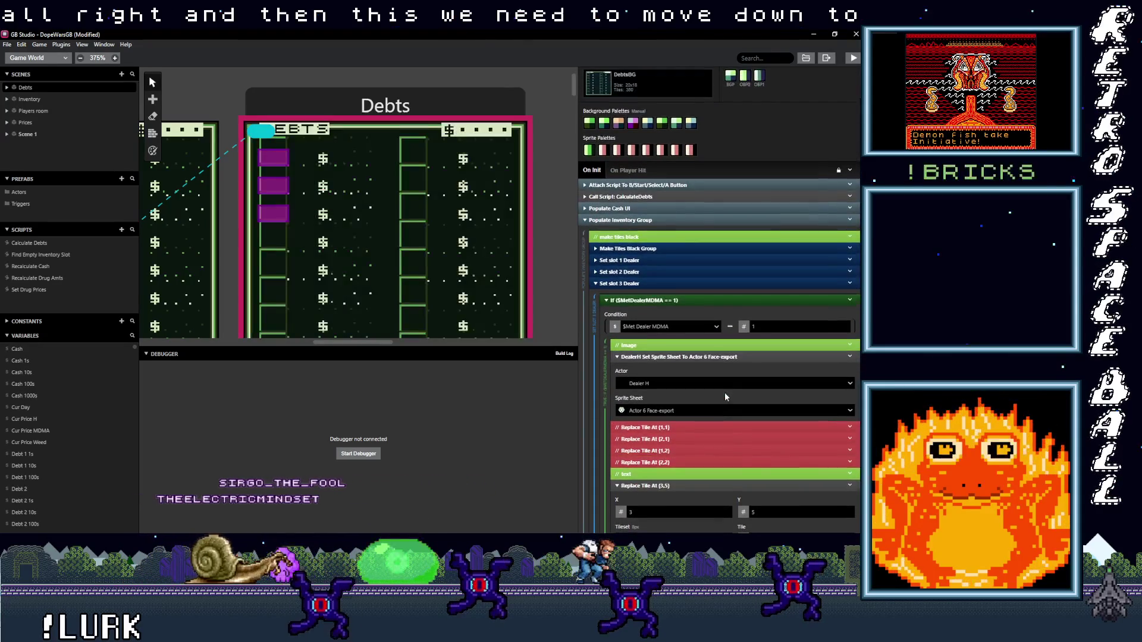
Step: Fold Set slot 3 Dealer, inspect Populate Cash UI's $Cash digit tiles at x 15–18, then scroll toward Prices
left_click(749, 345)
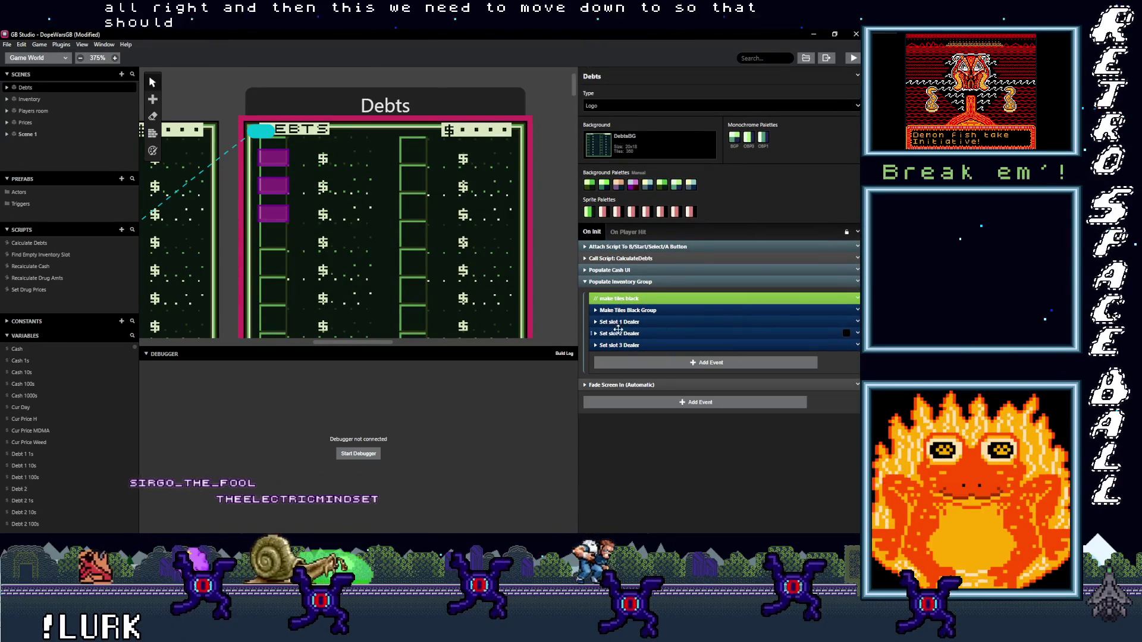
left_click(629, 270)
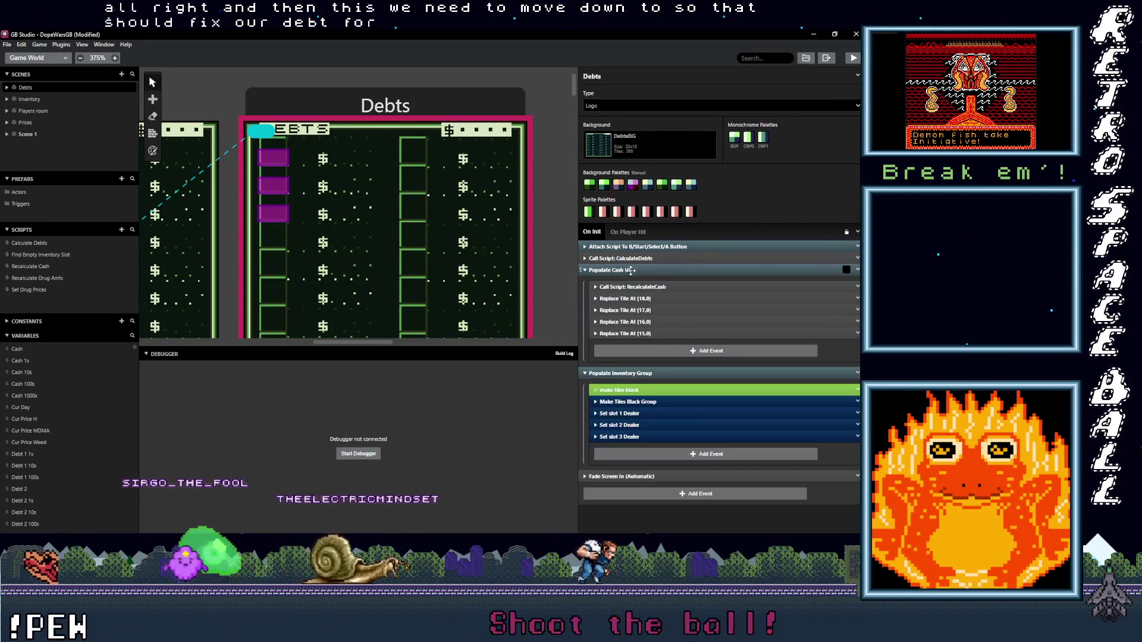
left_click(644, 321)
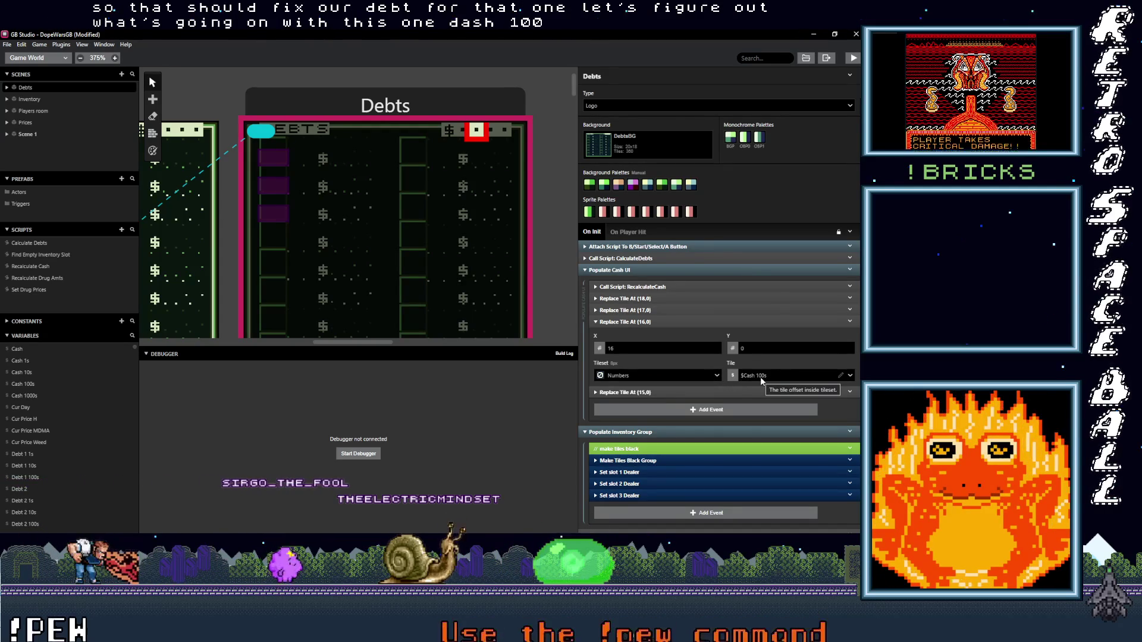
left_click(676, 310)
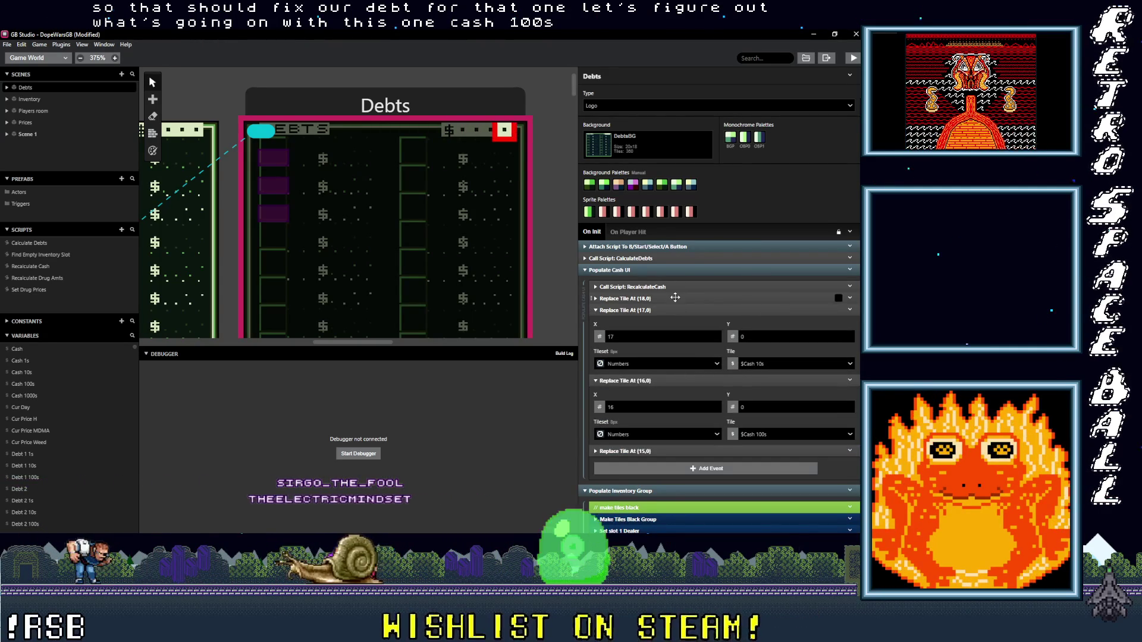
left_click(675, 298)
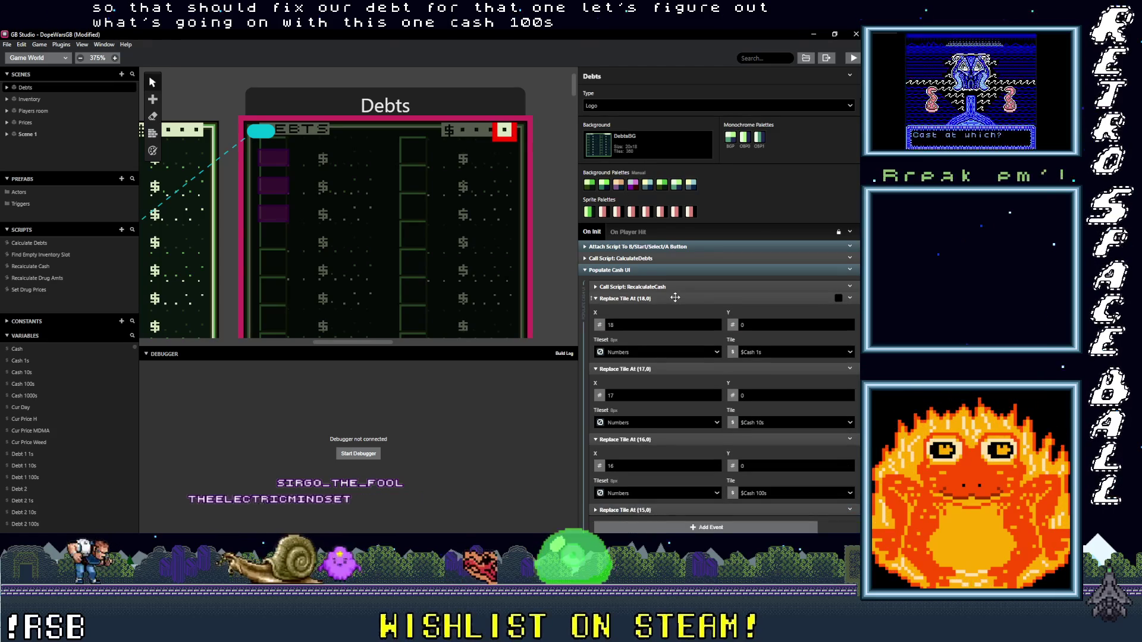
scroll(675, 298, "down", 3)
left_click(687, 369)
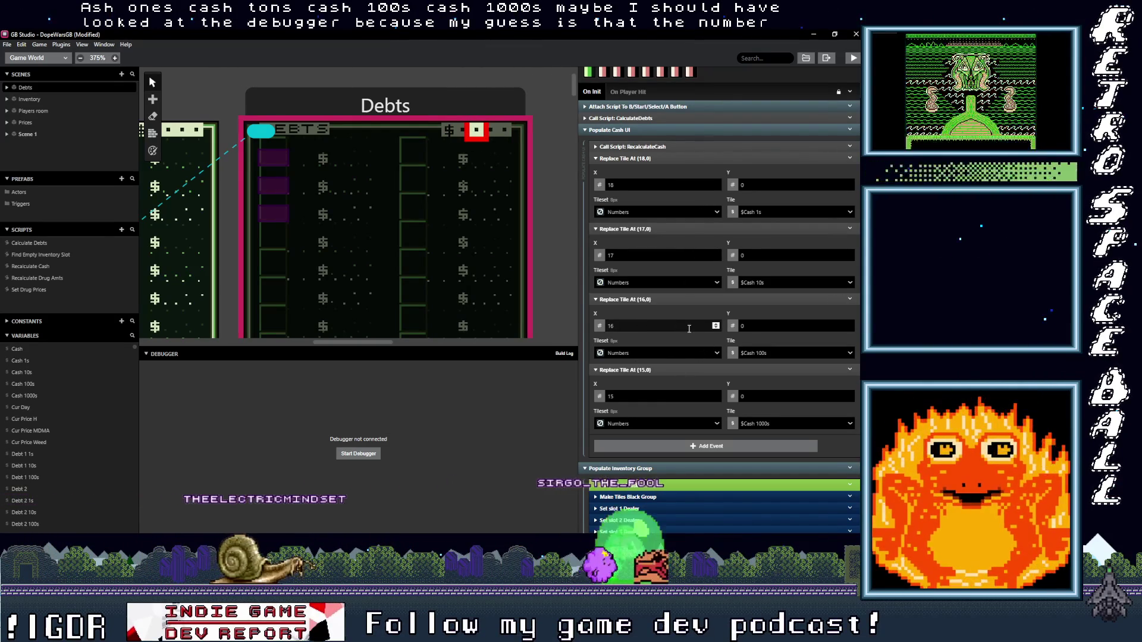
scroll(297, 284, "left", 3)
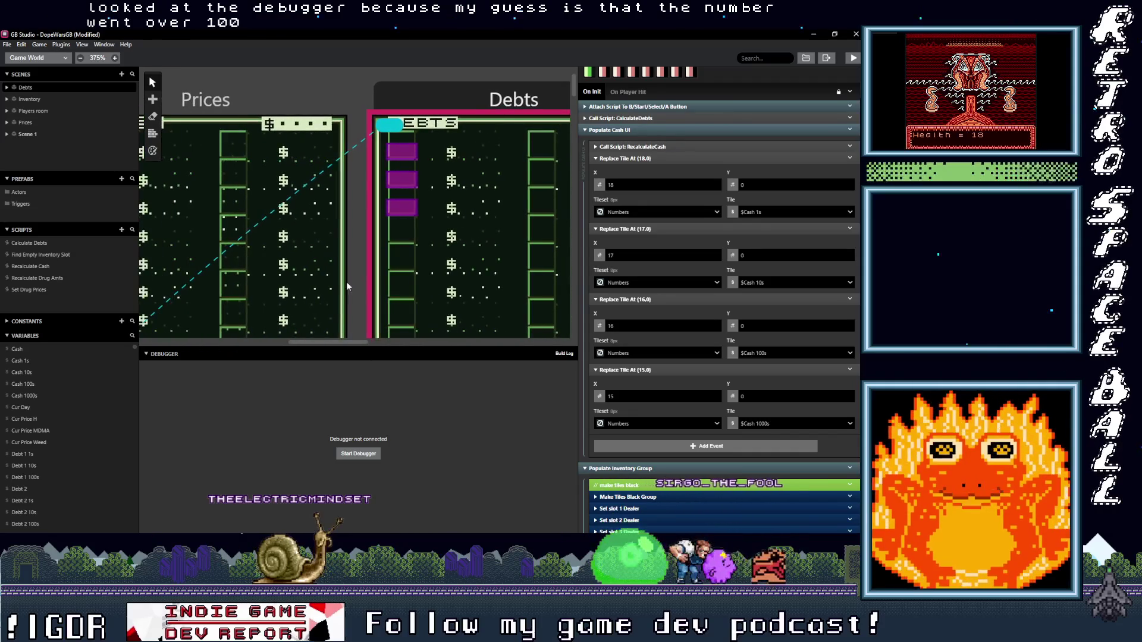
Step: Show Recalculate Cash with Get Cash Hundreds Values expanded, then bring up the Windows Start menu
left_click(44, 267)
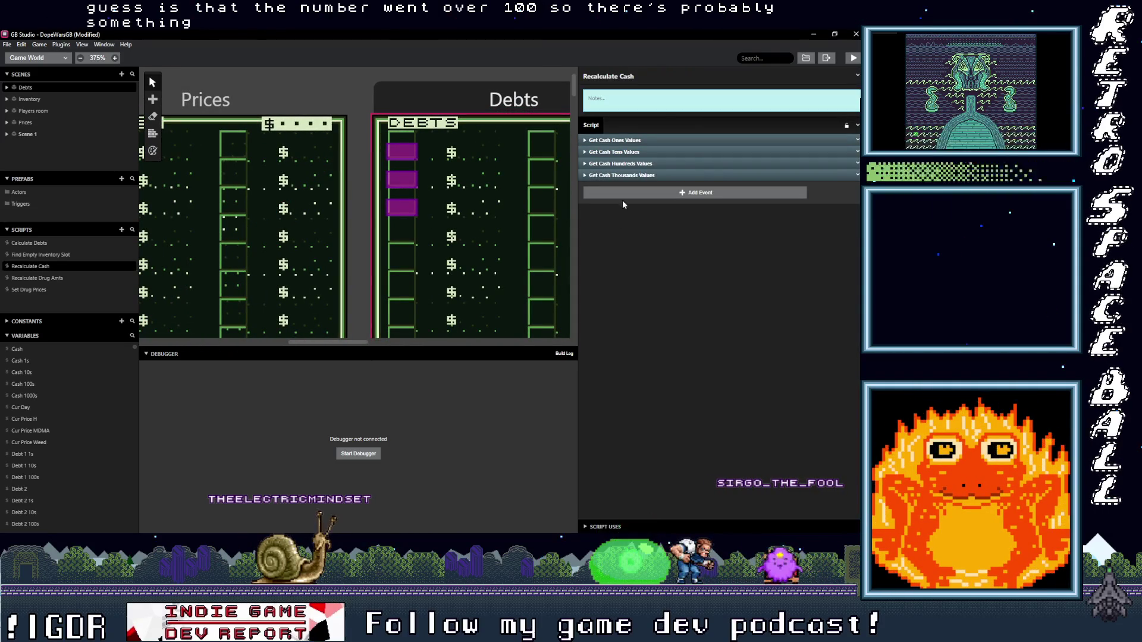
left_click(648, 164)
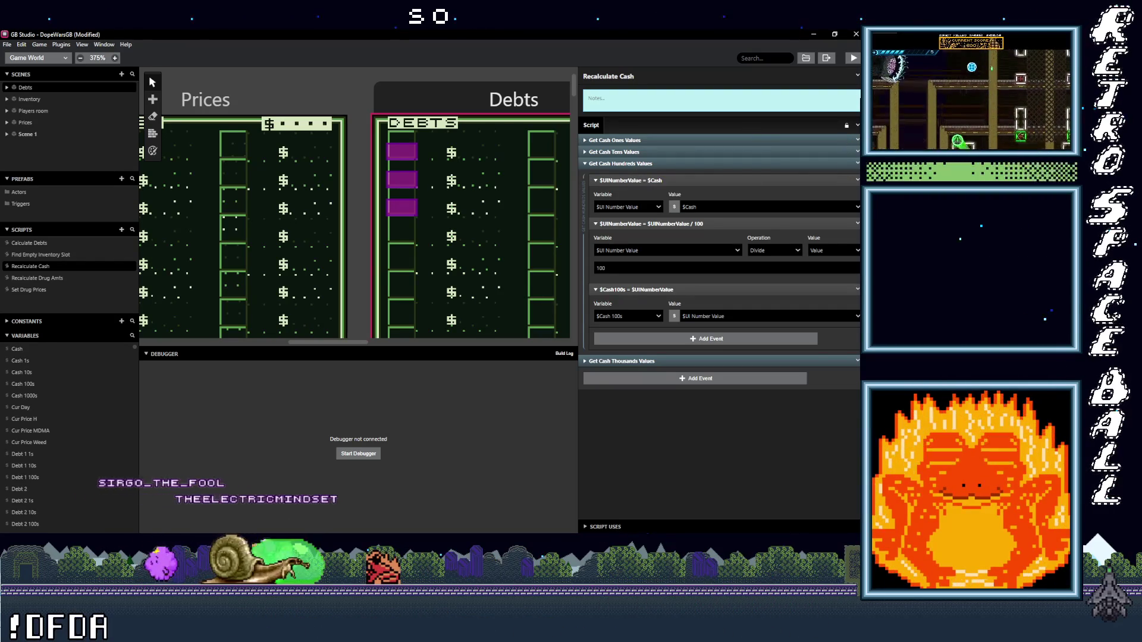
key("super")
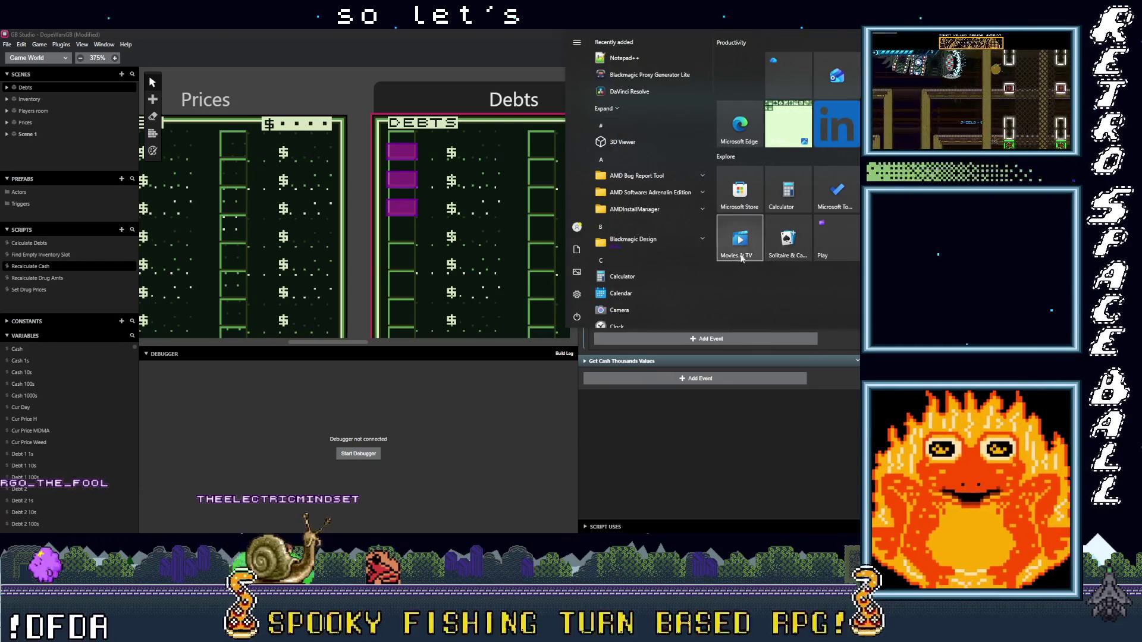
Step: In Calculator, compute 256 ÷ 100 to get 2.56
left_click(806, 192)
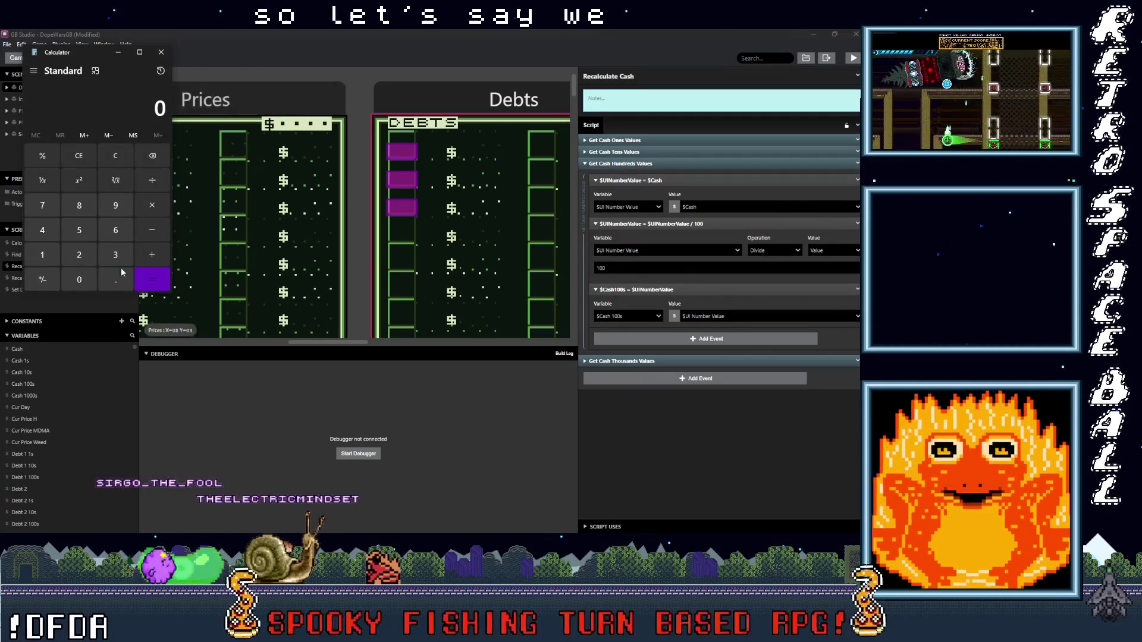
left_click(79, 254)
left_click(79, 230)
left_click(152, 189)
left_click(43, 255)
left_click(79, 280)
left_click(79, 280)
left_click(143, 280)
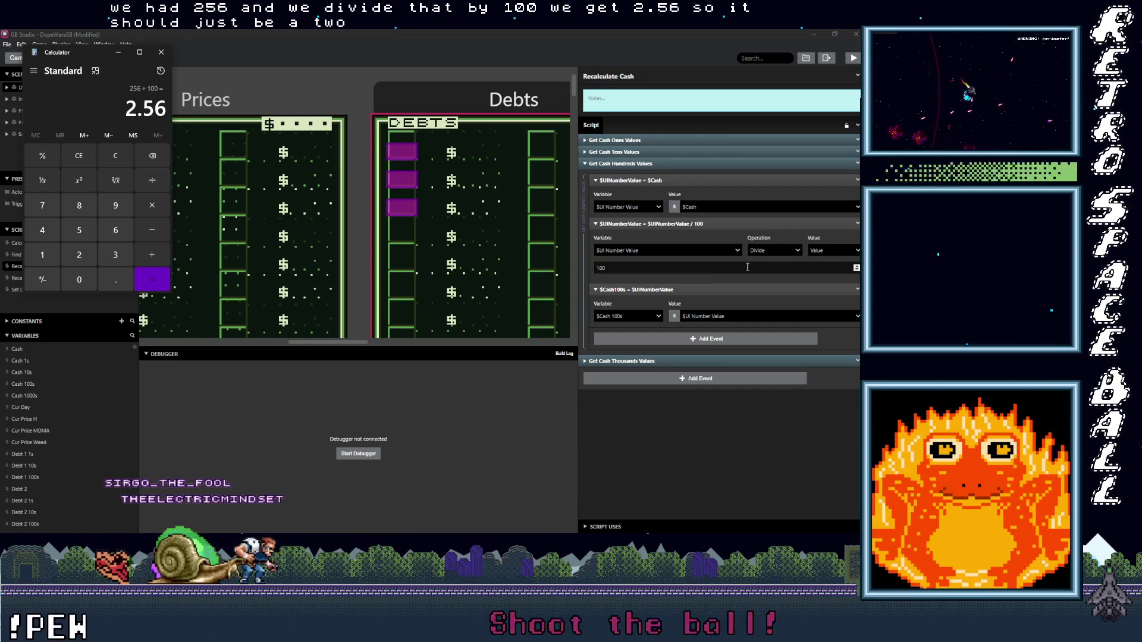
Step: Compute 4056 ÷ 100 = 40.56, then expand the Get Cash Tens Values events in GB Studio
left_click(675, 446)
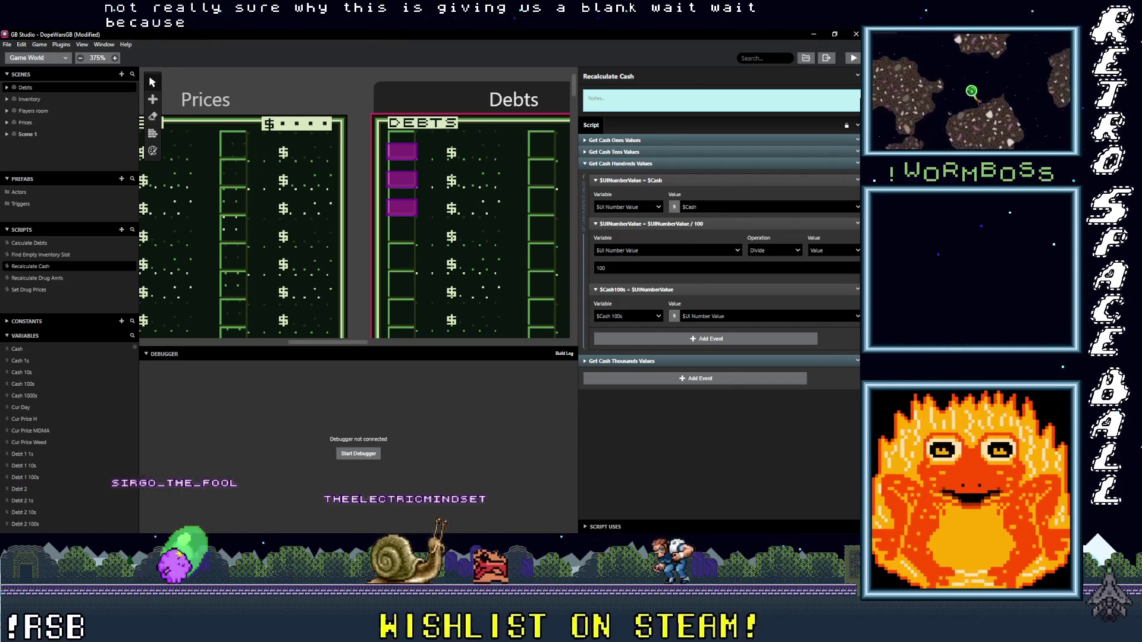
key("alt+Tab")
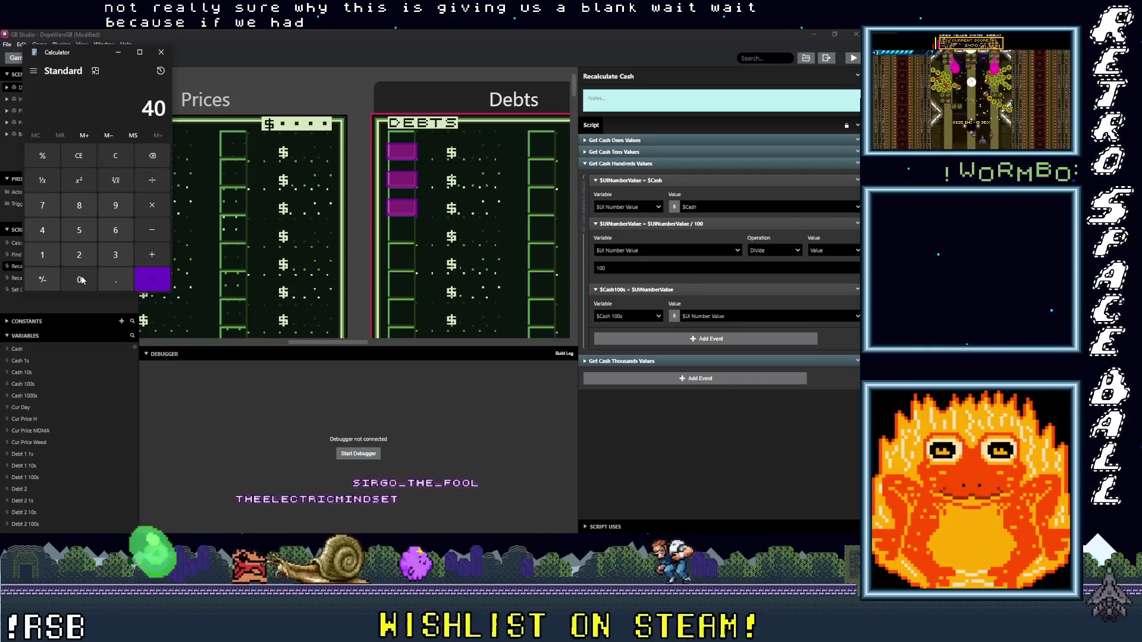
left_click(124, 228)
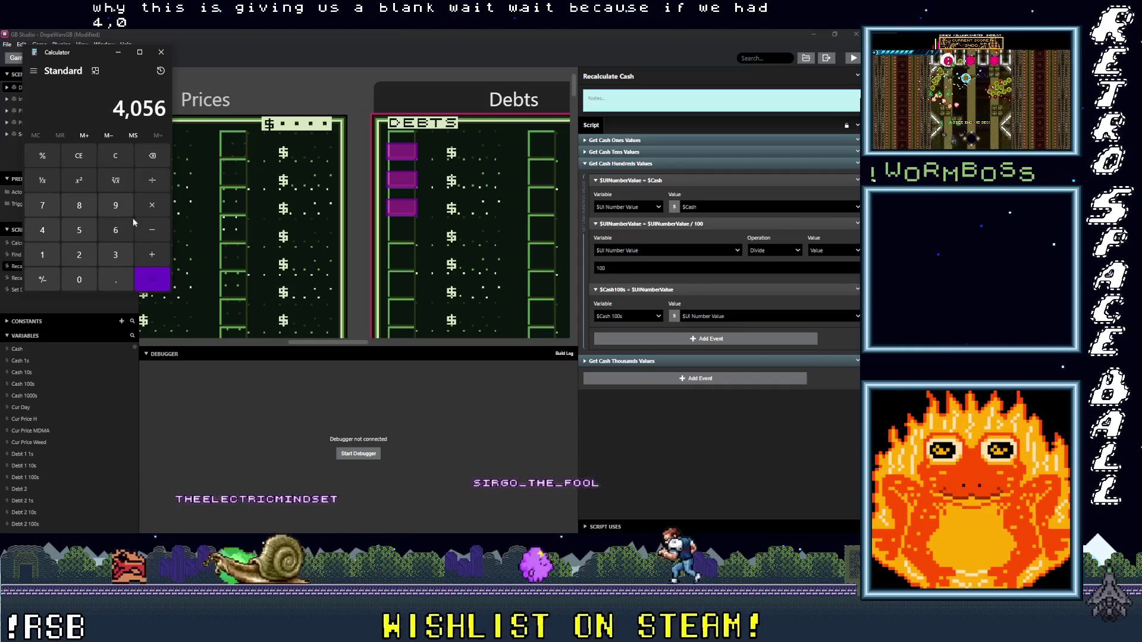
left_click(53, 259)
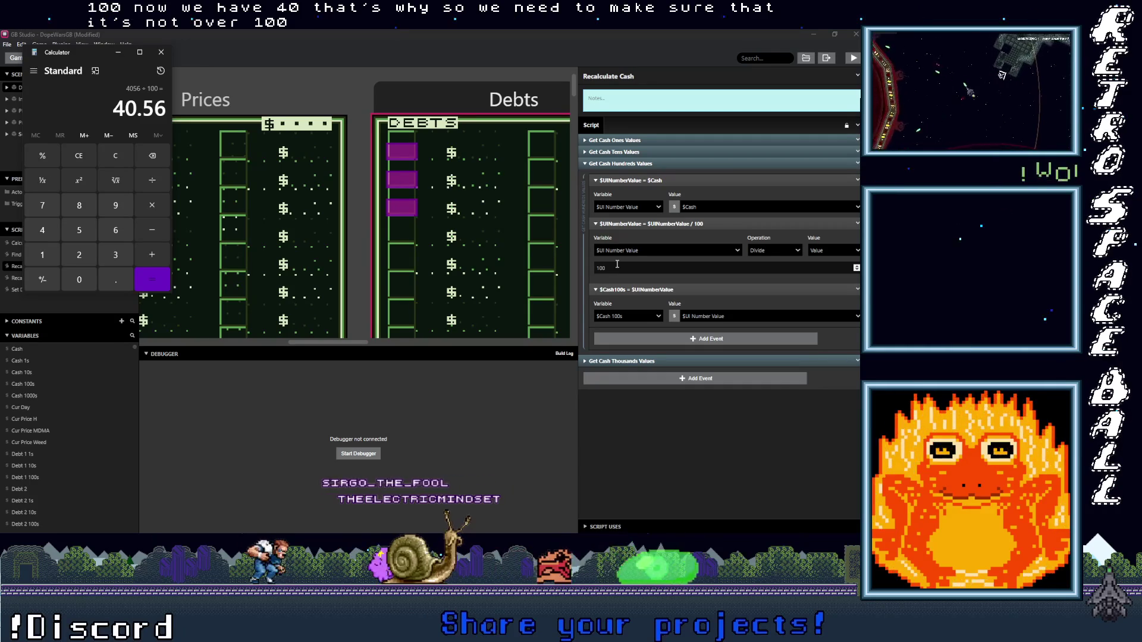
left_click(626, 152)
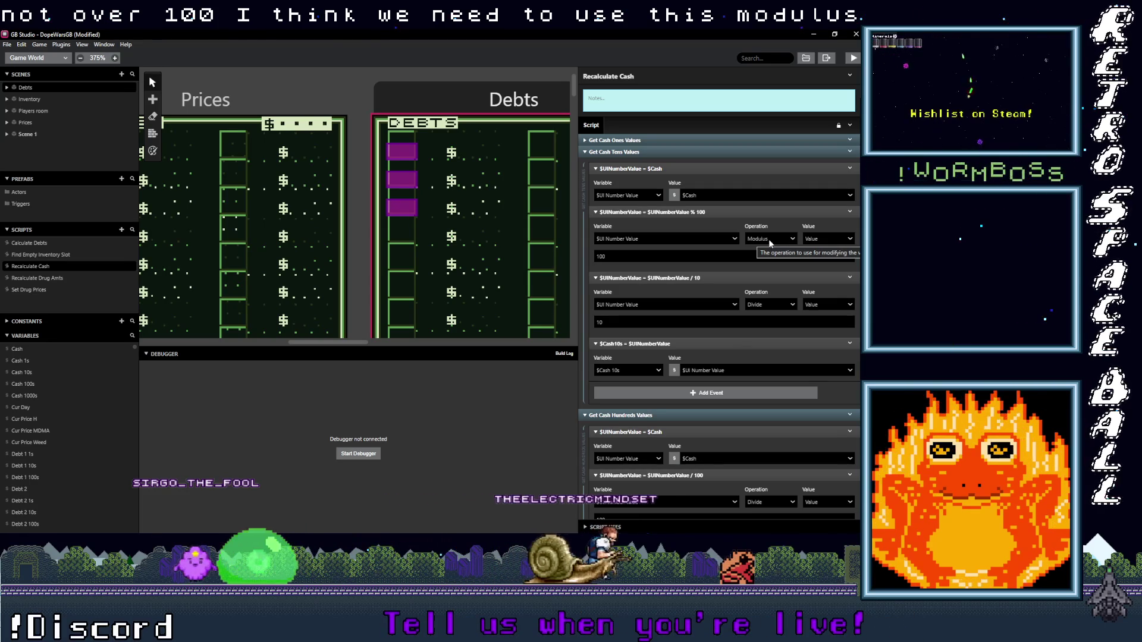
Step: Copy the tens group's modulus 100 event and paste it above the hundreds group's divide by 100
left_click(673, 151)
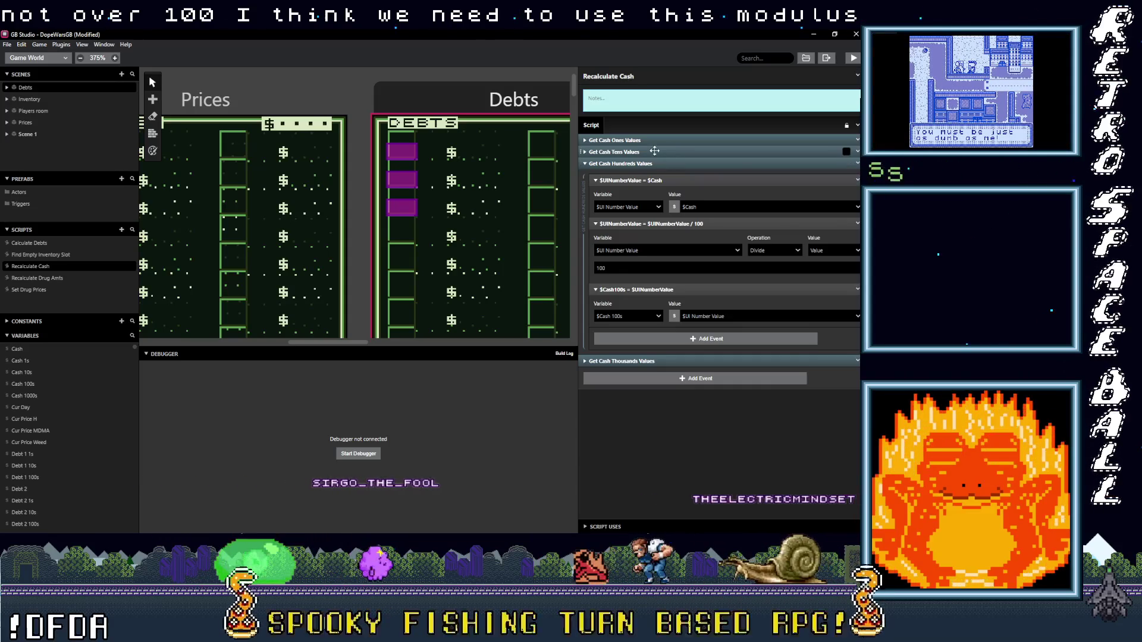
left_click(653, 150)
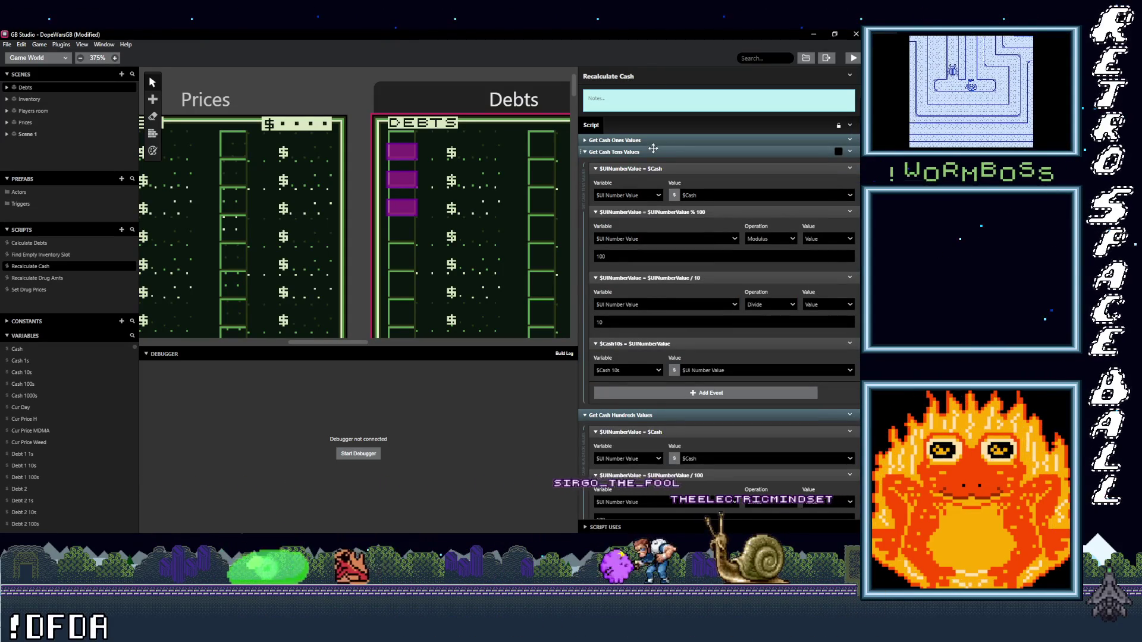
left_click(850, 211)
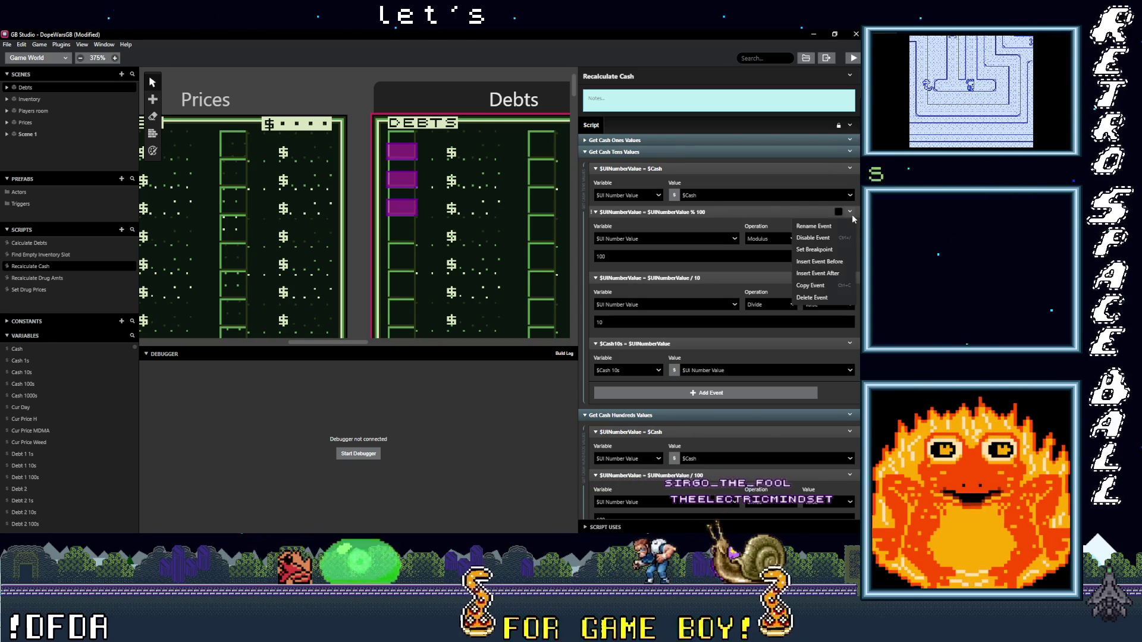
key("Escape")
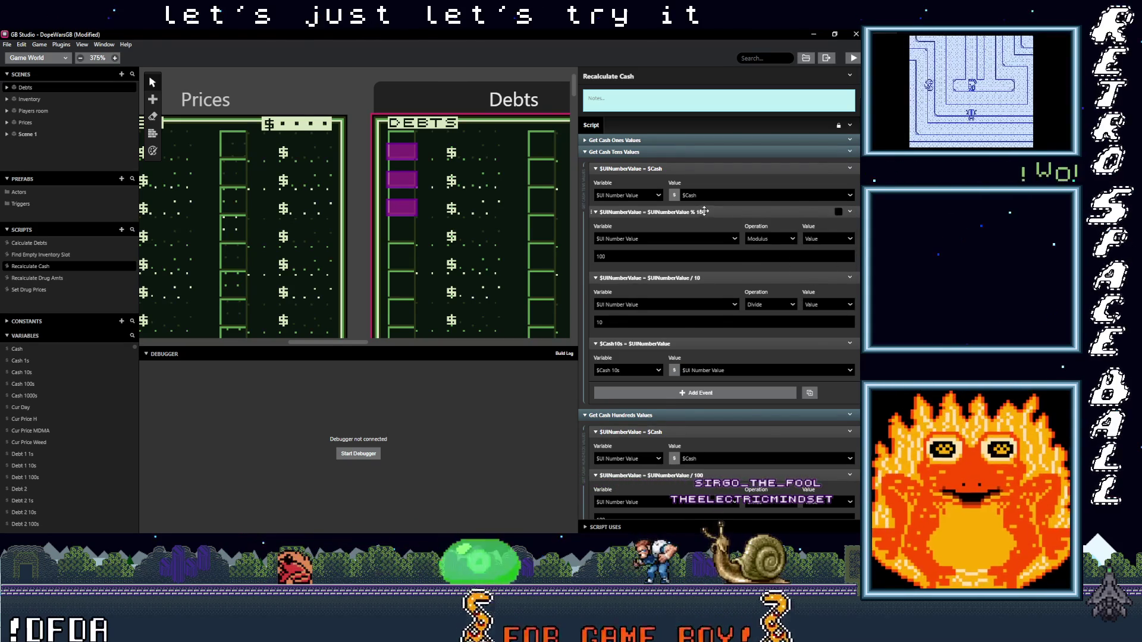
left_click(618, 212)
left_click(642, 152)
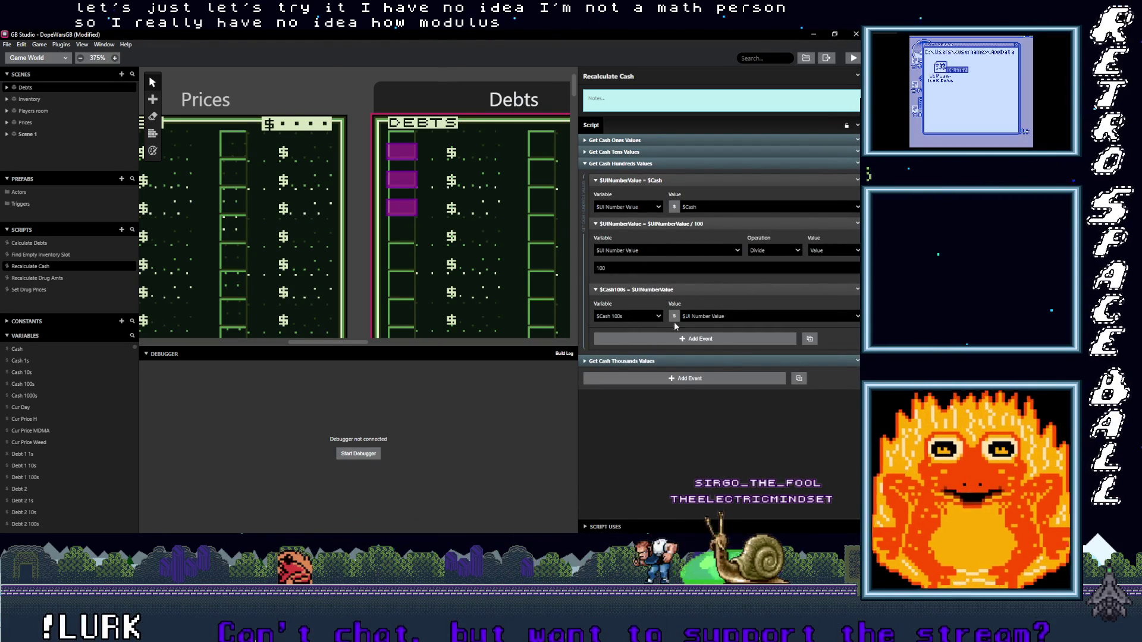
left_click(687, 339)
left_click_drag(698, 333, 693, 223)
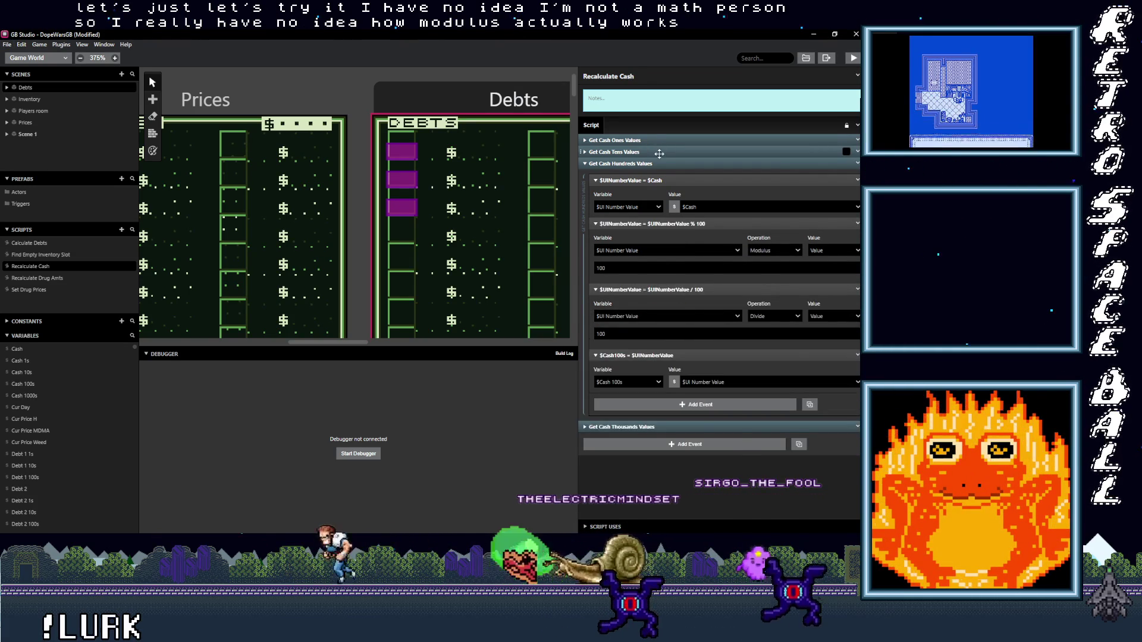
Step: Change the pasted modulus value to 1000 and collapse the Recalculate Cash events
left_click(659, 152)
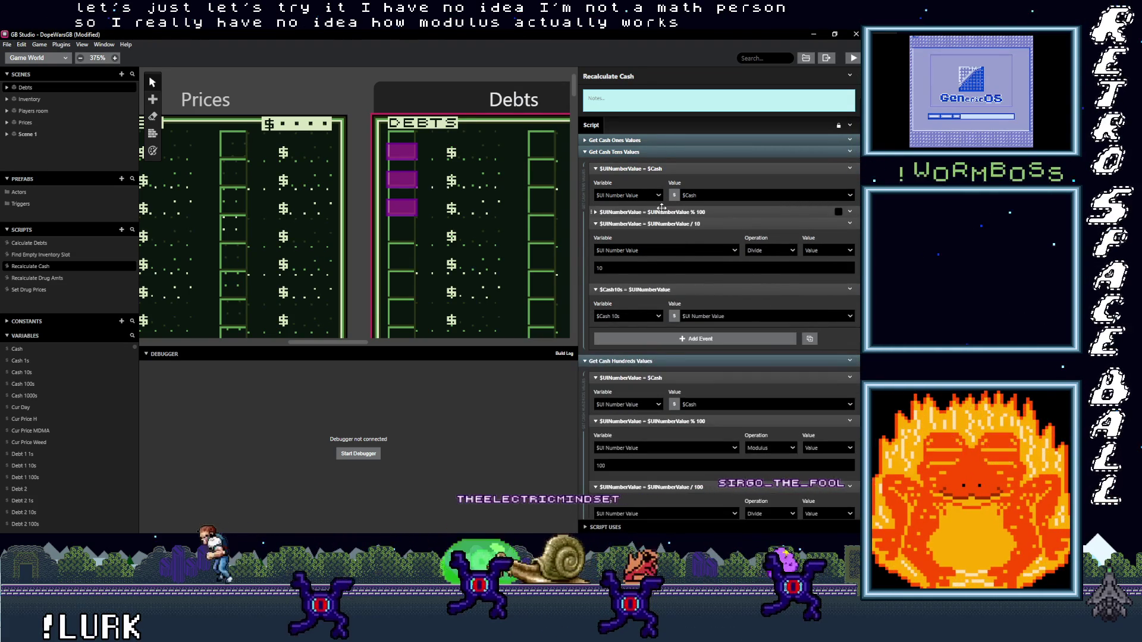
left_click(661, 210)
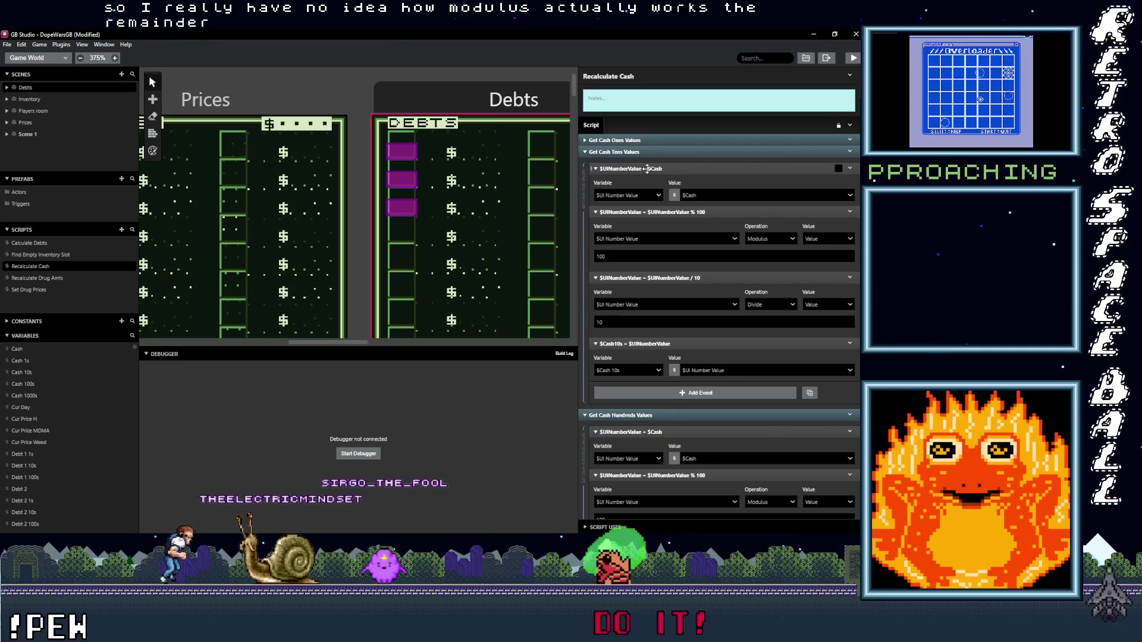
left_click(639, 152)
left_click(618, 271)
type("0")
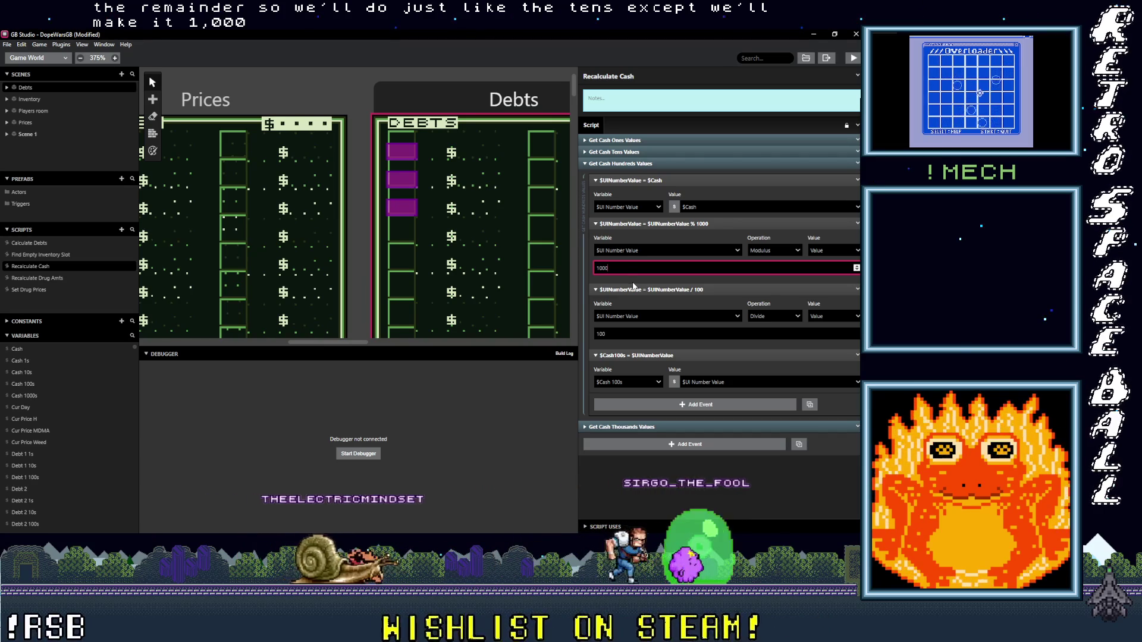
left_click(675, 224)
left_click(660, 235)
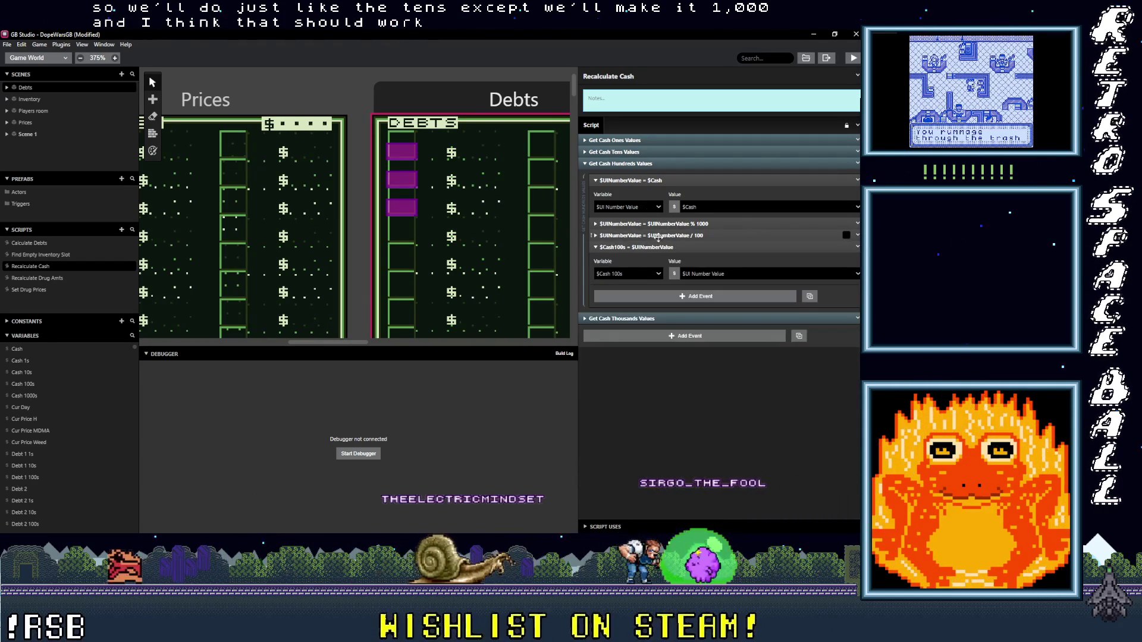
left_click(656, 180)
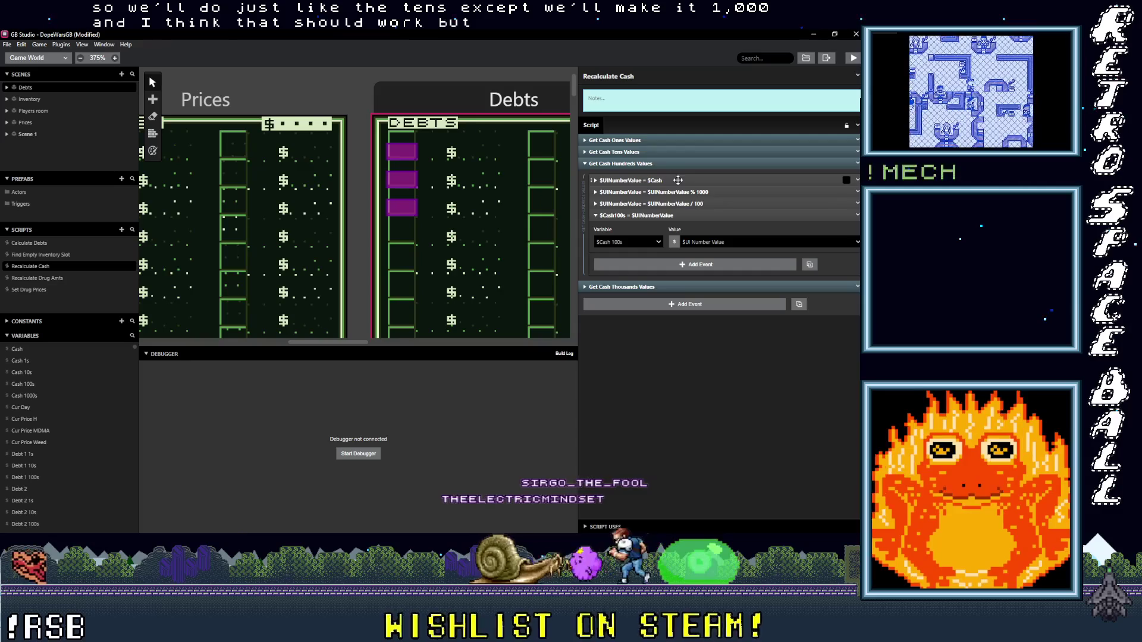
left_click(650, 164)
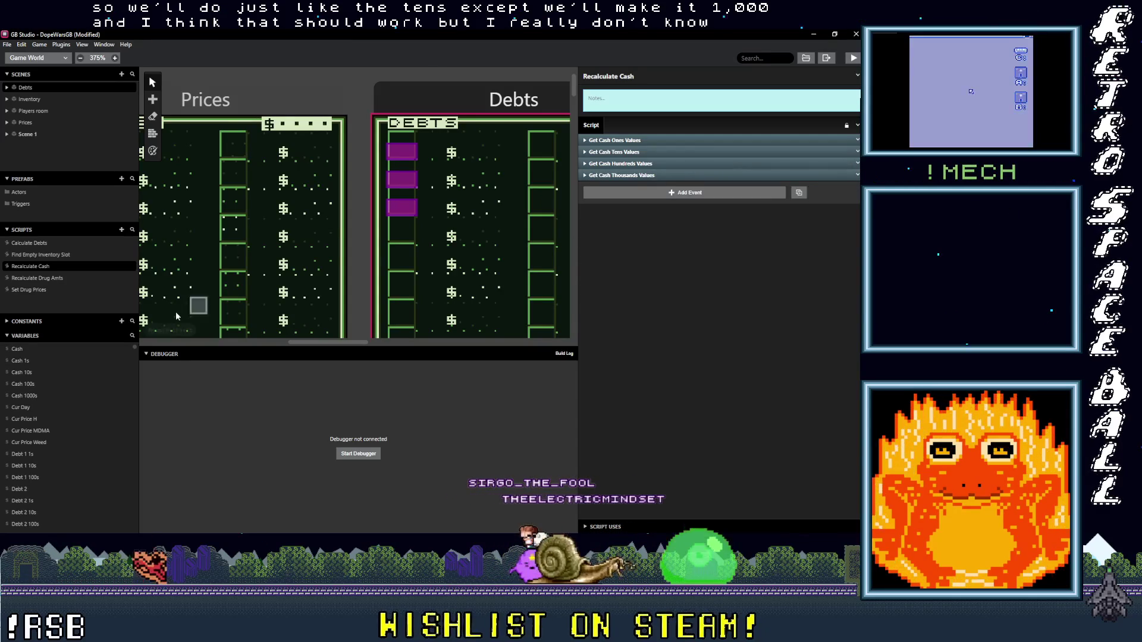
Step: Select the Prices scene to show its startup script
mouse_move(208, 262)
left_mouse_down()
mouse_move(352, 252)
mouse_move(333, 237)
left_mouse_up()
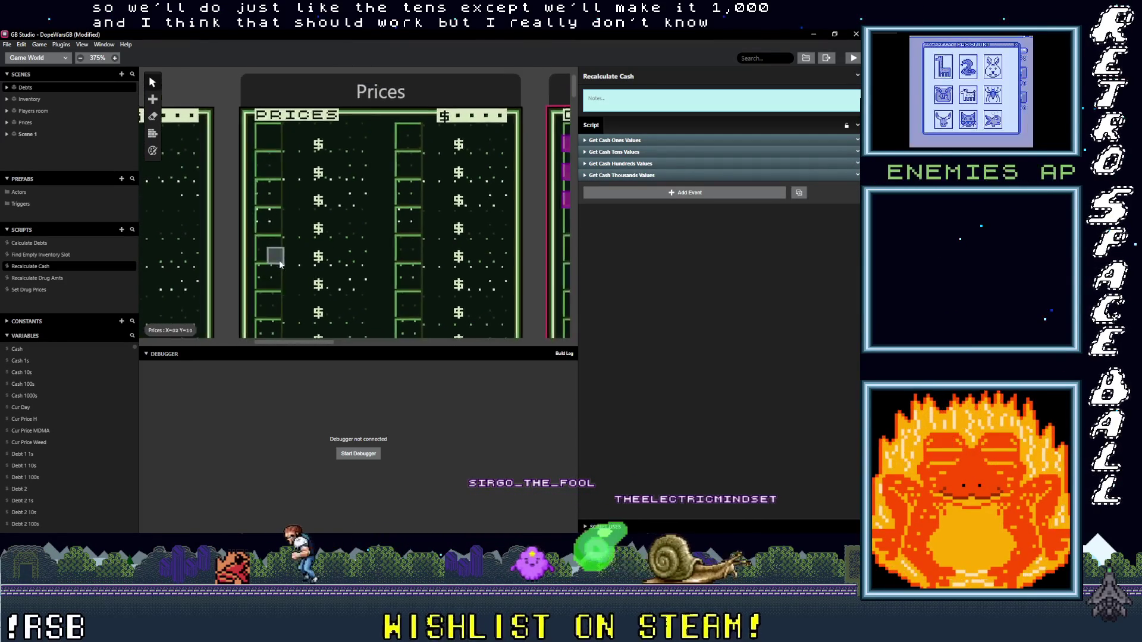
left_click(326, 101)
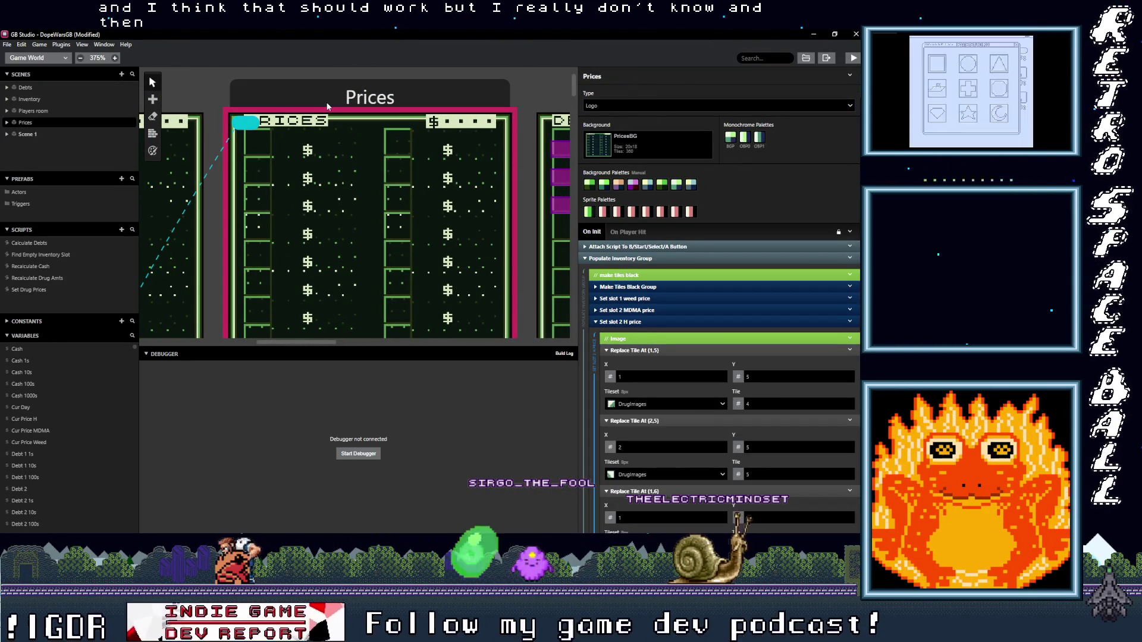
scroll(669, 410, "down", 10)
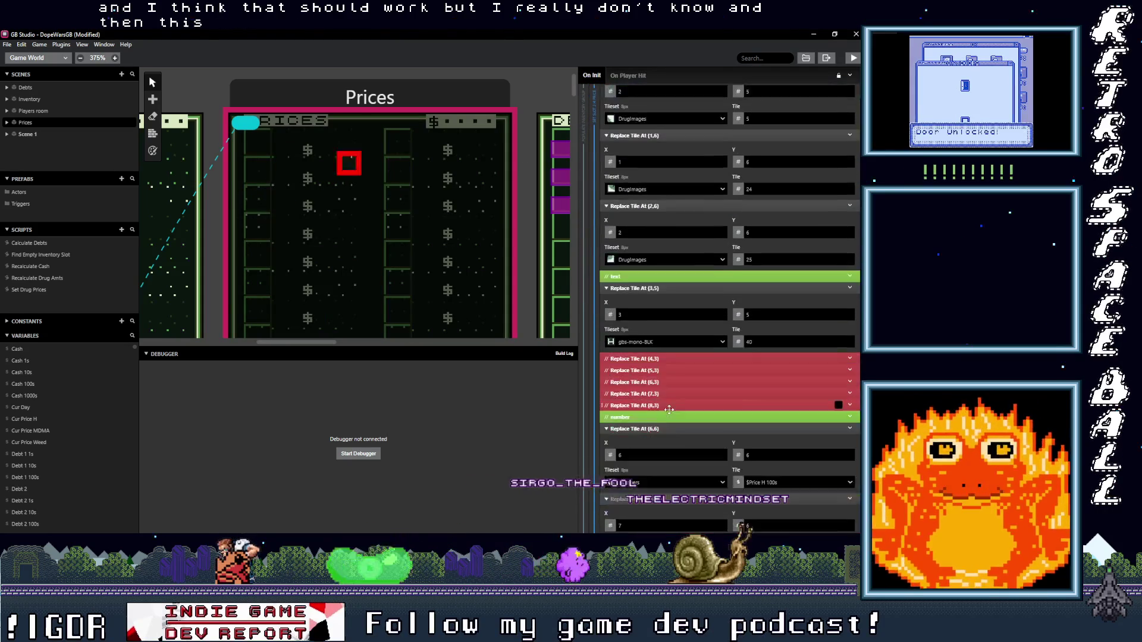
scroll(669, 409, "down", 3)
scroll(669, 409, "up", 4)
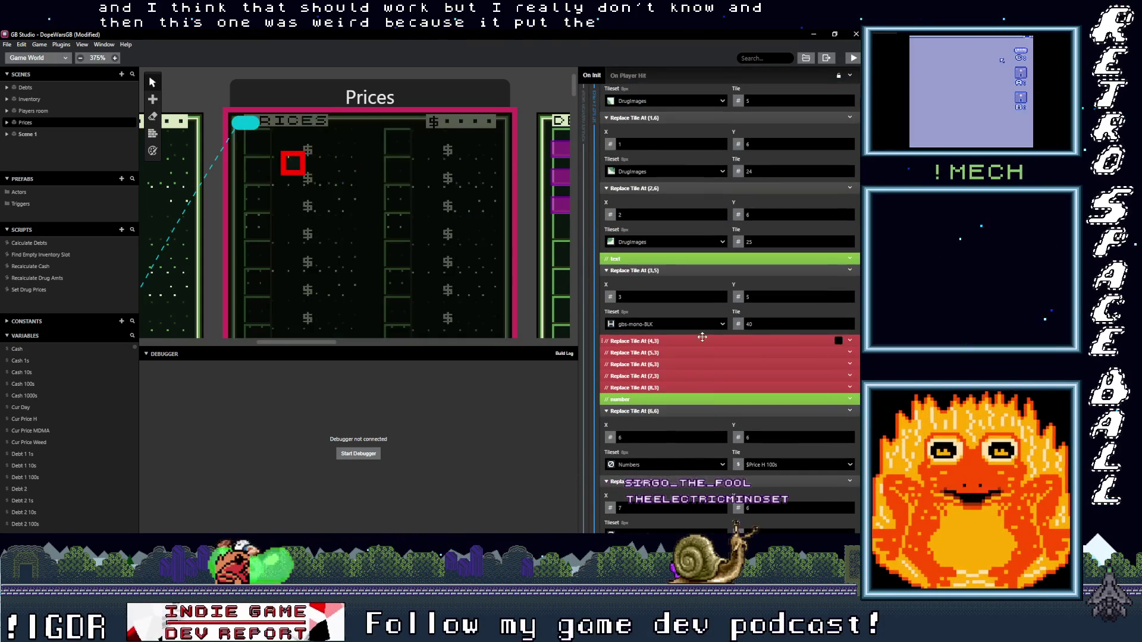
Step: Enable the five disabled Replace Tile At events for (4,3) through (8,3)
left_click(851, 339)
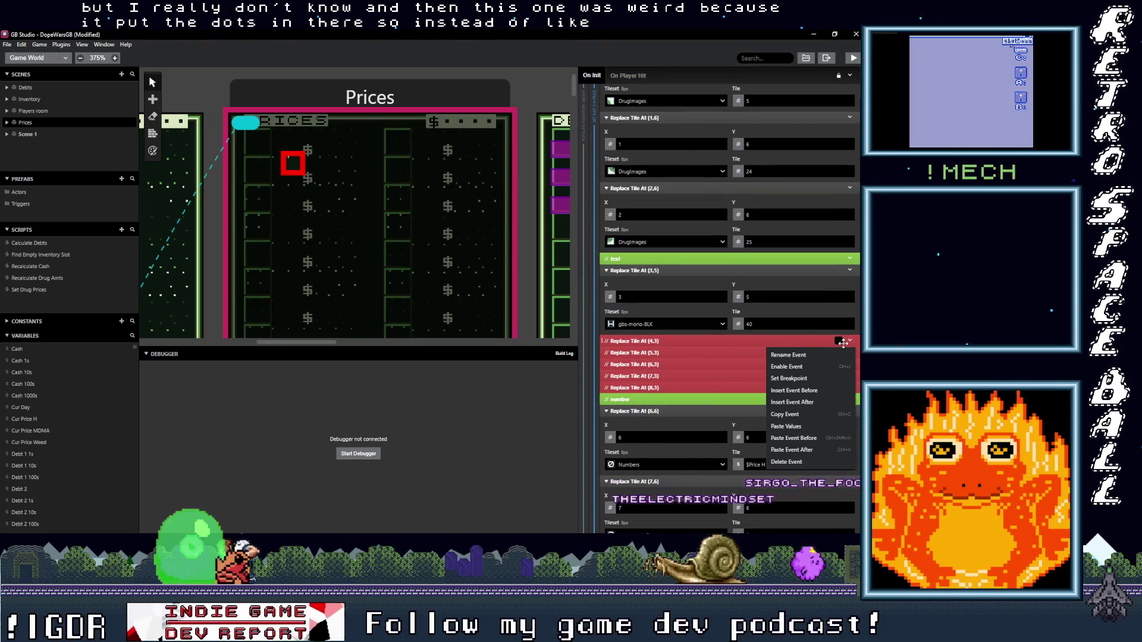
left_click(669, 344)
left_click(839, 341)
left_click(839, 352)
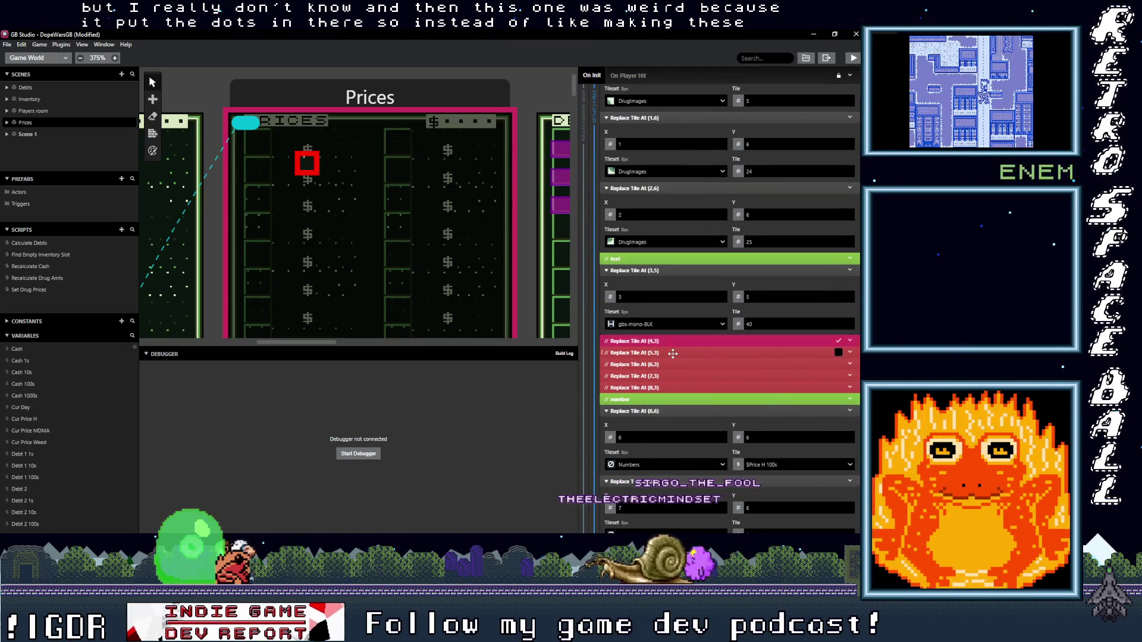
left_click(838, 364)
left_click(839, 376)
left_click(839, 388)
left_click(850, 341)
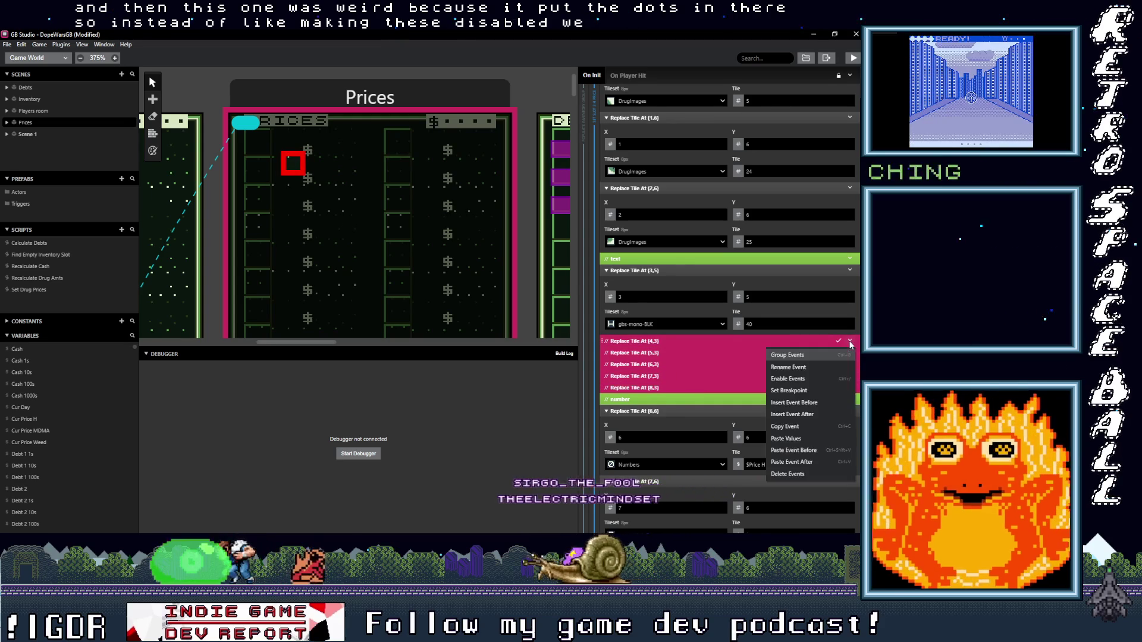
left_click(791, 364)
Step: Set the (4,3) and (5,3) tile events to the Numbers tileset, tile 10
left_click(648, 341)
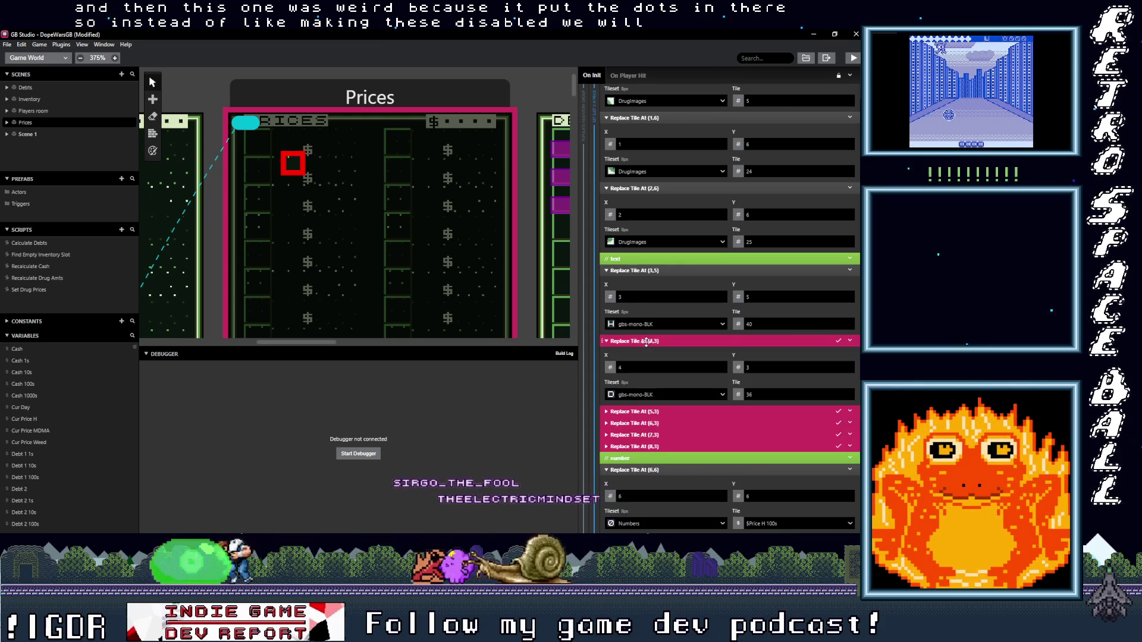
left_click(723, 395)
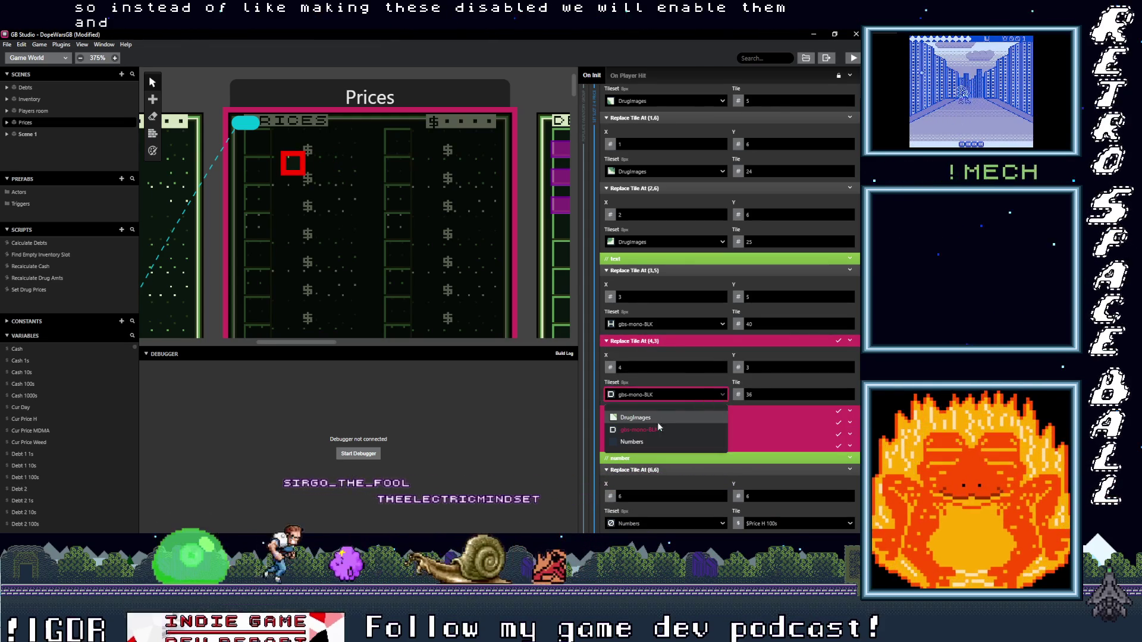
left_click(648, 439)
left_click(761, 394)
type("10")
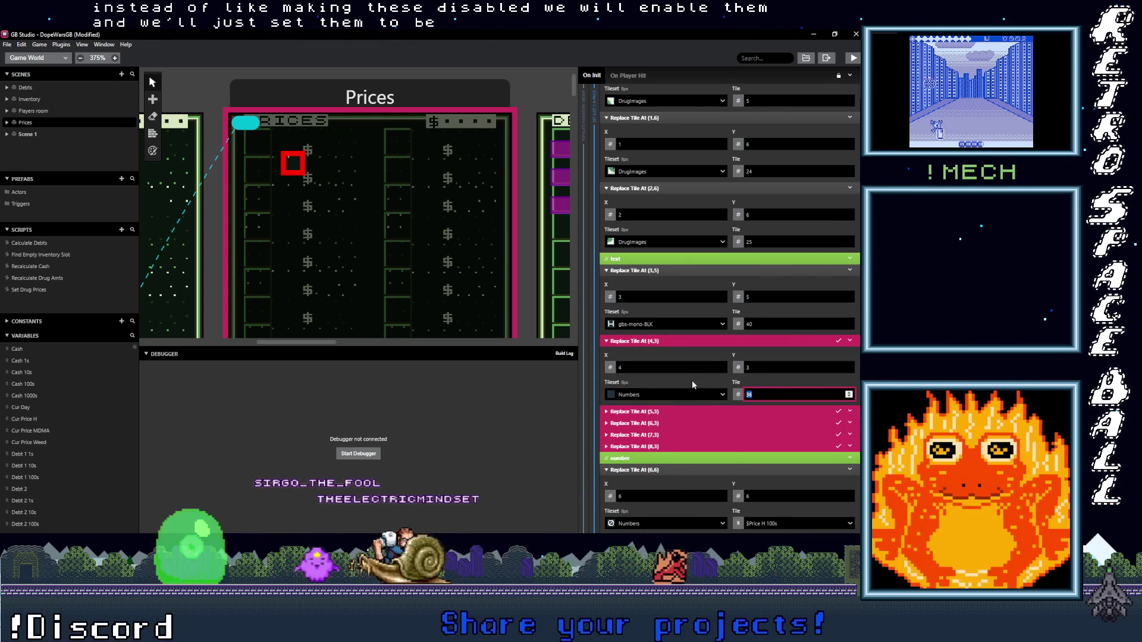
left_click(634, 411)
scroll(666, 416, "down", 2)
left_click(713, 372)
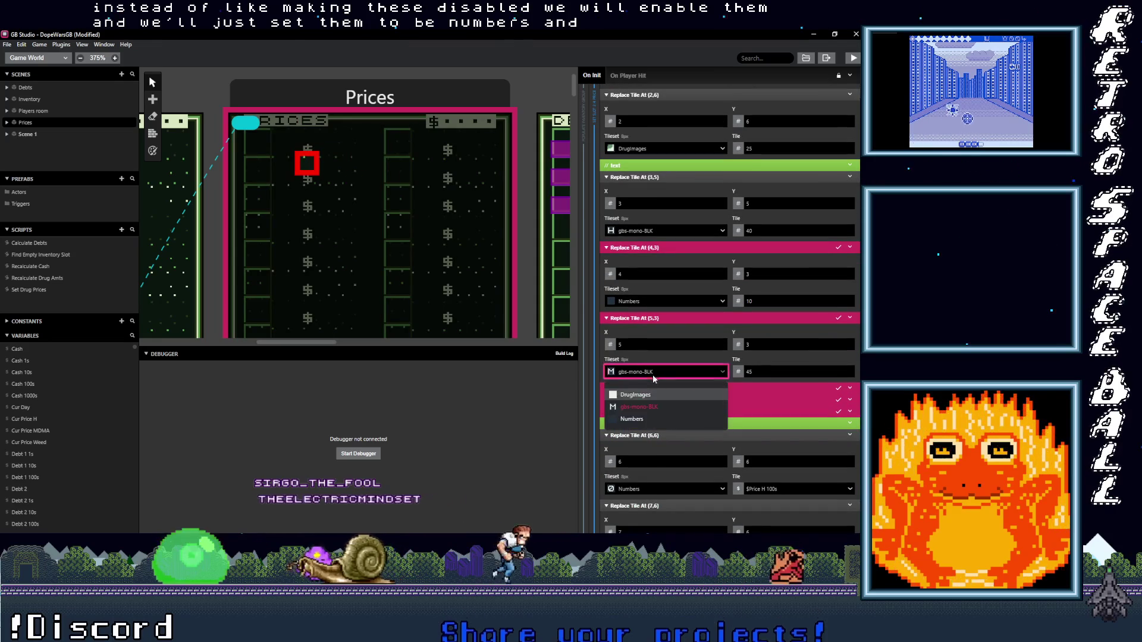
left_click(631, 409)
key("Tab")
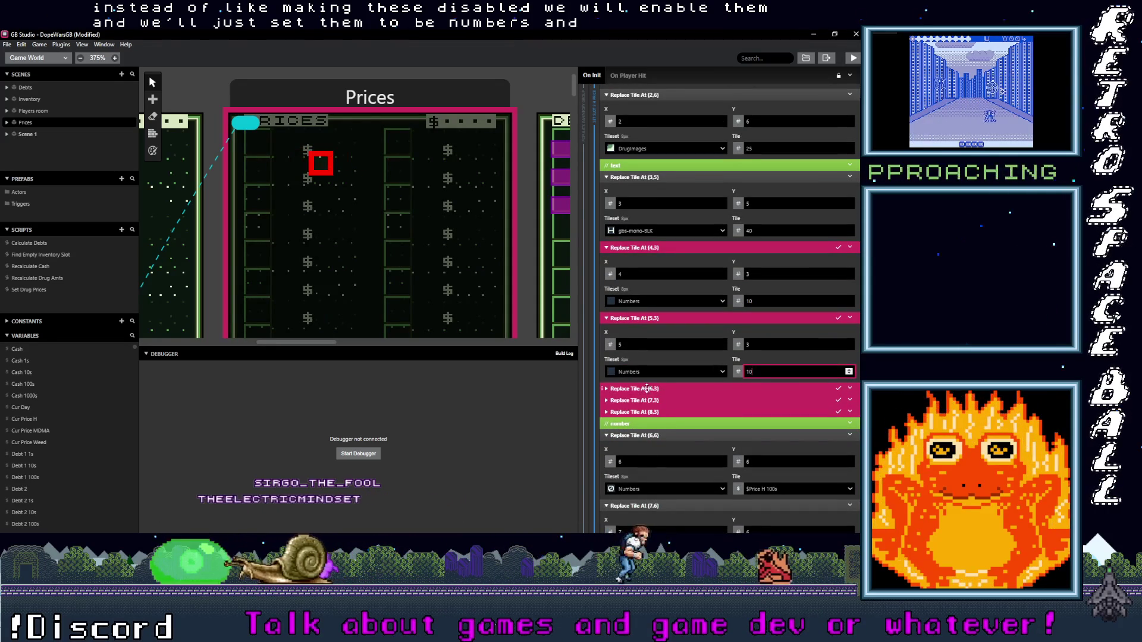
Step: Set the (6,3) event to Numbers tile 10 and check the (7,3) and (8,3) events
left_click(648, 389)
left_click(650, 443)
left_click(637, 480)
double_click(762, 442)
type("10")
left_click(634, 459)
scroll(664, 461, "down", 2)
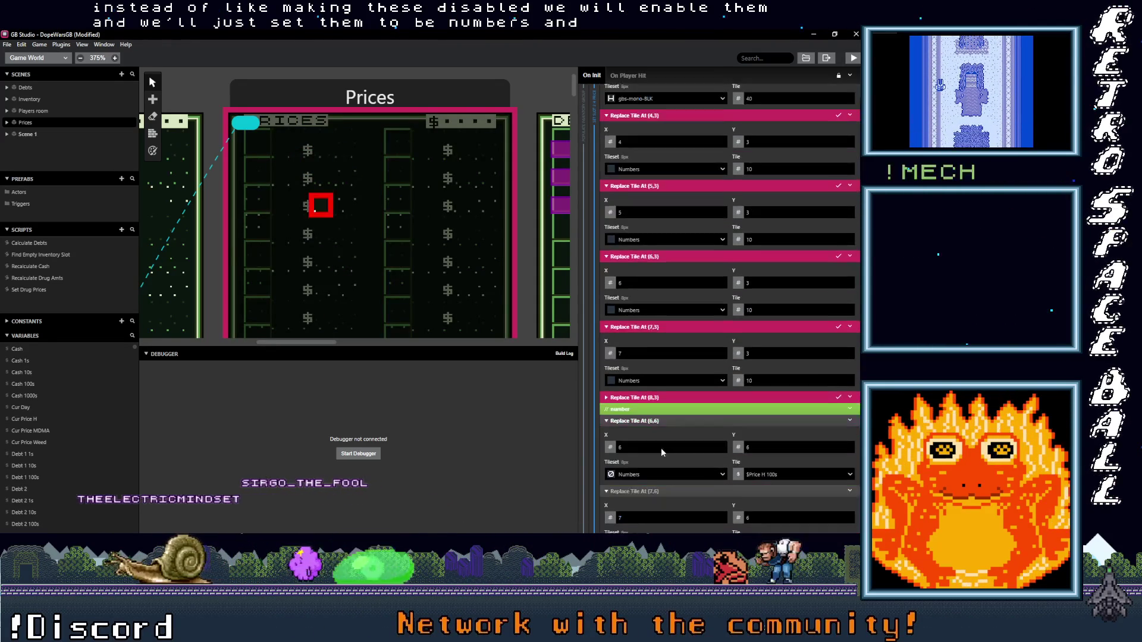
scroll(663, 458, "down", 1)
left_click(666, 390)
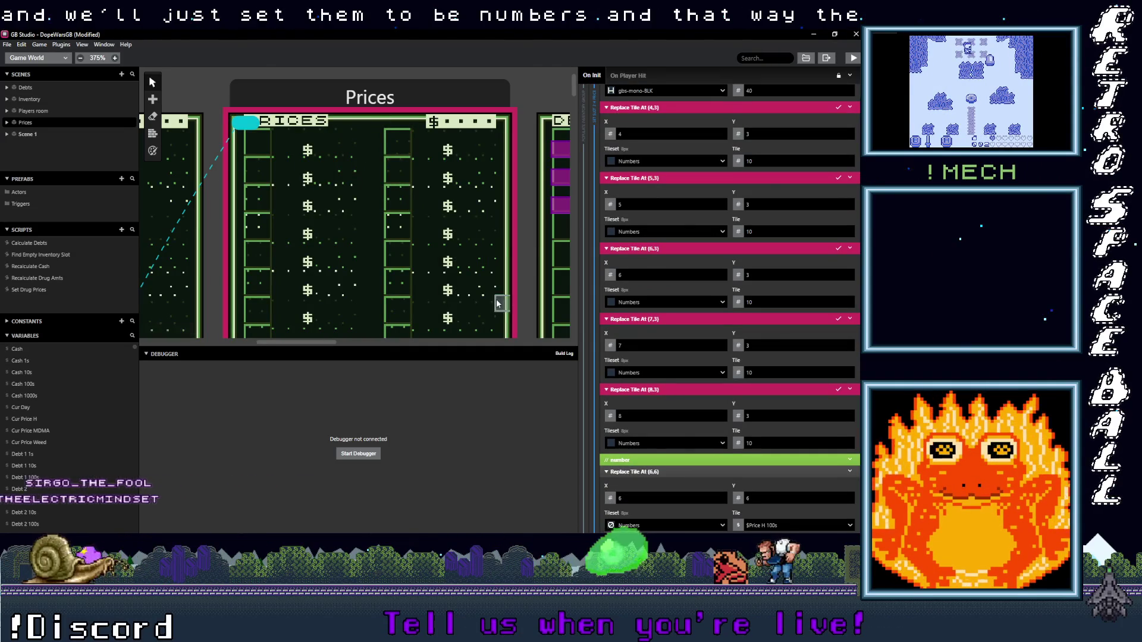
Step: Save the project and scroll down the Prices startup script
key("ctrl+s")
scroll(721, 370, "down", 3)
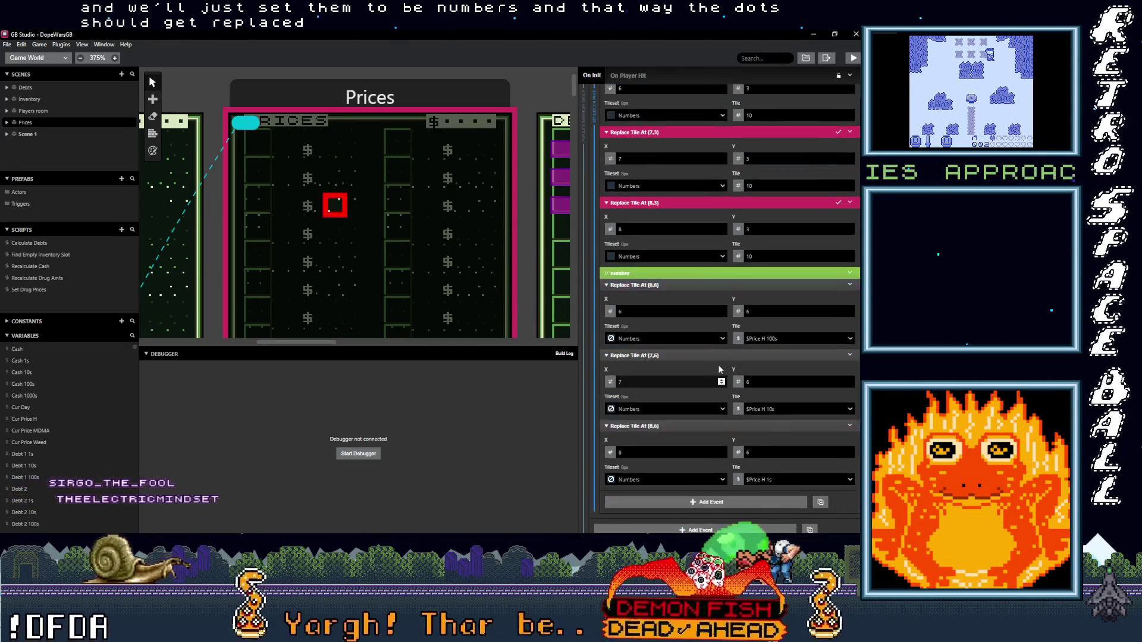
scroll(720, 370, "down", 2)
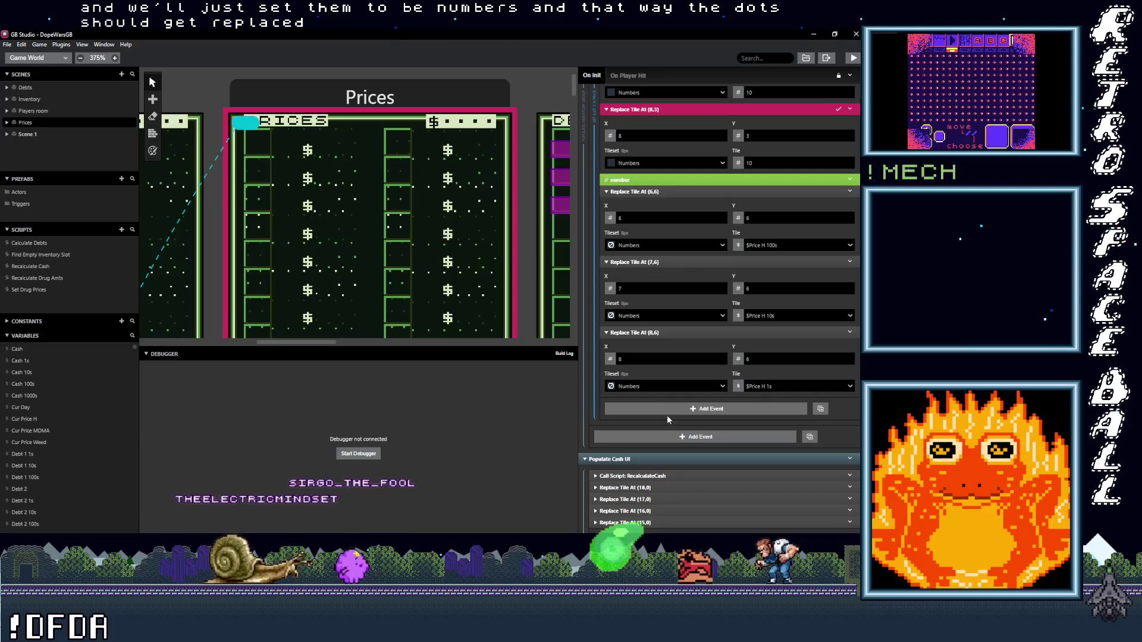
scroll(662, 398, "down", 1)
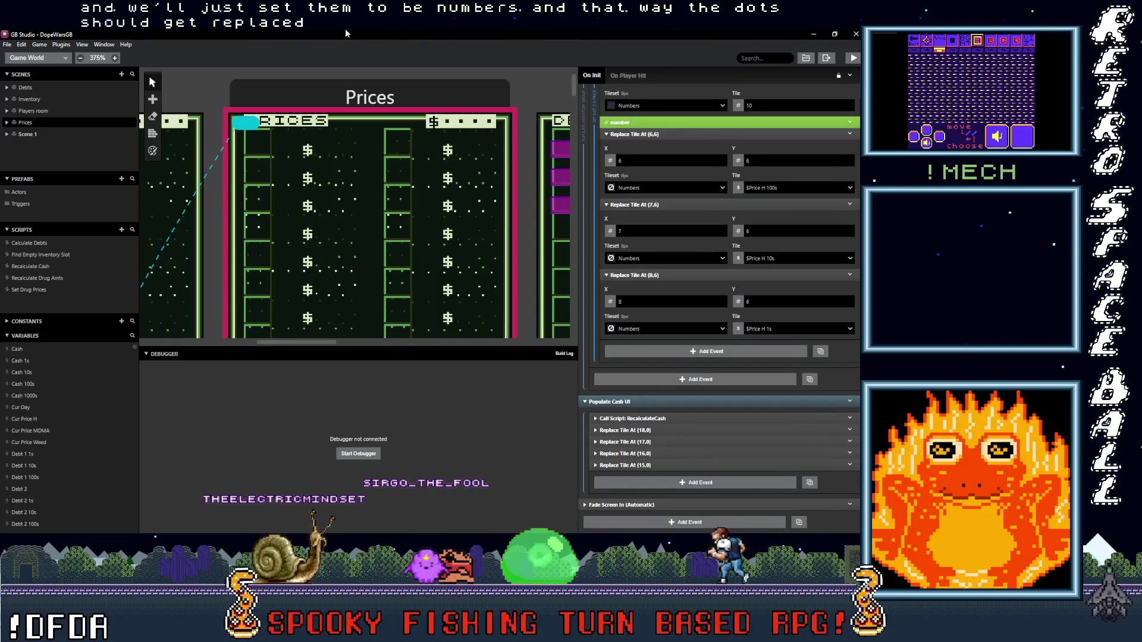
Step: Inspect the Inventory scene's If $InventorySlot3 == 0 check, save, and build and run with Ctrl+B
mouse_move(215, 95)
left_mouse_down()
mouse_move(569, 113)
mouse_move(492, 110)
left_mouse_up()
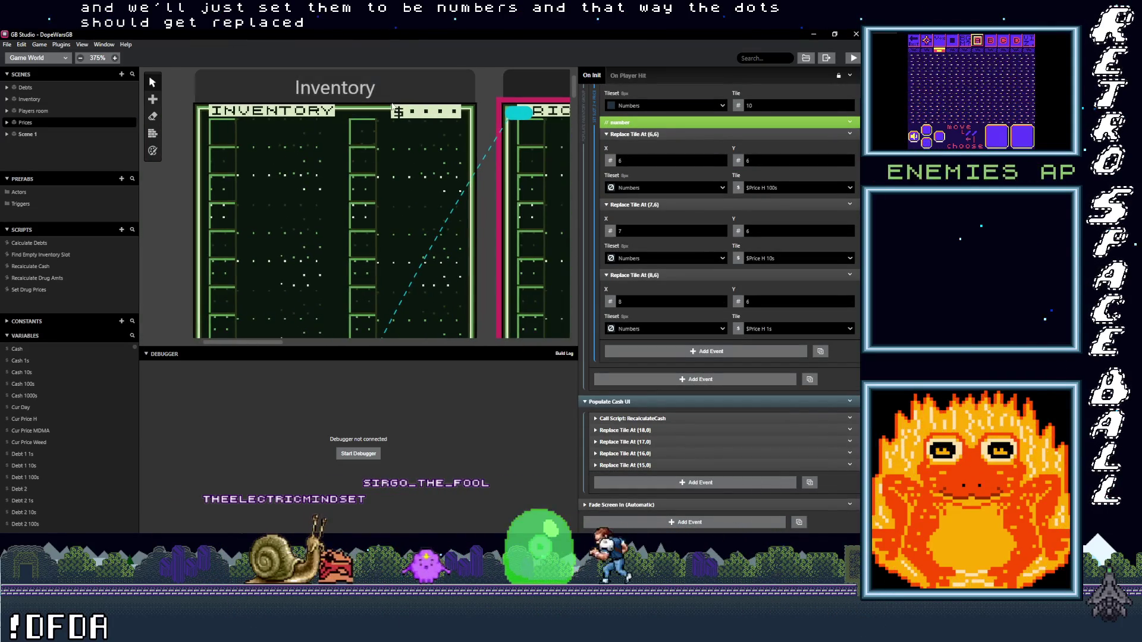
left_click(376, 95)
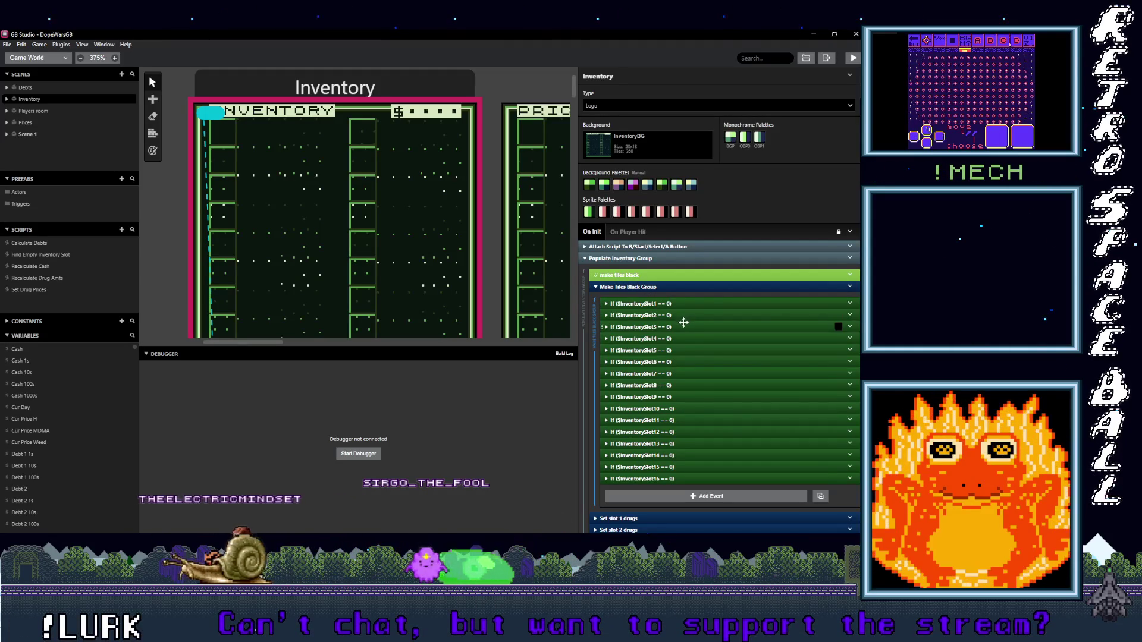
scroll(683, 325, "down", 3)
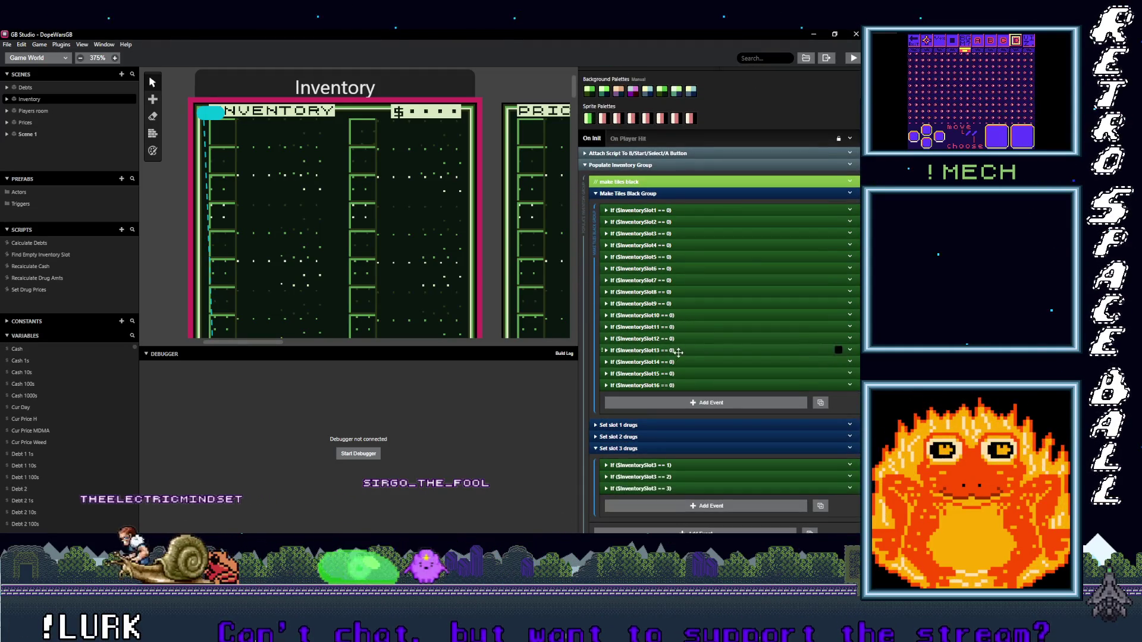
left_click(658, 233)
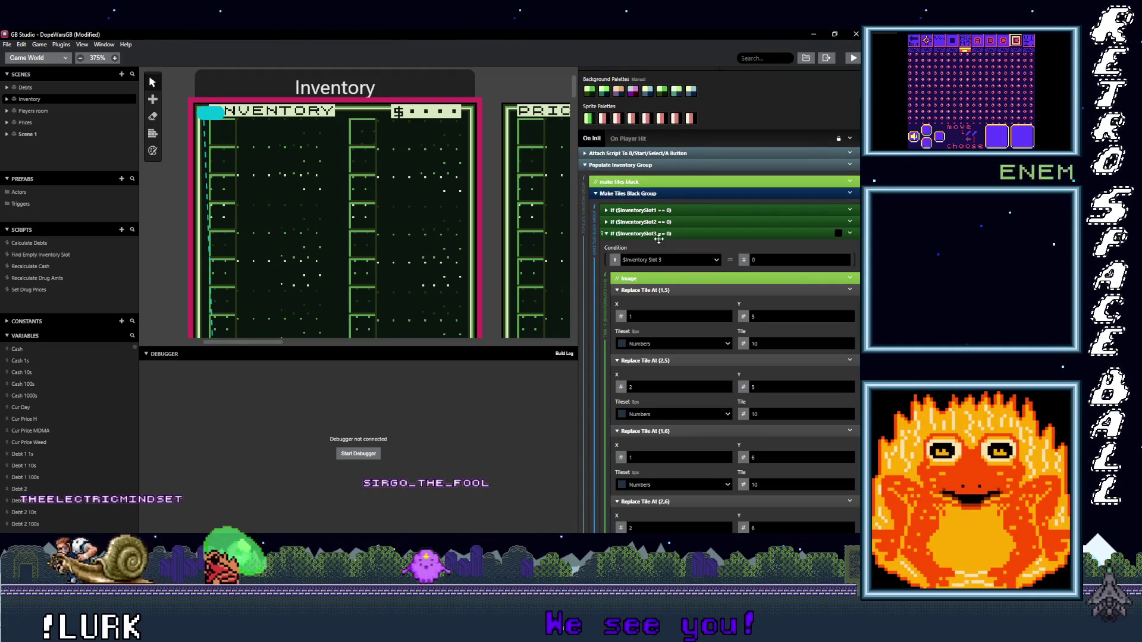
scroll(676, 340, "down", 10)
scroll(675, 341, "down", 10)
scroll(676, 341, "up", 20)
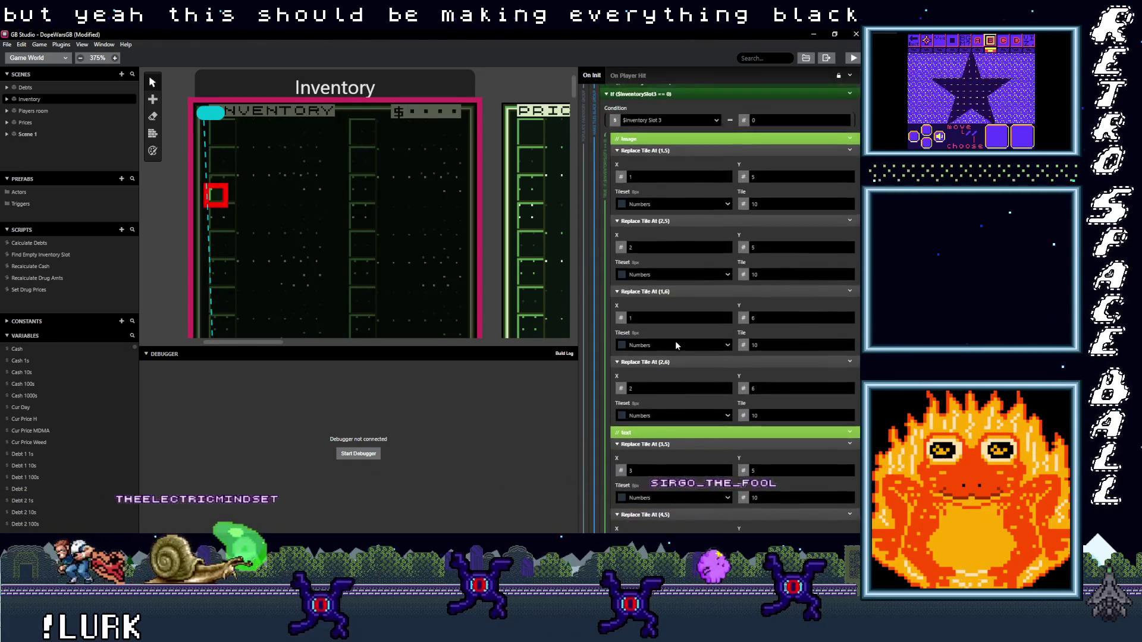
scroll(676, 341, "up", 5)
left_click(670, 280)
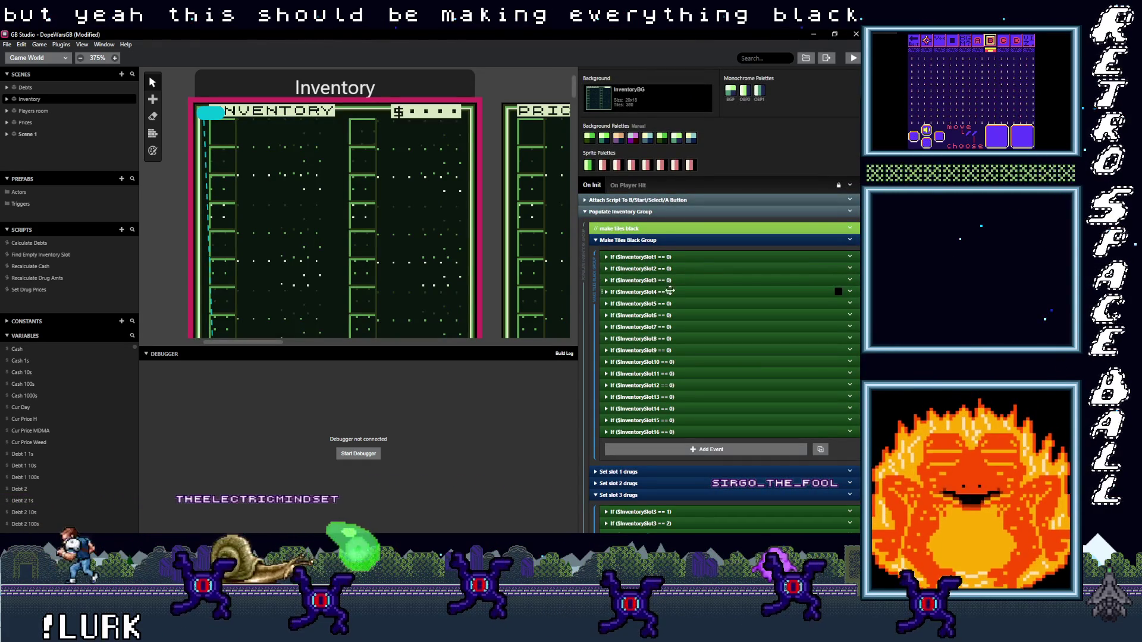
key("ctrl+s")
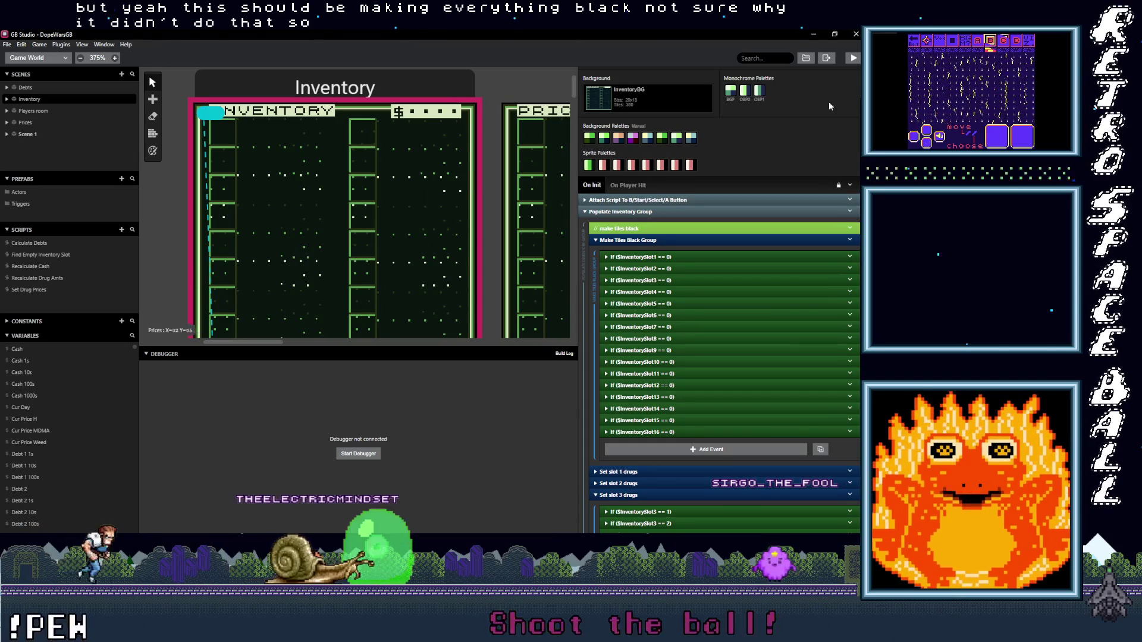
key("ctrl+b")
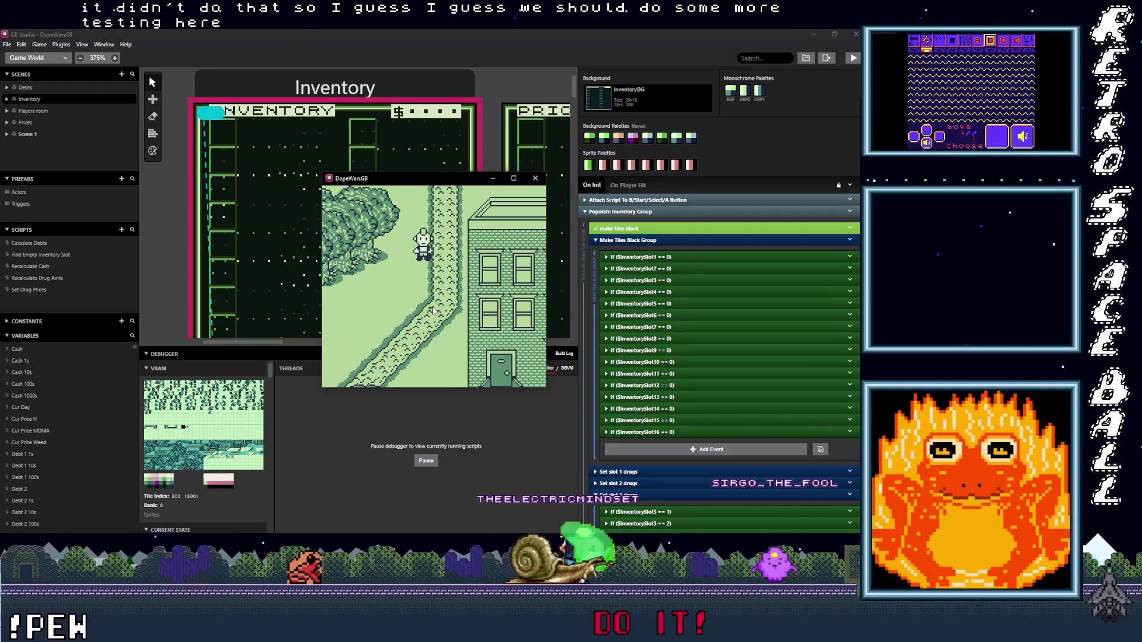
key("Down")
mouse_move(271, 347)
left_mouse_down()
mouse_move(264, 266)
mouse_move(297, 178)
mouse_move(330, 163)
left_mouse_up()
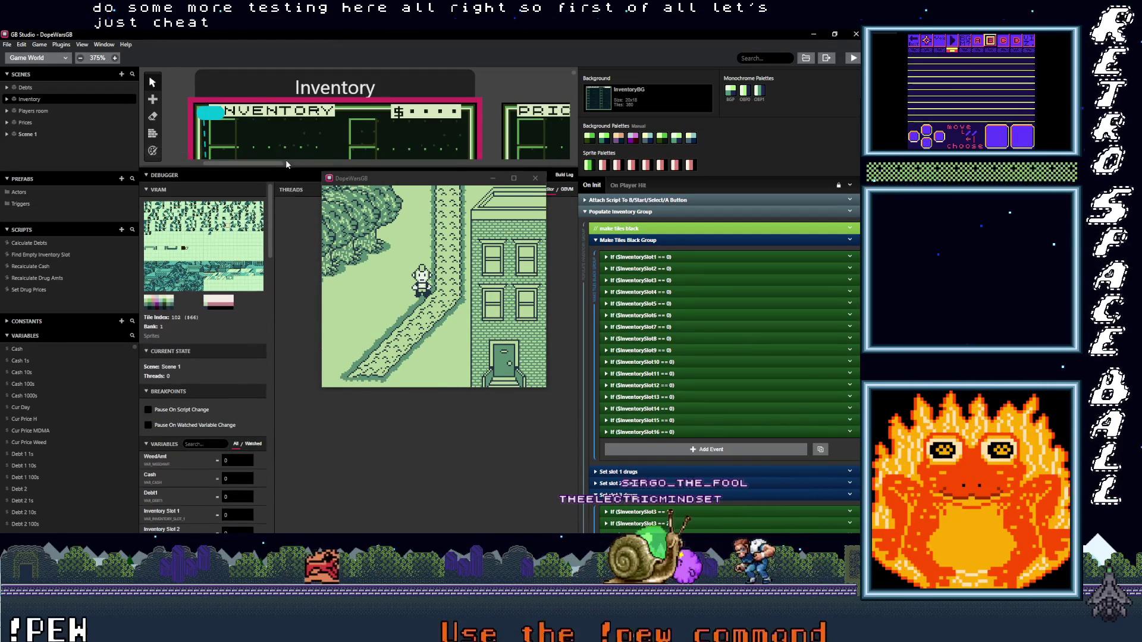
left_click_drag(286, 167, 279, 119)
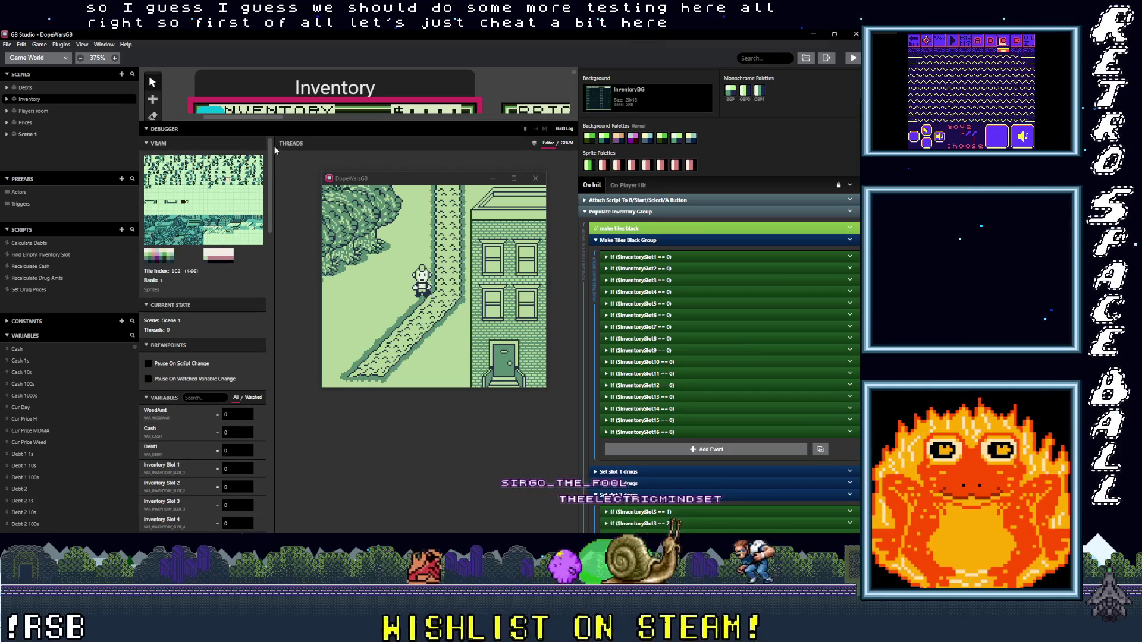
key("ctrl+b")
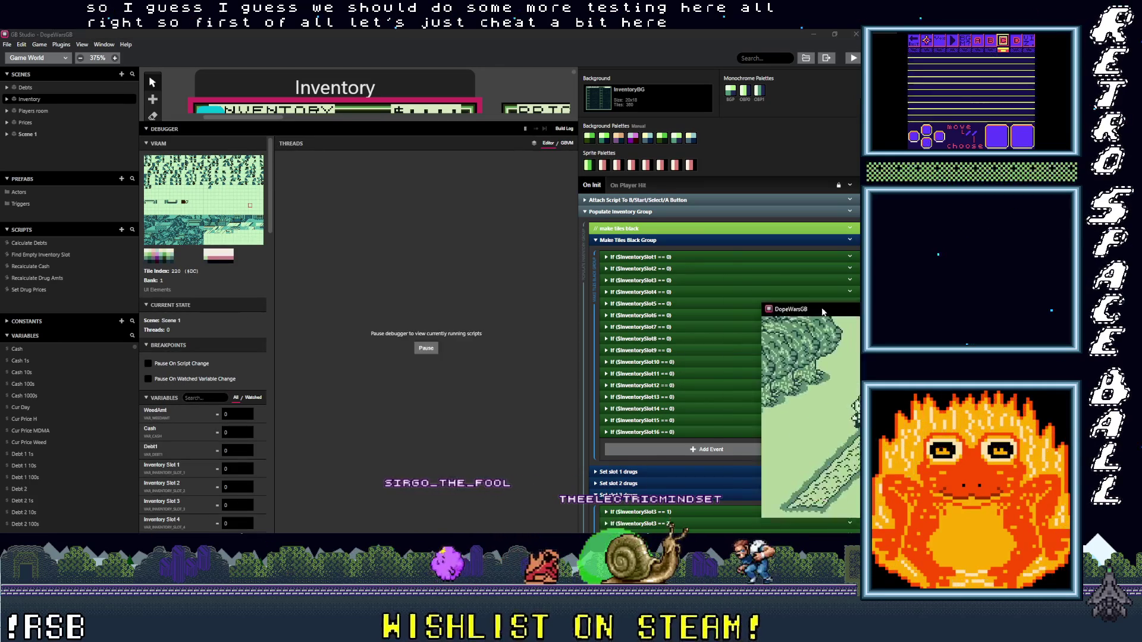
left_click(312, 335)
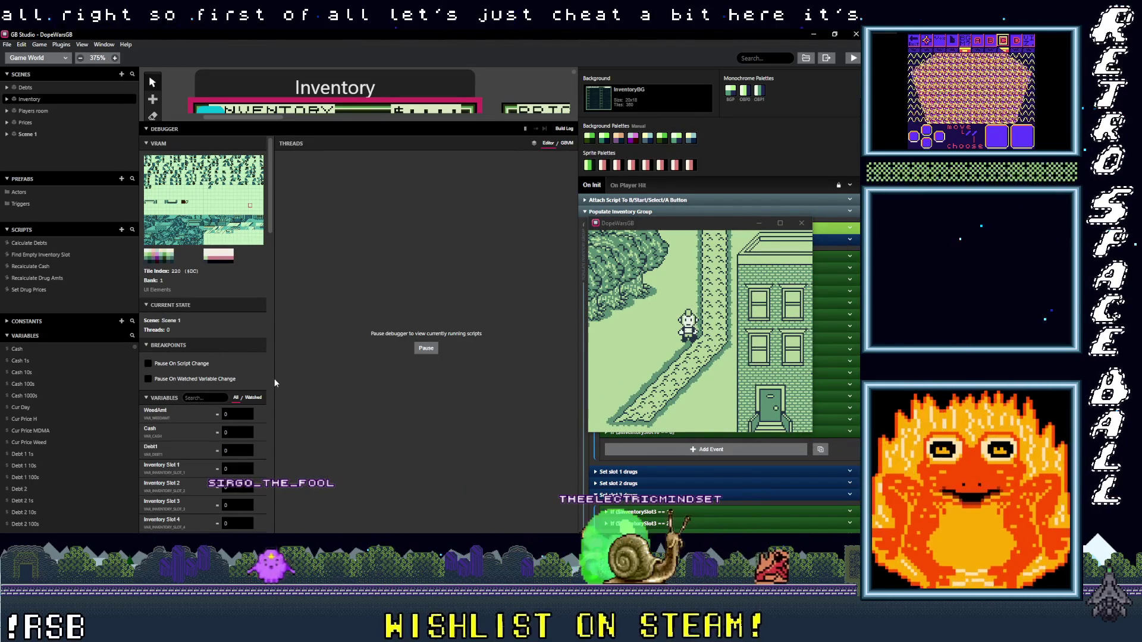
left_click(321, 129)
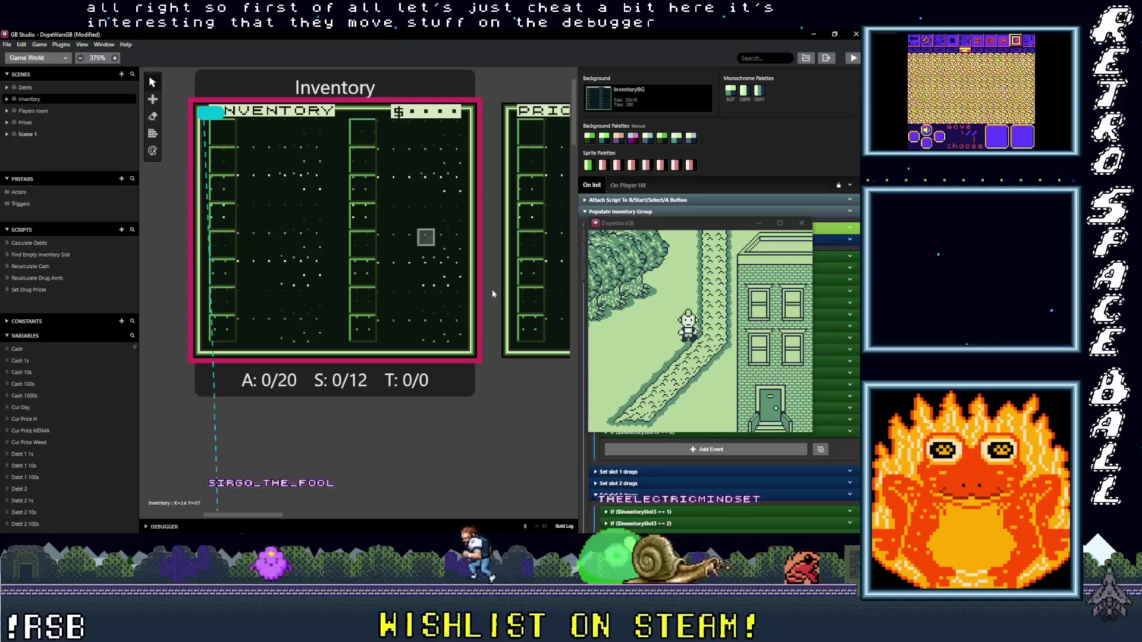
left_click(412, 525)
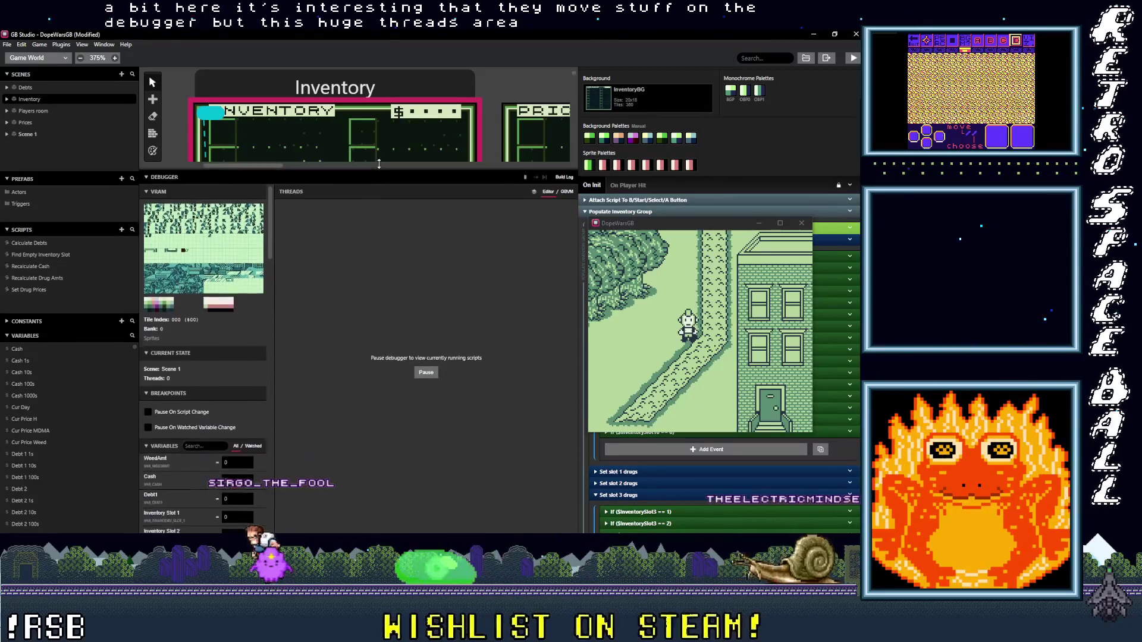
scroll(271, 256, "down", 5)
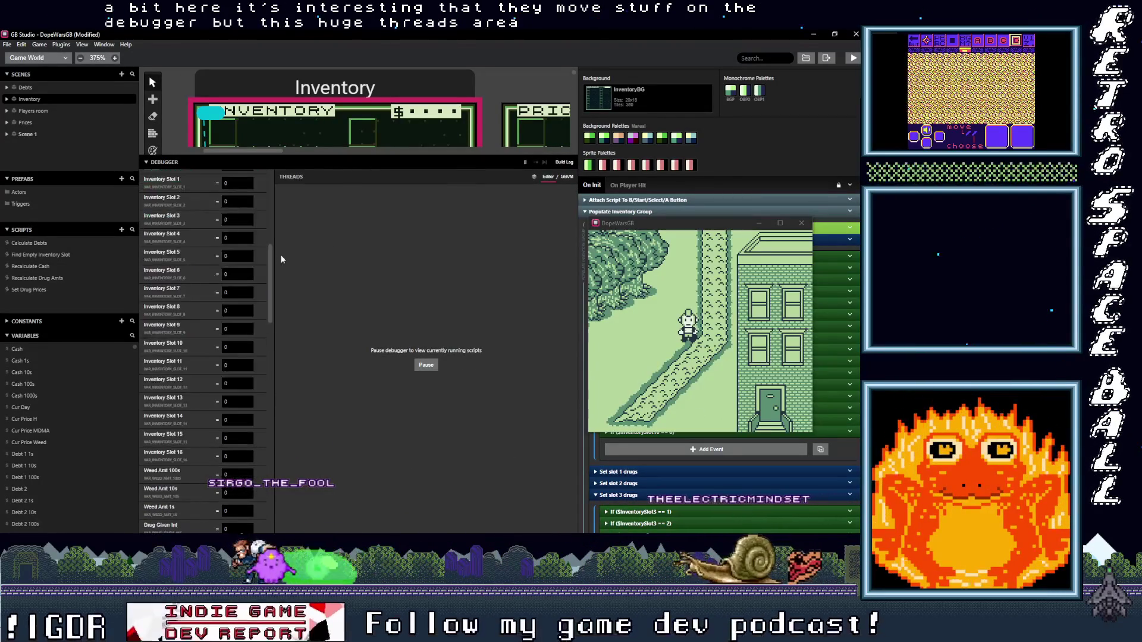
scroll(272, 265, "down", 15)
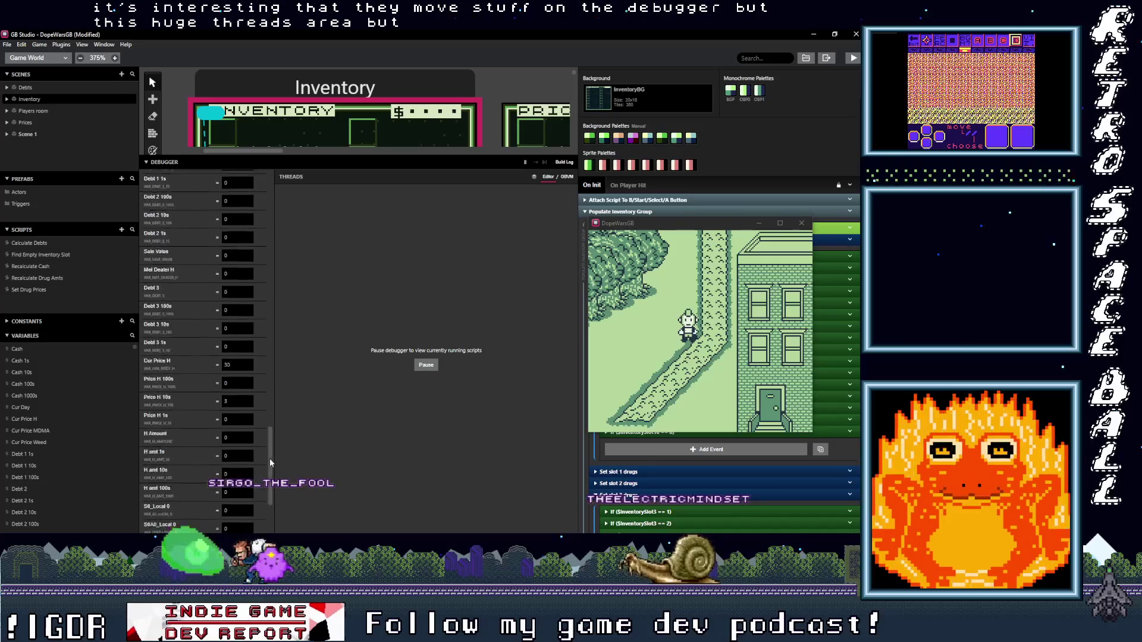
scroll(264, 511, "up", 20)
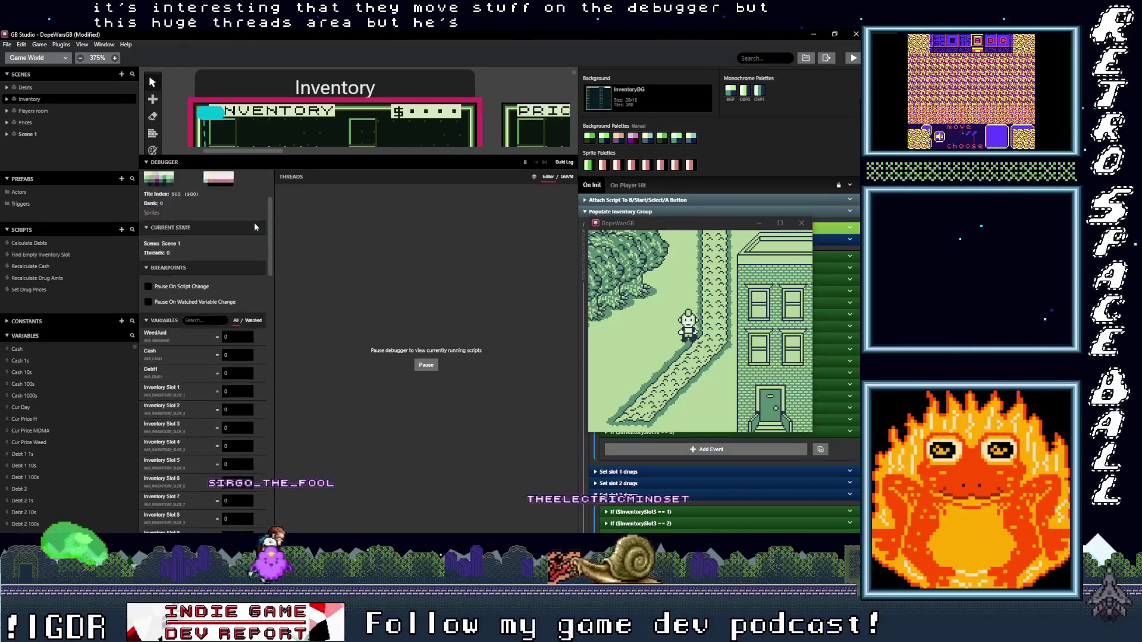
scroll(257, 226, "down", 5)
scroll(265, 237, "up", 3)
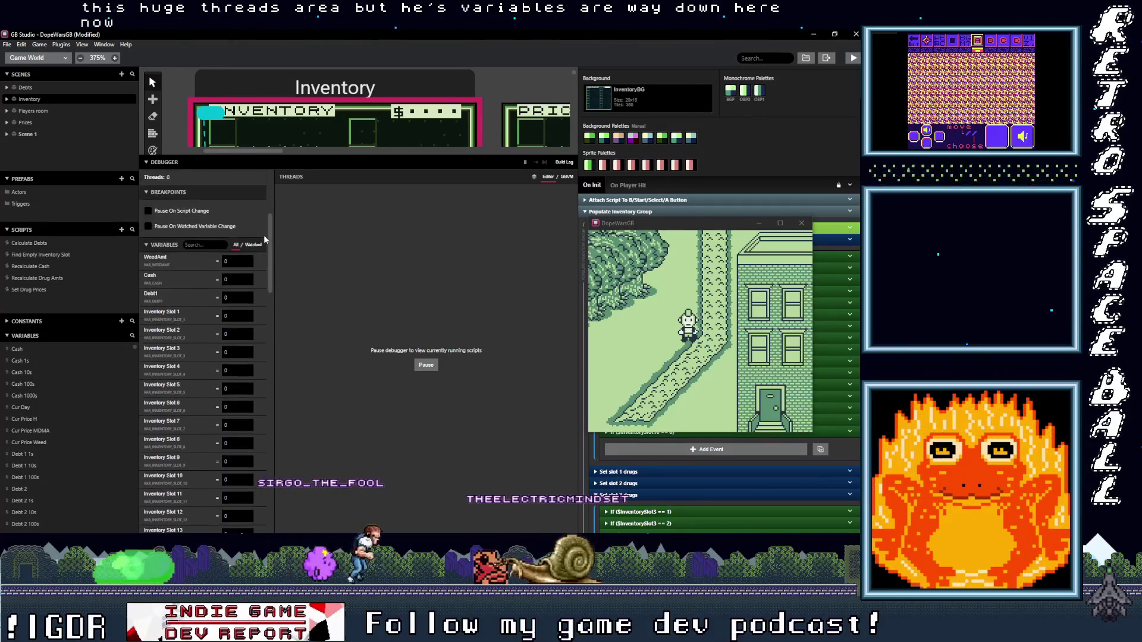
scroll(264, 238, "down", 2)
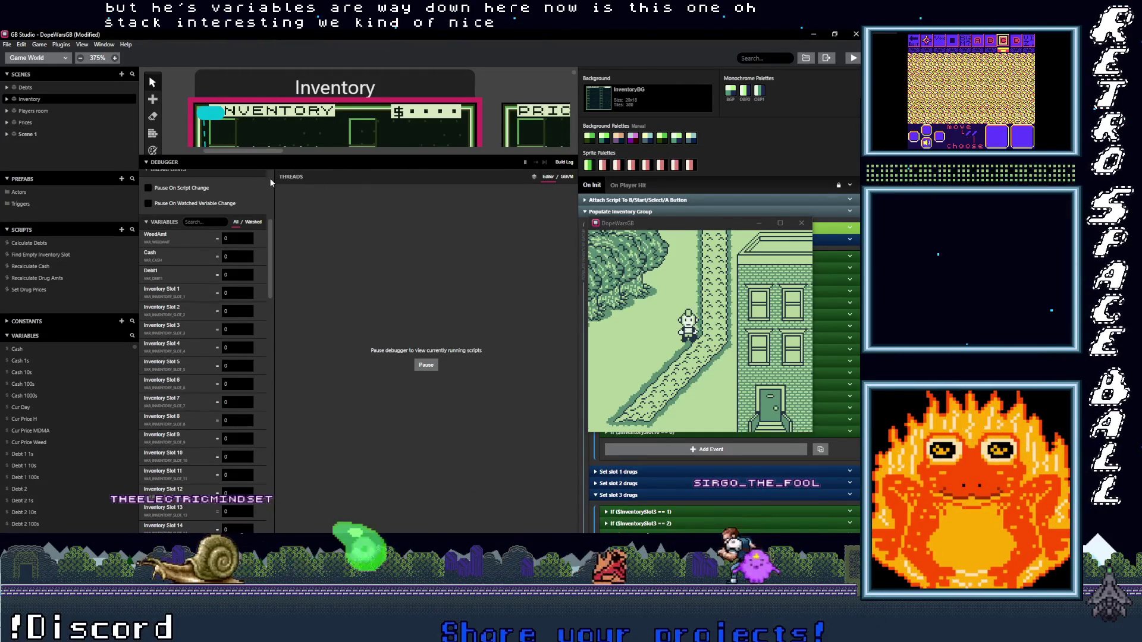
scroll(267, 181, "up", 4)
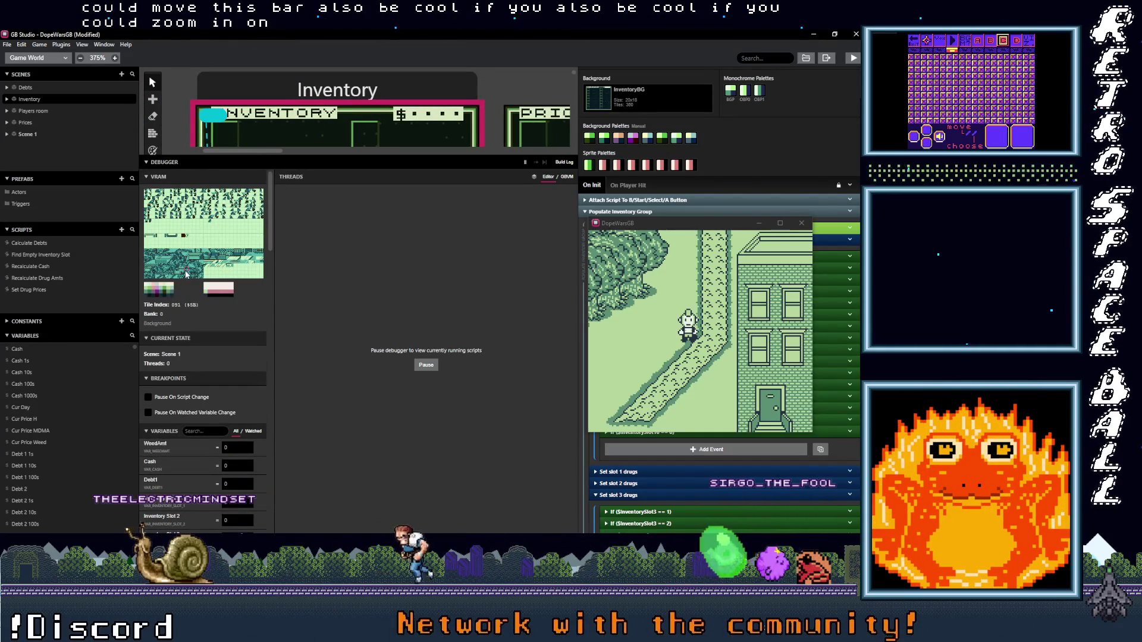
scroll(198, 261, "down", 4)
scroll(193, 298, "up", 4)
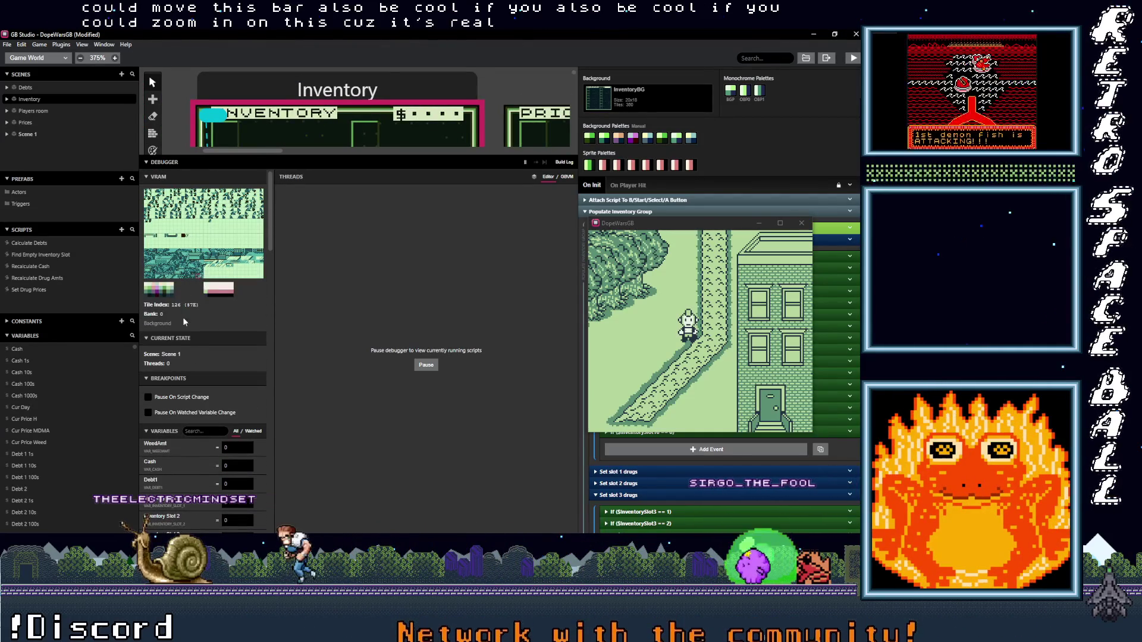
scroll(188, 345, "down", 3)
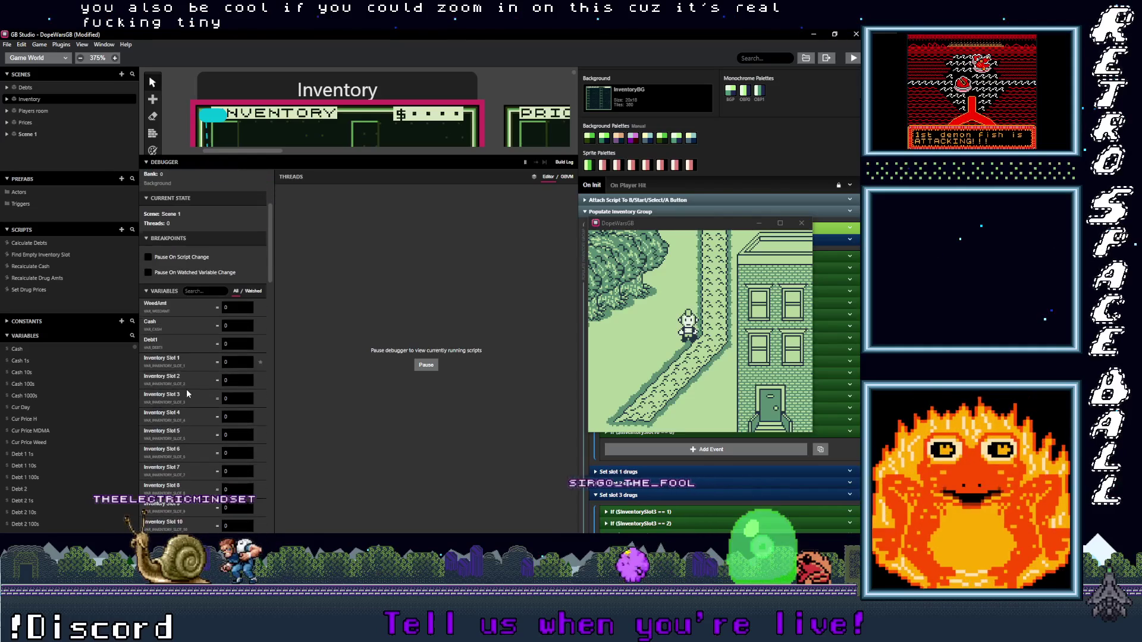
Step: Set the debugger's Cash variable to 5000 and open the game's inventory screen
left_click(204, 292)
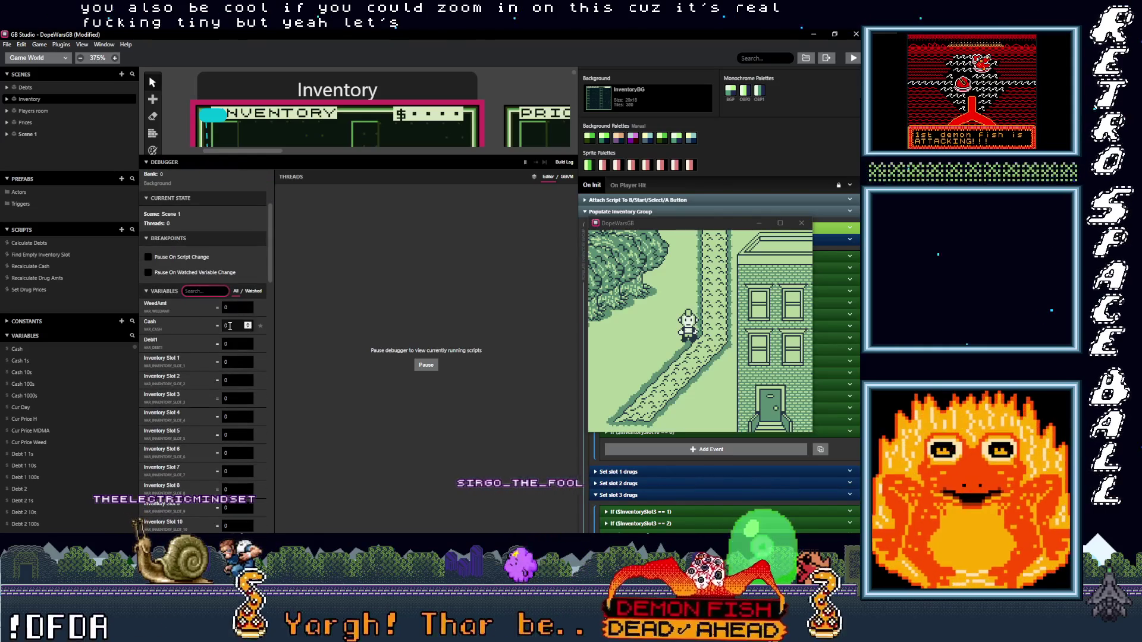
type("5000")
left_click(337, 326)
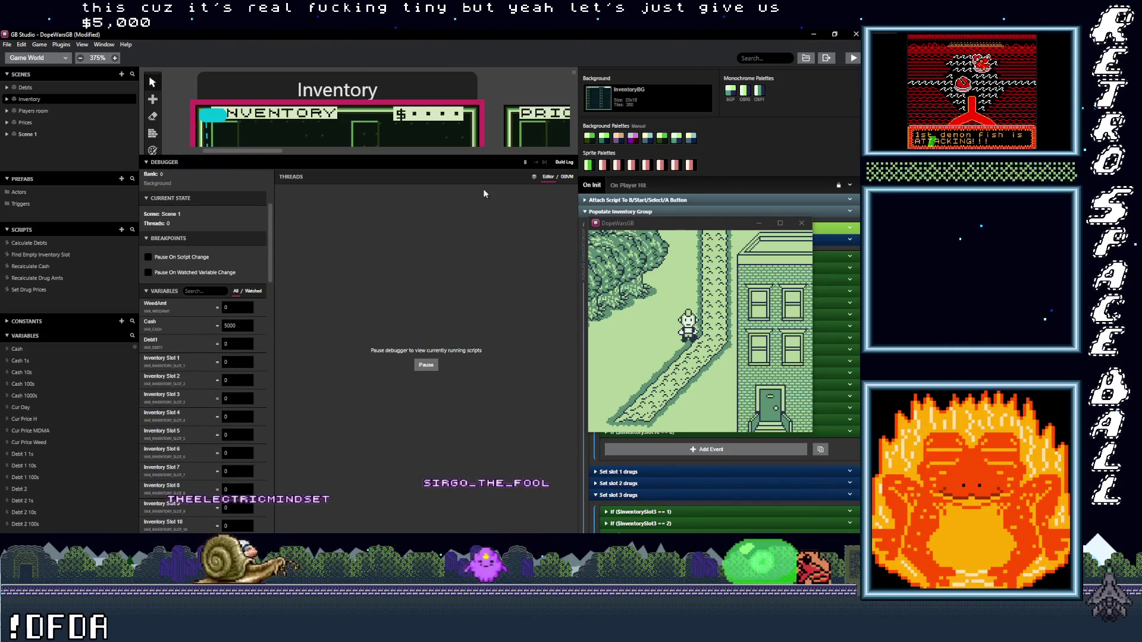
left_click_drag(654, 223, 282, 197)
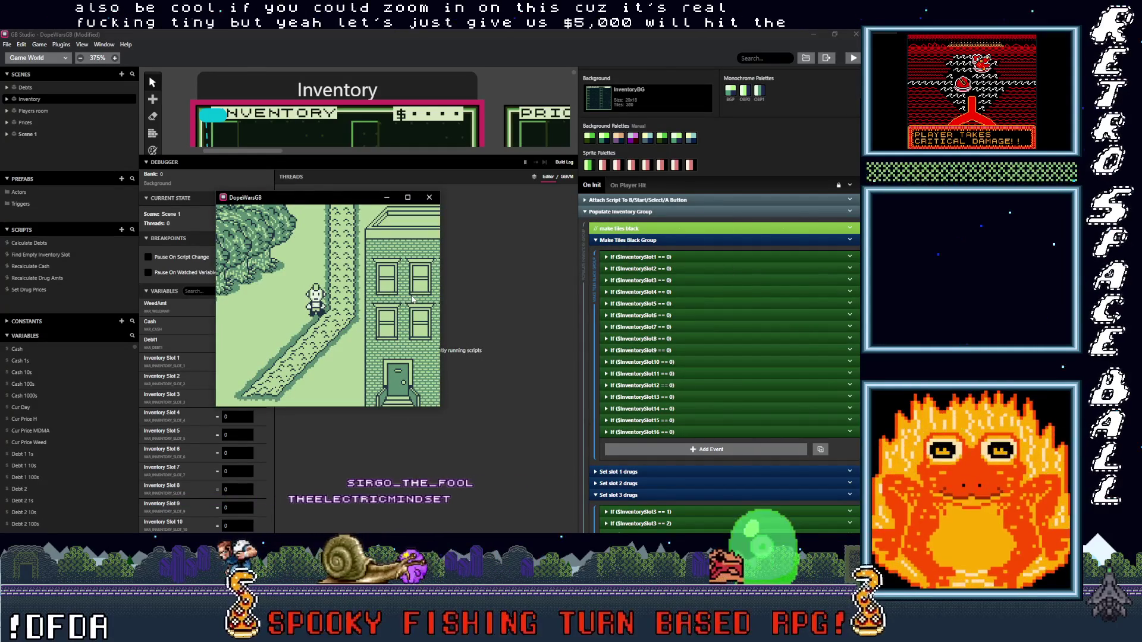
key("Return")
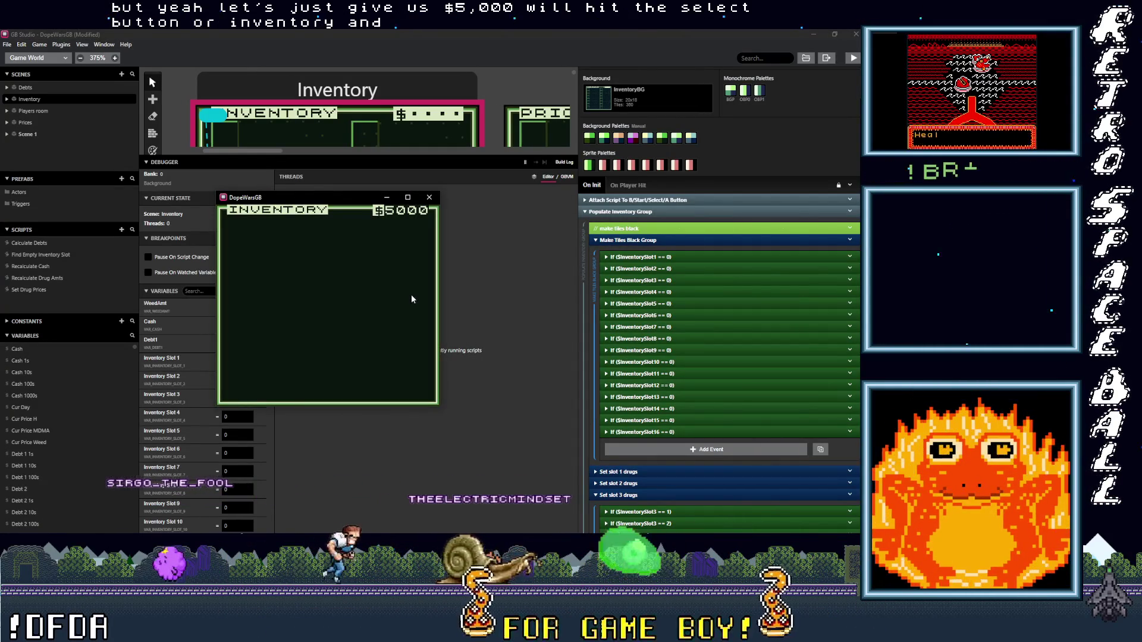
Step: Change Cash to 5423 and reopen the inventory, which shows $5223
mouse_move(290, 195)
left_mouse_down()
mouse_move(441, 180)
mouse_move(403, 181)
left_mouse_up()
double_click(235, 326)
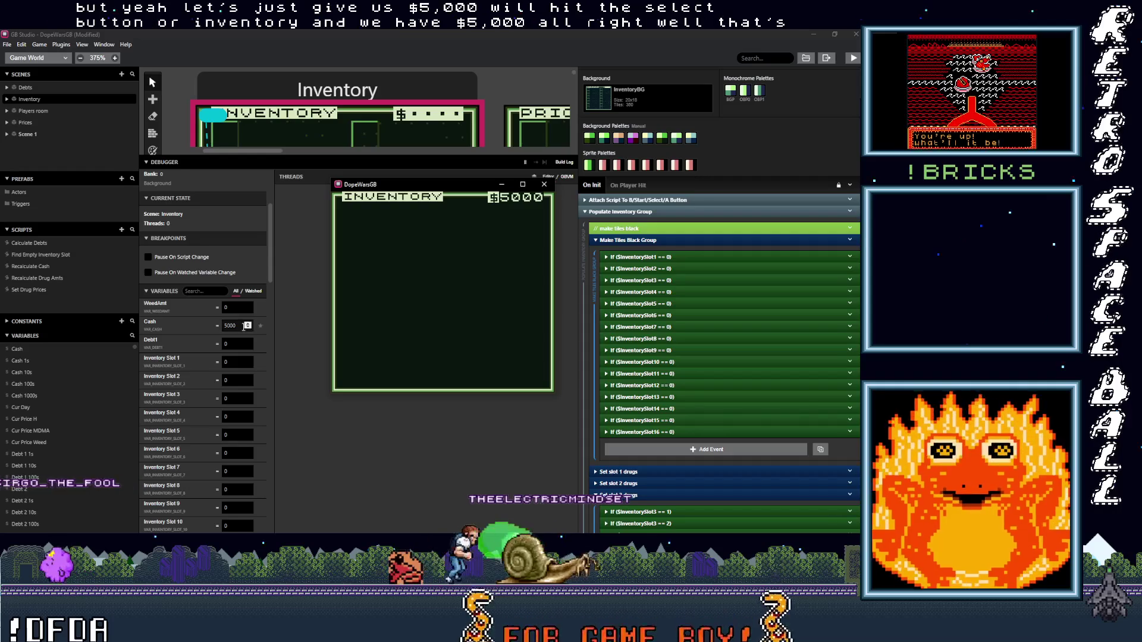
type("54")
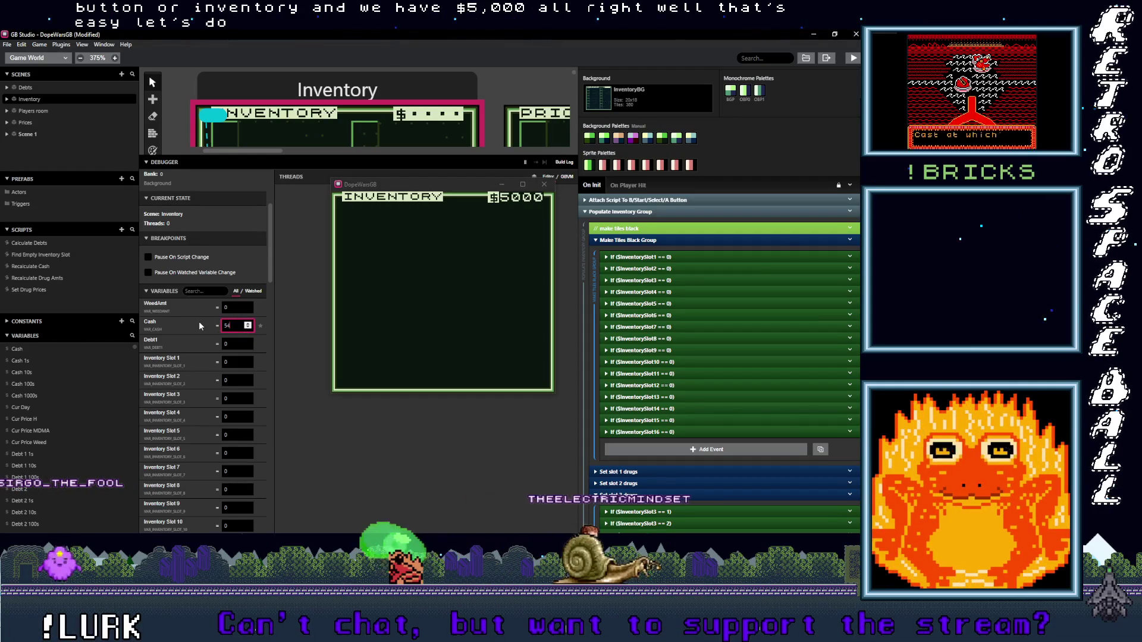
type("23")
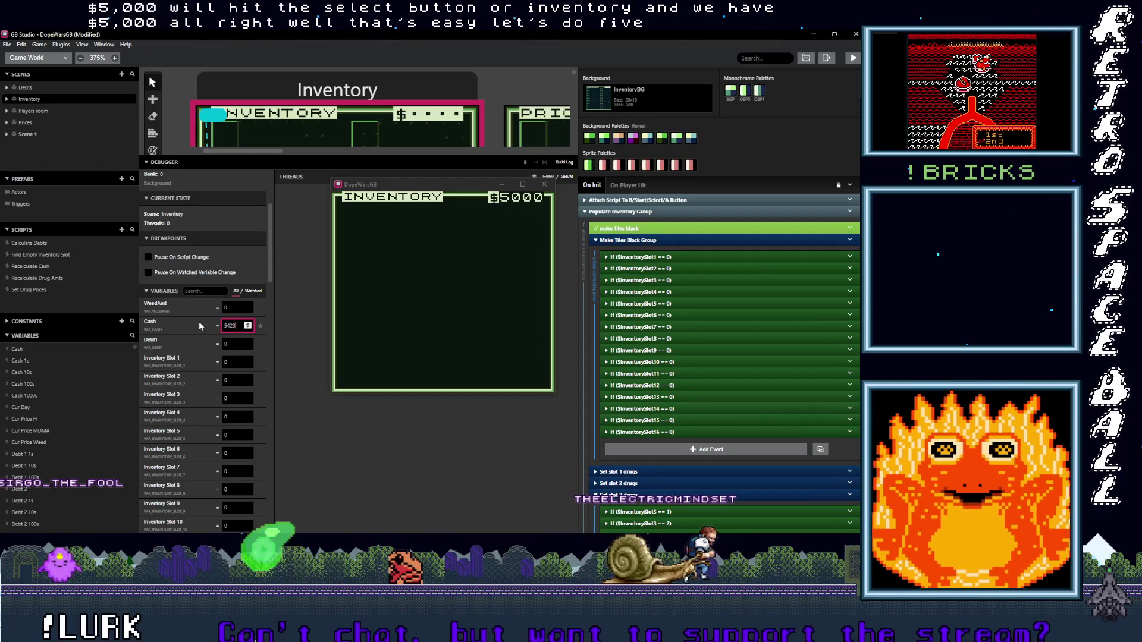
left_click(440, 326)
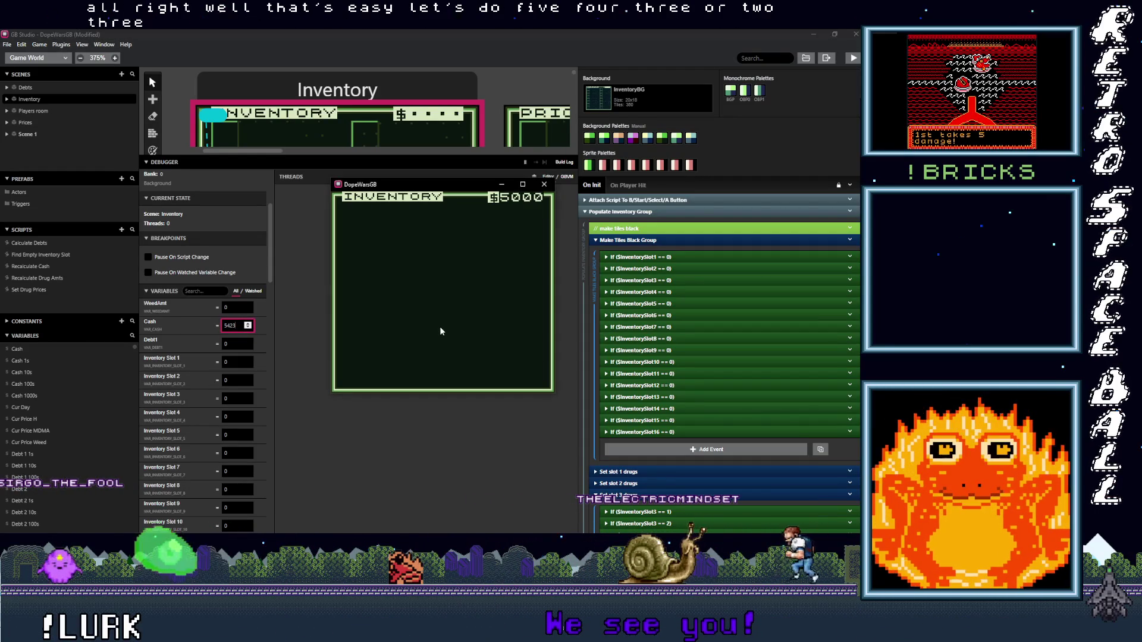
key("x")
key("Return")
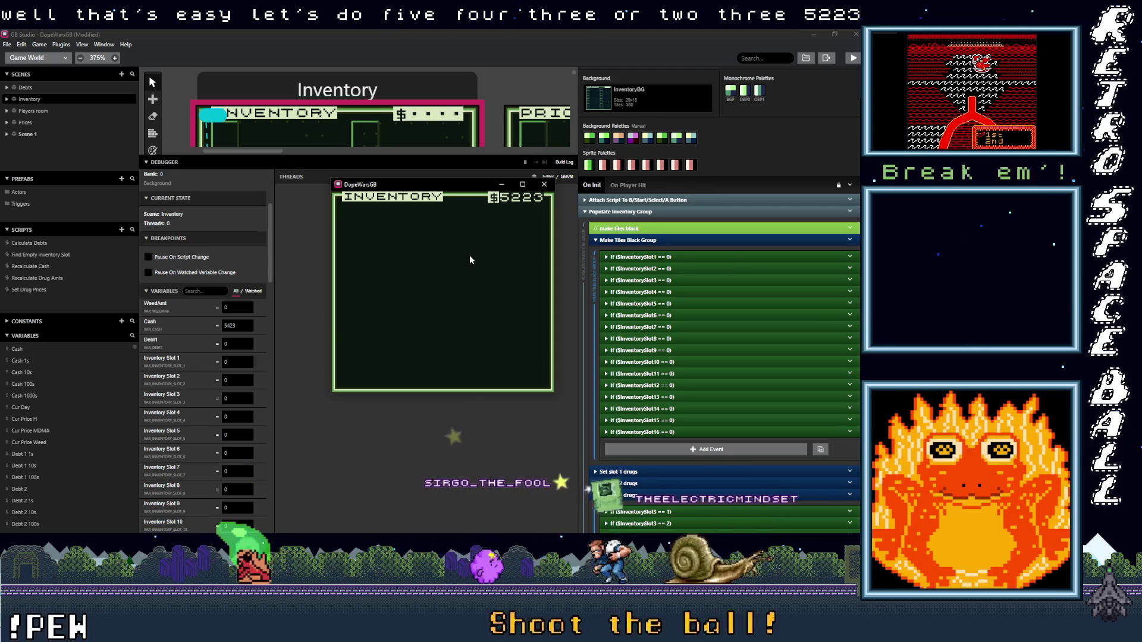
left_click(230, 326)
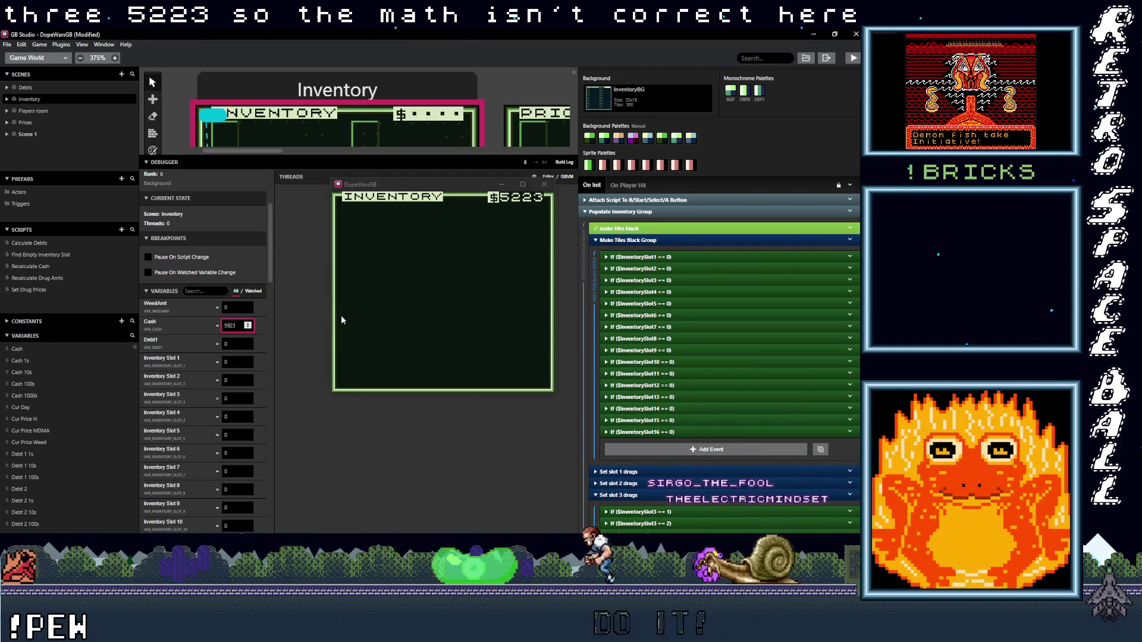
Step: Reopen the inventory, then set Cash to 5223 and reopen Items from the in-game menu
left_click(521, 220)
key("x")
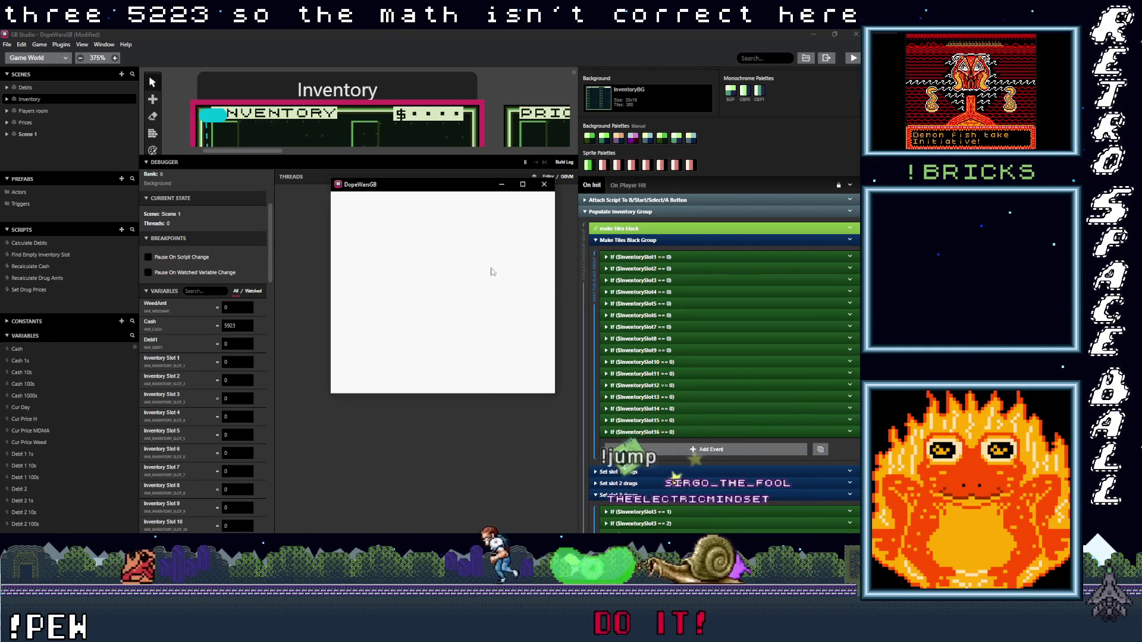
key("Return")
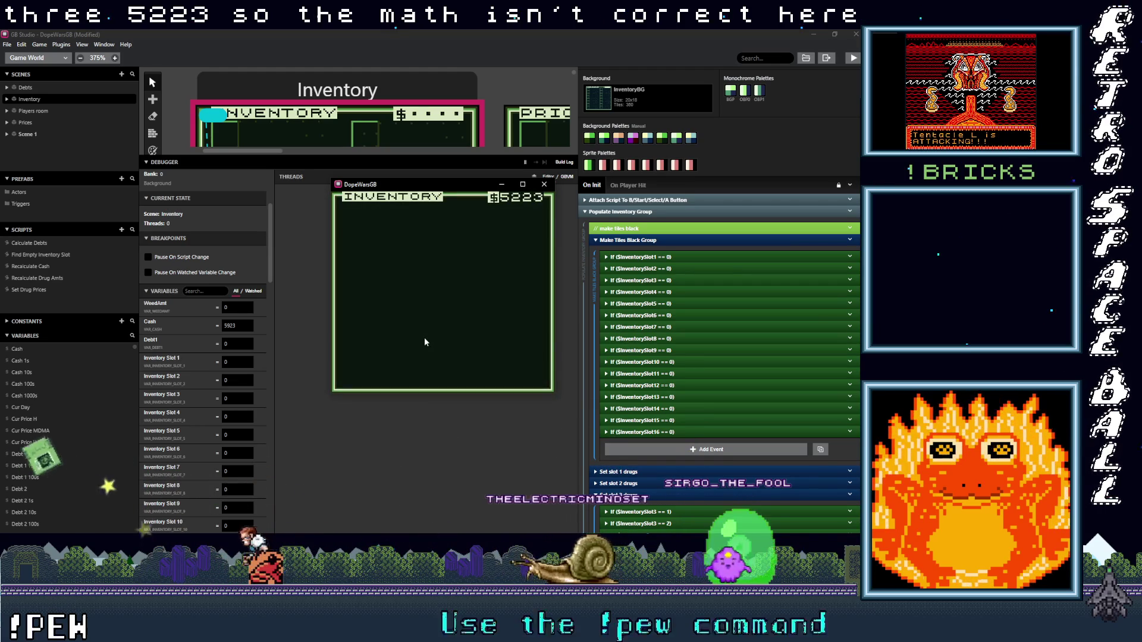
left_click(230, 326)
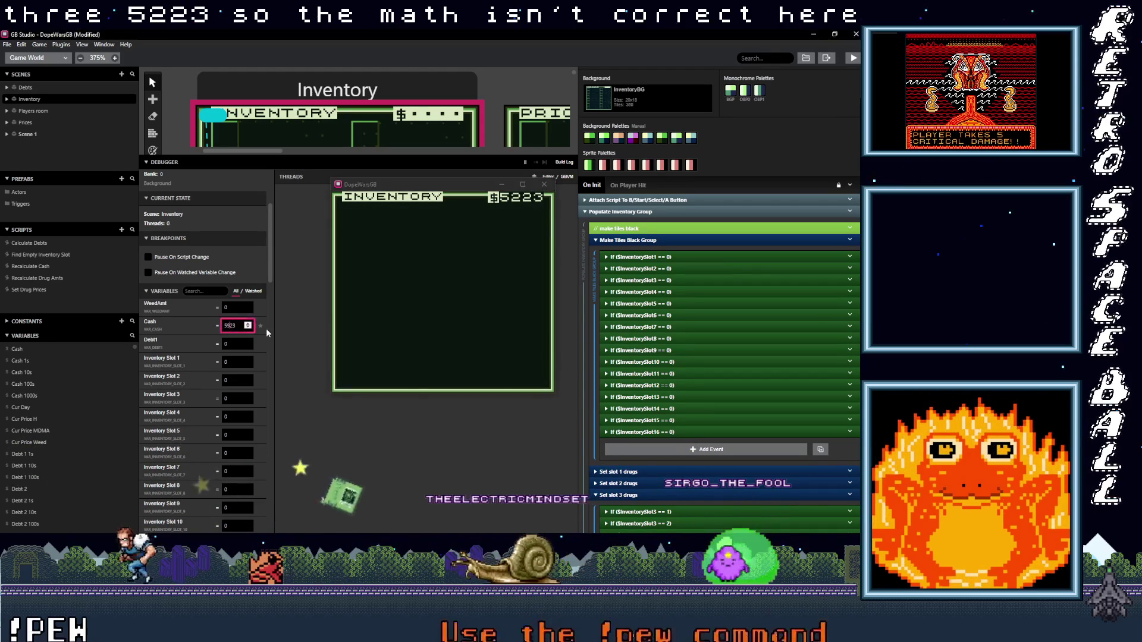
key("BackSpace")
type("2")
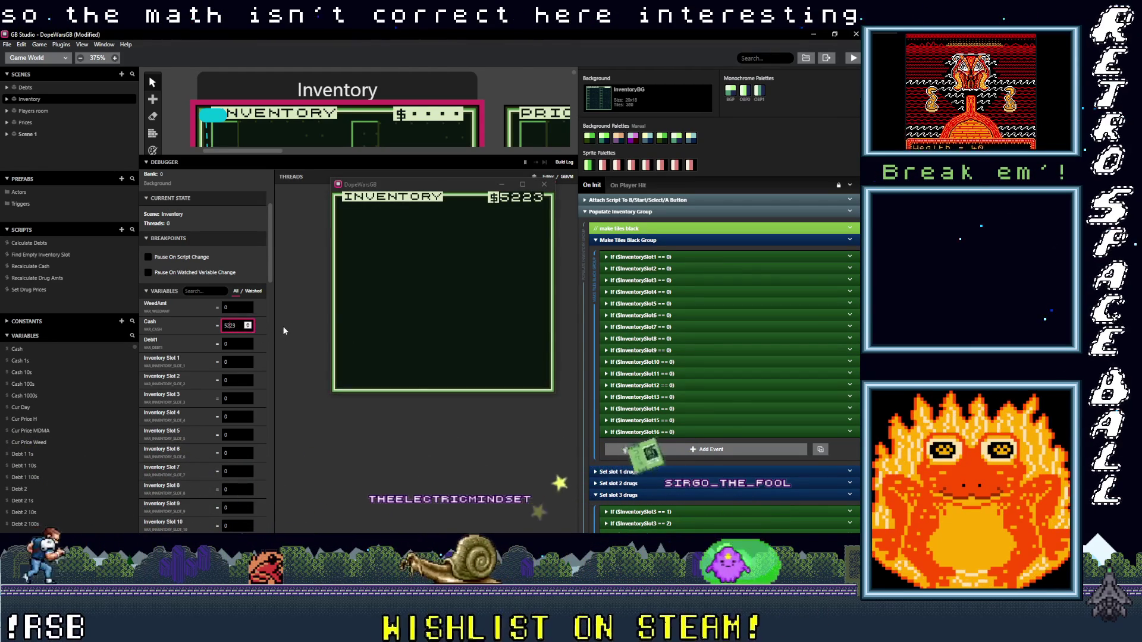
left_click(434, 294)
key("Return")
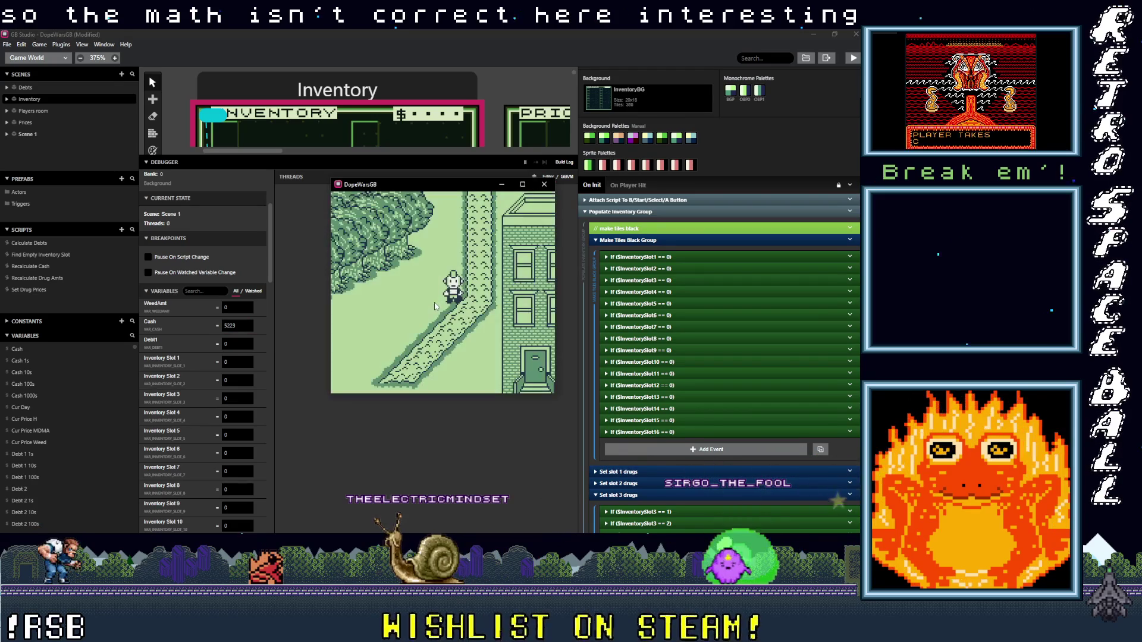
key("Return")
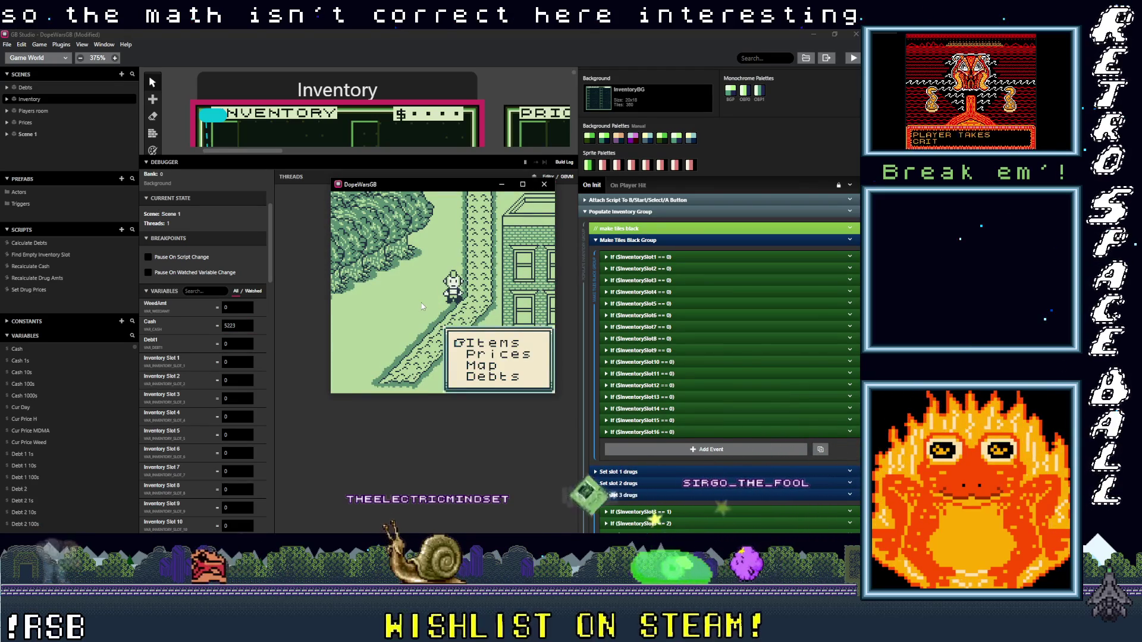
key("z")
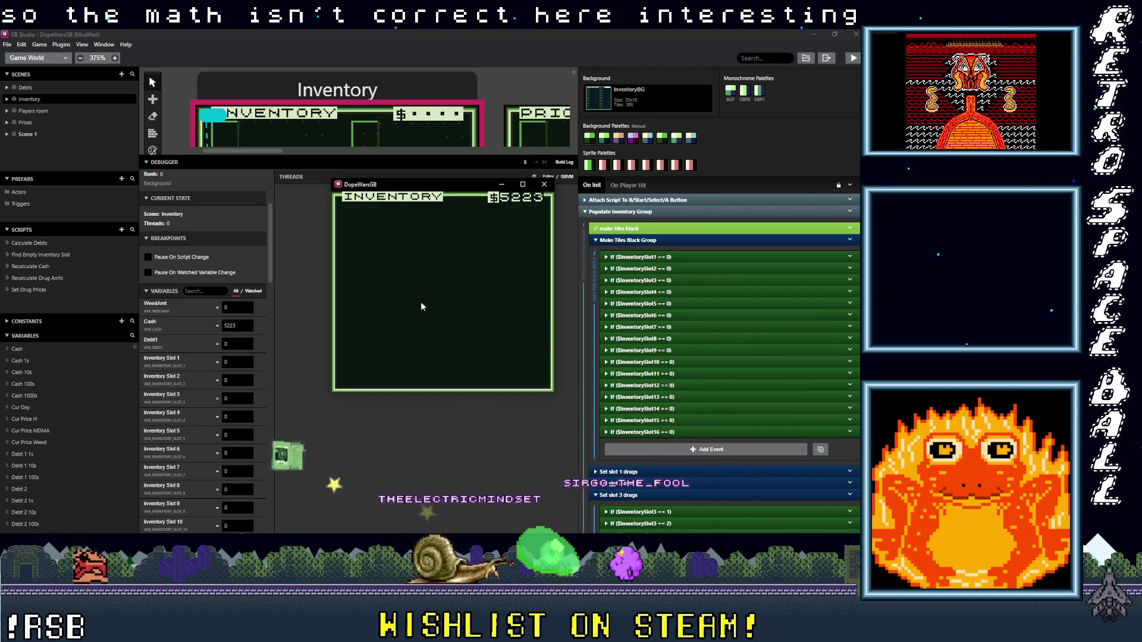
Step: Change the Cash value's last digit to 1 and recheck the inventory cash
left_click(229, 328)
key("BackSpace")
type("1")
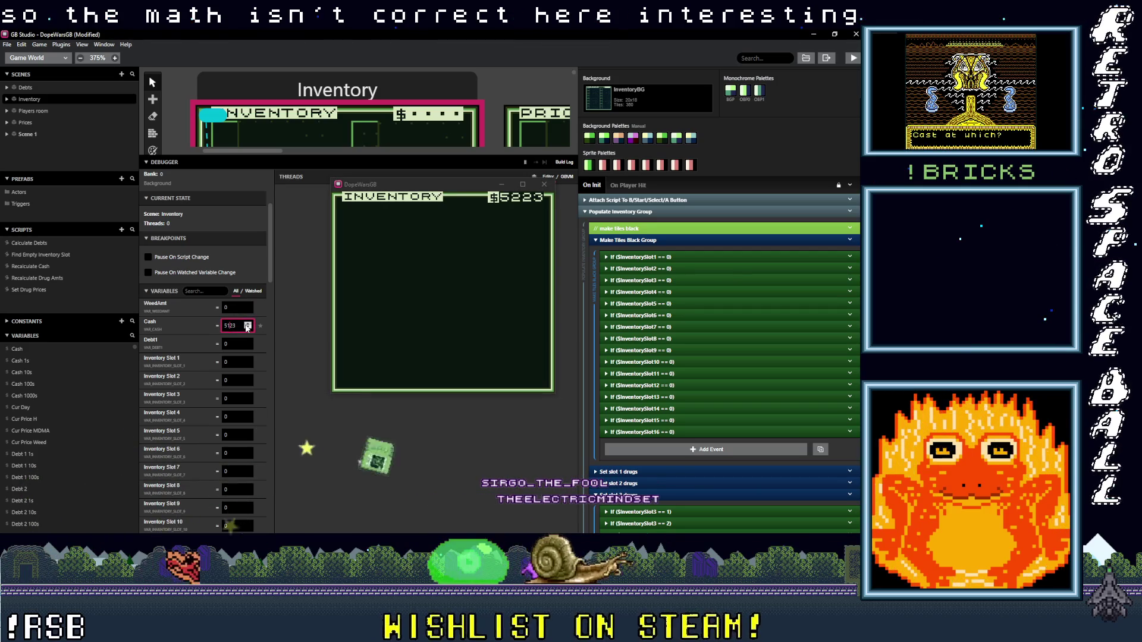
left_click(450, 341)
key("x")
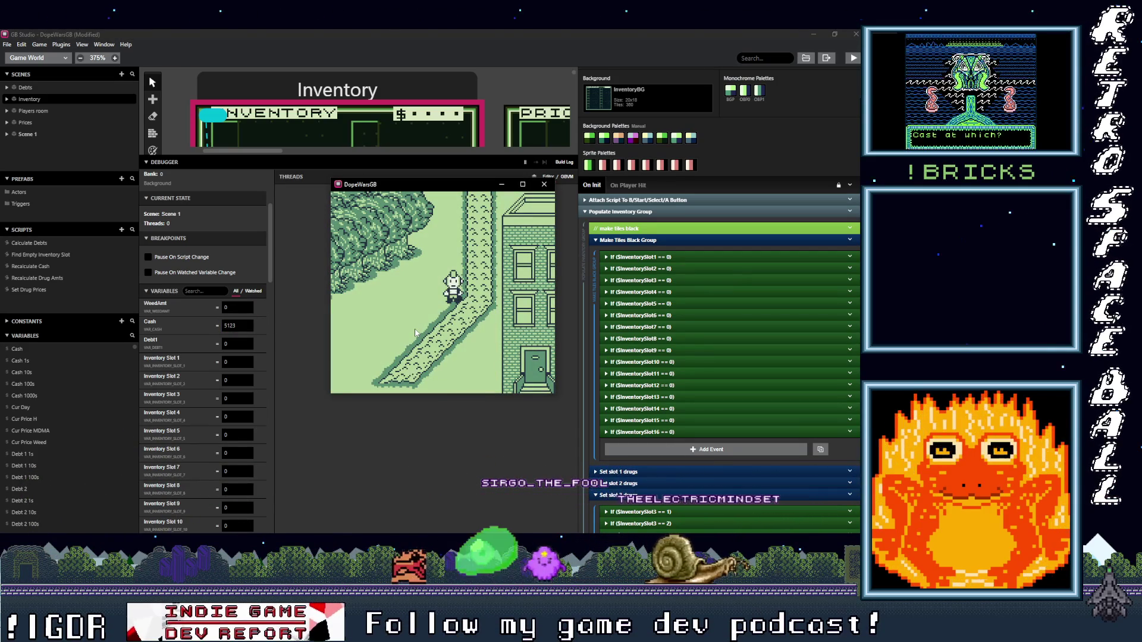
key("z")
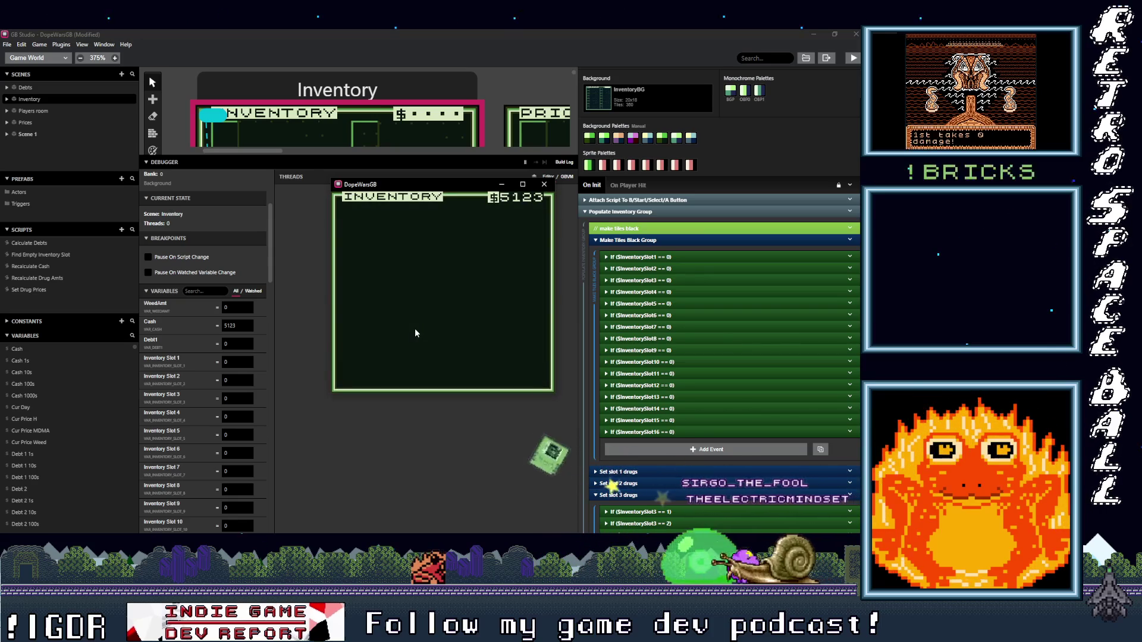
Step: Set Cash to 5323 and reopen the inventory through the in-game menu
left_click(236, 325)
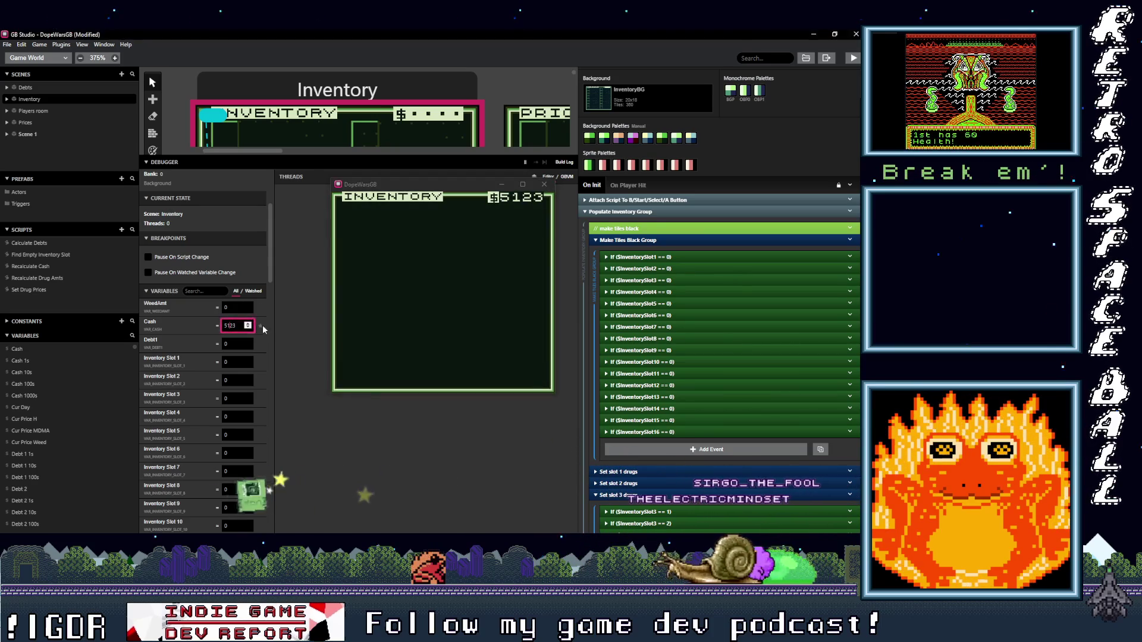
type("5323")
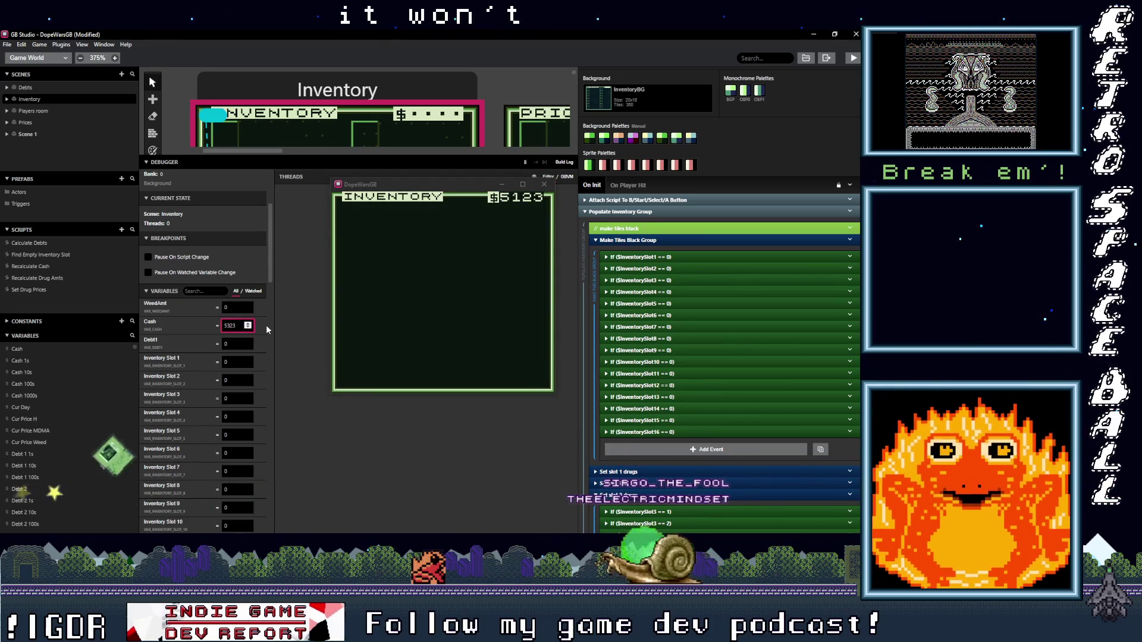
left_click(328, 310)
key("x")
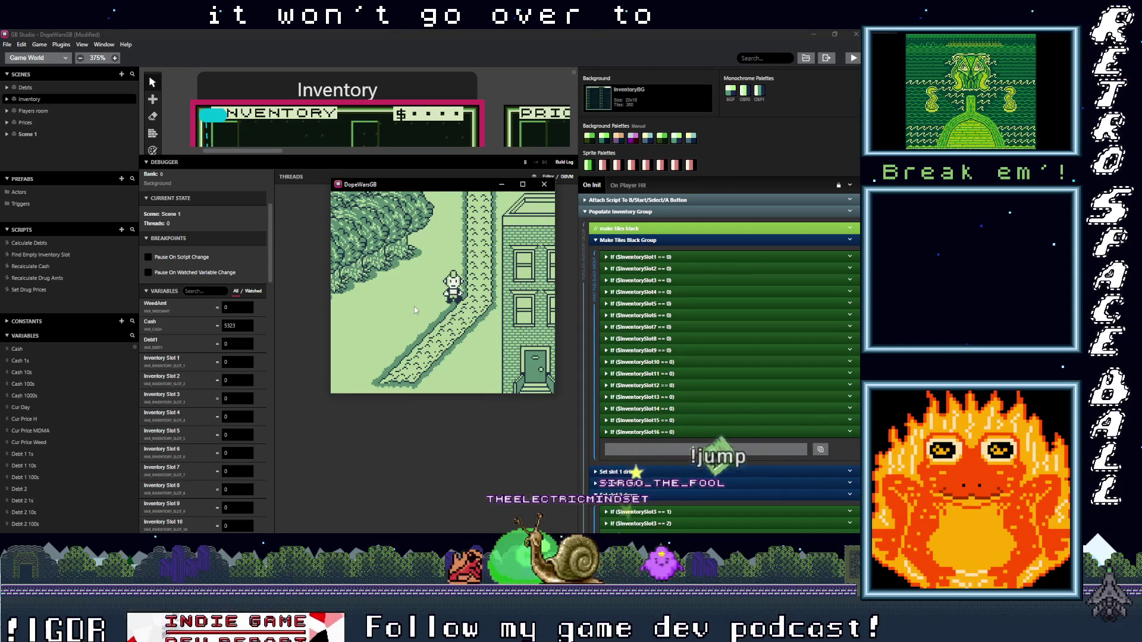
key("Return")
key("z")
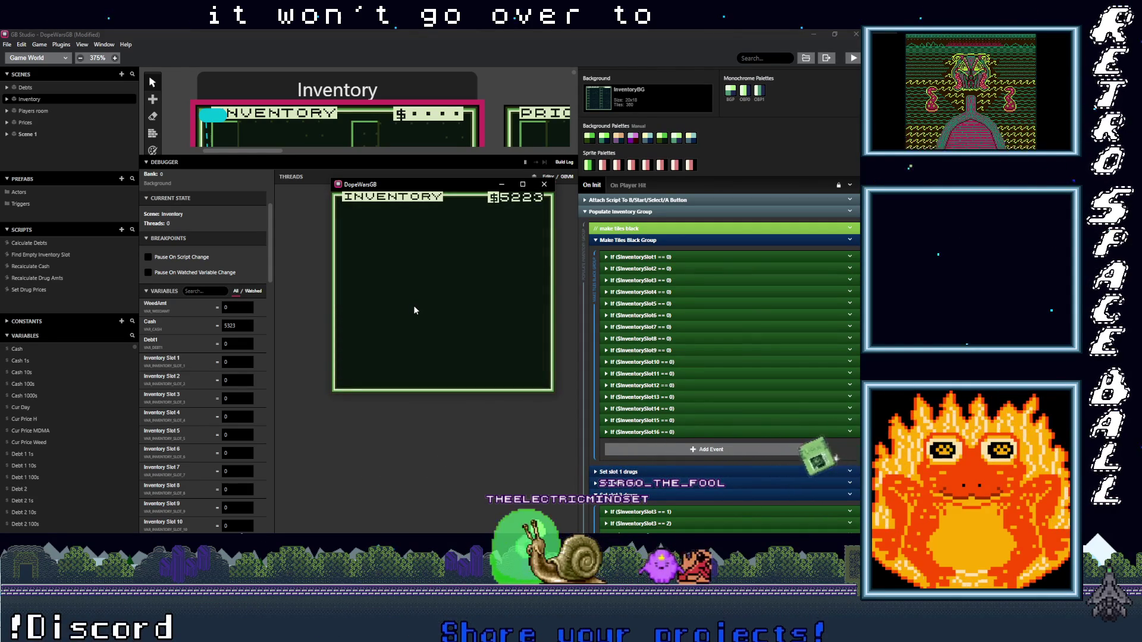
Step: Change Cash to 5333, reopen the Inventory screen to check it, and minimize the editor
left_click(232, 326)
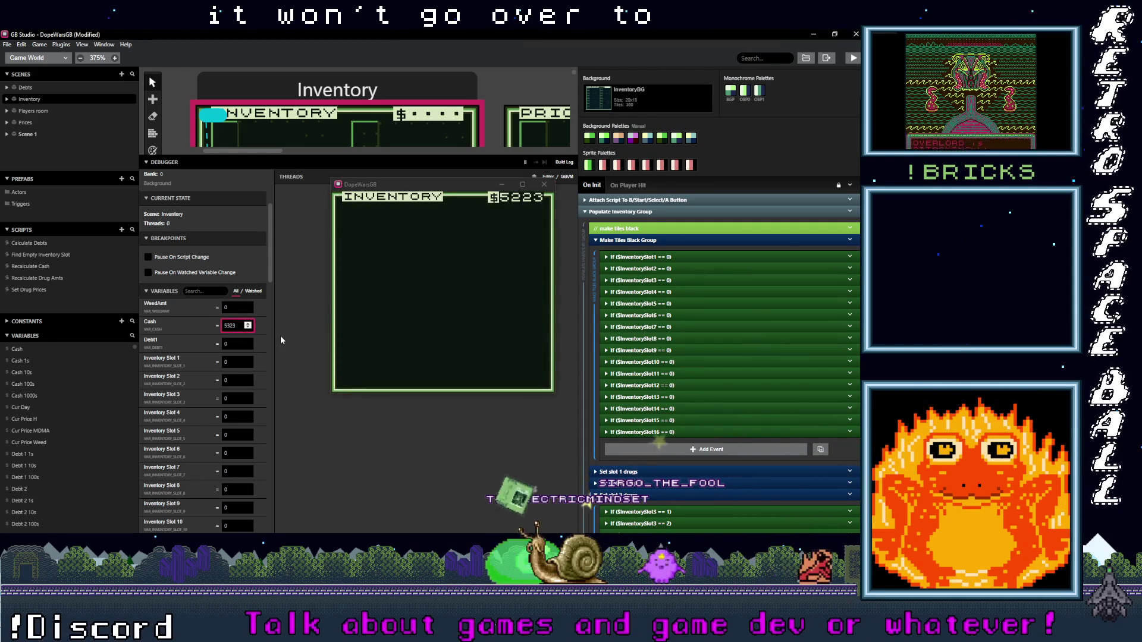
key("BackSpace")
type("3")
left_click(534, 258)
key("x")
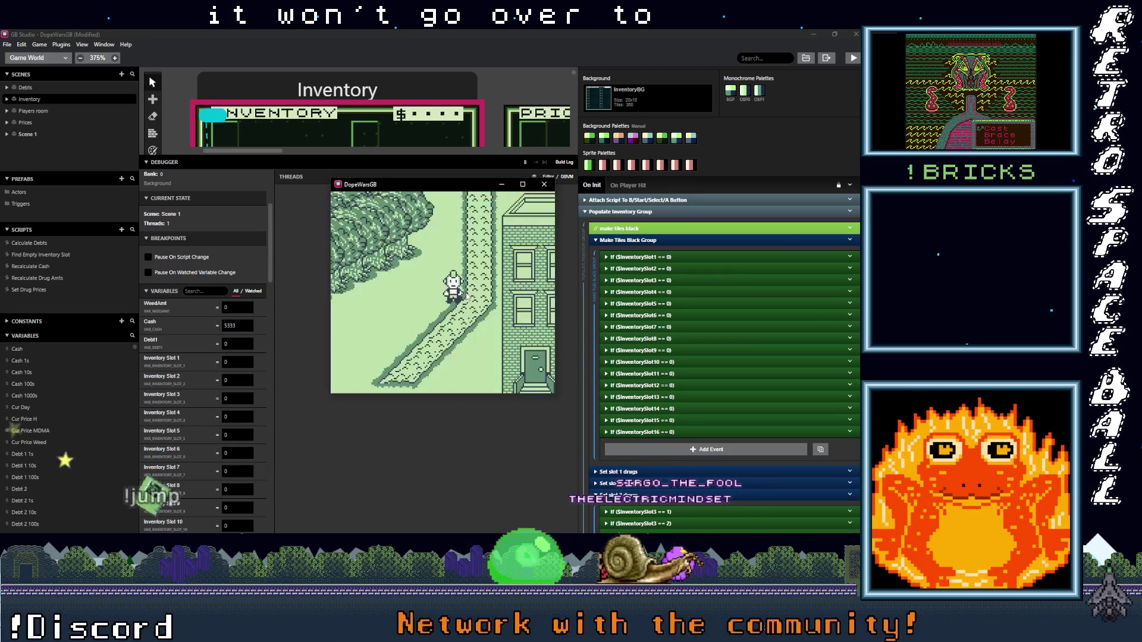
key("Return")
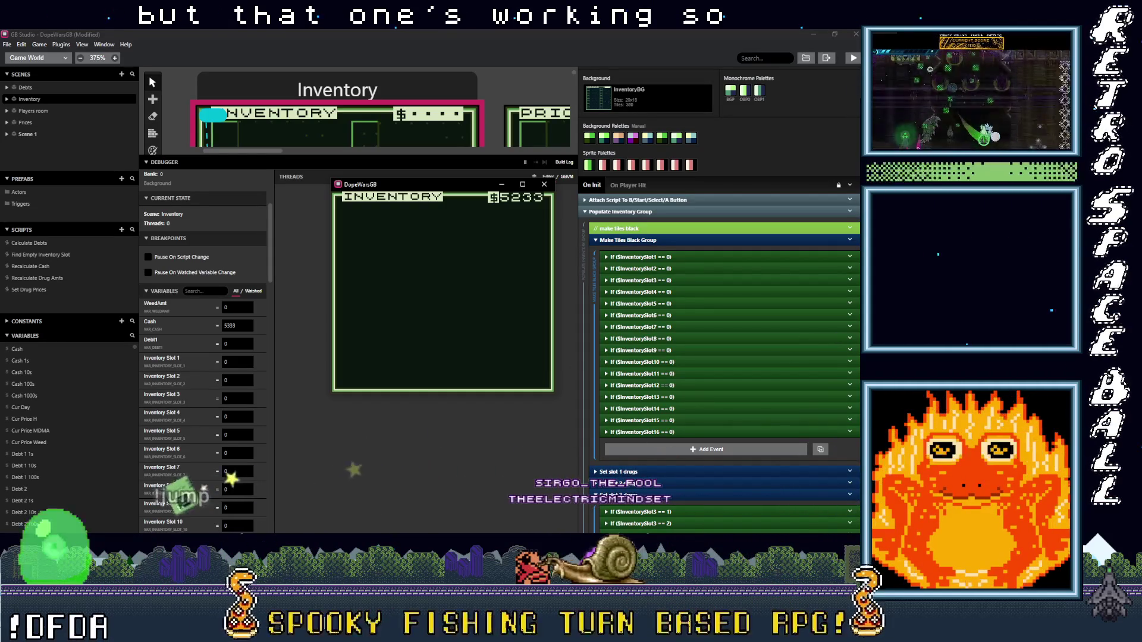
left_click(814, 34)
key("alt+Tab")
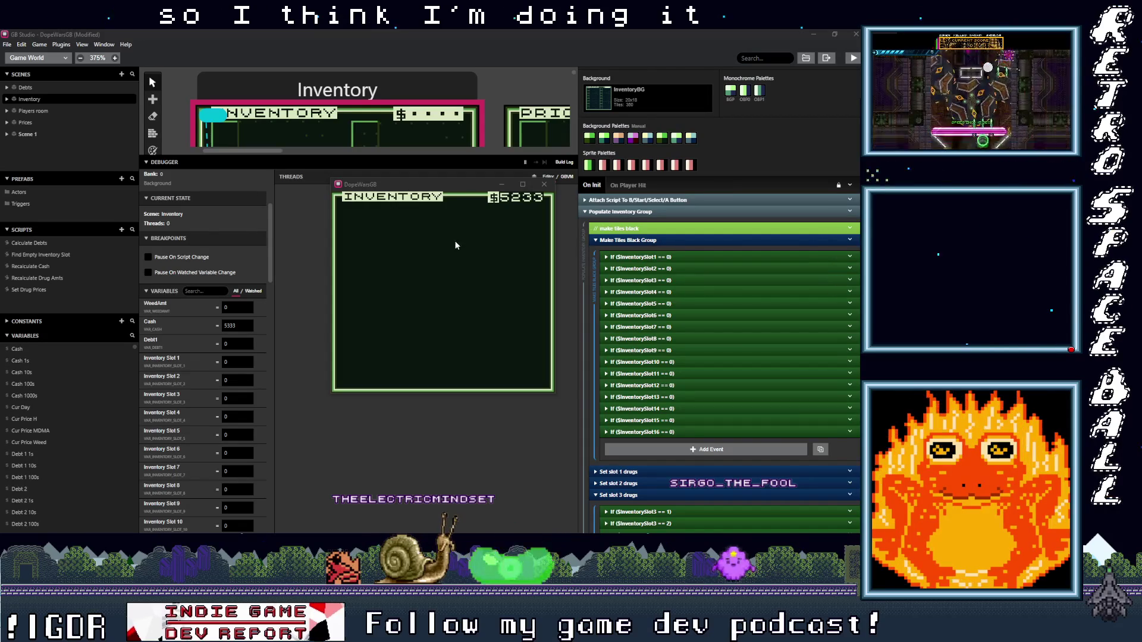
Step: In Get Cash Hundreds Values, move the modulus after the divide by 100 and change it to 10
left_click(34, 244)
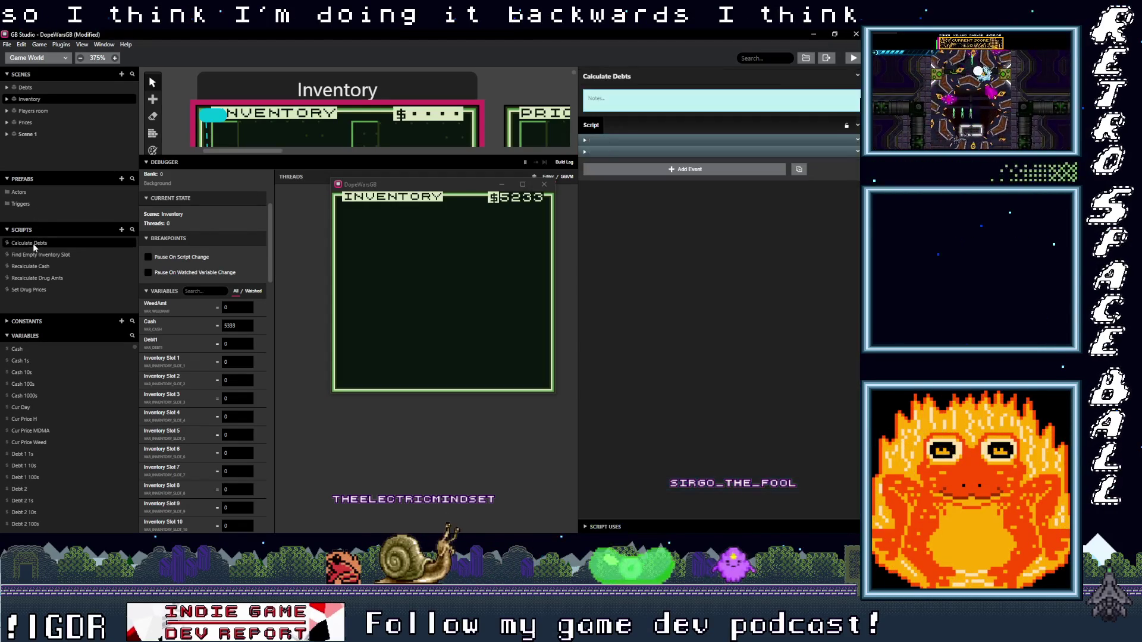
left_click(39, 266)
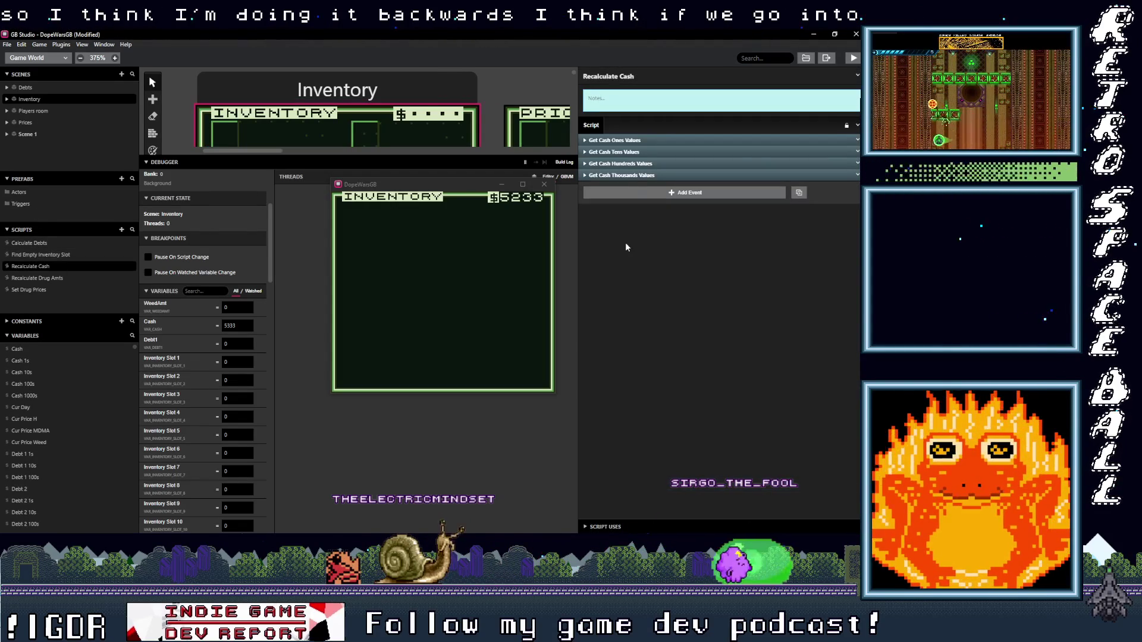
left_click(650, 163)
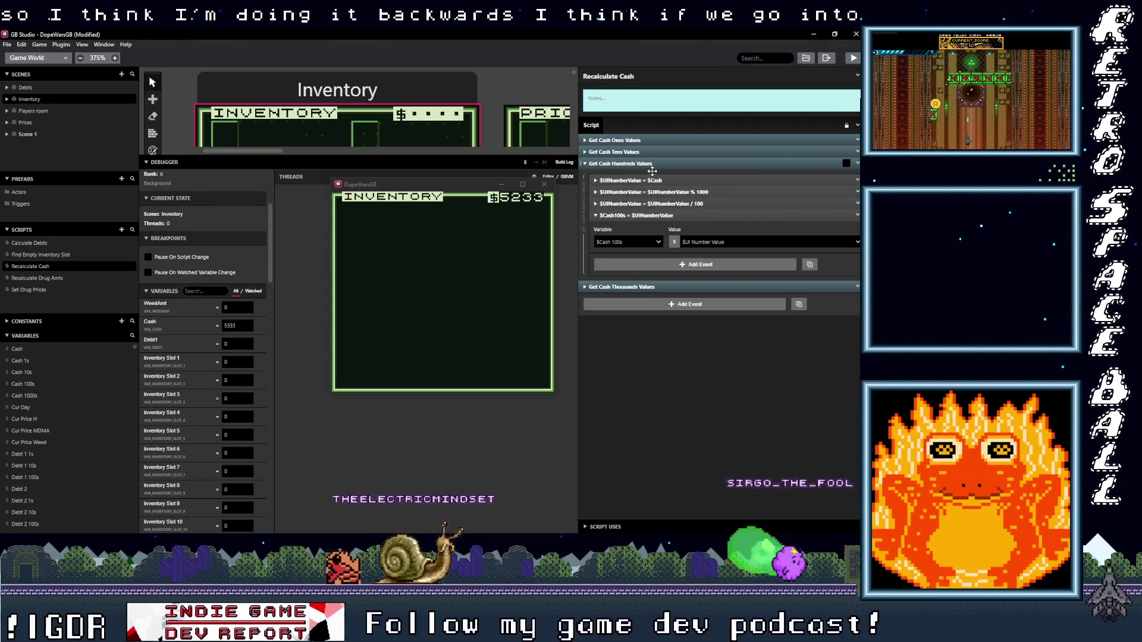
left_click_drag(683, 192, 684, 204)
left_click(684, 203)
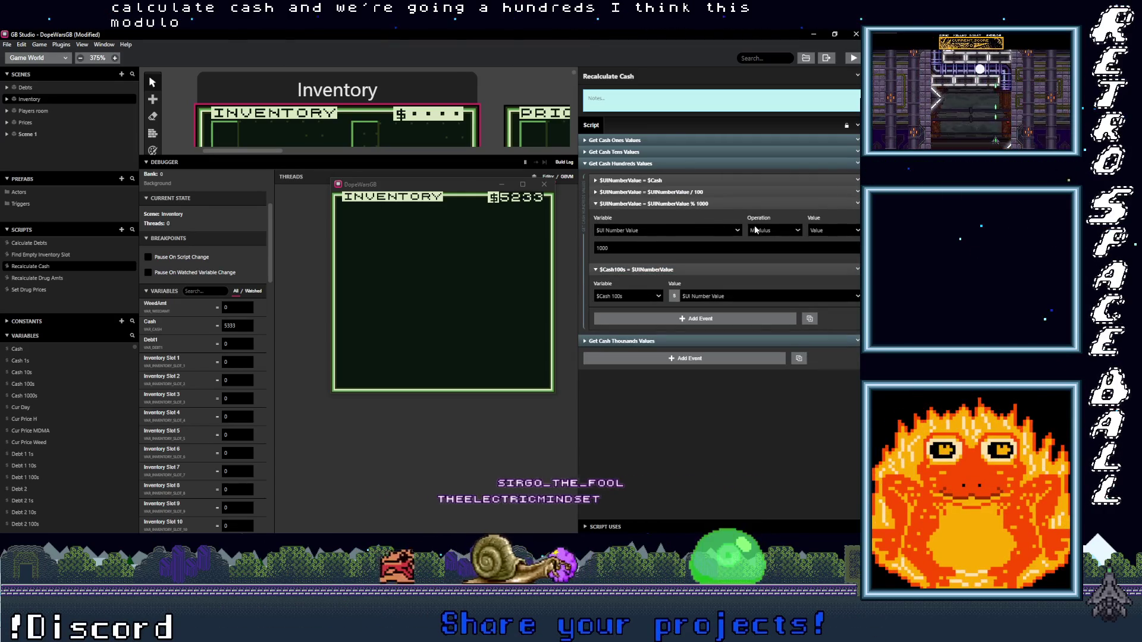
double_click(602, 249)
type("10")
left_click(718, 202)
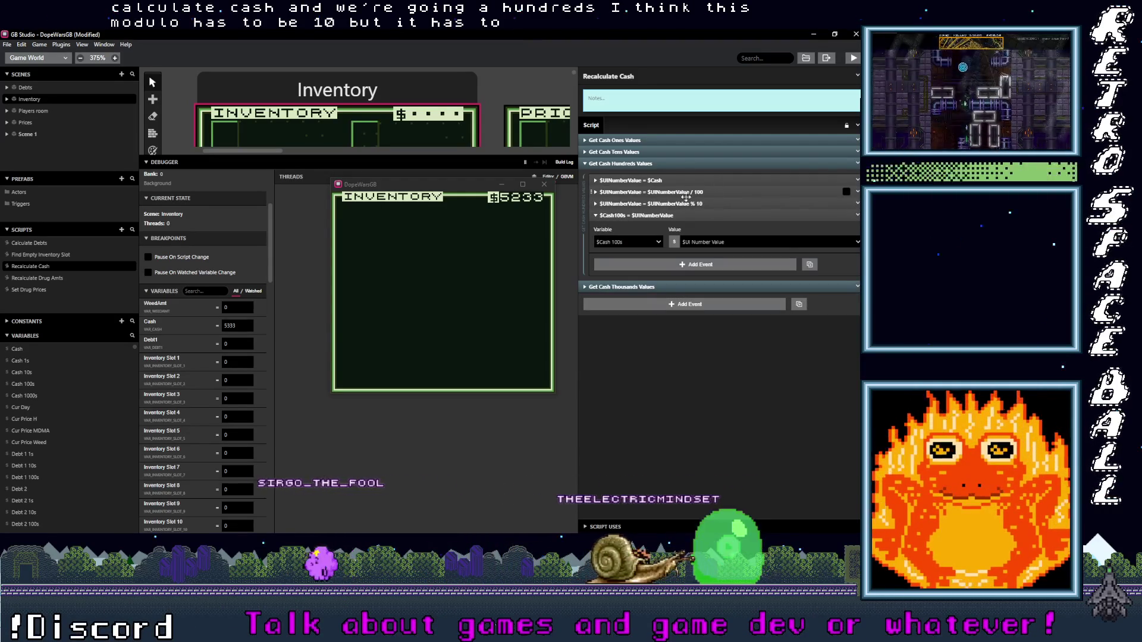
Step: Inspect the Get Cash Tens Values modulus 100 and divide by 10 events
left_click(656, 152)
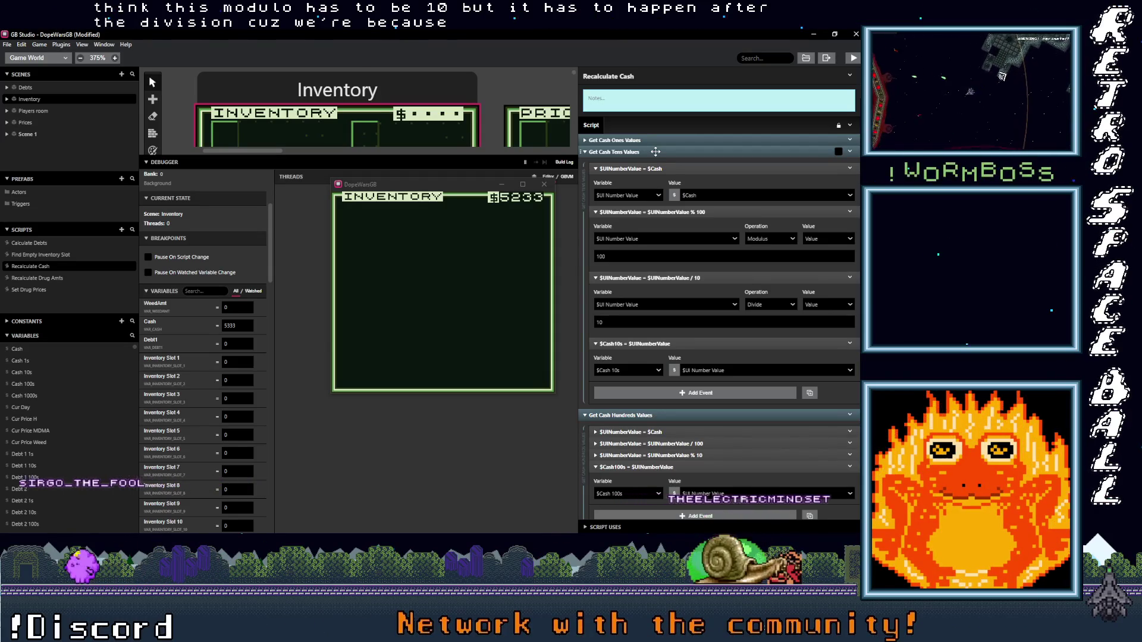
left_click(712, 213)
left_click(712, 225)
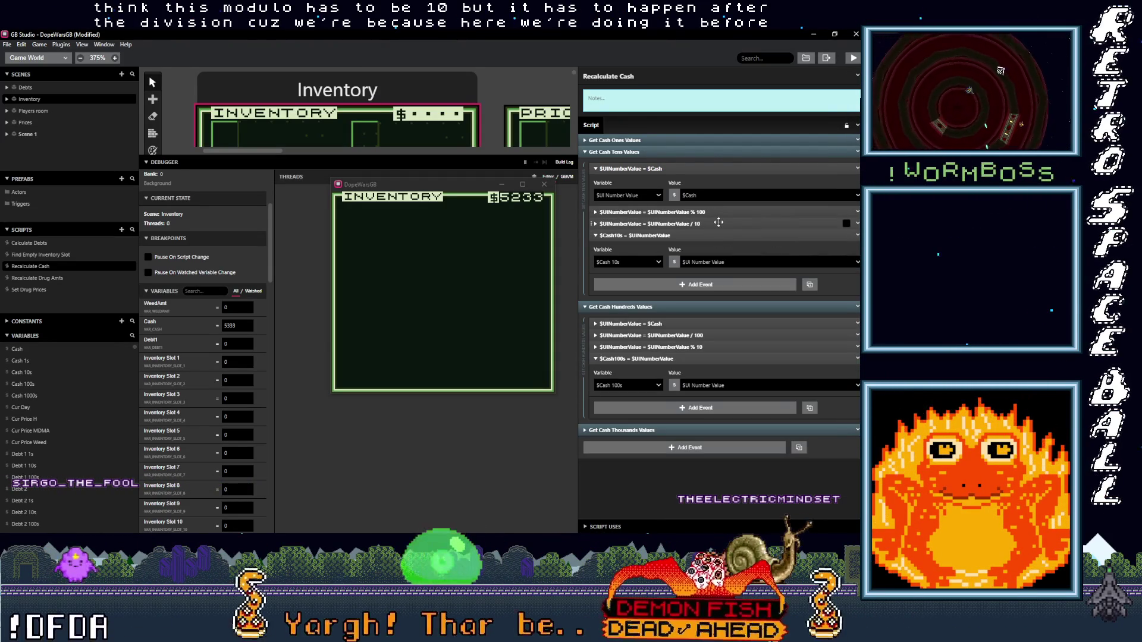
left_click(706, 212)
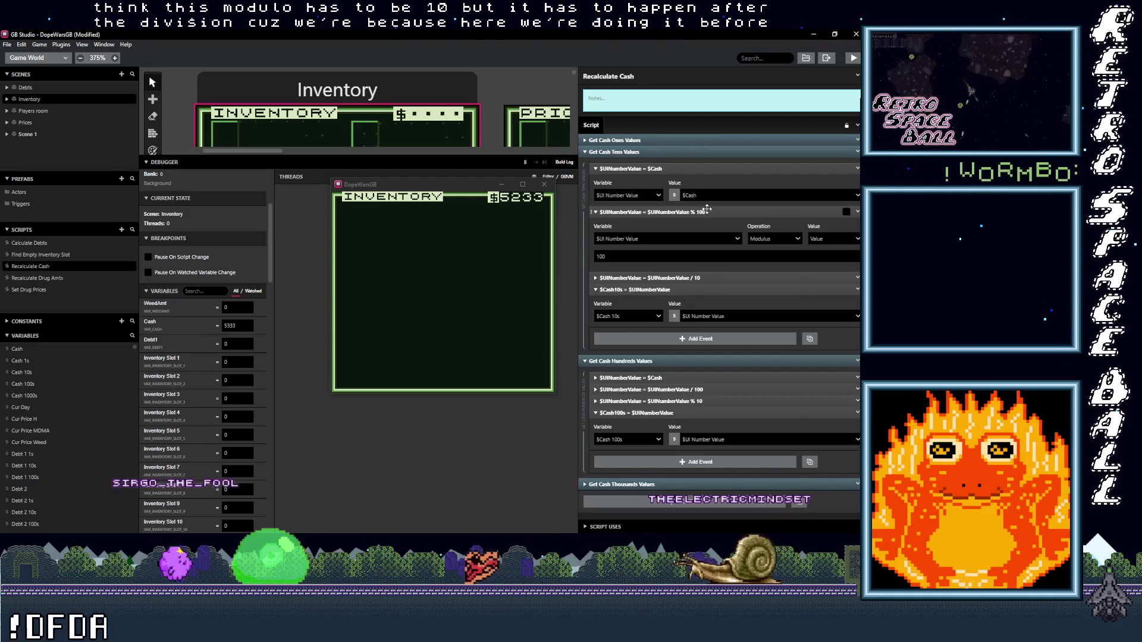
left_click(707, 211)
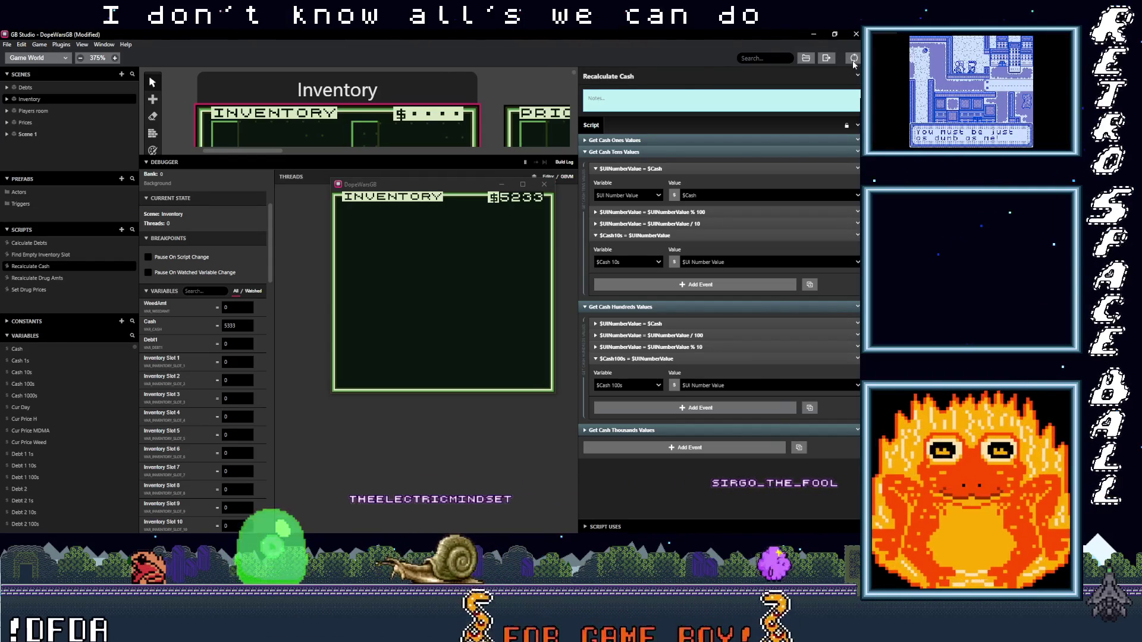
Step: Rerun the game and check that the inventory shows the Cash value 5555
left_click(849, 61)
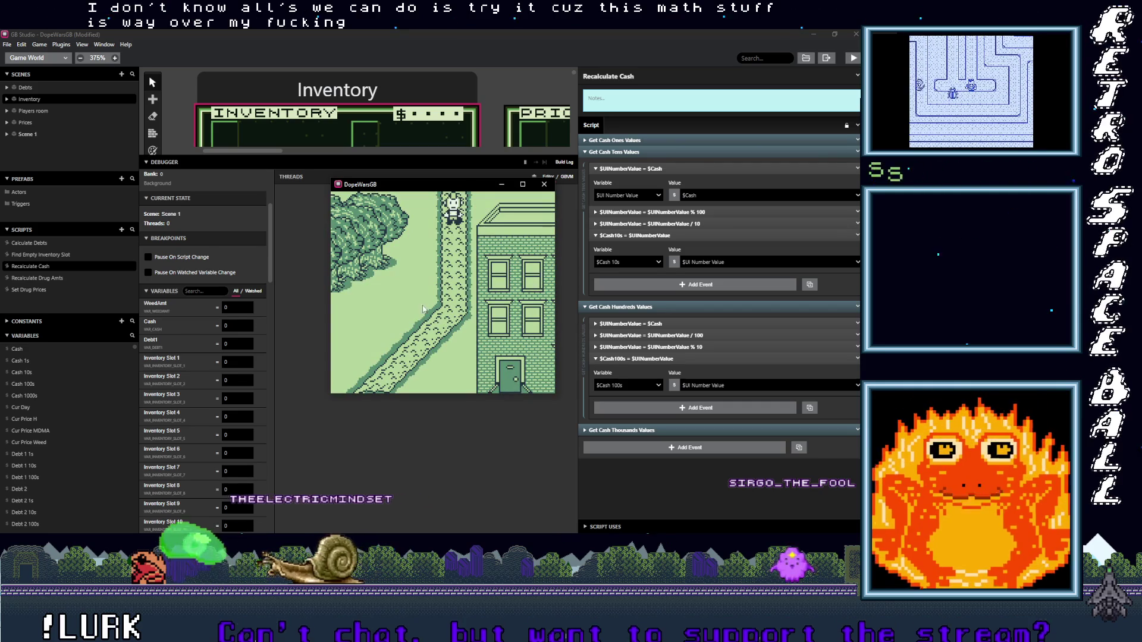
left_click(226, 325)
type("5555")
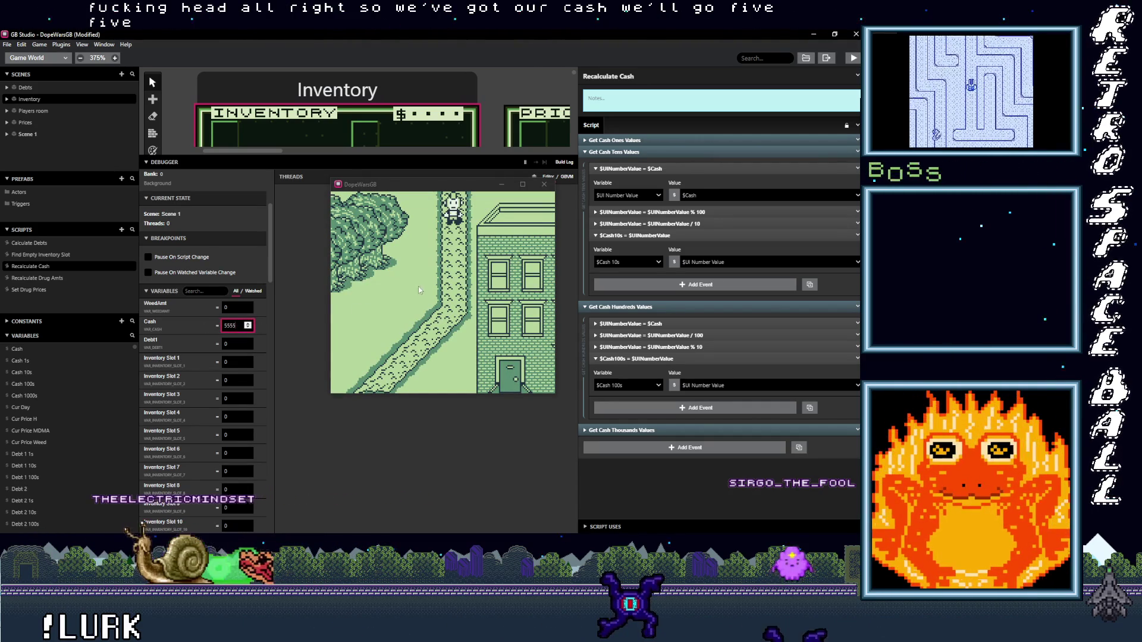
left_click(443, 285)
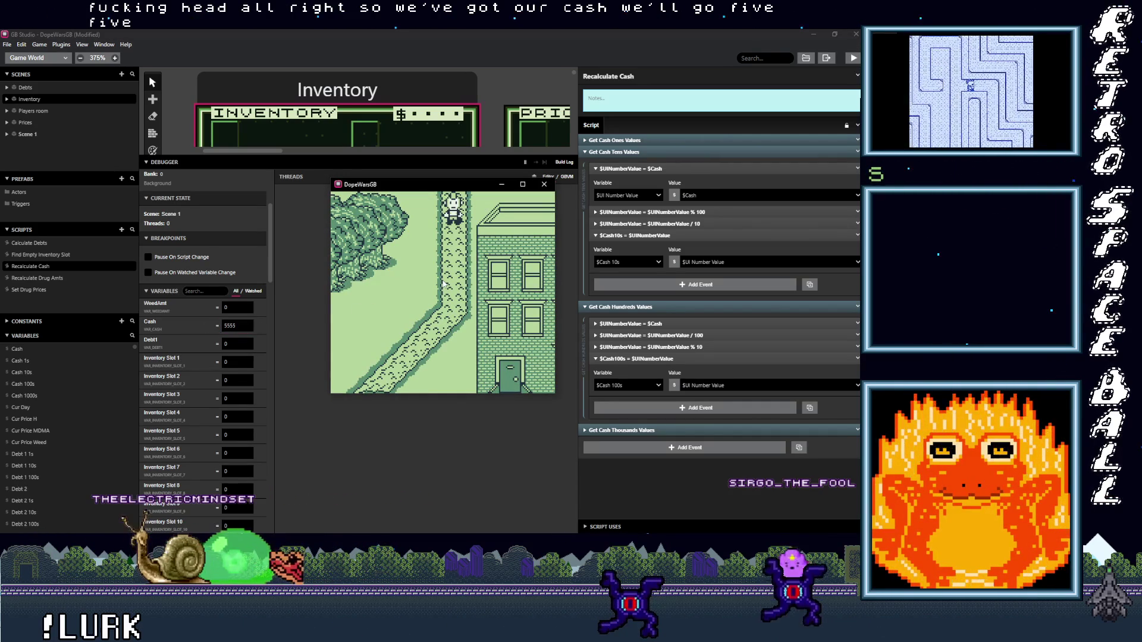
key("Return")
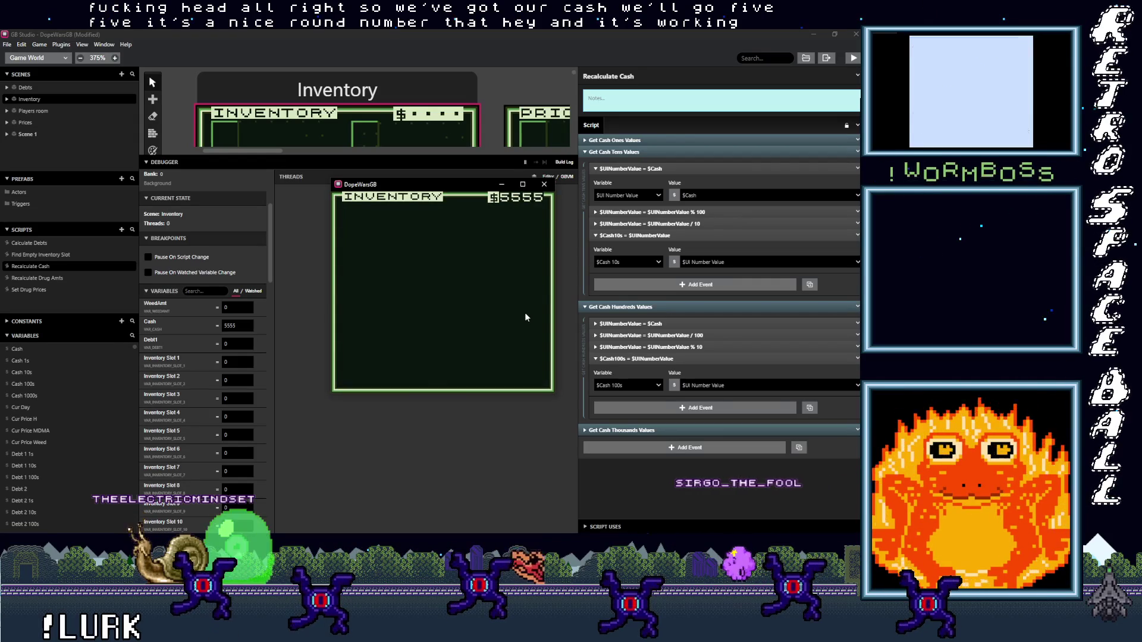
Step: Change Cash to 5659 in the debugger and reopen the inventory to verify it
double_click(227, 324)
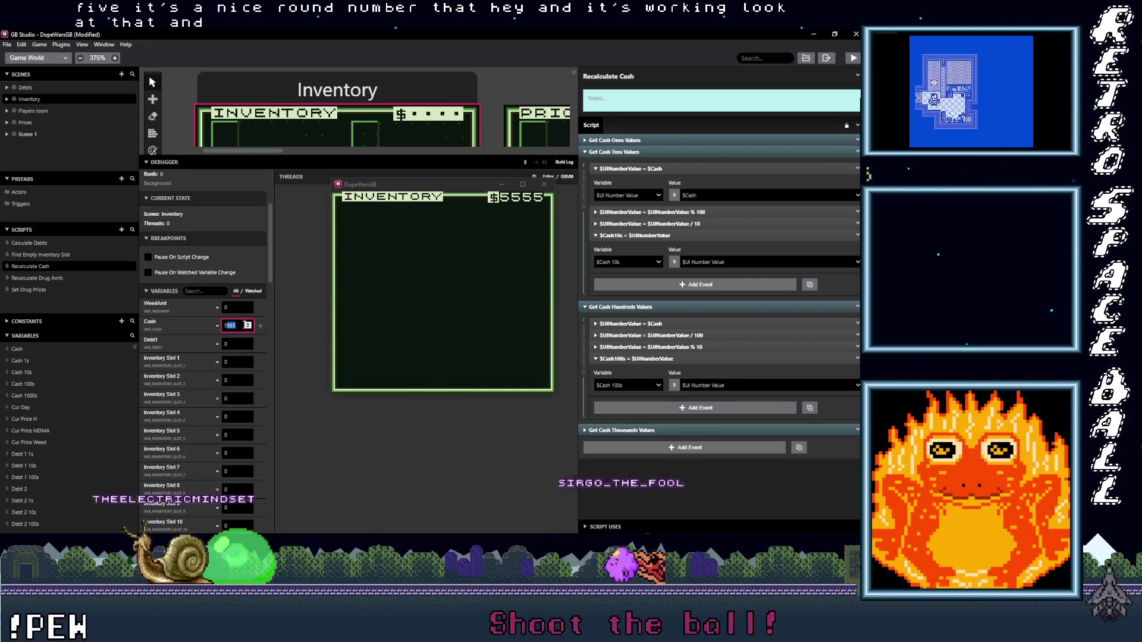
type("5659")
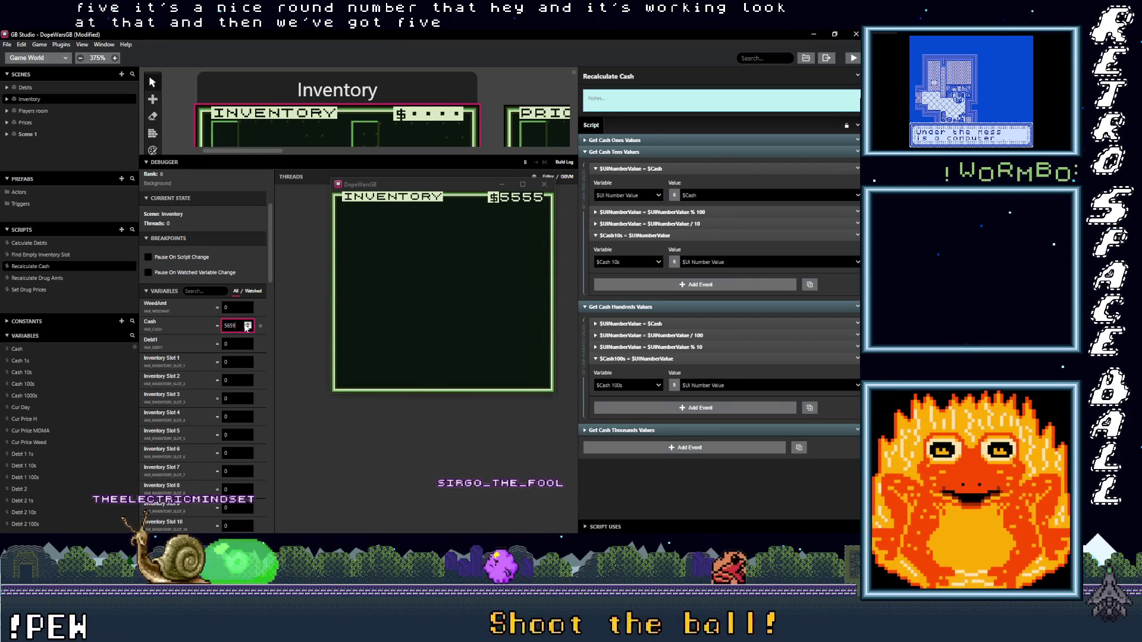
left_click(469, 305)
key("Return")
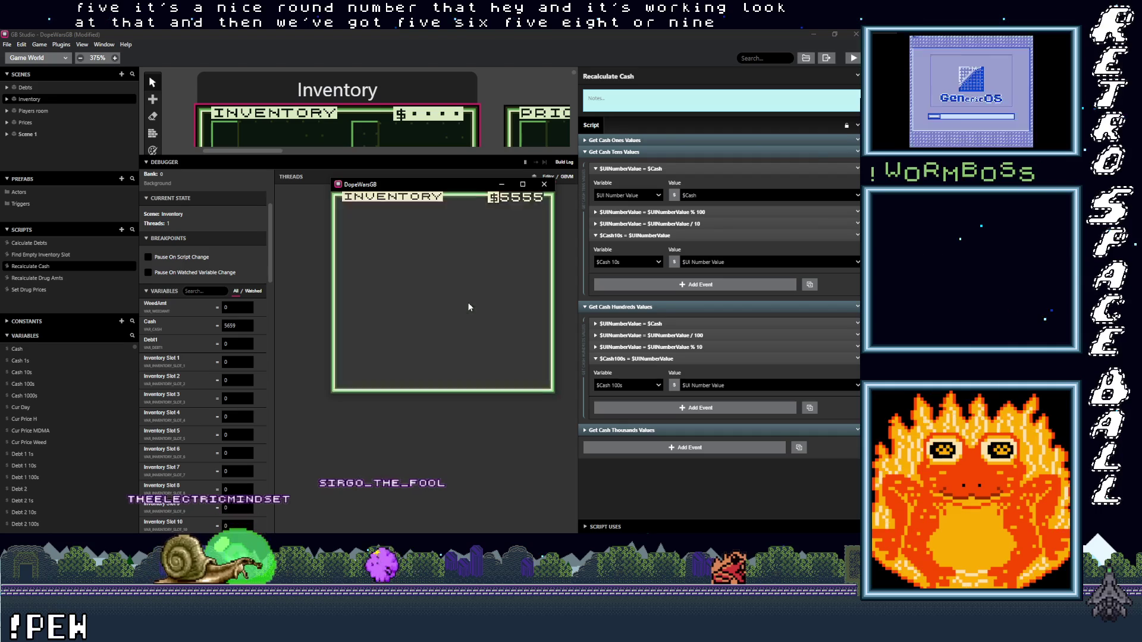
key("Return")
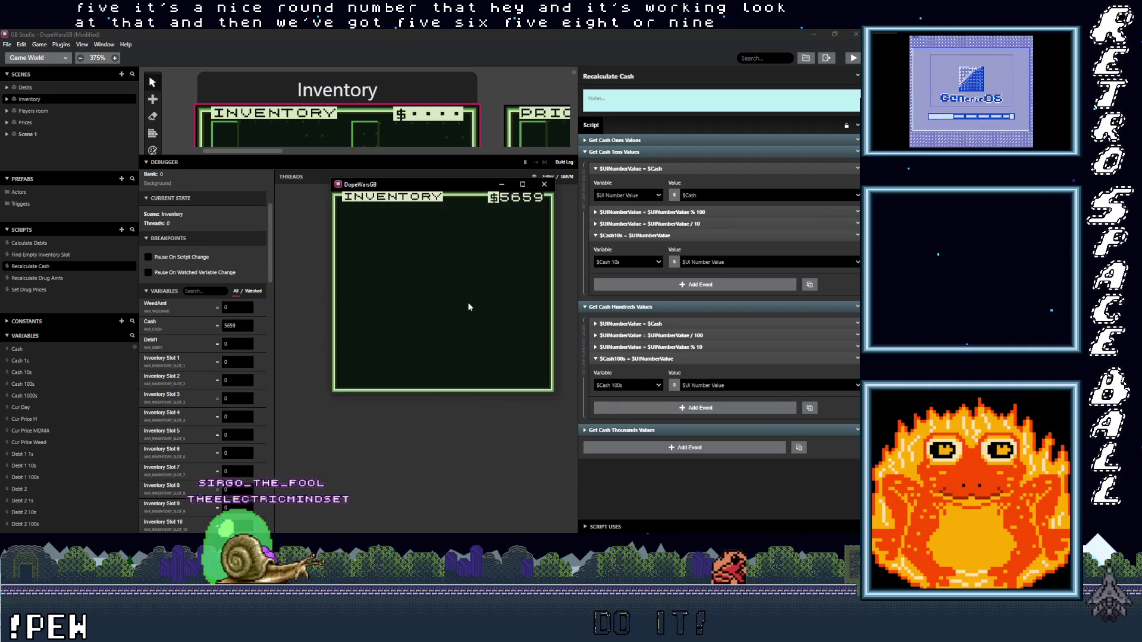
Step: Set Cash to 9563, confirm the inventory shows $9563, then stop the game
left_click(232, 326)
double_click(232, 326)
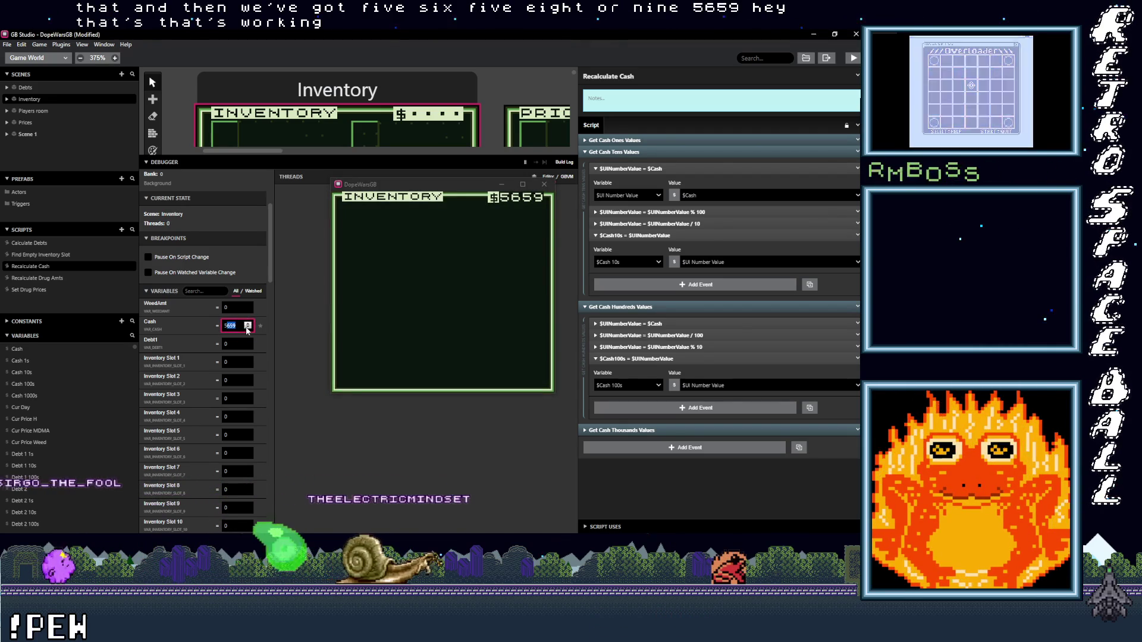
key("BackSpace")
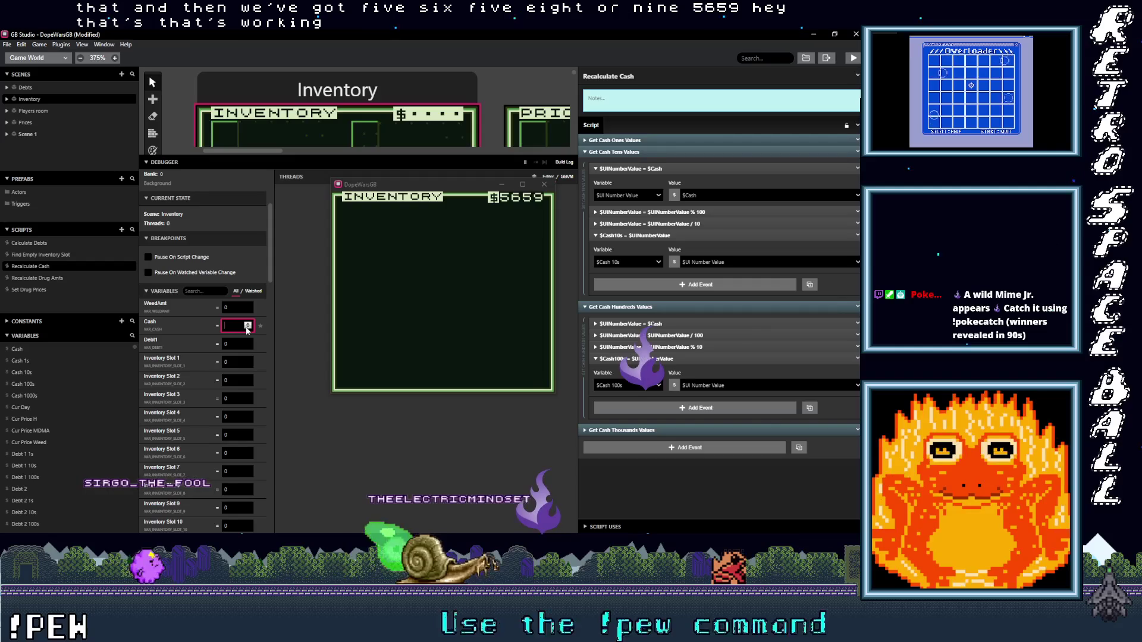
type("9563")
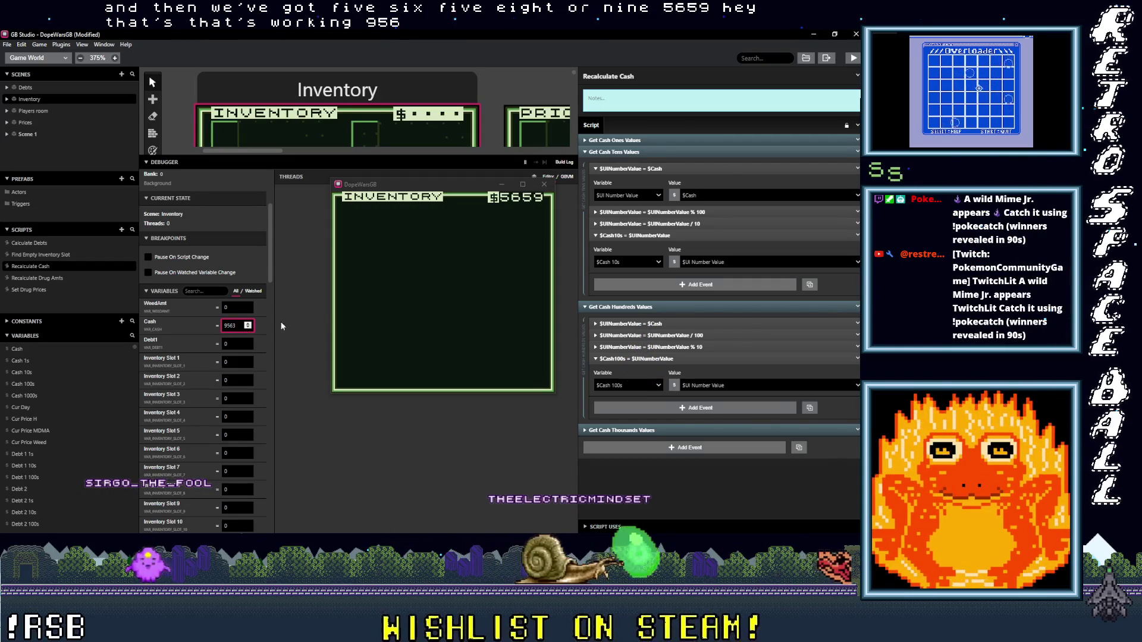
left_click(433, 312)
key("x")
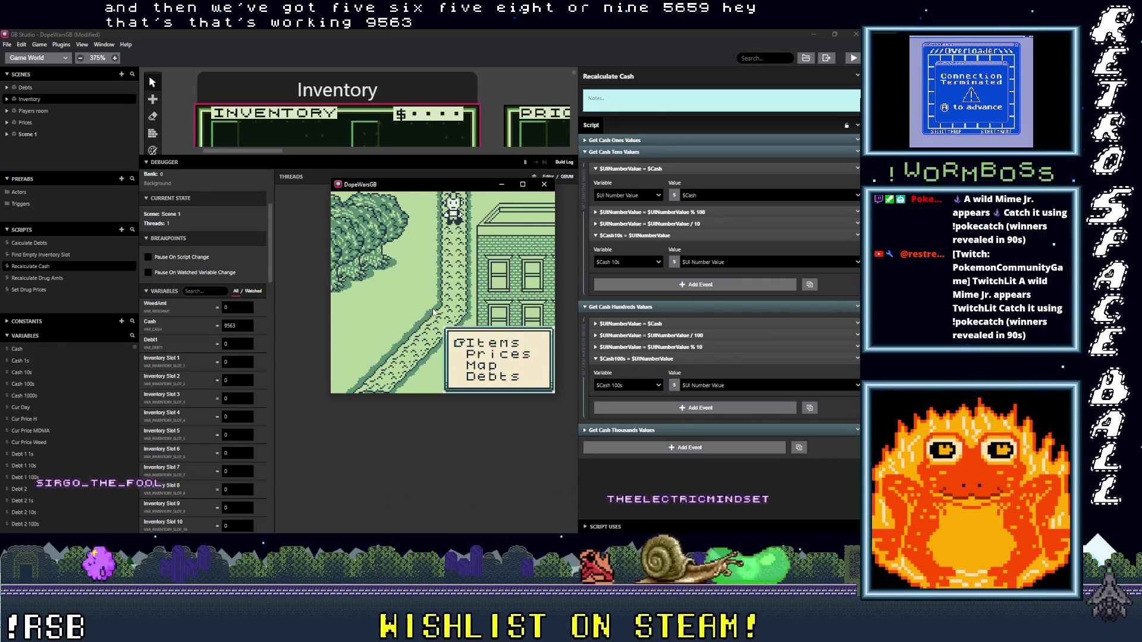
key("z")
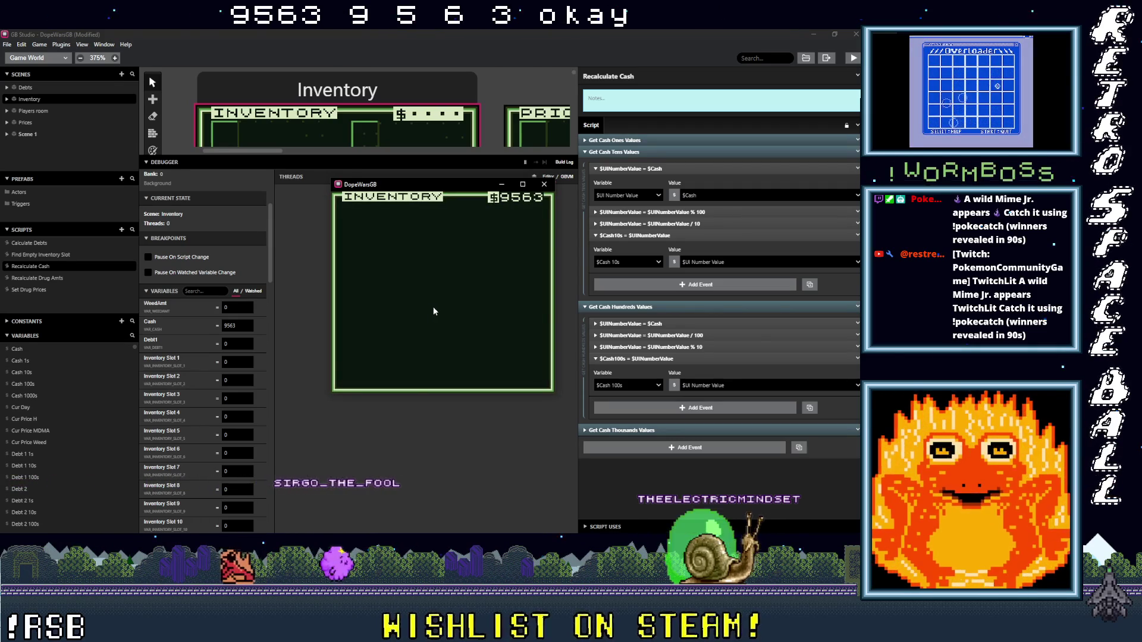
left_click(544, 185)
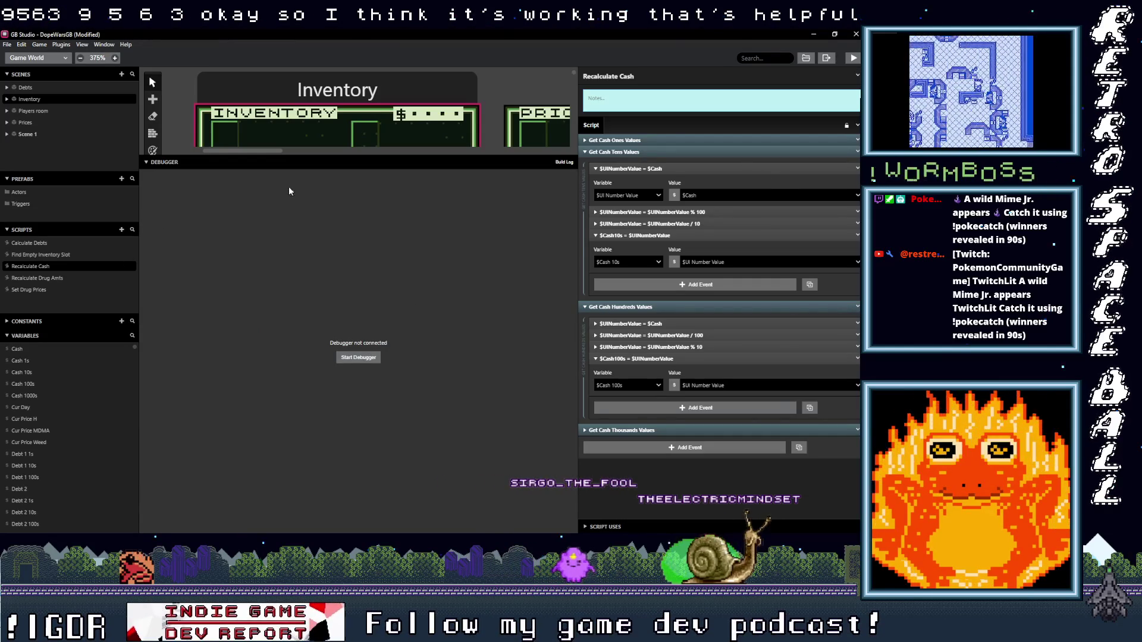
Step: Bring Scene 1 into view on the world map and select it
left_click_drag(308, 157, 309, 415)
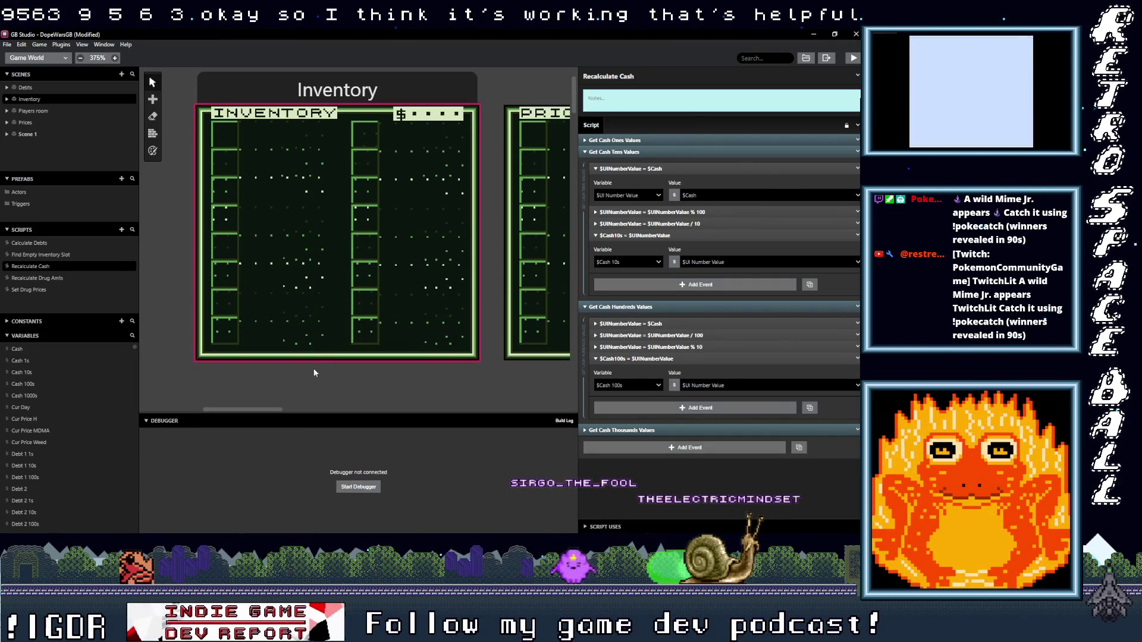
scroll(316, 356, "down", 1)
scroll(315, 356, "down", 10)
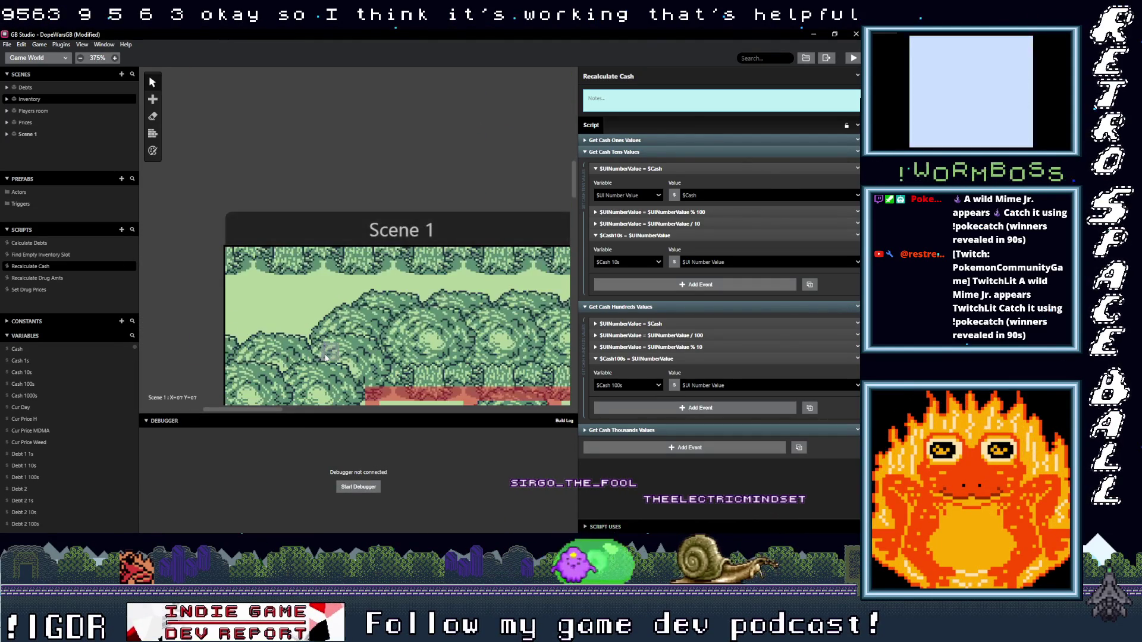
scroll(366, 331, "down", 5)
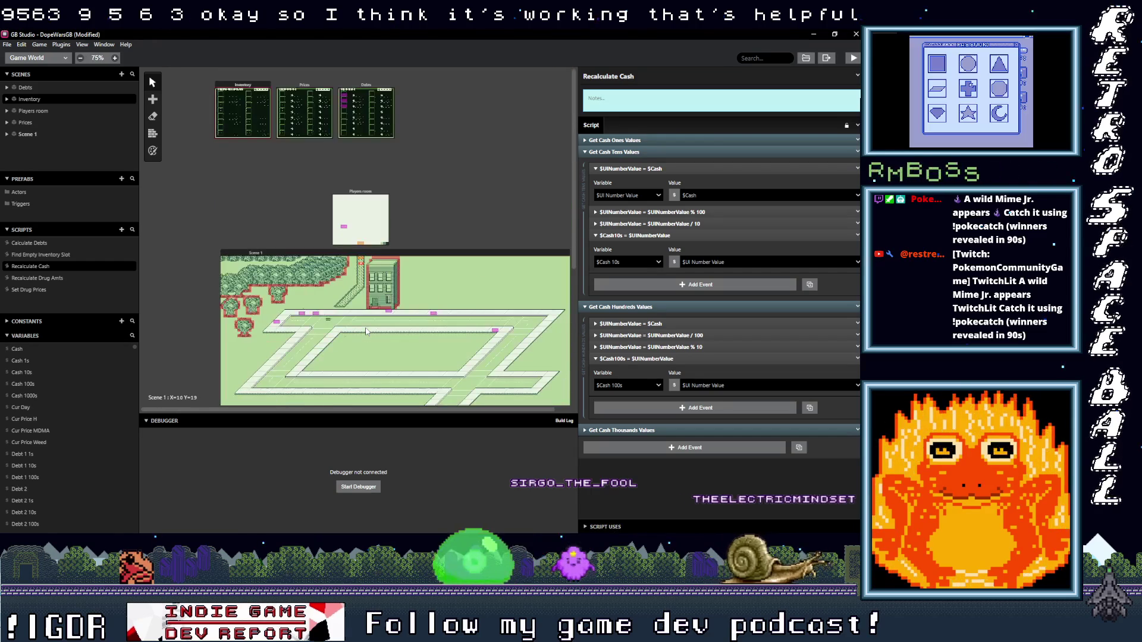
scroll(366, 331, "up", 2)
scroll(369, 348, "down", 5)
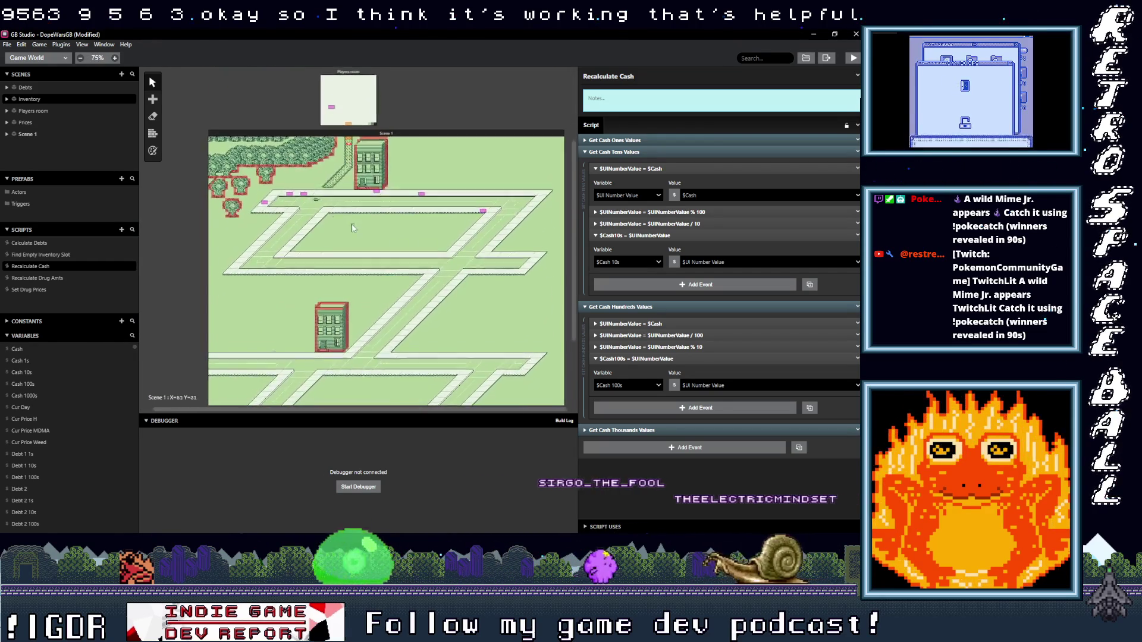
scroll(284, 301, "up", 2)
scroll(285, 301, "up", 3)
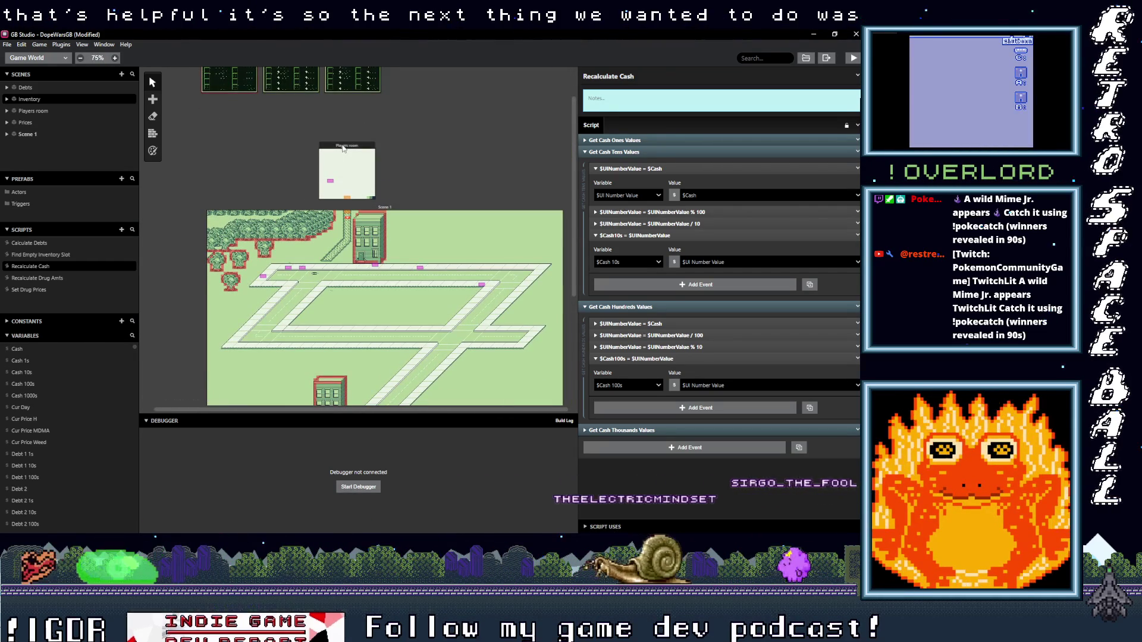
scroll(363, 251, "up", 5, "ctrl")
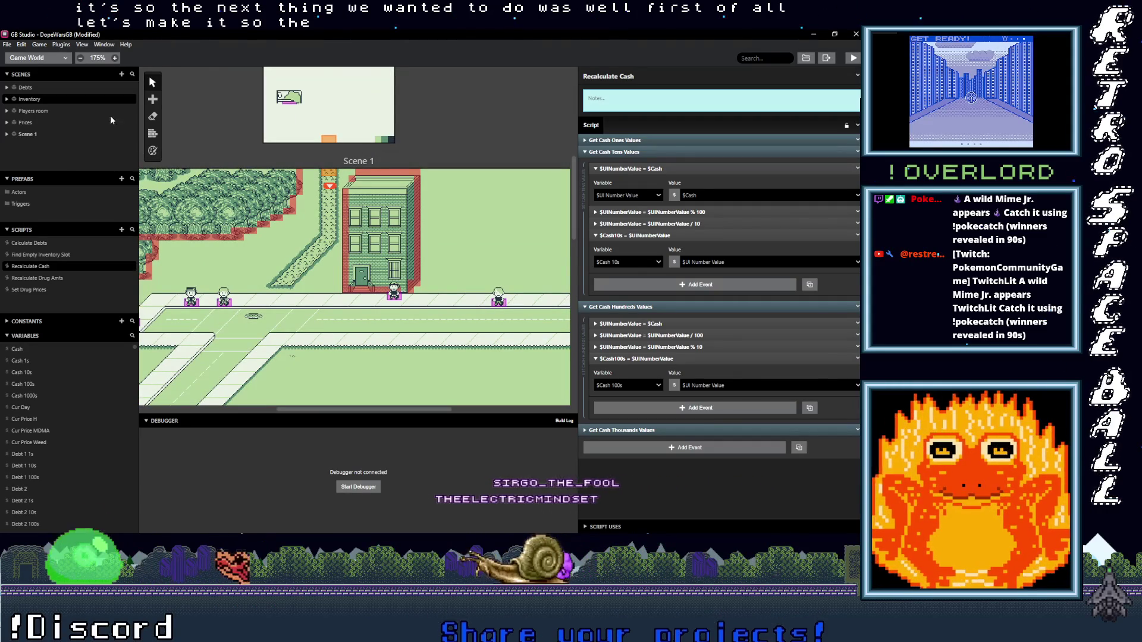
left_click(152, 134)
left_click(366, 292)
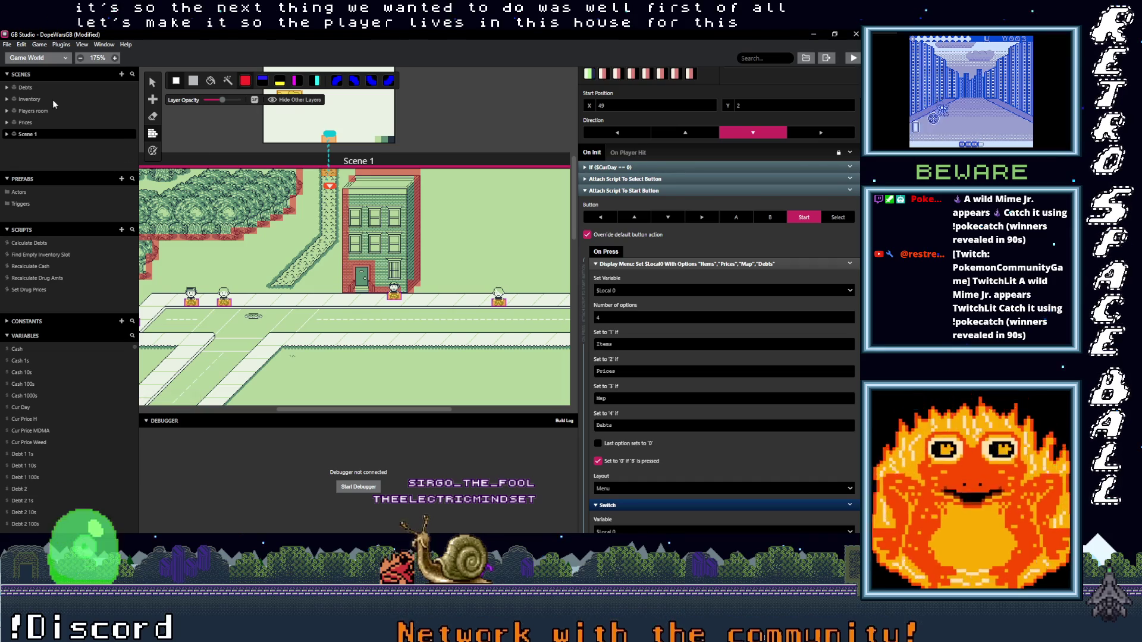
key("v")
Step: Move the player start into the Players room and point its exit trigger to Scene 1's sidewalk
left_click(357, 268)
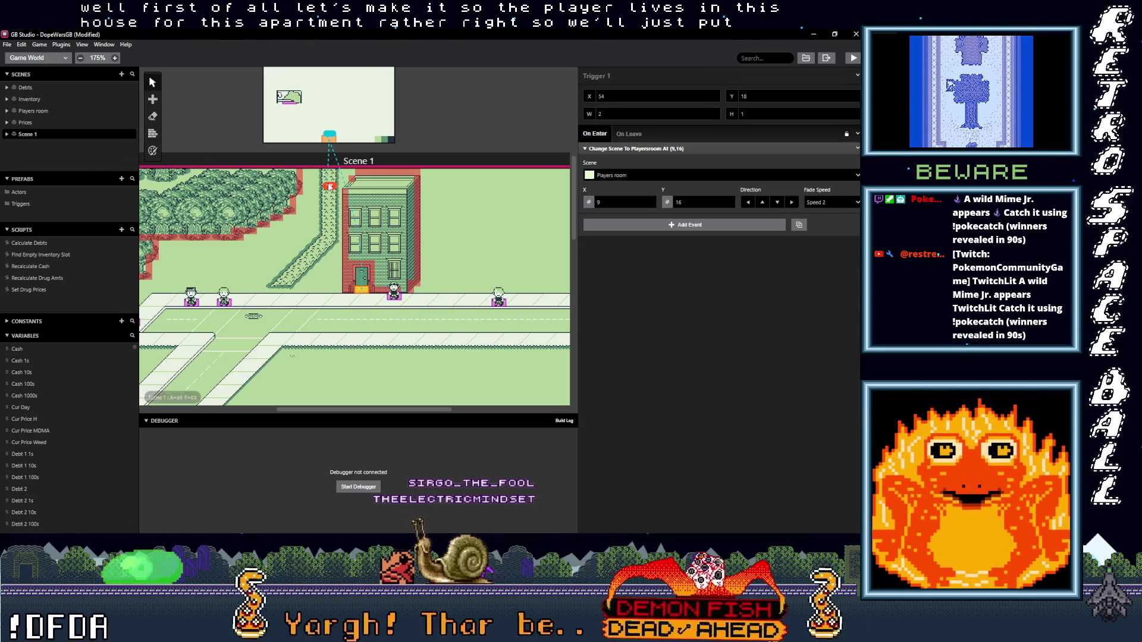
left_click(328, 255)
left_click_drag(330, 232, 361, 305)
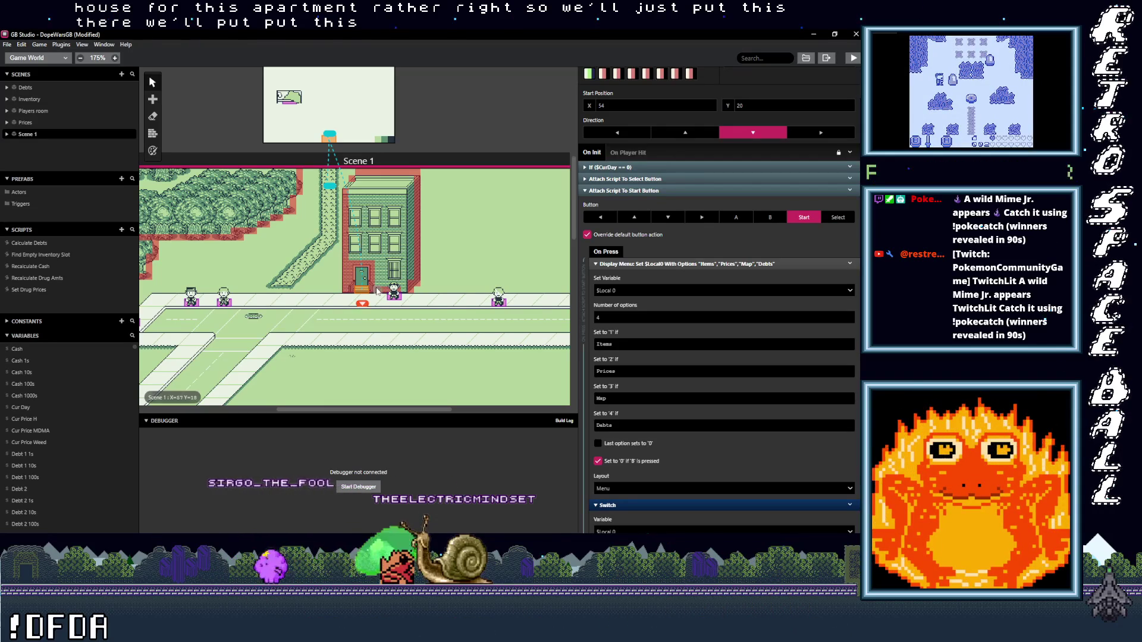
left_click_drag(370, 303, 358, 302)
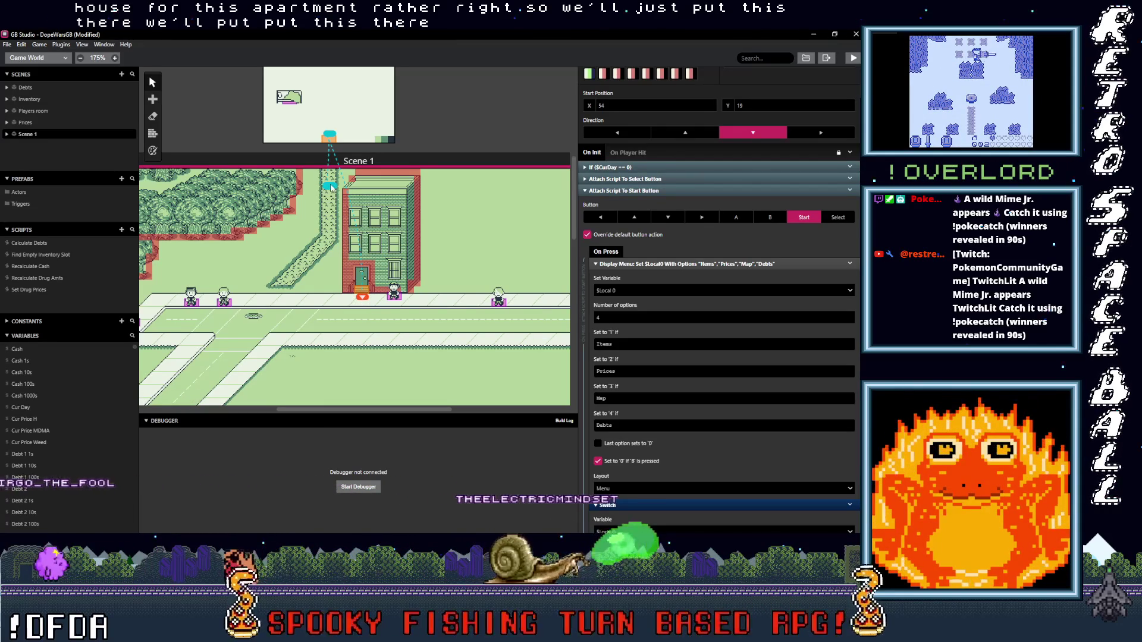
mouse_move(331, 186)
left_mouse_down()
mouse_move(318, 241)
mouse_move(349, 296)
left_mouse_up()
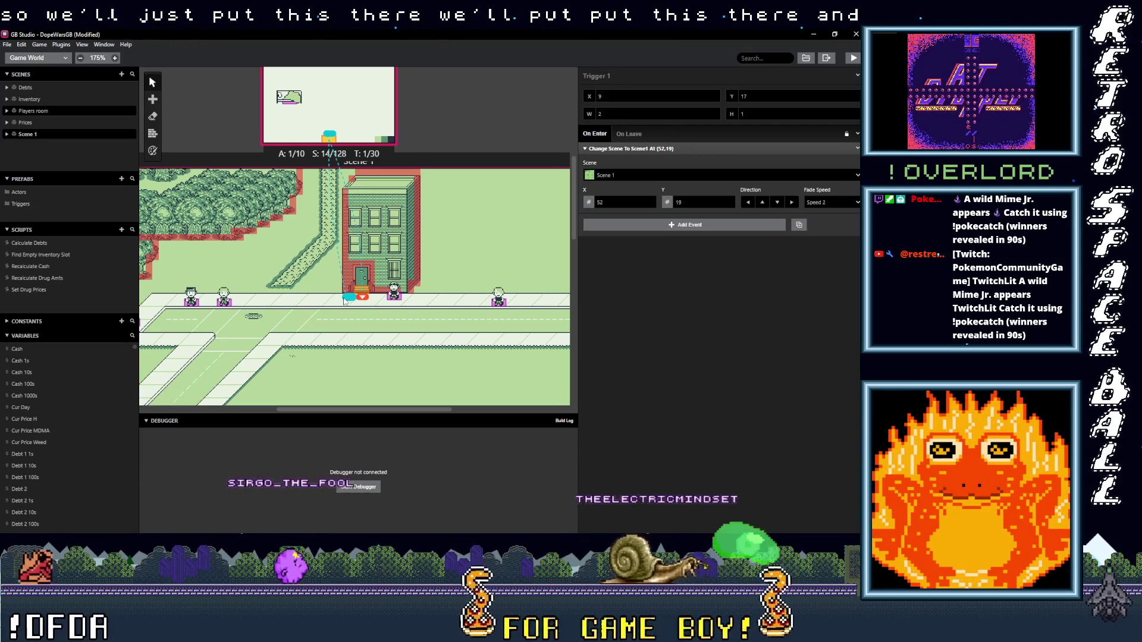
left_click_drag(362, 291, 333, 103)
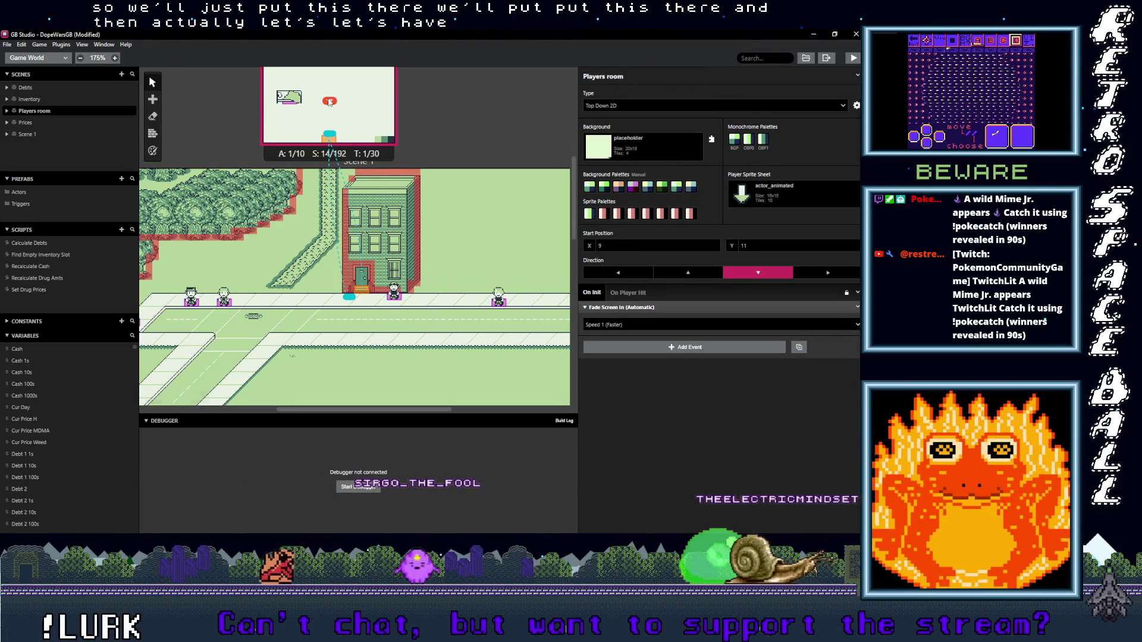
left_click_drag(350, 297, 356, 301)
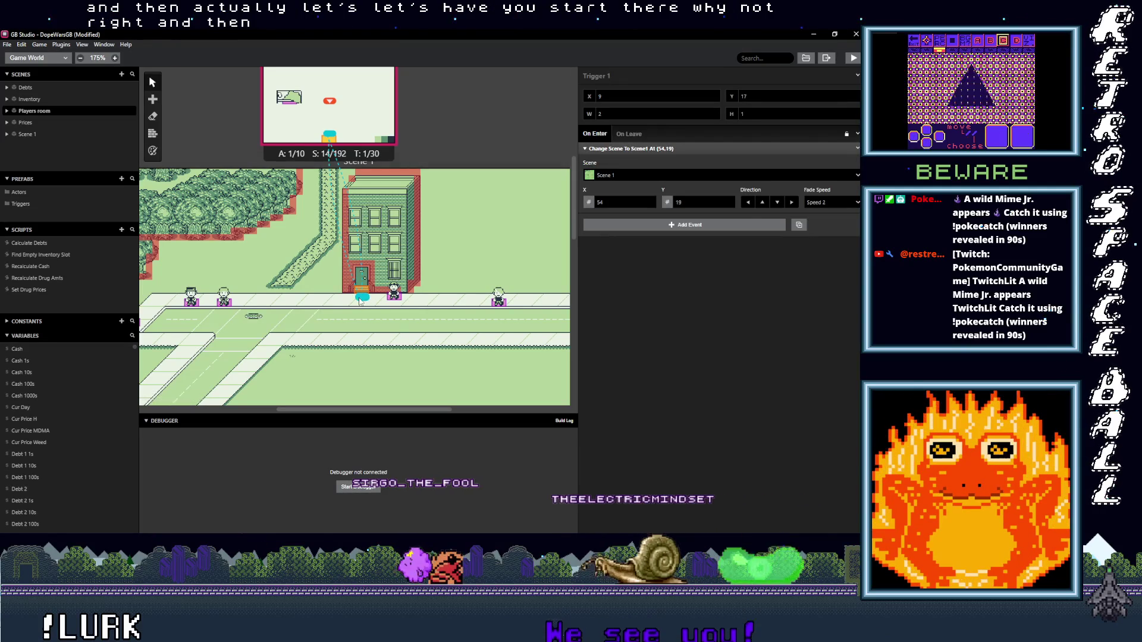
scroll(294, 222, "up", 1)
Step: Shift the Players room player start one tile left to X 5, onto the bed
scroll(294, 222, "up", 1)
left_click(311, 177)
left_click_drag(312, 177, 308, 180)
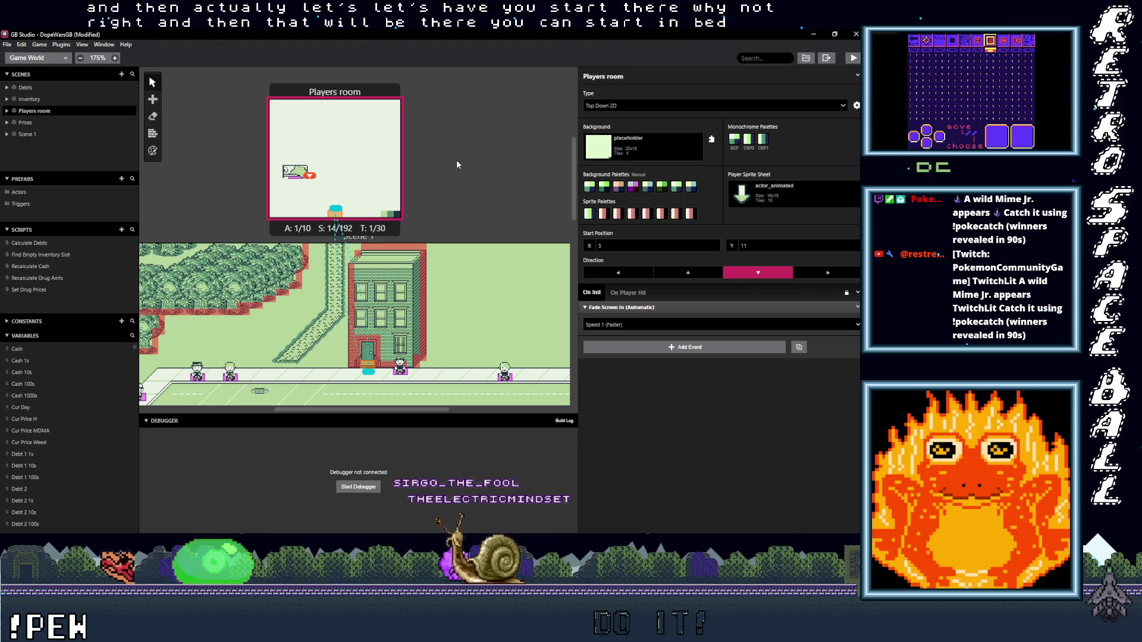
Step: Place the Players room above Scene 1 and move both lower on the world map
left_click_drag(336, 89, 481, 90)
scroll(351, 185, "down", 3)
scroll(348, 187, "up", 3)
scroll(349, 187, "down", 4)
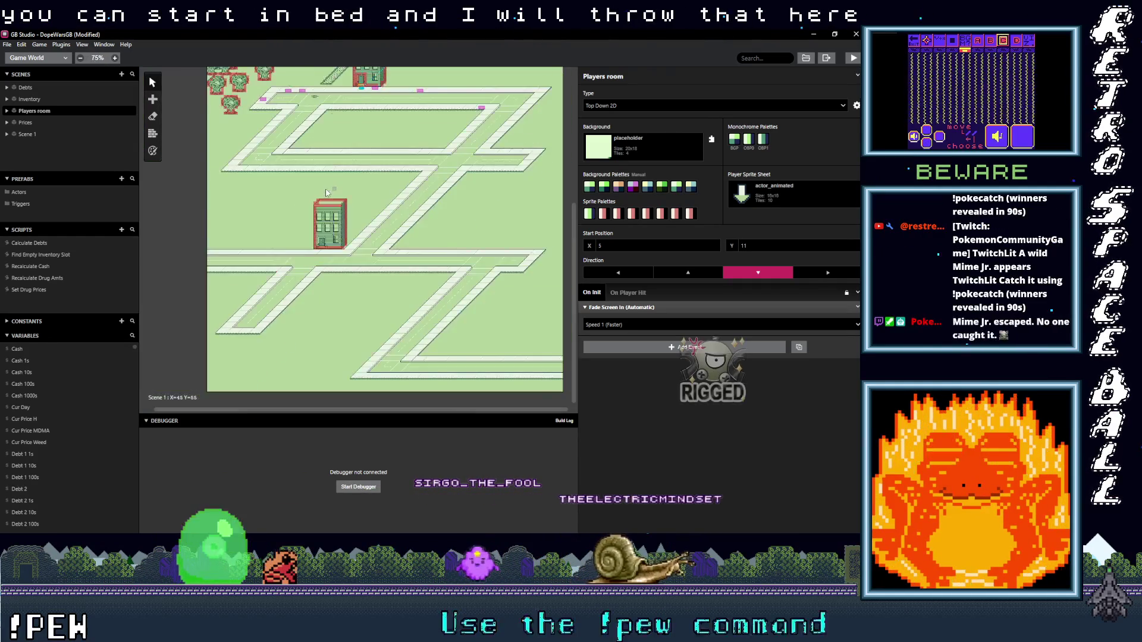
scroll(326, 192, "down", 2)
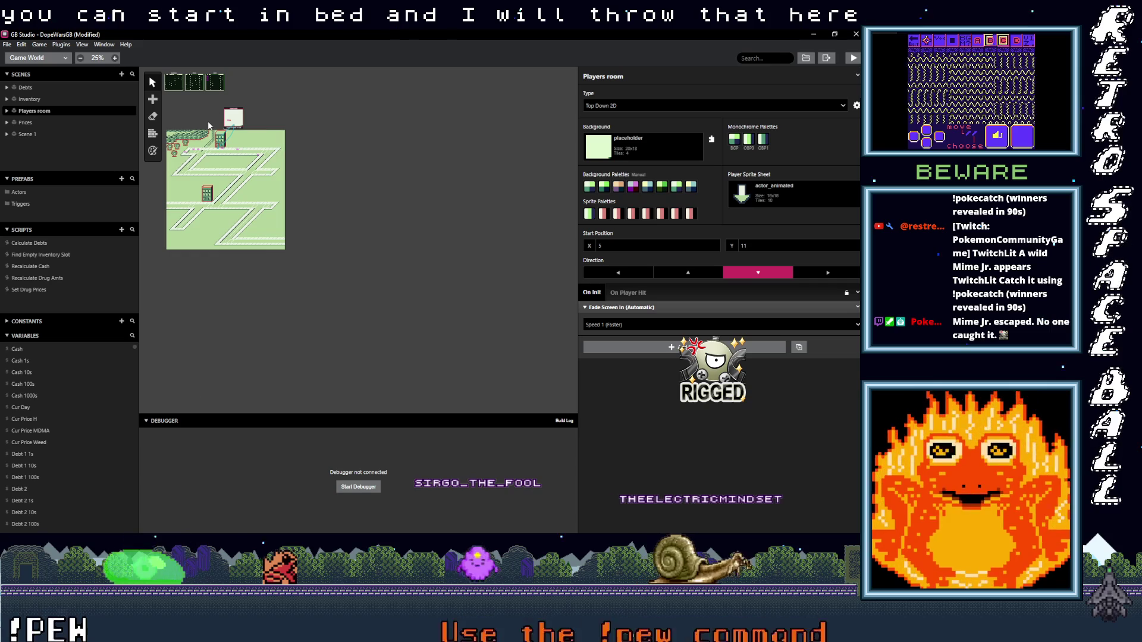
left_click(232, 116)
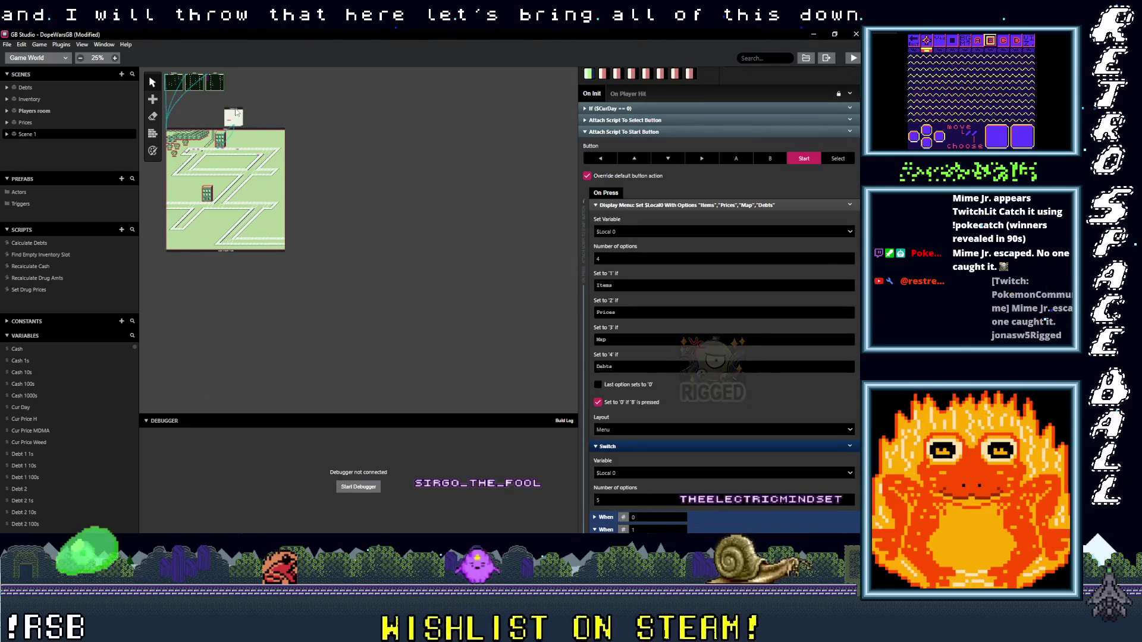
mouse_move(236, 117)
left_mouse_down()
mouse_move(312, 213)
mouse_move(397, 230)
left_mouse_up()
left_click(444, 226)
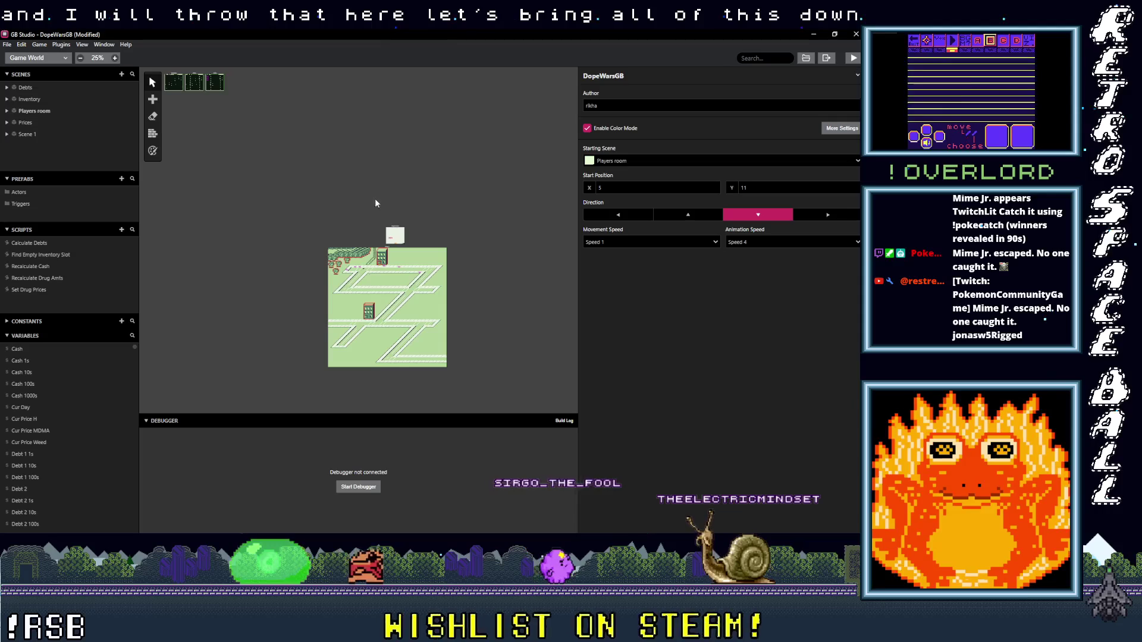
left_click(152, 98)
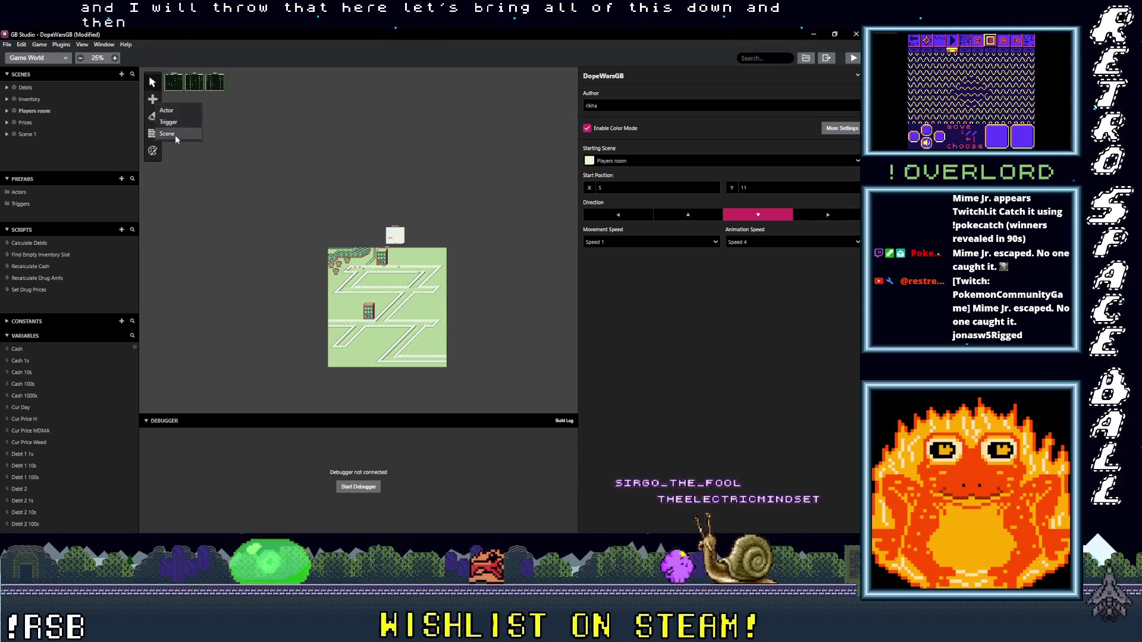
left_click(175, 134)
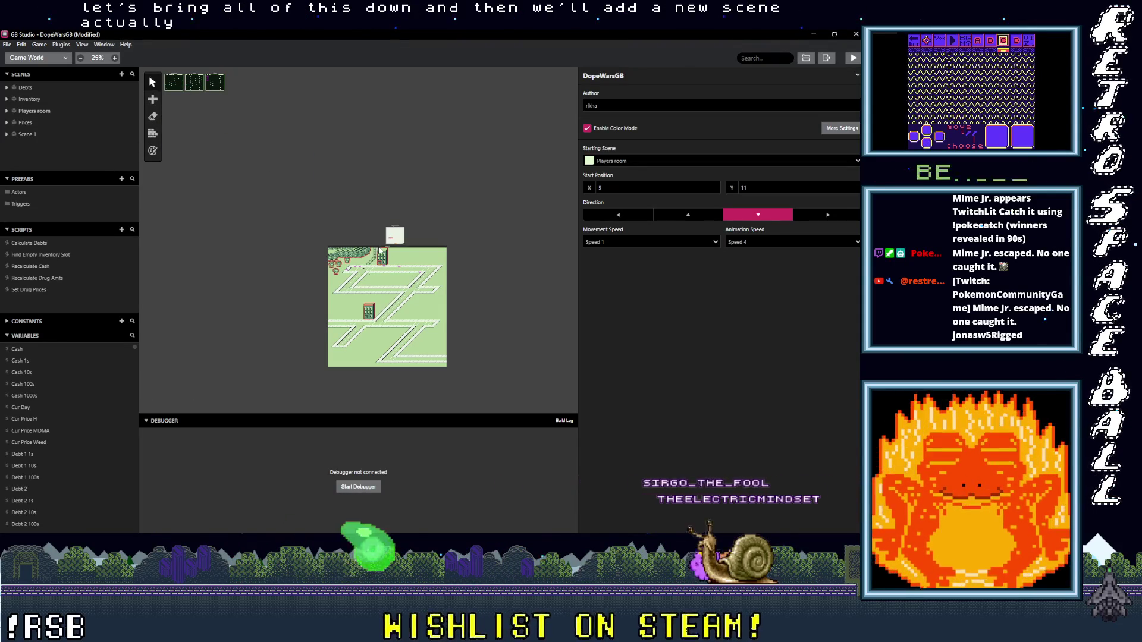
left_click(380, 250)
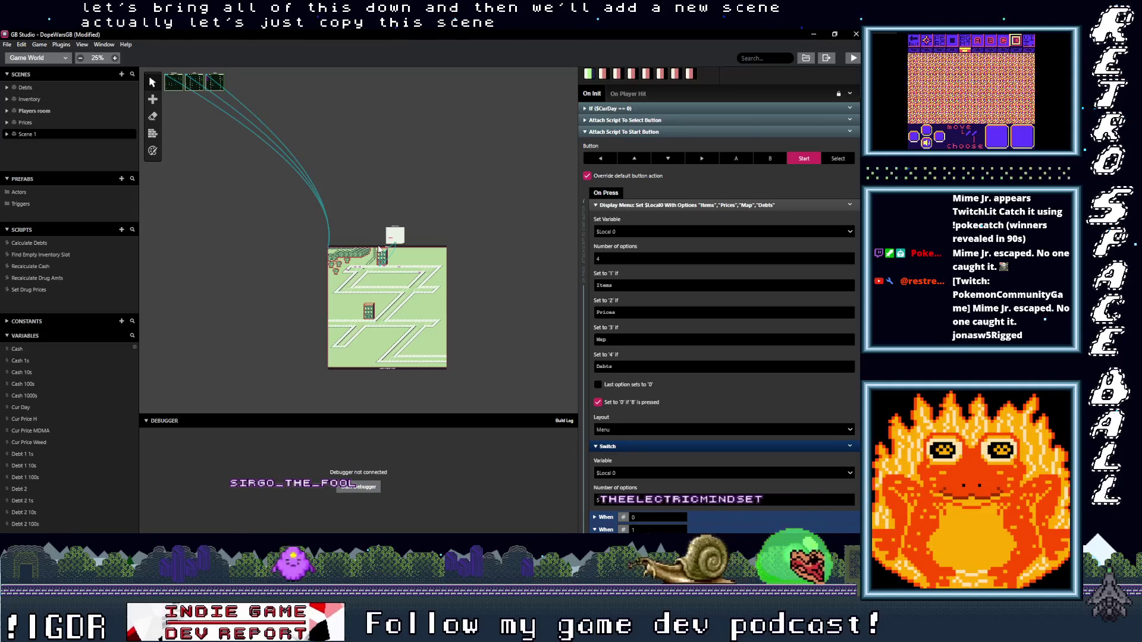
Step: Paste a copy of Scene 1 above the original, with the Players room between them
key("s")
left_click(357, 195)
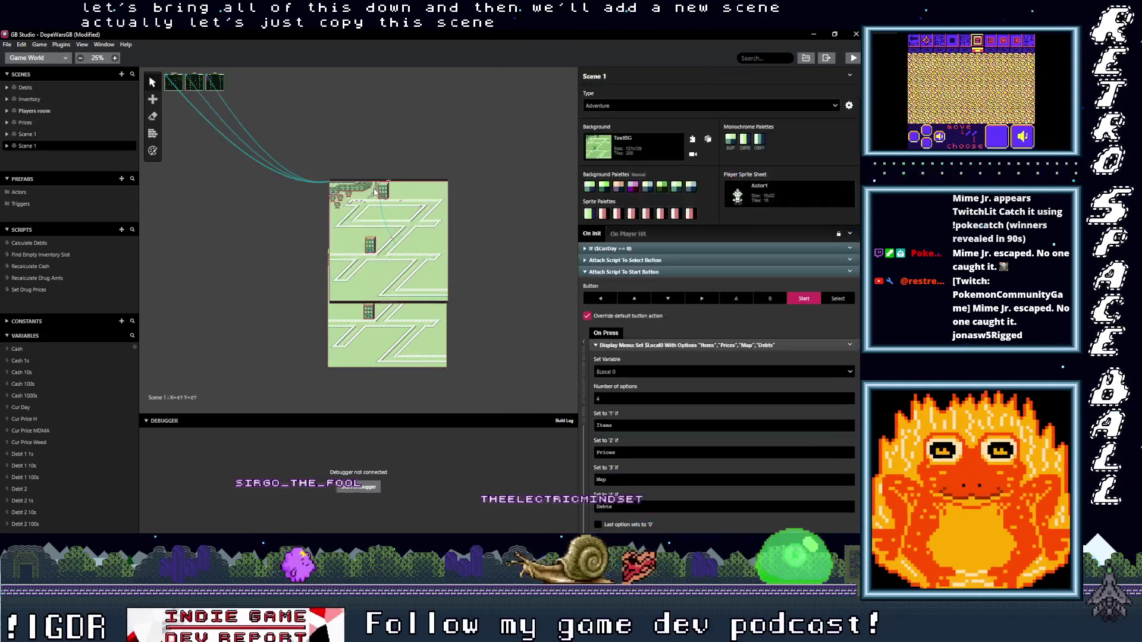
mouse_move(376, 174)
left_mouse_down()
mouse_move(363, 129)
mouse_move(305, 113)
mouse_move(316, 123)
left_mouse_up()
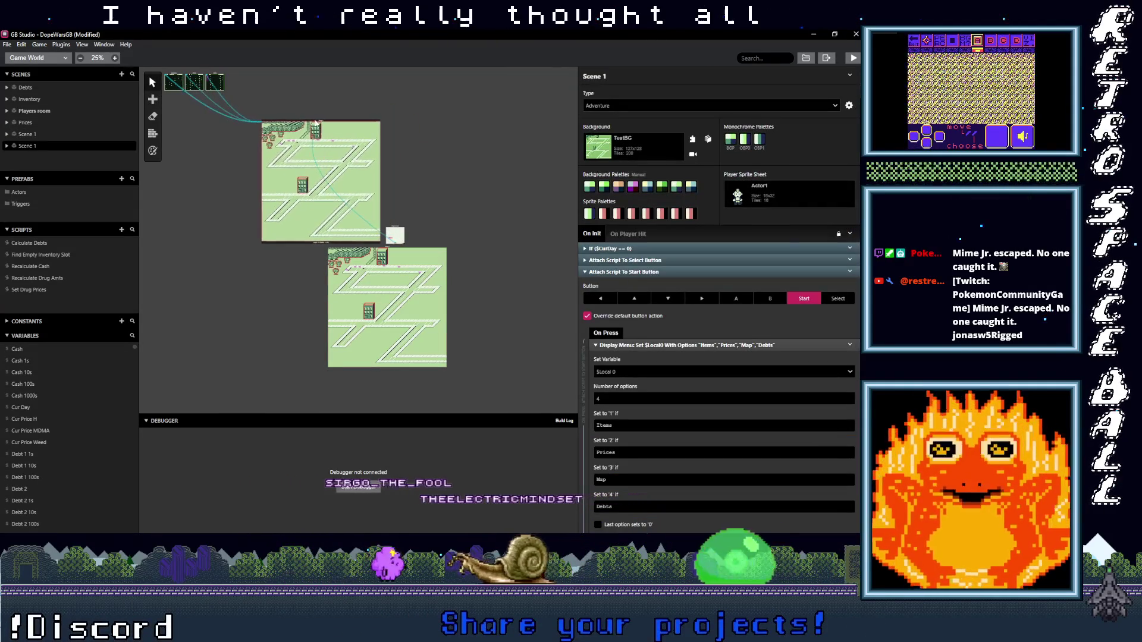
mouse_move(401, 230)
left_mouse_down()
mouse_move(452, 225)
mouse_move(467, 249)
left_mouse_up()
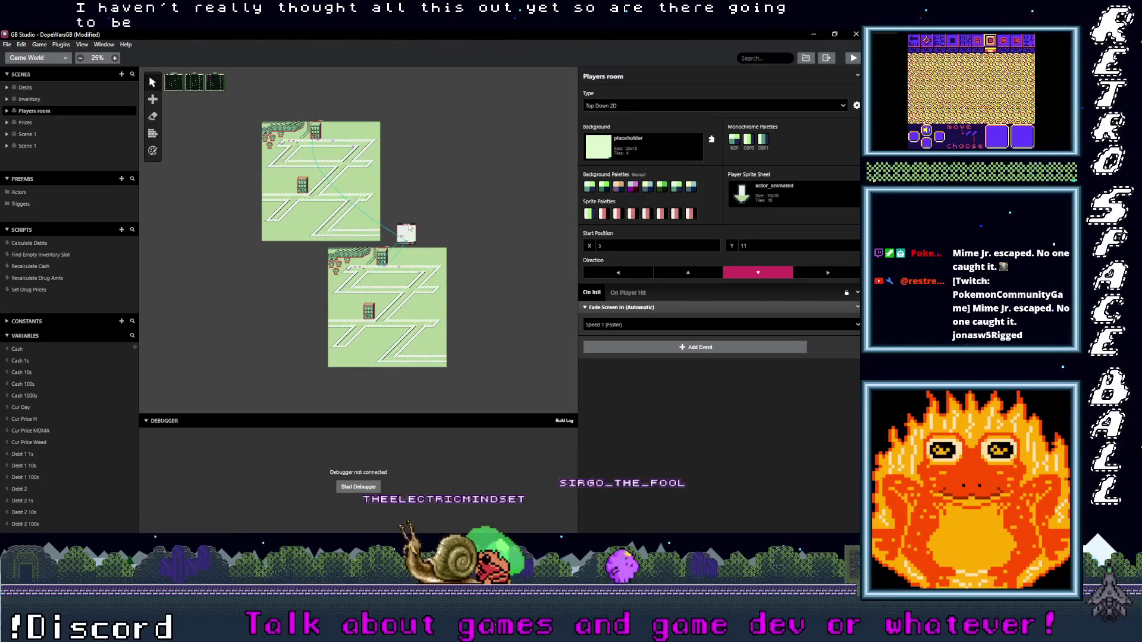
mouse_move(384, 251)
left_mouse_down()
mouse_move(378, 266)
mouse_move(323, 284)
left_mouse_up()
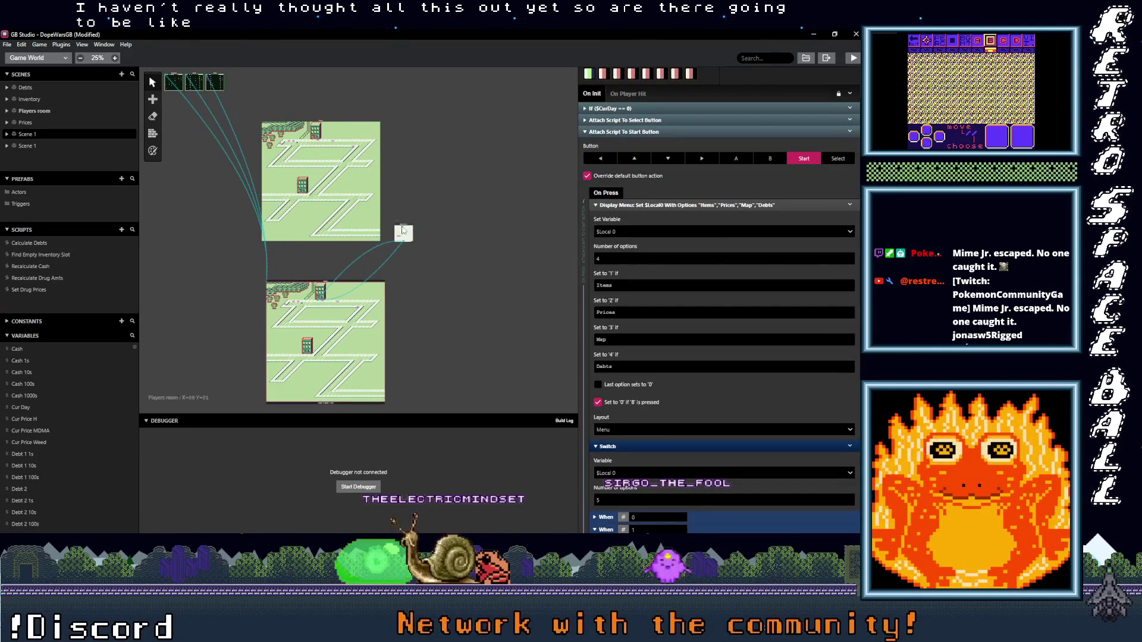
left_click_drag(402, 230, 403, 233)
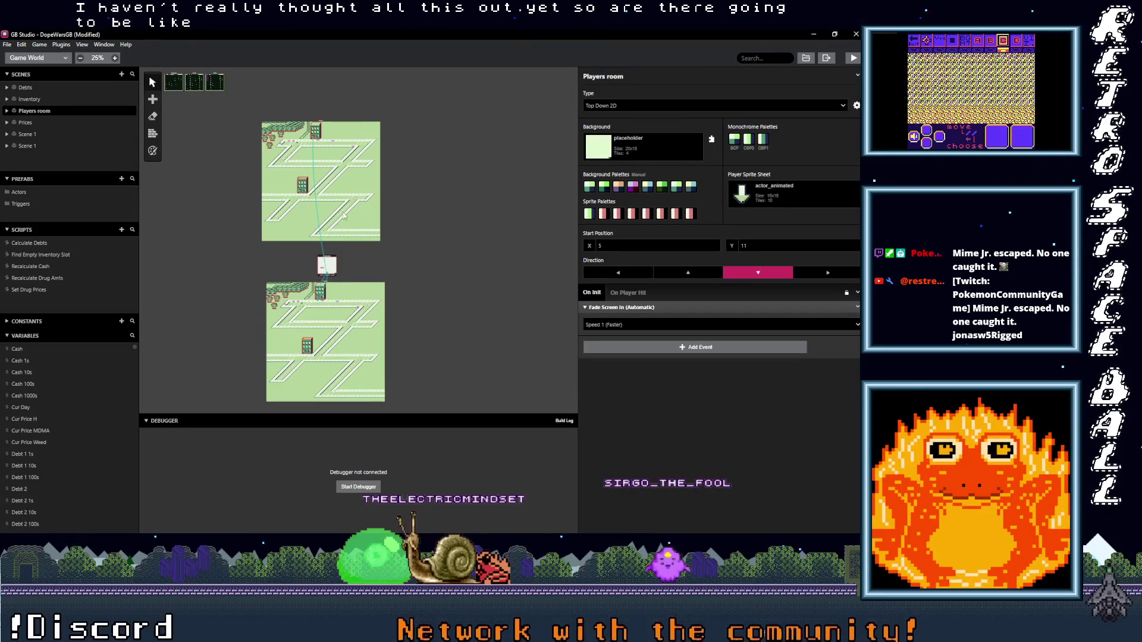
left_click(316, 120)
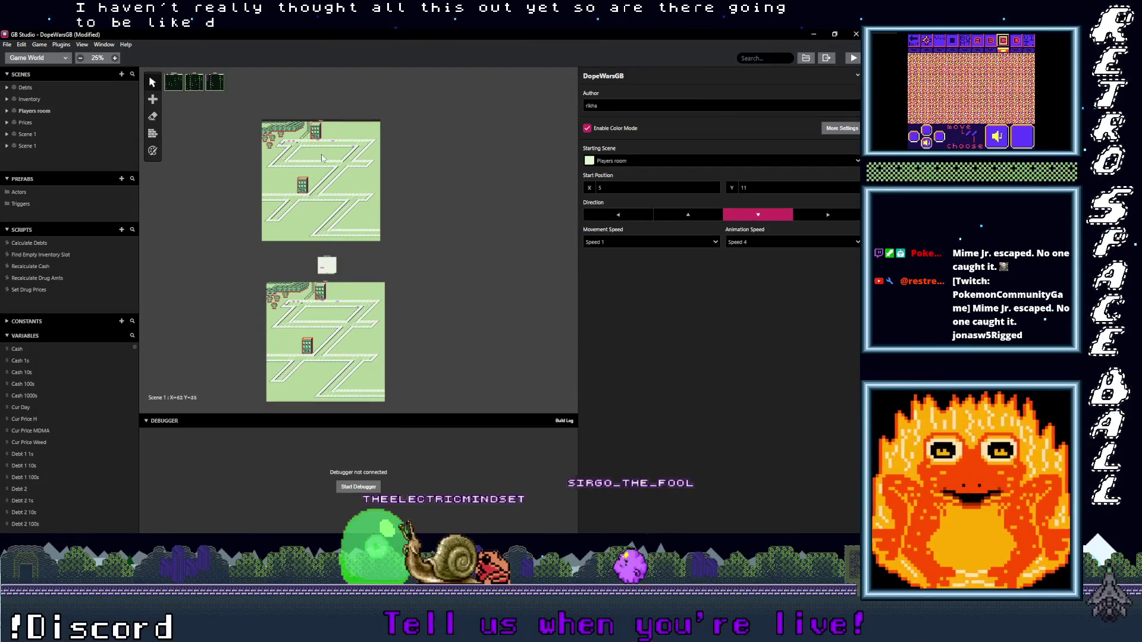
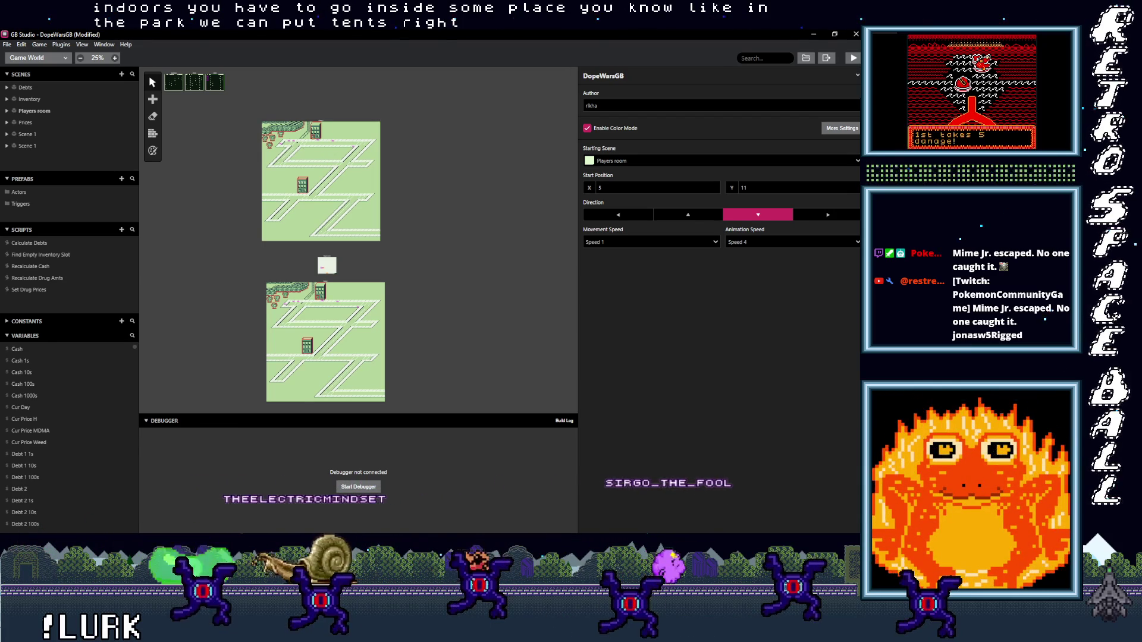
Step: Show the Sprite-0001 park path drawing at 100% in Aseprite and bring up Save As
key("alt+Tab")
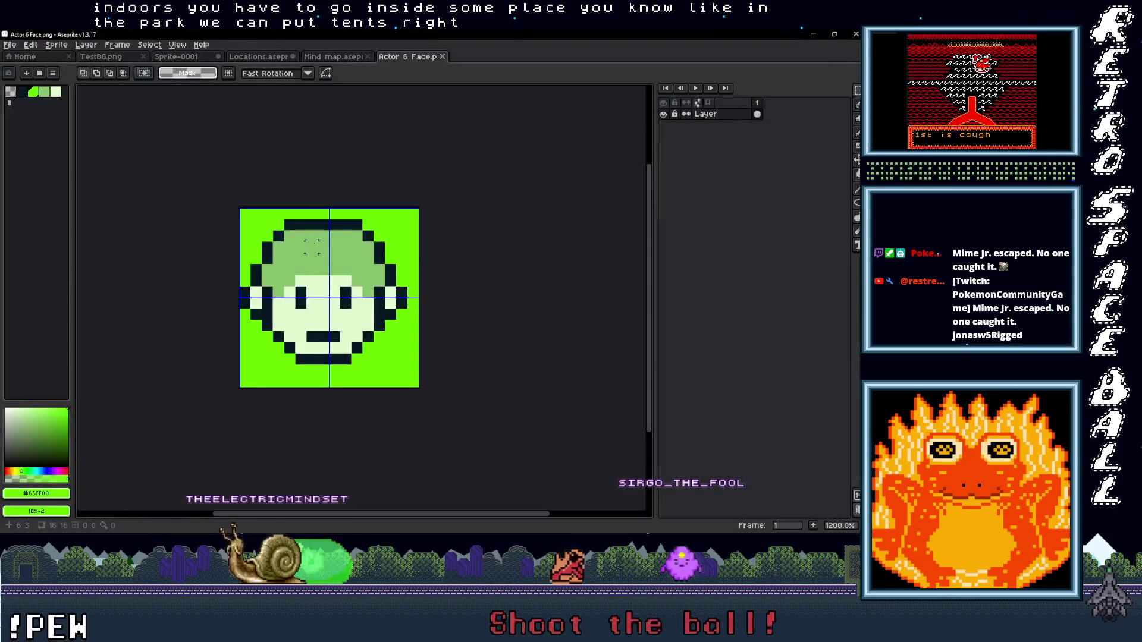
left_click(188, 58)
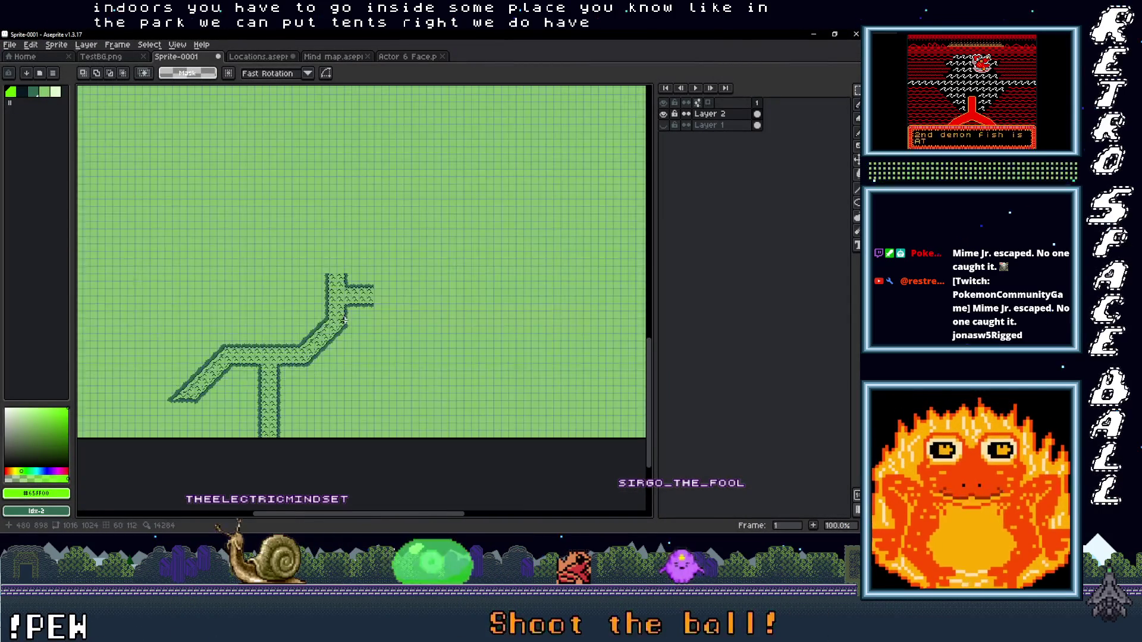
scroll(305, 246, "down", 1)
scroll(308, 257, "up", 2)
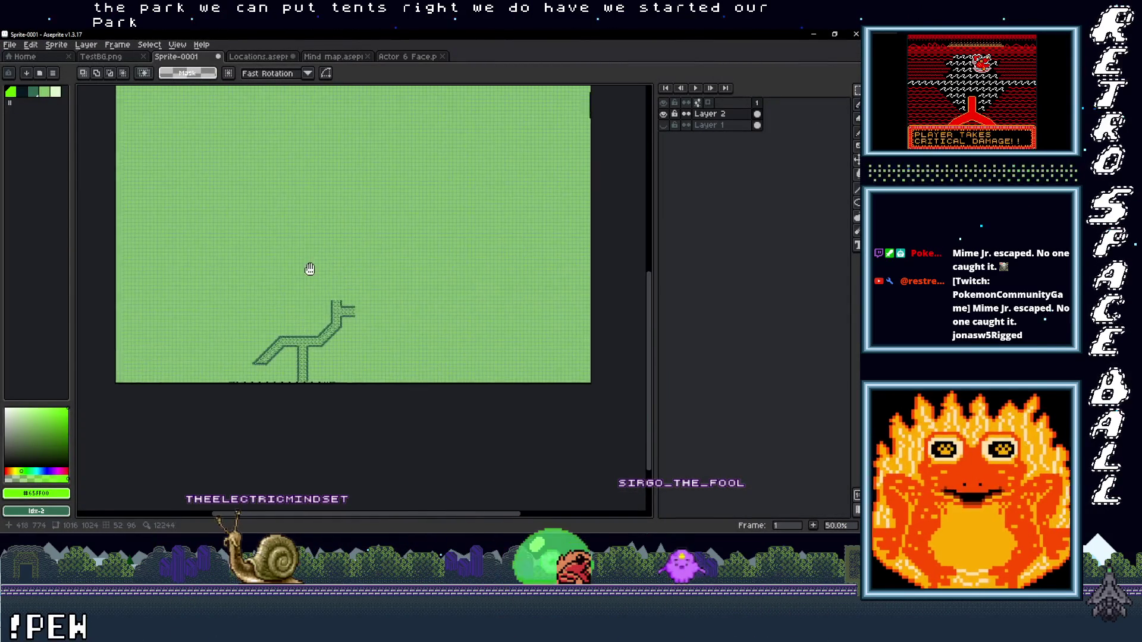
scroll(317, 301, "up", 1)
left_click_drag(316, 293, 324, 214)
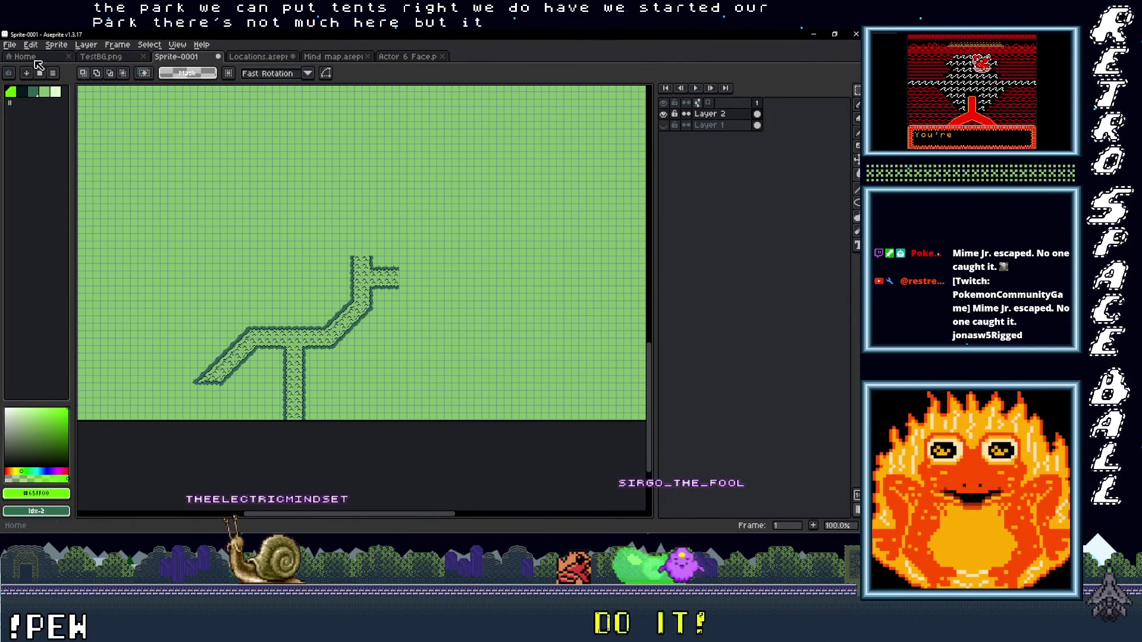
left_click(13, 47)
left_click(36, 105)
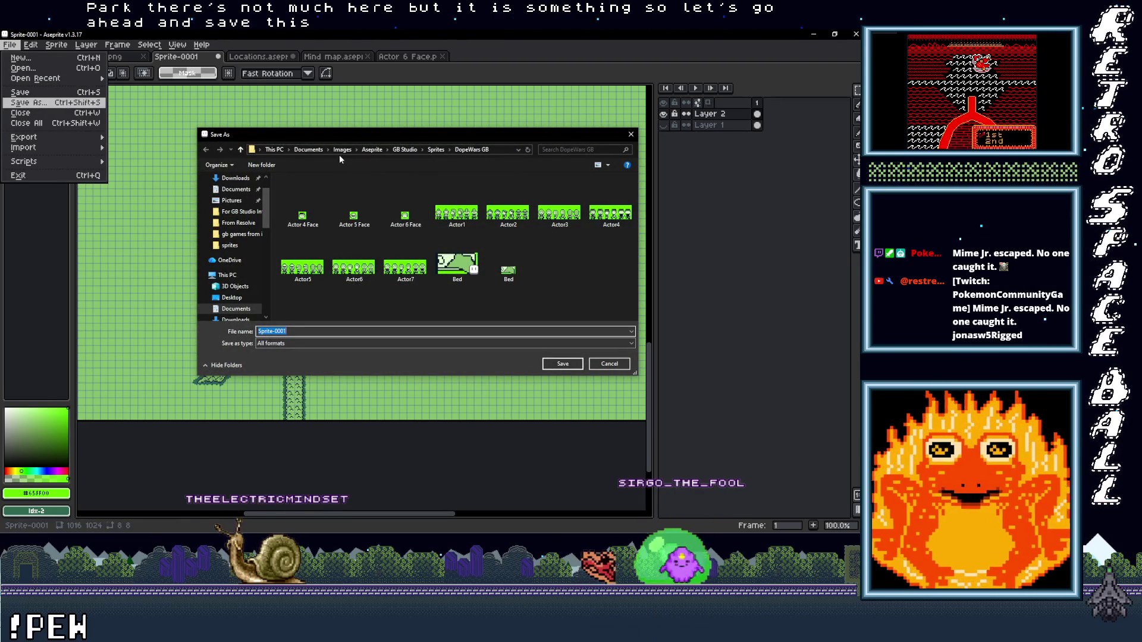
Step: Save the drawing as Park.ase in the Backgrounds folder
left_click(404, 149)
double_click(295, 190)
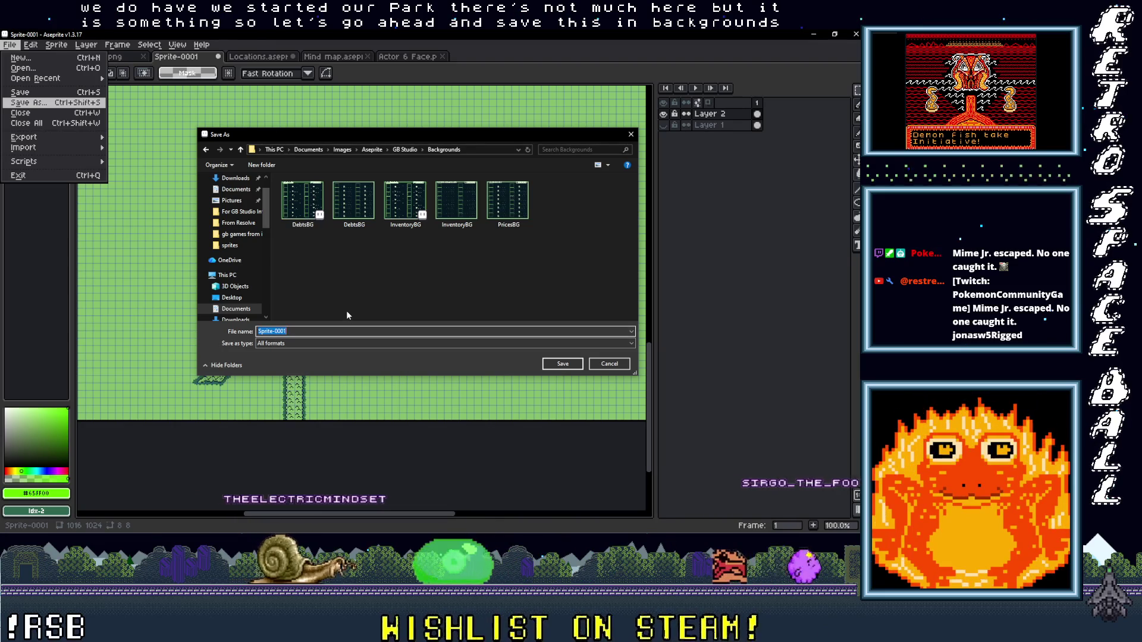
type("Park")
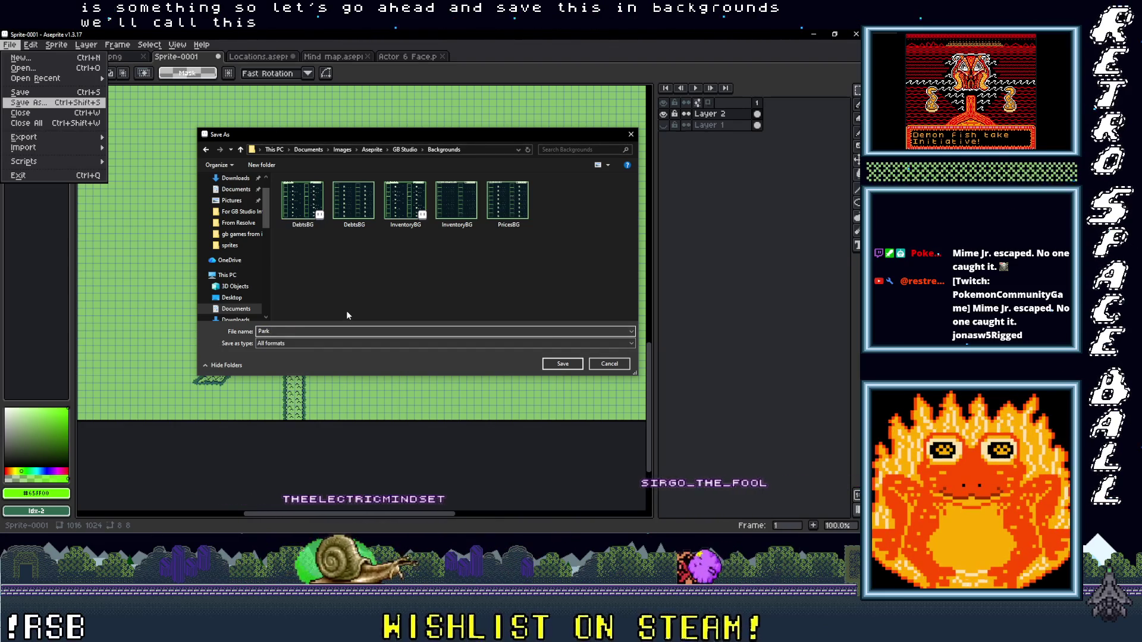
left_click(631, 343)
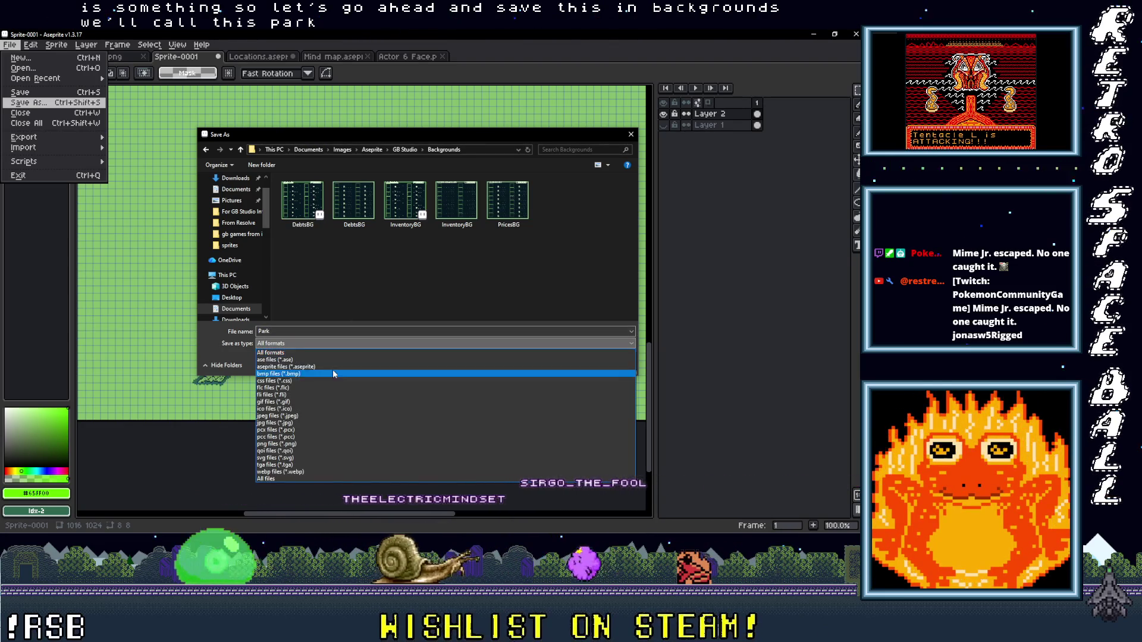
left_click(298, 359)
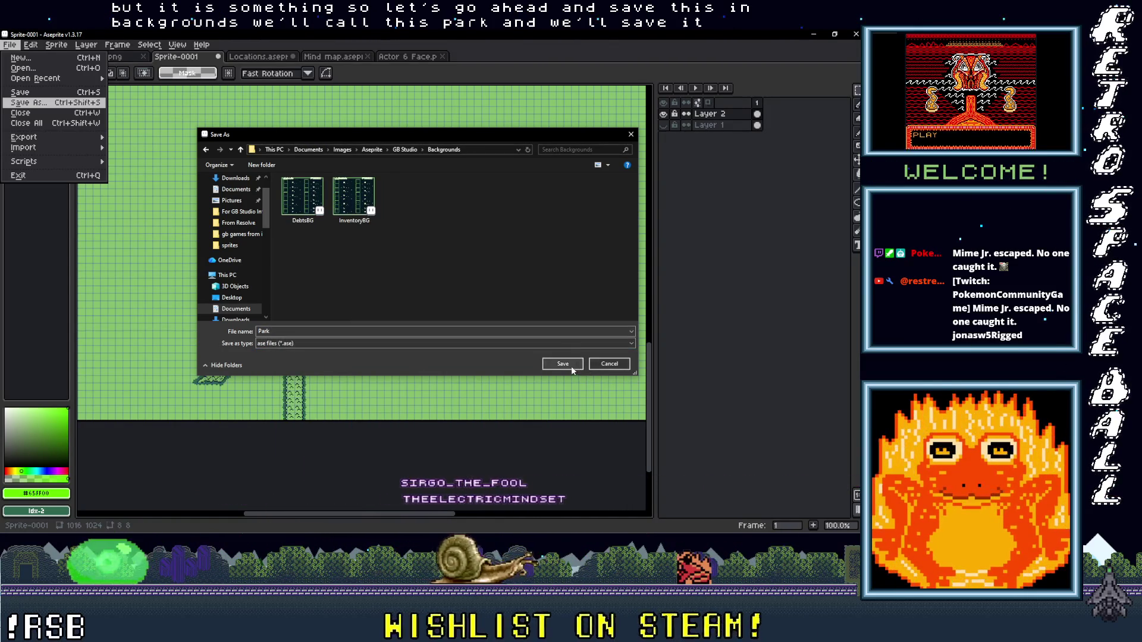
left_click(591, 366)
Step: Export the drawing as Park.png, accepting the flattened-layers warning
left_click(9, 45)
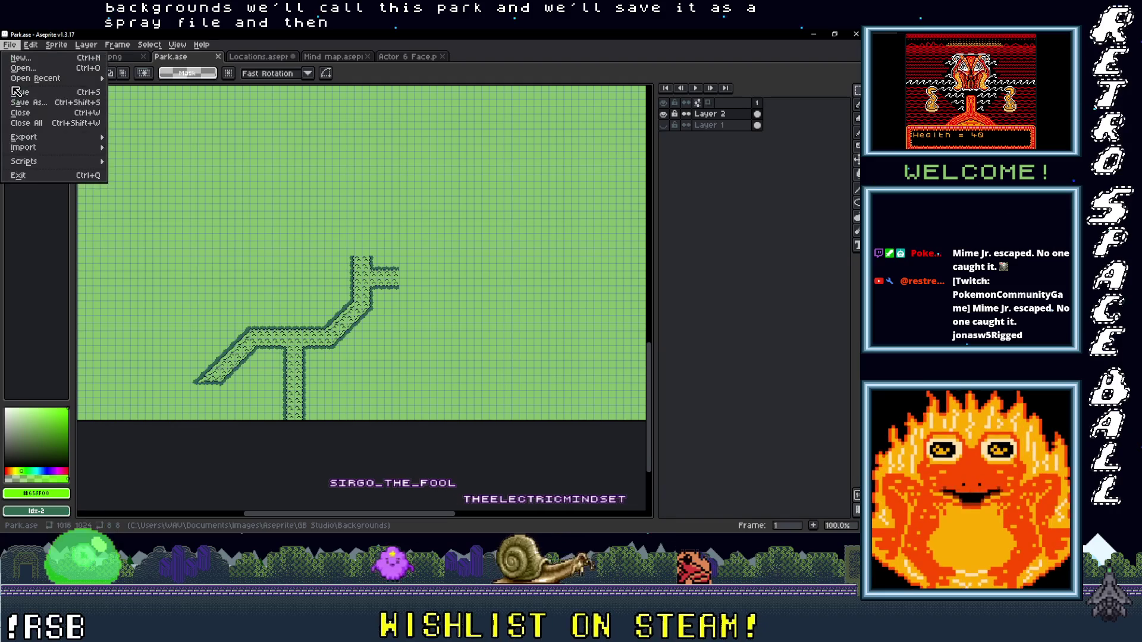
mouse_move(53, 136)
left_click(132, 137)
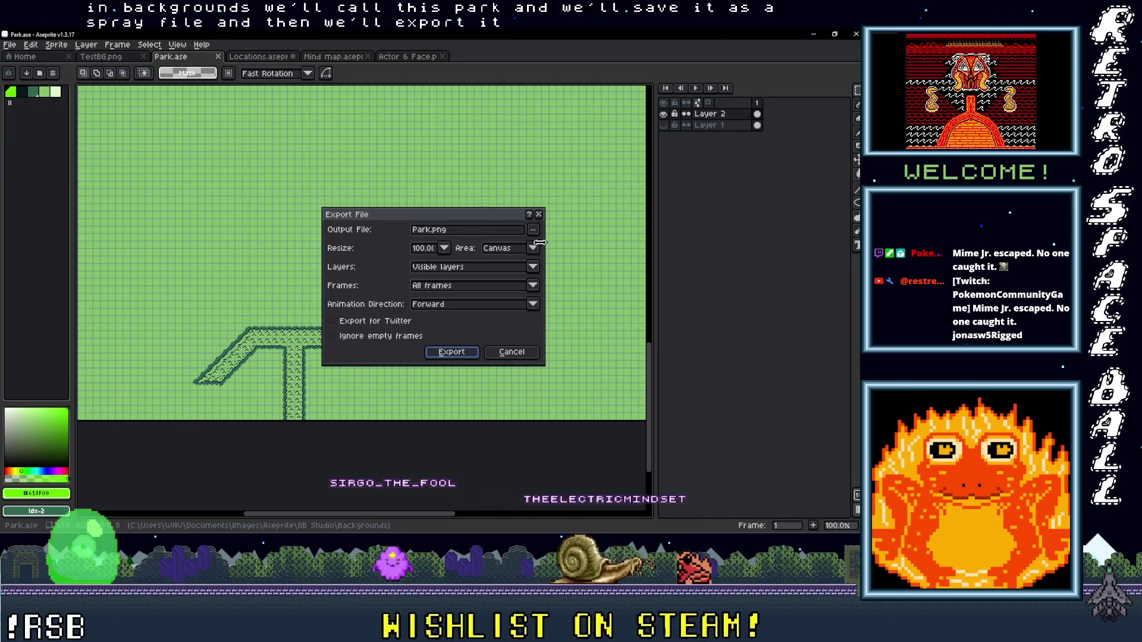
left_click(467, 352)
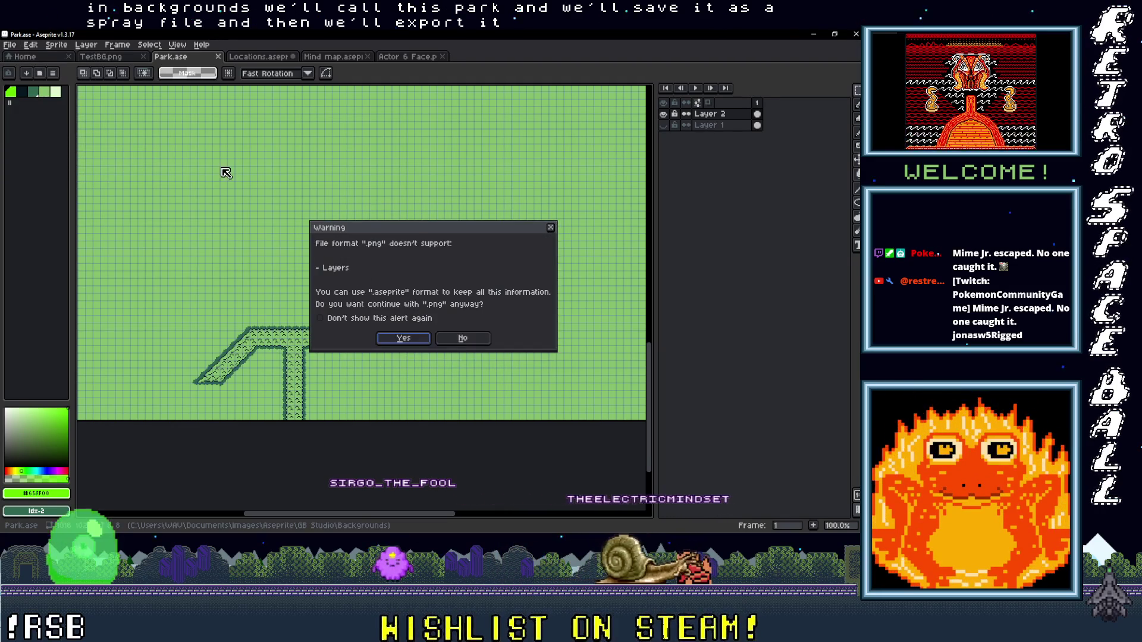
left_click(403, 339)
Step: Export Park.png again into the DopeWarsGB project's backgrounds folder
left_click(9, 44)
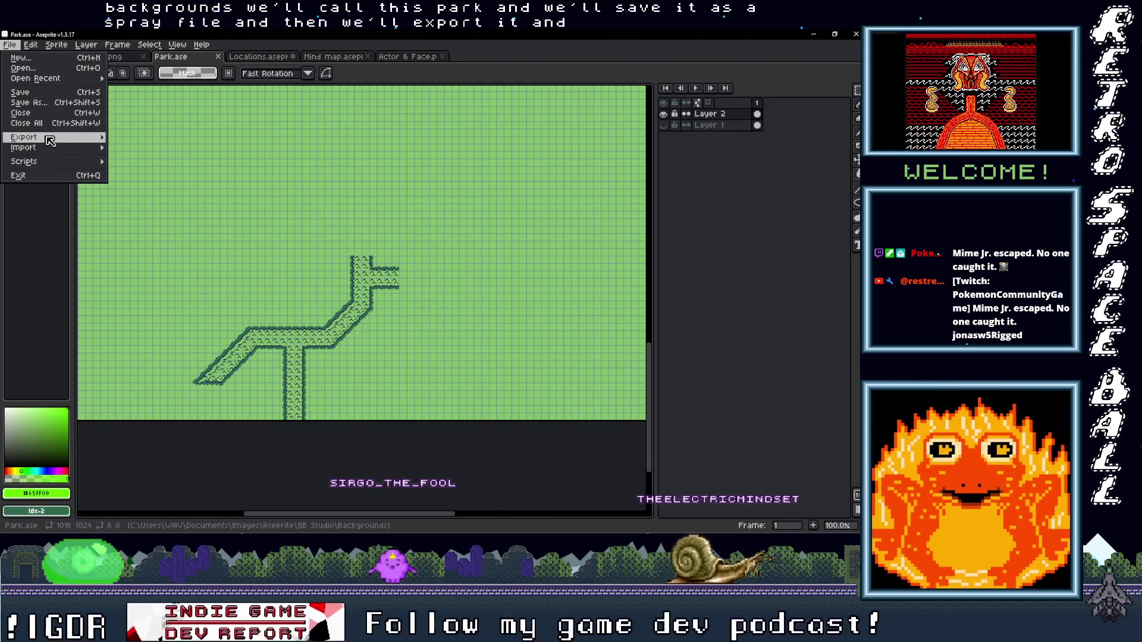
mouse_move(50, 141)
left_click(197, 144)
left_click(533, 229)
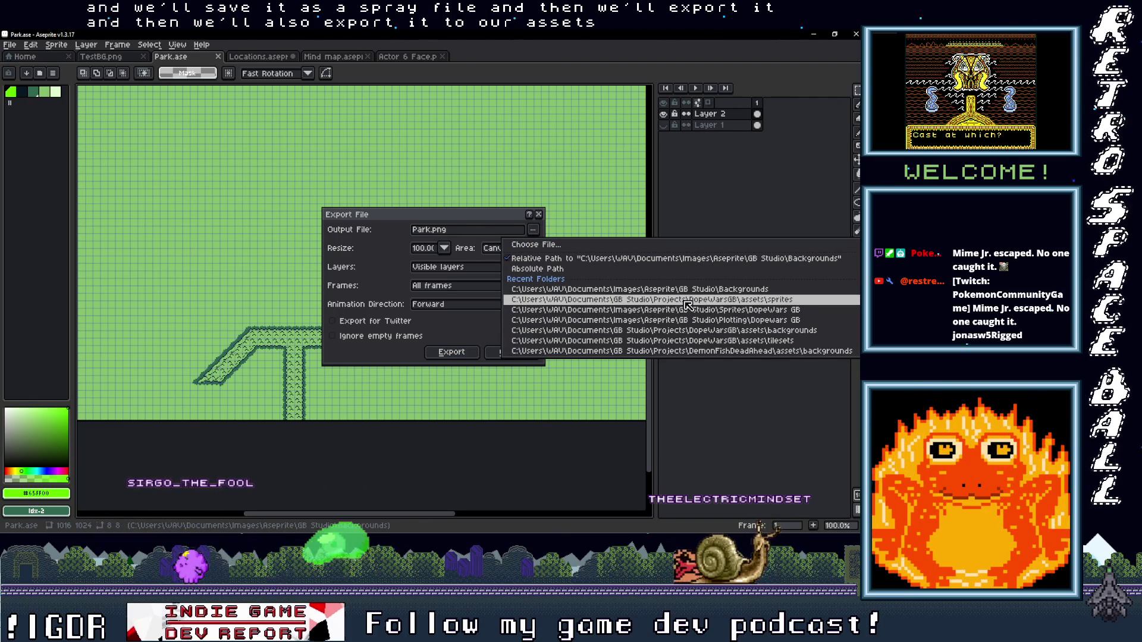
left_click(671, 330)
left_click(455, 352)
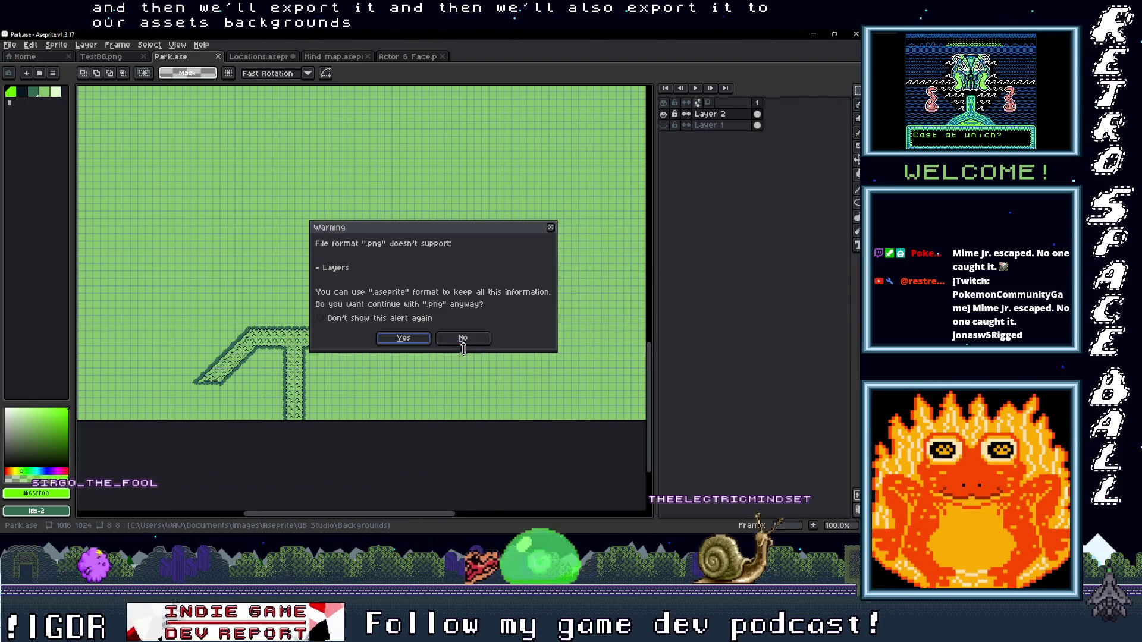
left_click(409, 337)
left_click(815, 34)
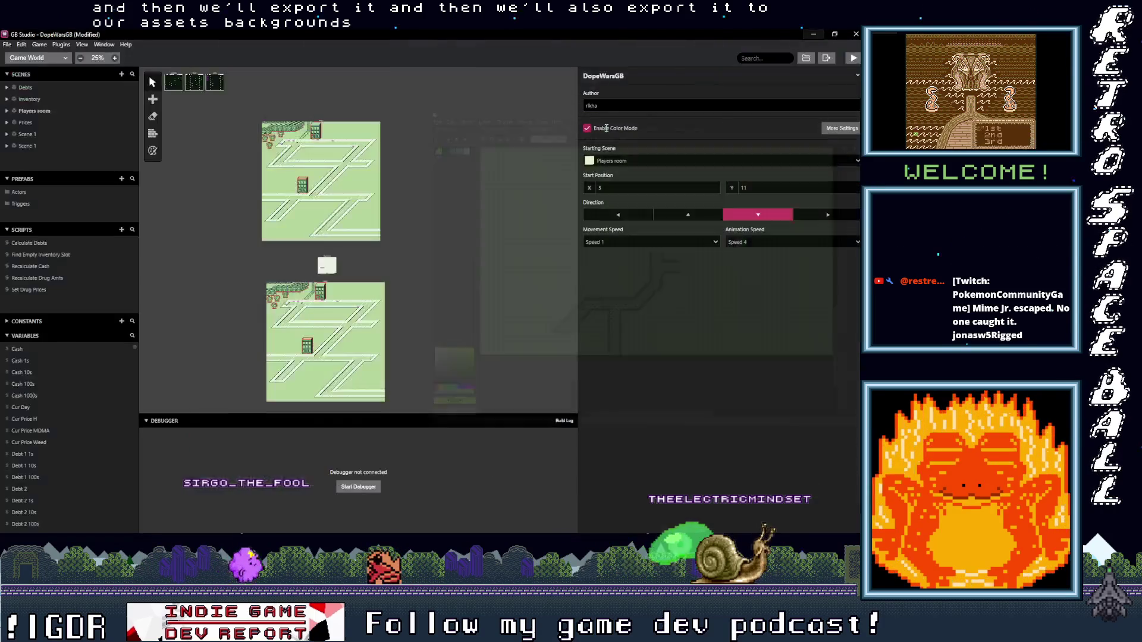
Step: Change Scene 1's background from TestBG to Park
left_click(372, 157)
left_click(647, 145)
left_click(600, 218)
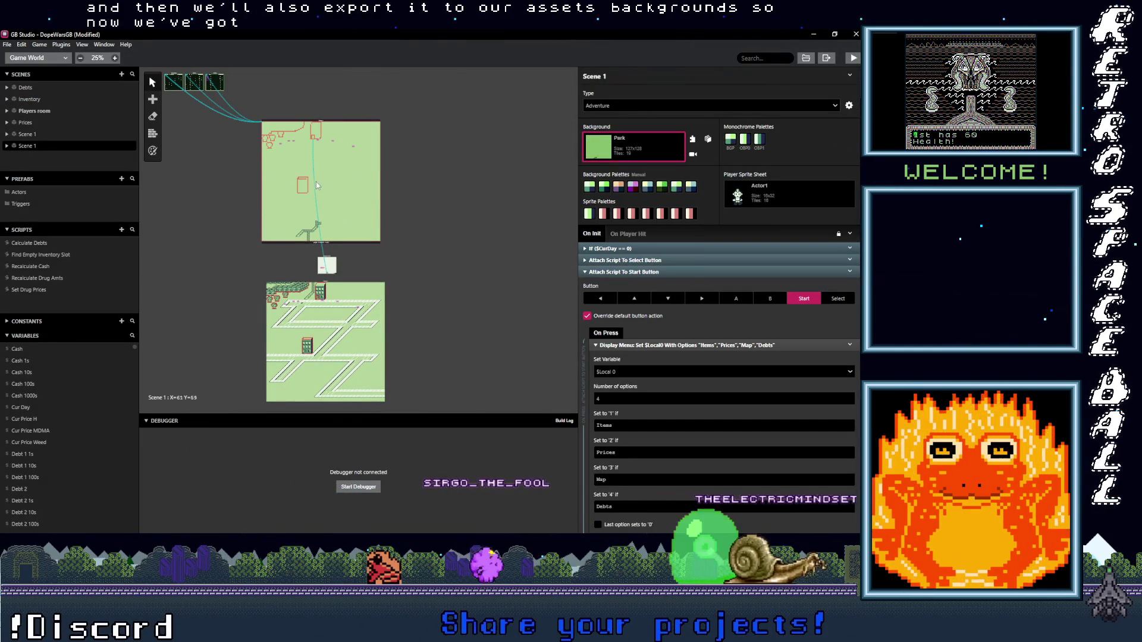
Step: Erase the old collision rectangle using the collision paint tool in fill mode
scroll(312, 186, "up", 6, "ctrl")
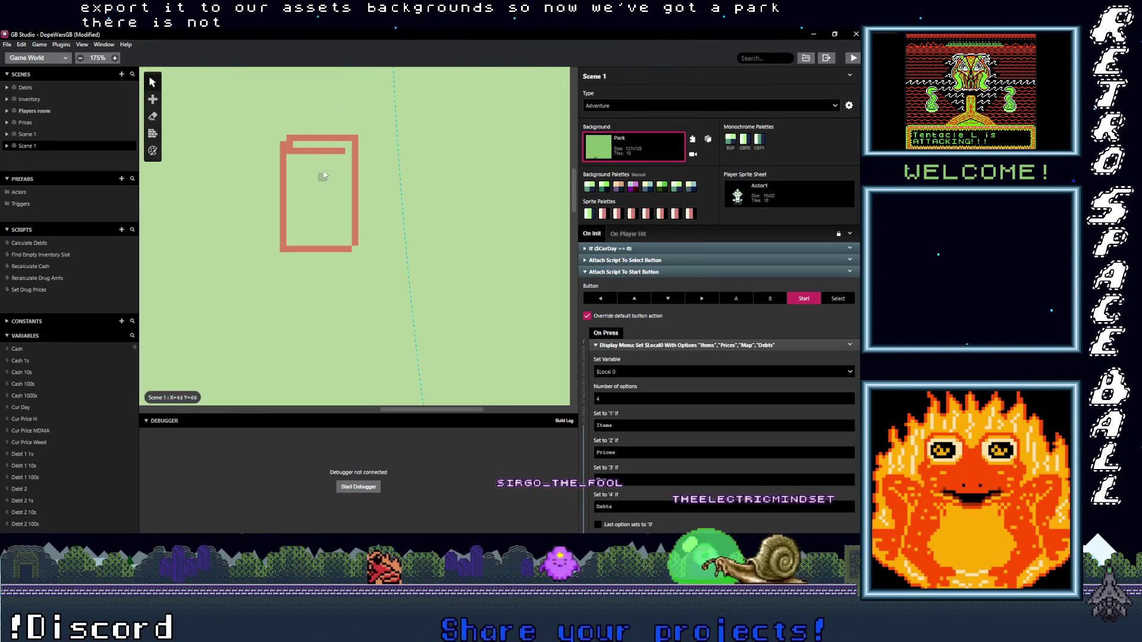
left_click(152, 133)
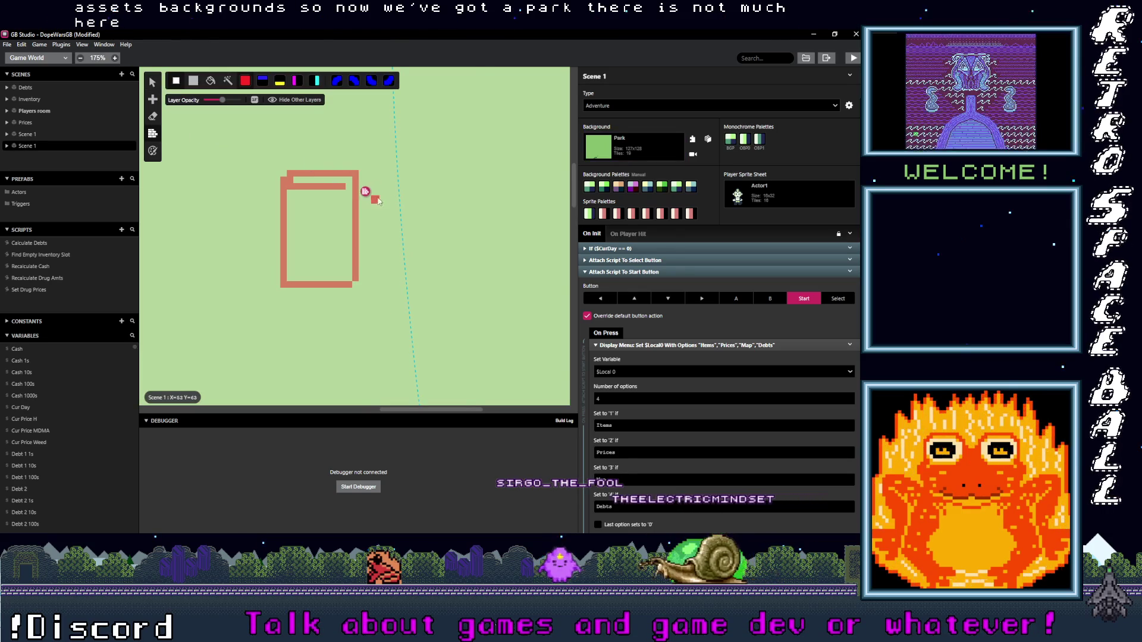
left_click(212, 80)
left_click(371, 179)
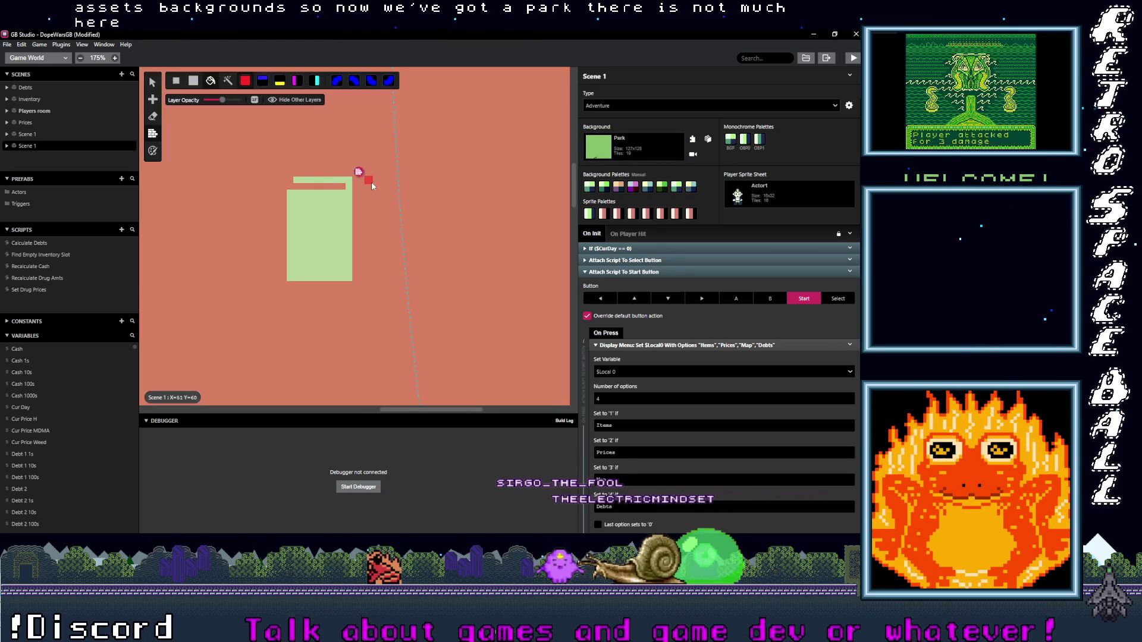
scroll(394, 184, "down", 4, "ctrl")
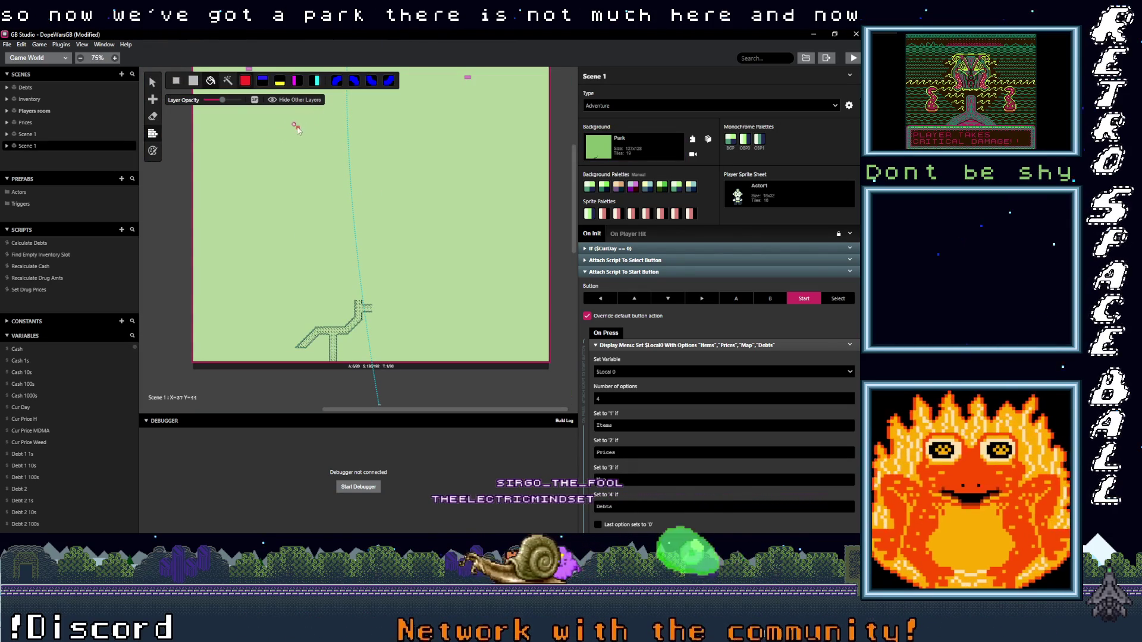
scroll(279, 127, "up", 3)
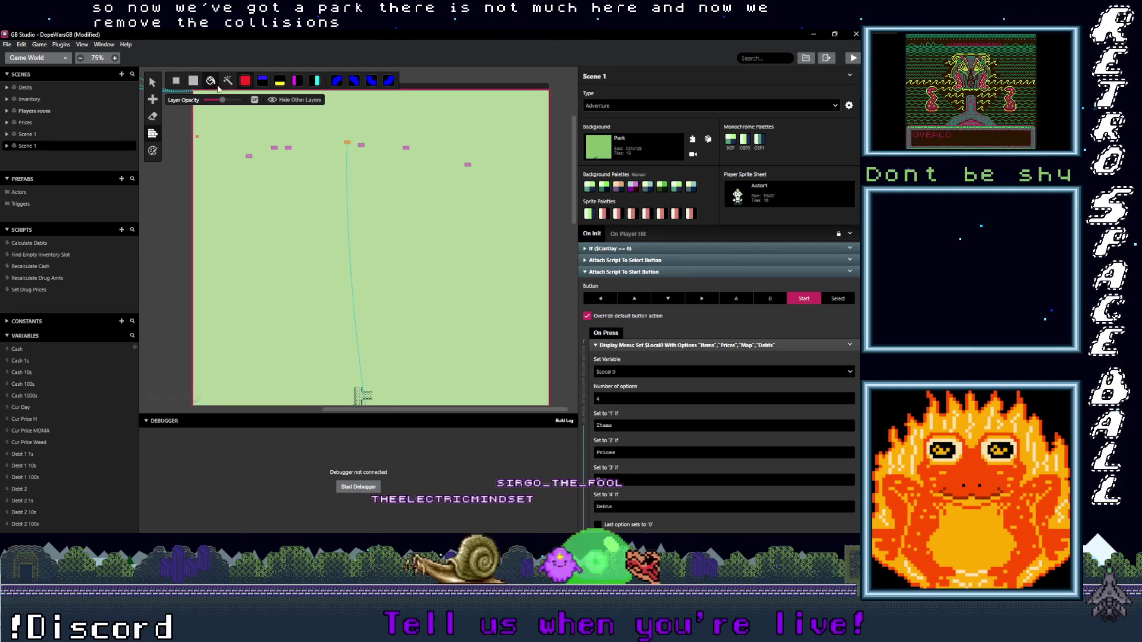
Step: Lower the overlay layer opacity and turn on Show Tile Values across Scene 1
mouse_move(224, 104)
left_mouse_down()
mouse_move(246, 115)
mouse_move(218, 110)
left_mouse_up()
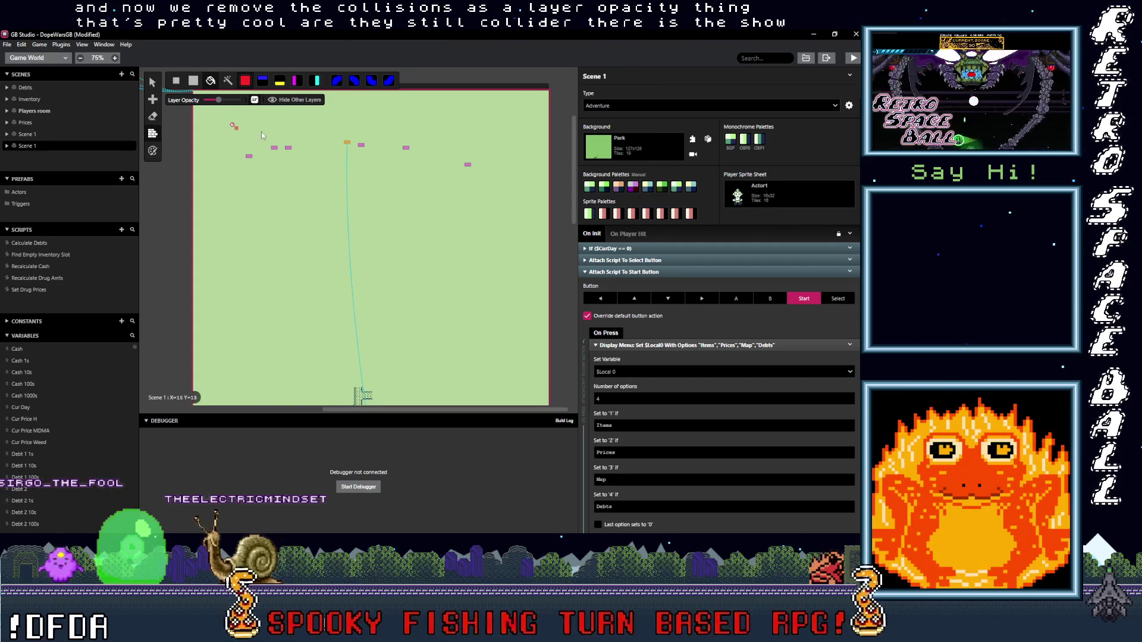
left_click(255, 100)
scroll(292, 156, "up", 5)
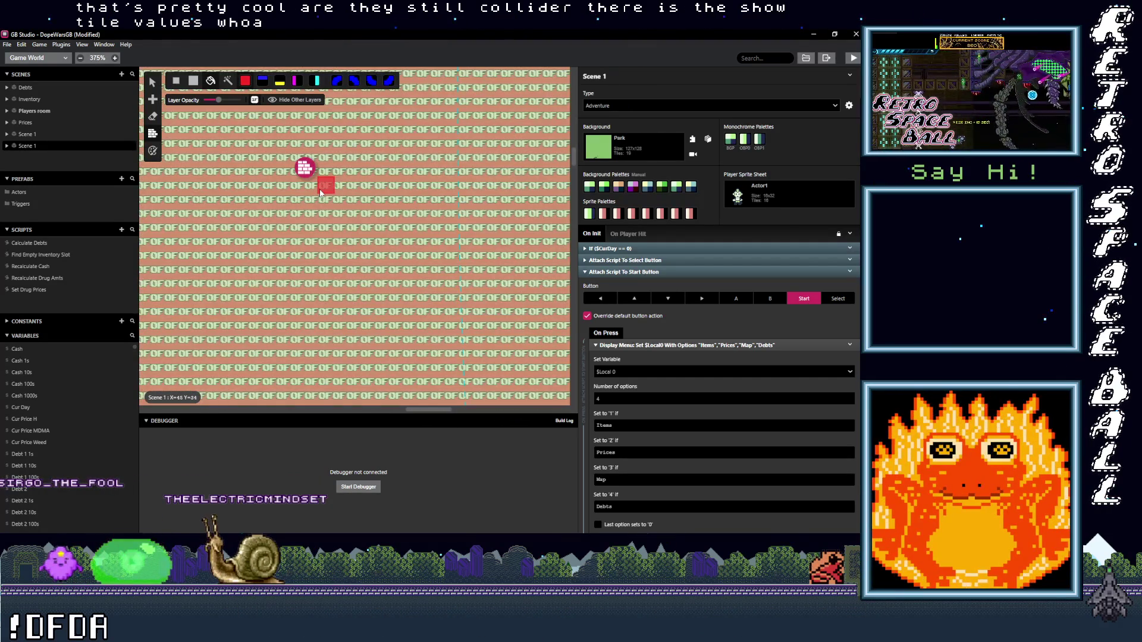
scroll(320, 192, "down", 4)
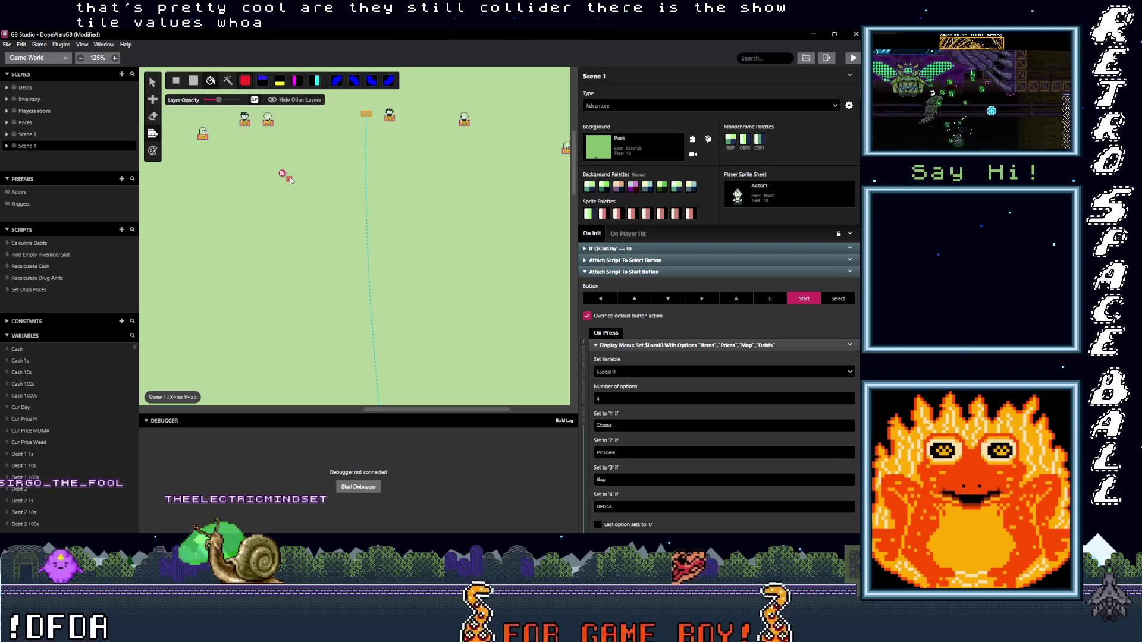
scroll(293, 172, "up", 5)
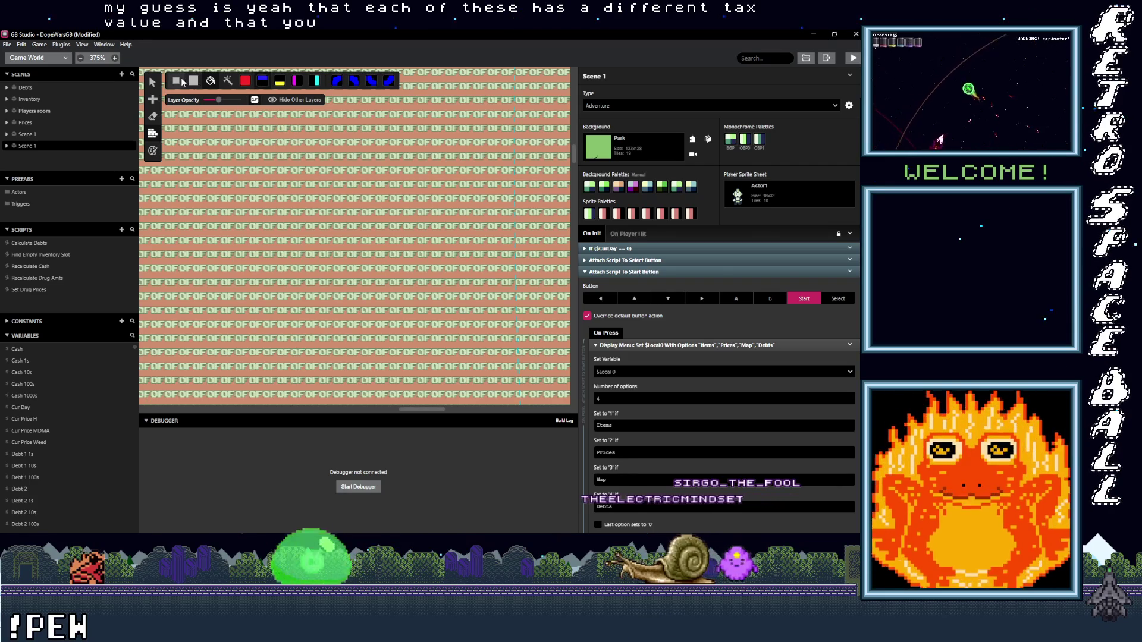
Step: Paint a few 01 tiles, then test full-scene 01 and 0F fills and undo them
left_click(285, 142)
left_click(327, 141)
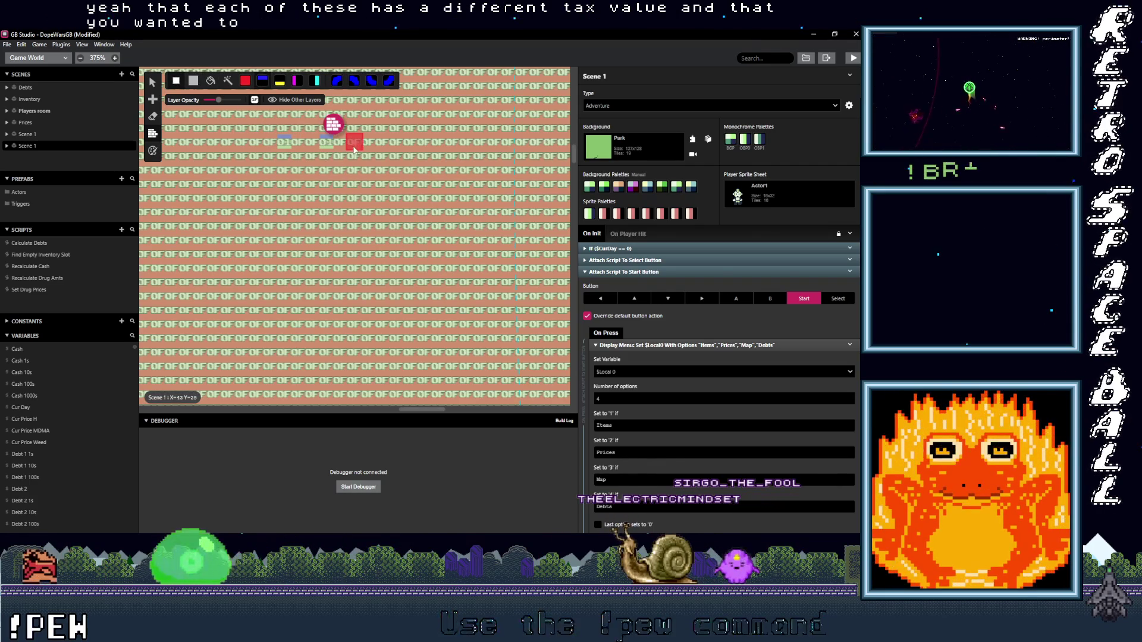
left_click(326, 198)
left_click(382, 212)
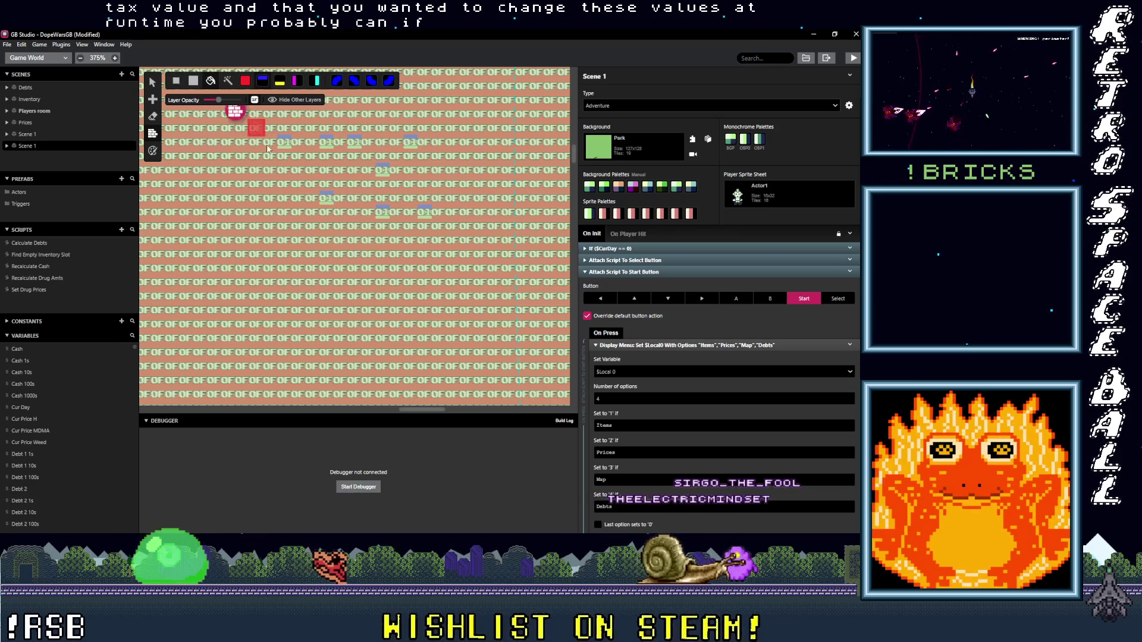
key("3")
left_click(292, 154)
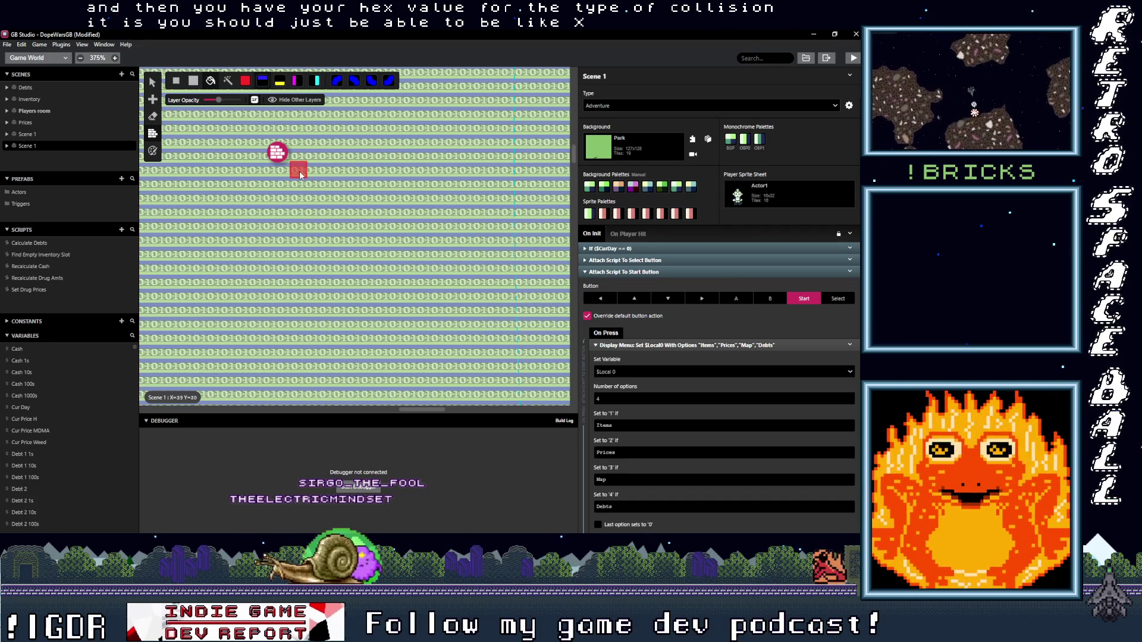
key("ctrl+z")
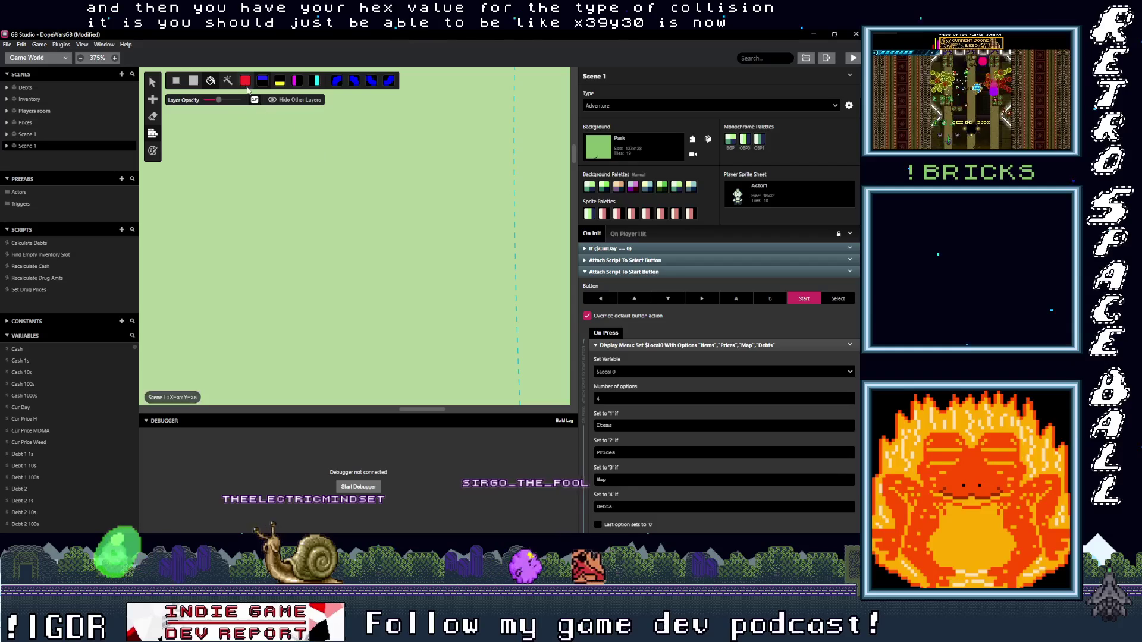
left_click(315, 185)
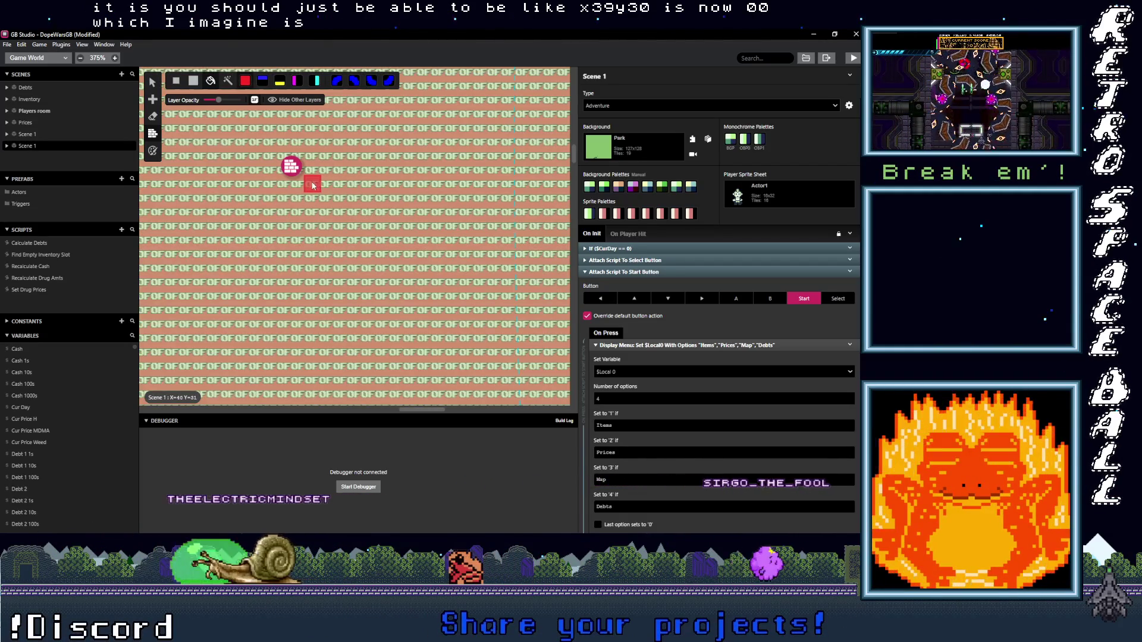
key("ctrl+z")
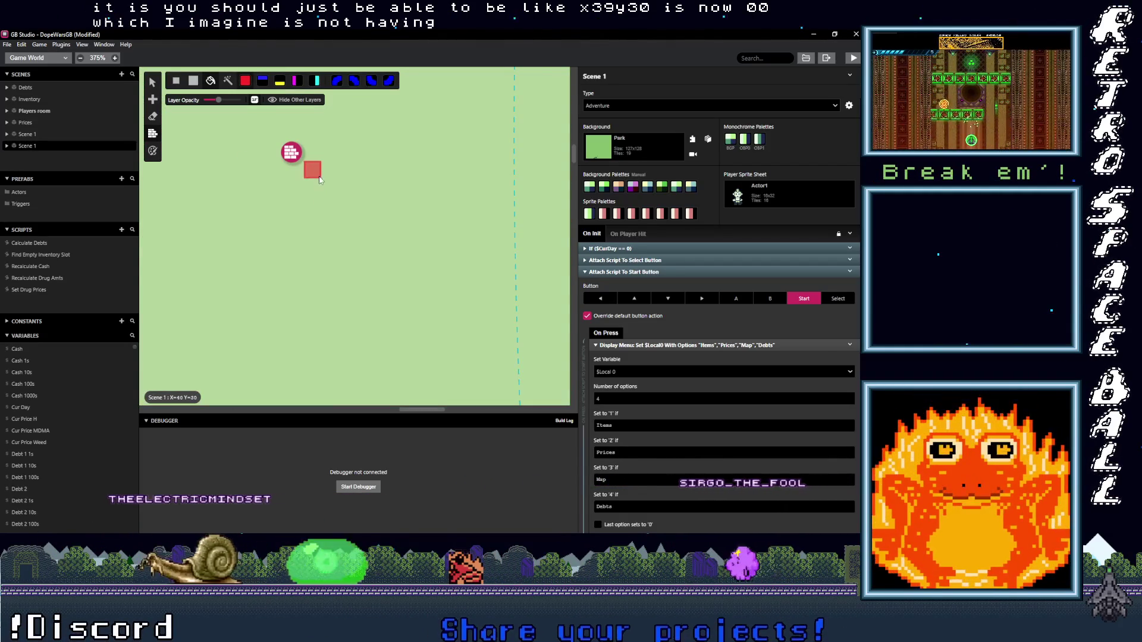
left_click(315, 185)
key("ctrl+z")
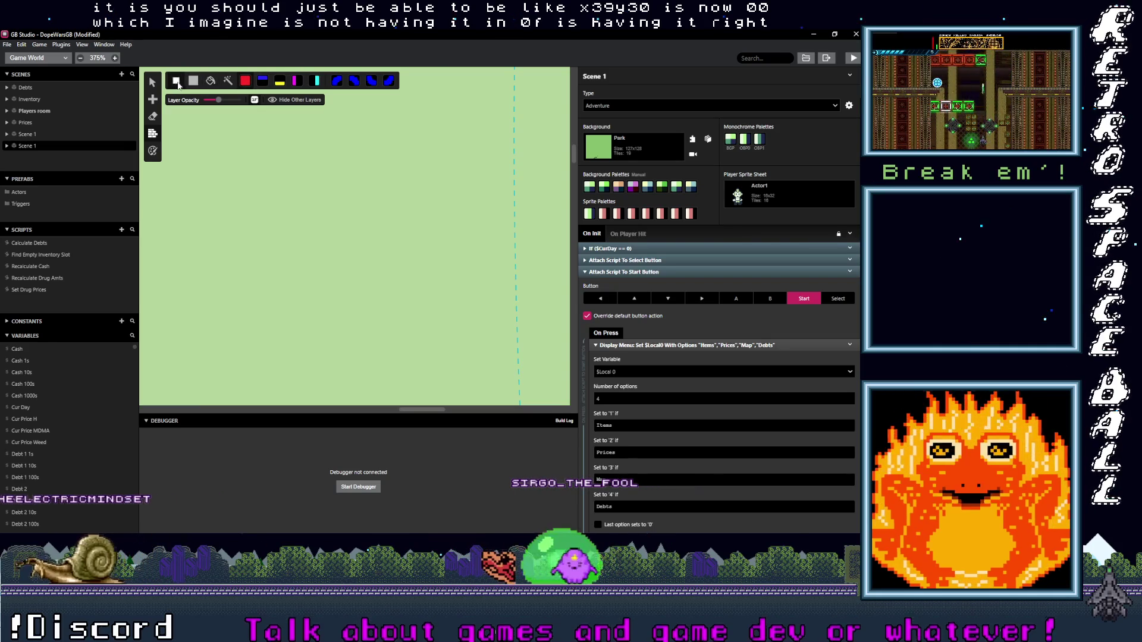
Step: Place five solid 0F collision tiles in an X pattern
left_click(312, 198)
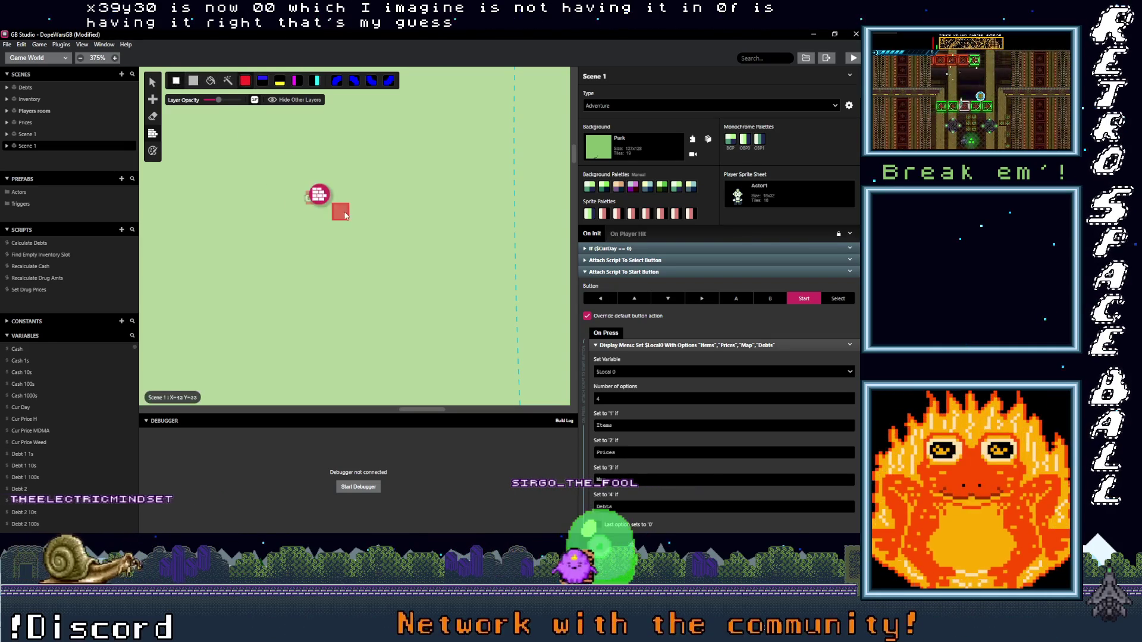
left_click(325, 184)
left_click(297, 184)
left_click(297, 212)
left_click(326, 212)
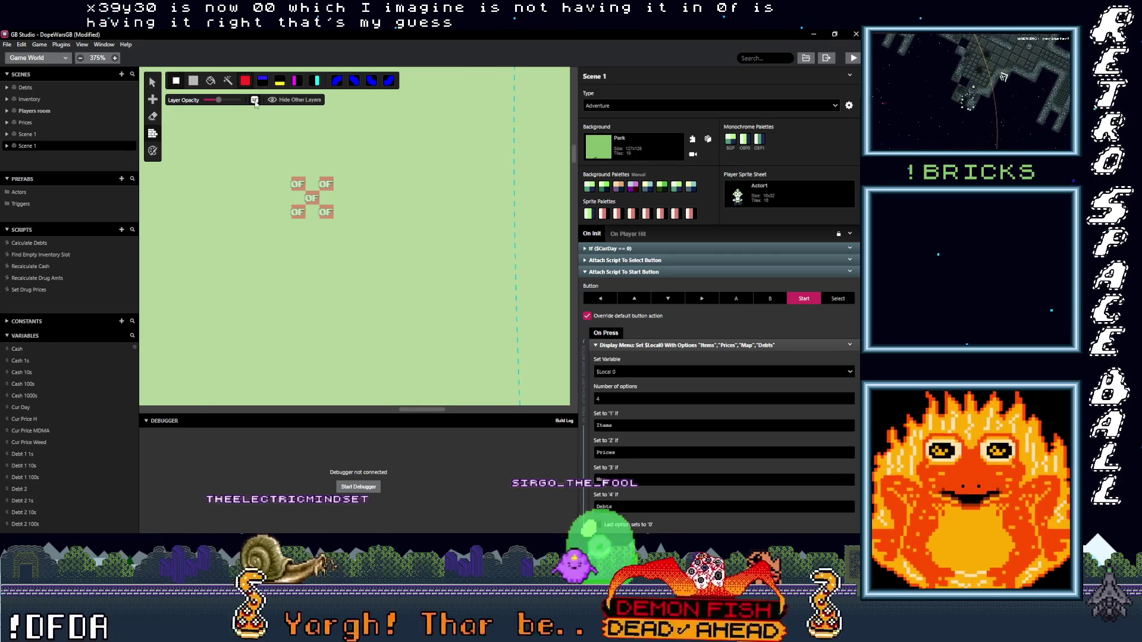
Step: Add 01, 04, 19 and 1A collision tiles around the X cluster
left_click(262, 82)
left_click(311, 183)
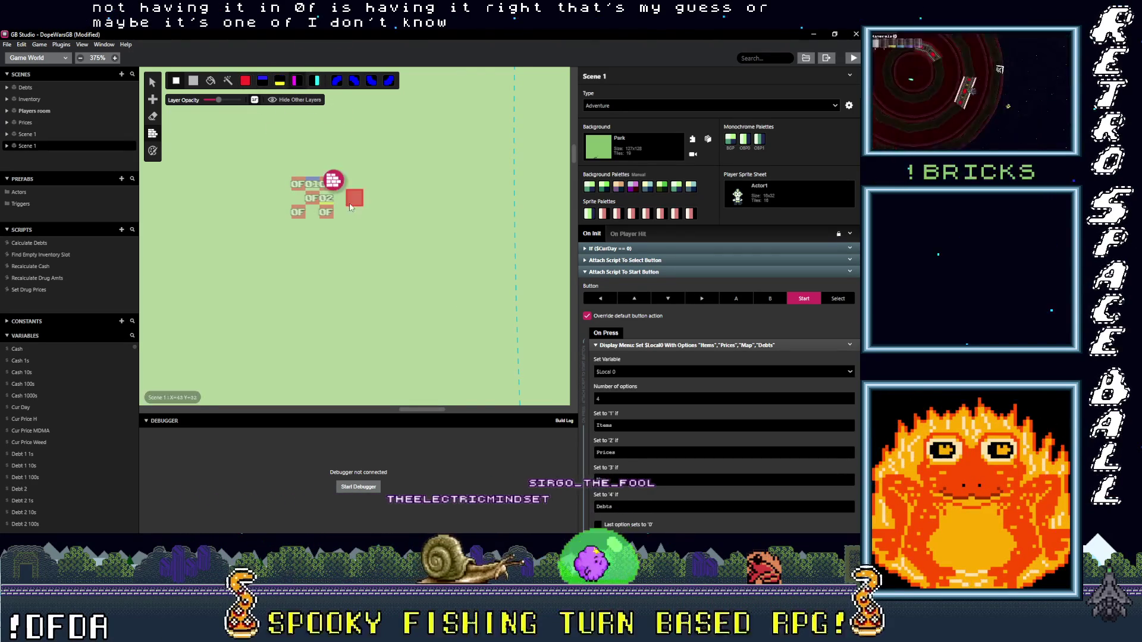
left_click(342, 202)
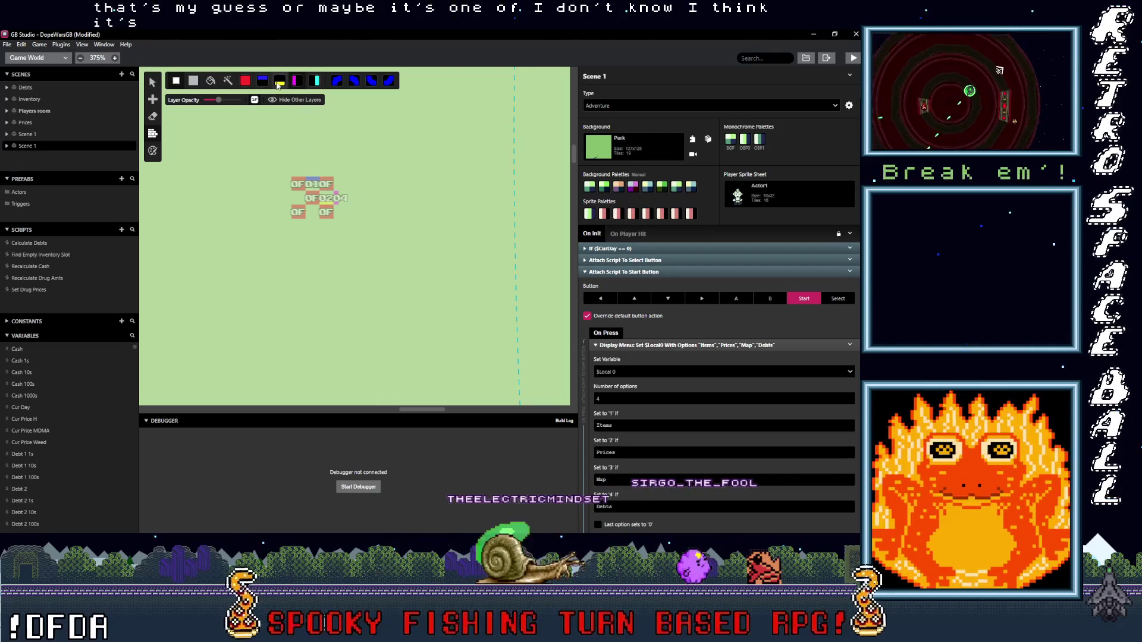
left_click(342, 184)
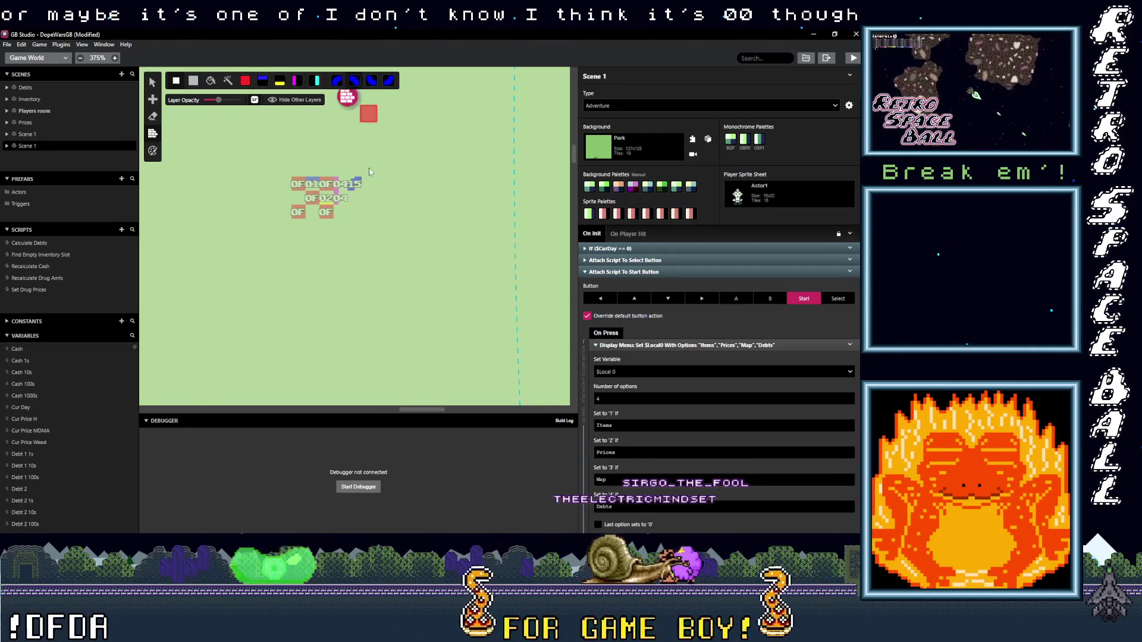
left_click(368, 184)
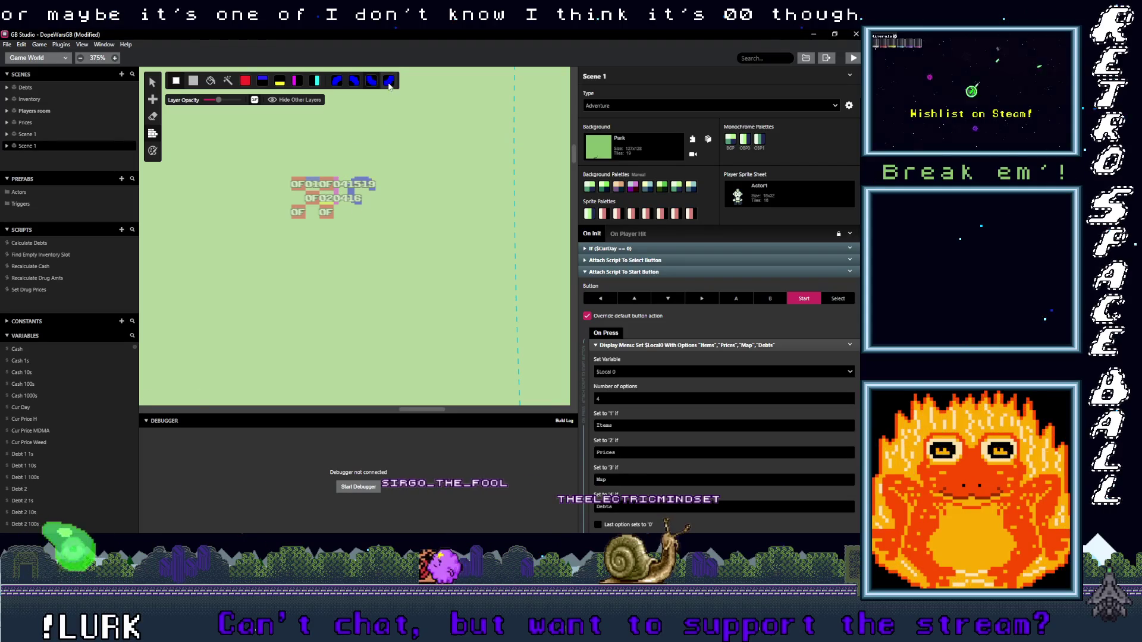
left_click(367, 198)
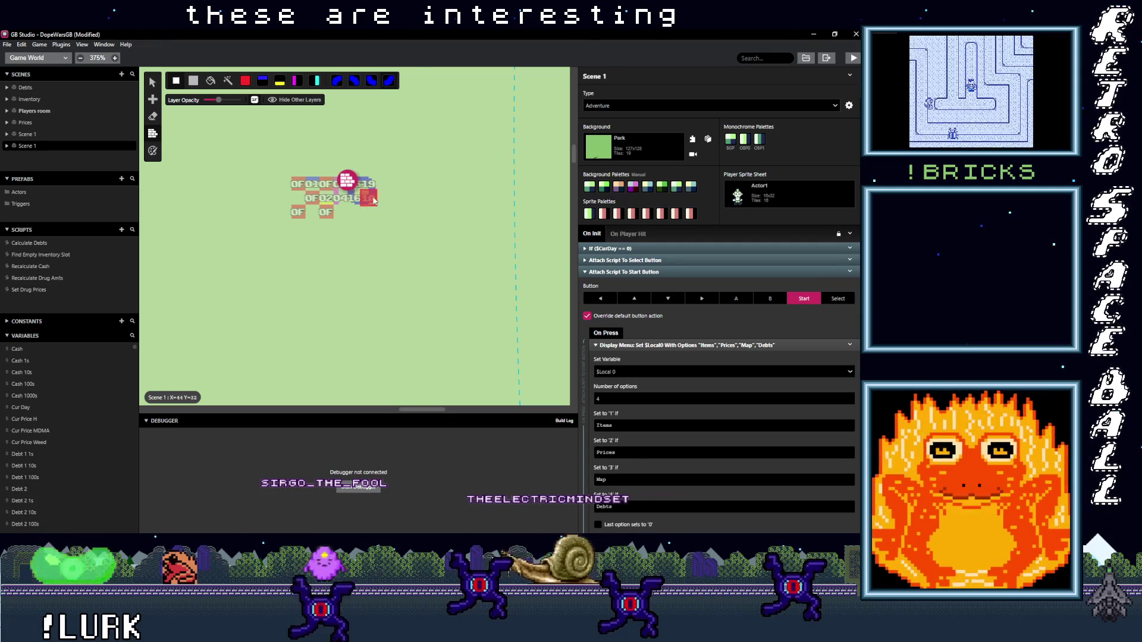
left_click(659, 106)
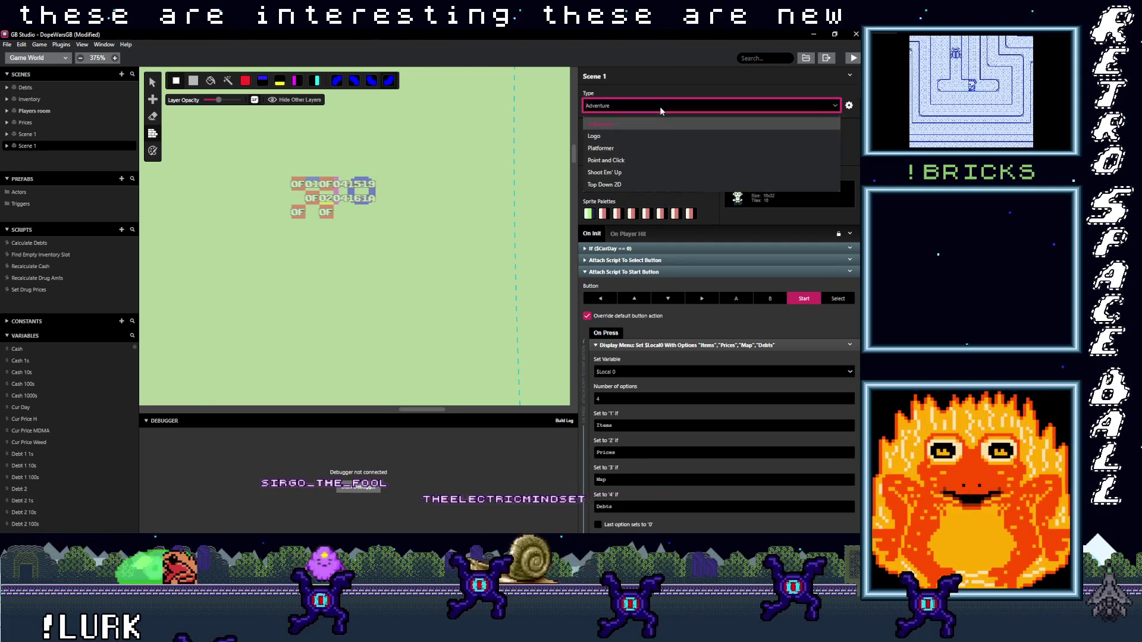
Step: Make Scene 1 a Platformer and paint 50, 70 and 30 slope tiles on the top row
left_click(618, 148)
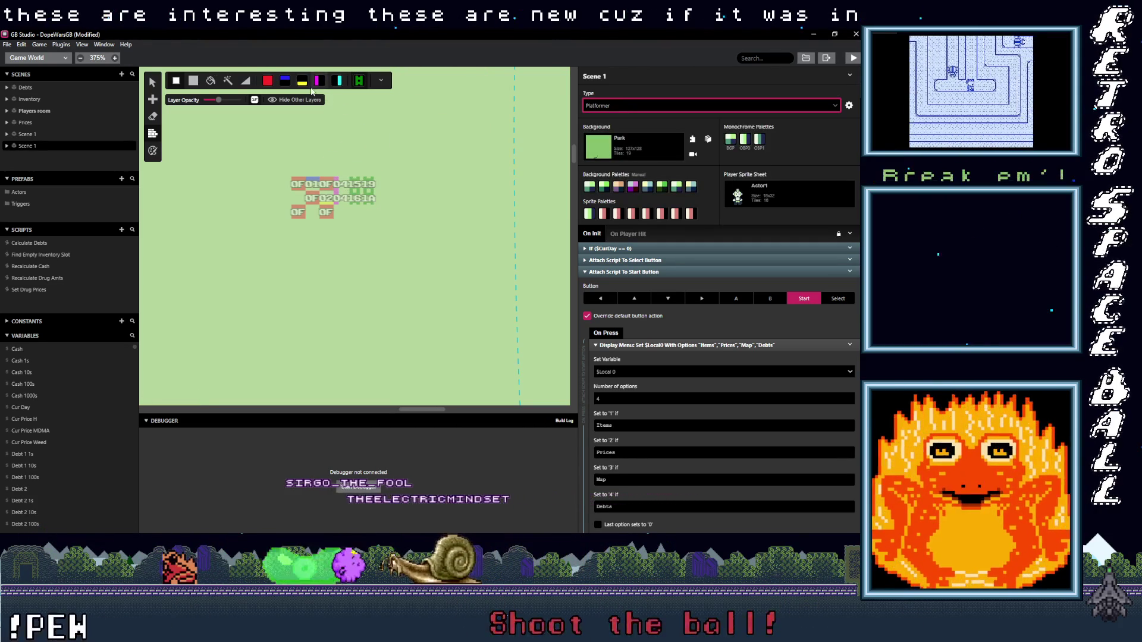
left_click(385, 81)
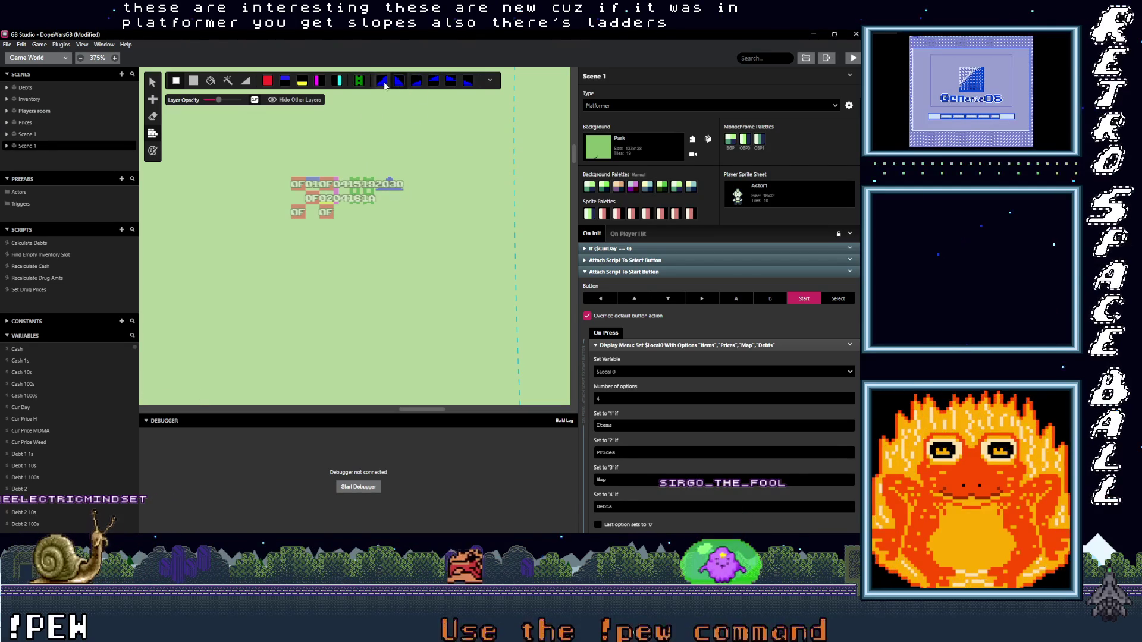
left_click(412, 188)
left_click(425, 185)
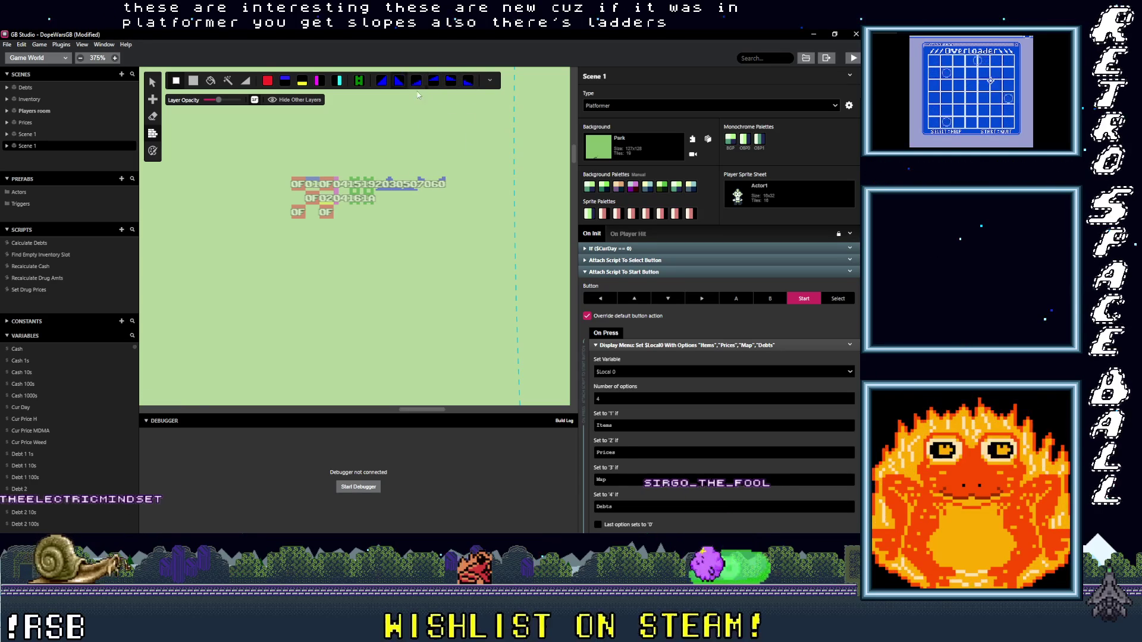
left_click(459, 185)
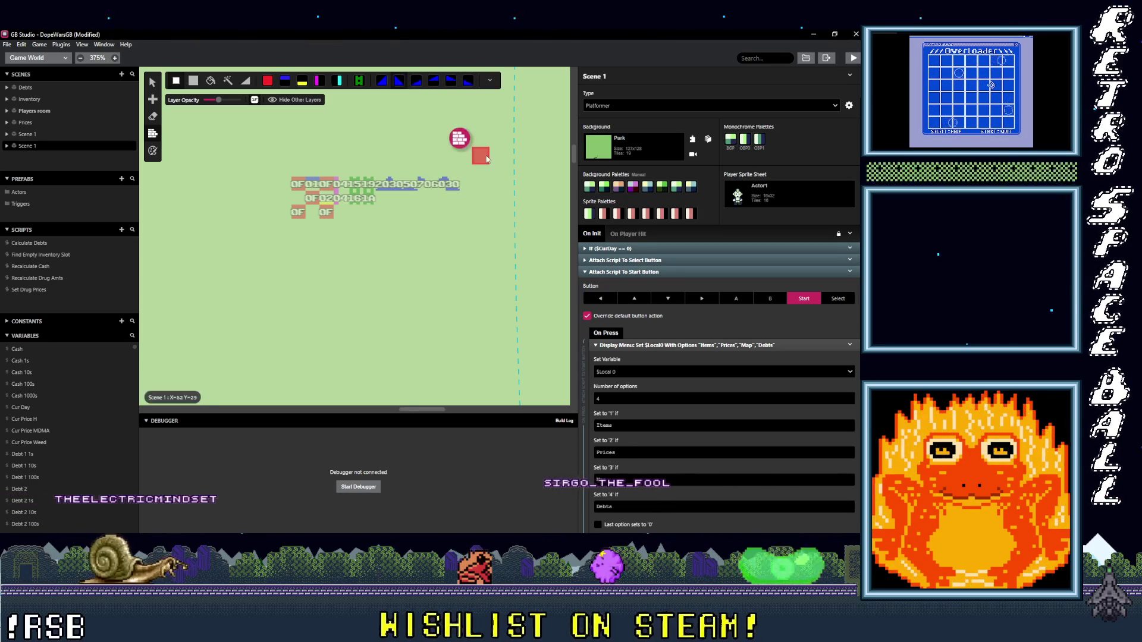
Step: Hide the slope tile choices and set Scene 1's type back to Adventure
left_click(490, 81)
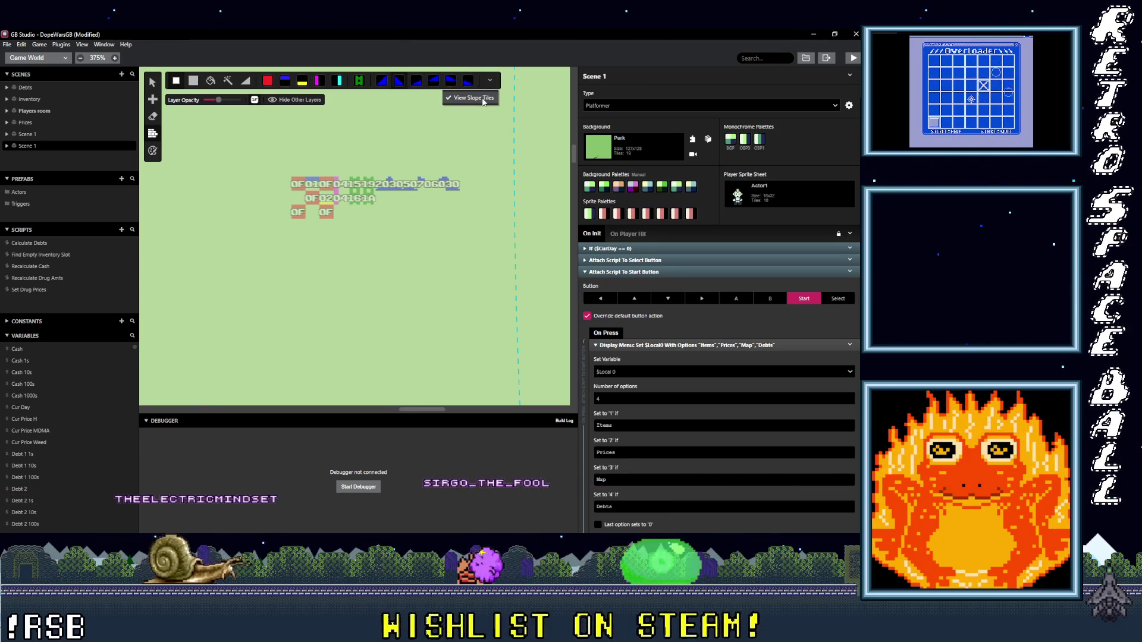
left_click(471, 98)
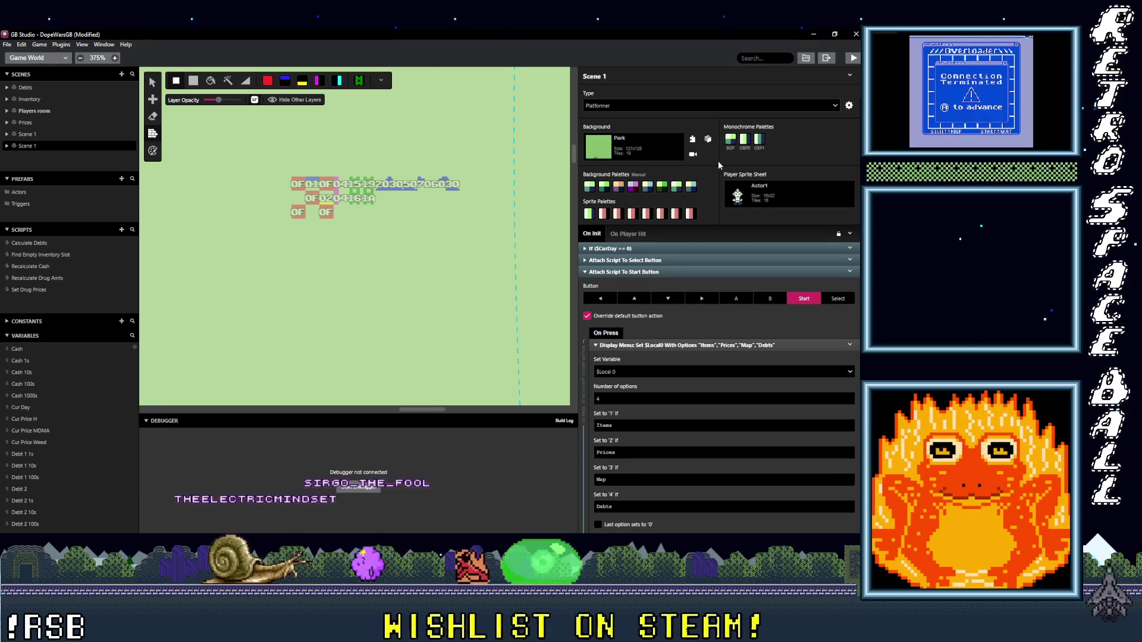
left_click(665, 107)
left_click(641, 124)
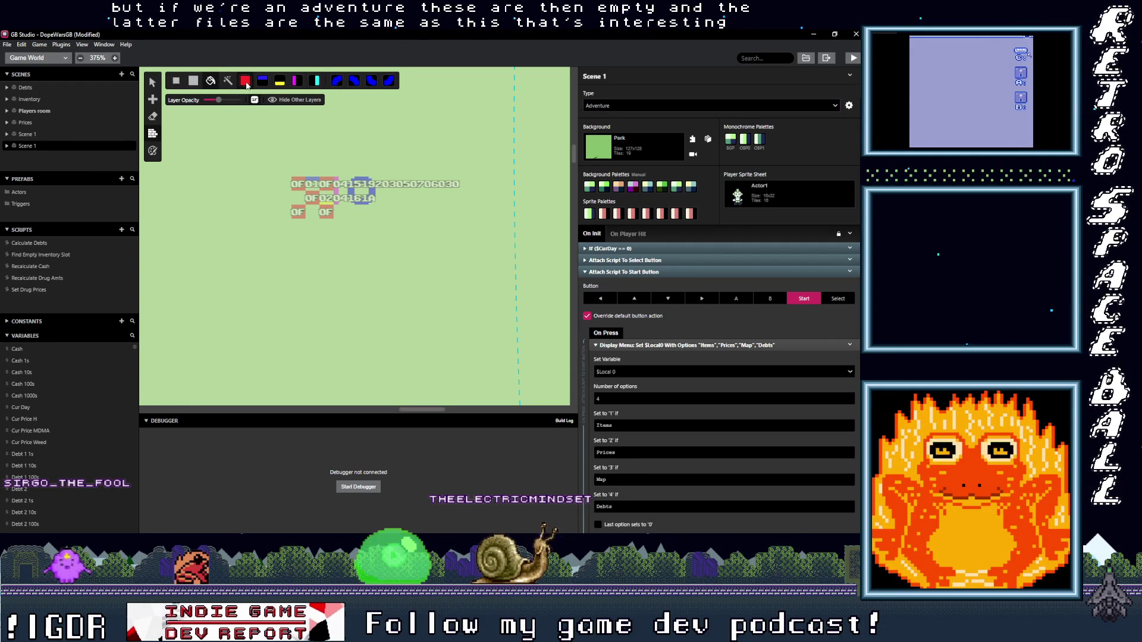
Step: Paint 0F collision across the cluster with a 16px brush, then erase it again
left_click(342, 173)
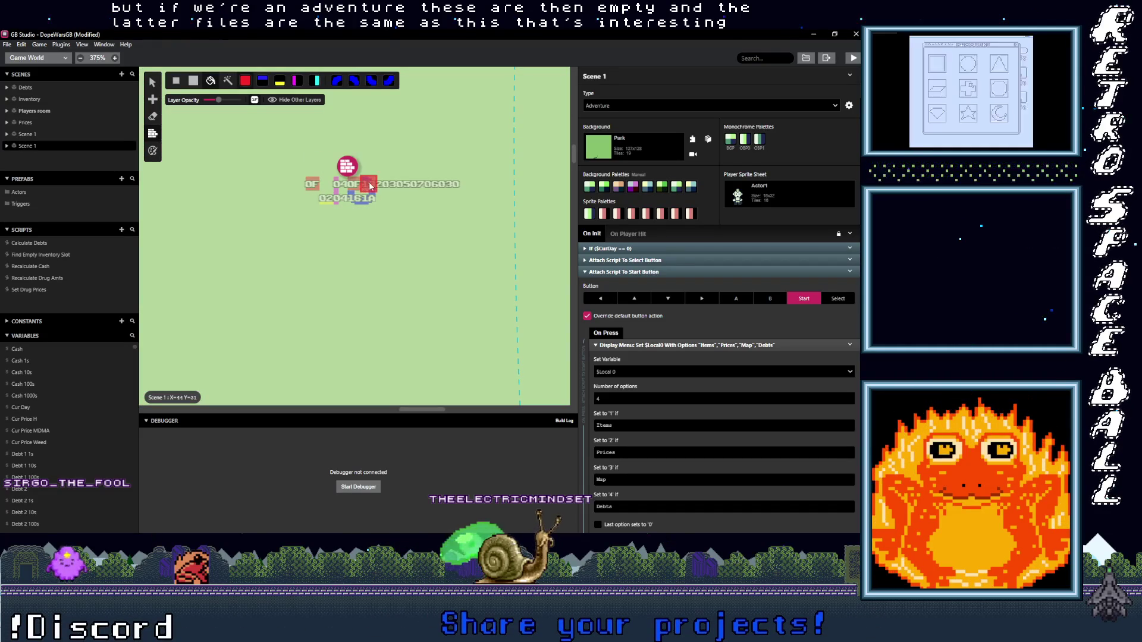
left_click(193, 80)
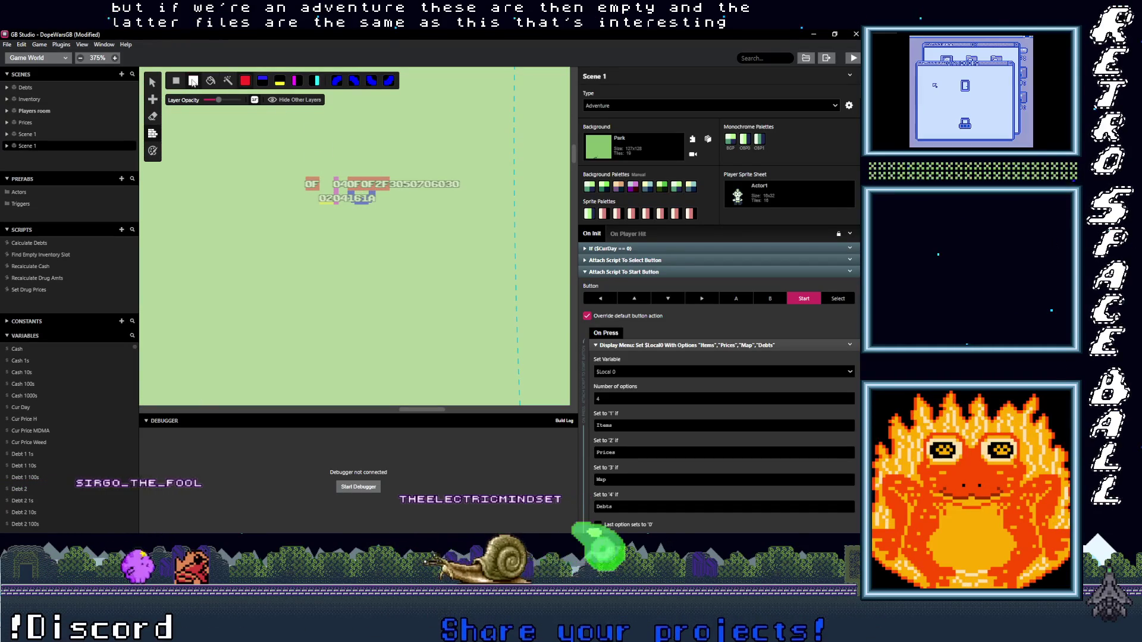
mouse_move(313, 180)
left_mouse_down()
mouse_move(437, 179)
mouse_move(382, 176)
left_mouse_up()
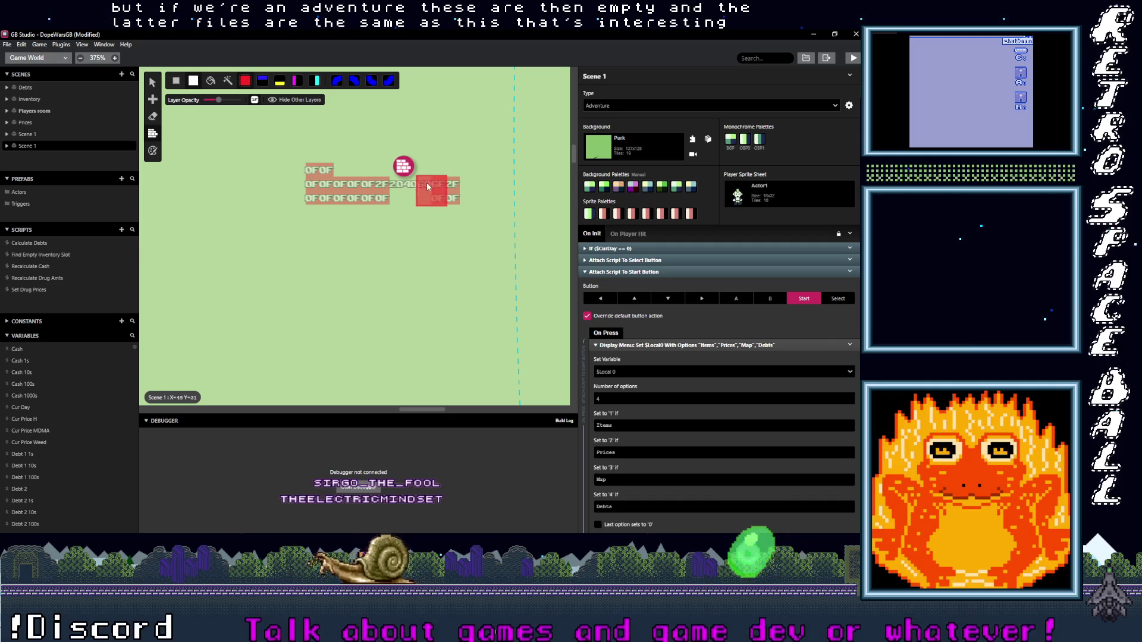
mouse_move(415, 187)
left_mouse_down()
mouse_move(445, 186)
mouse_move(324, 193)
mouse_move(307, 166)
left_mouse_up()
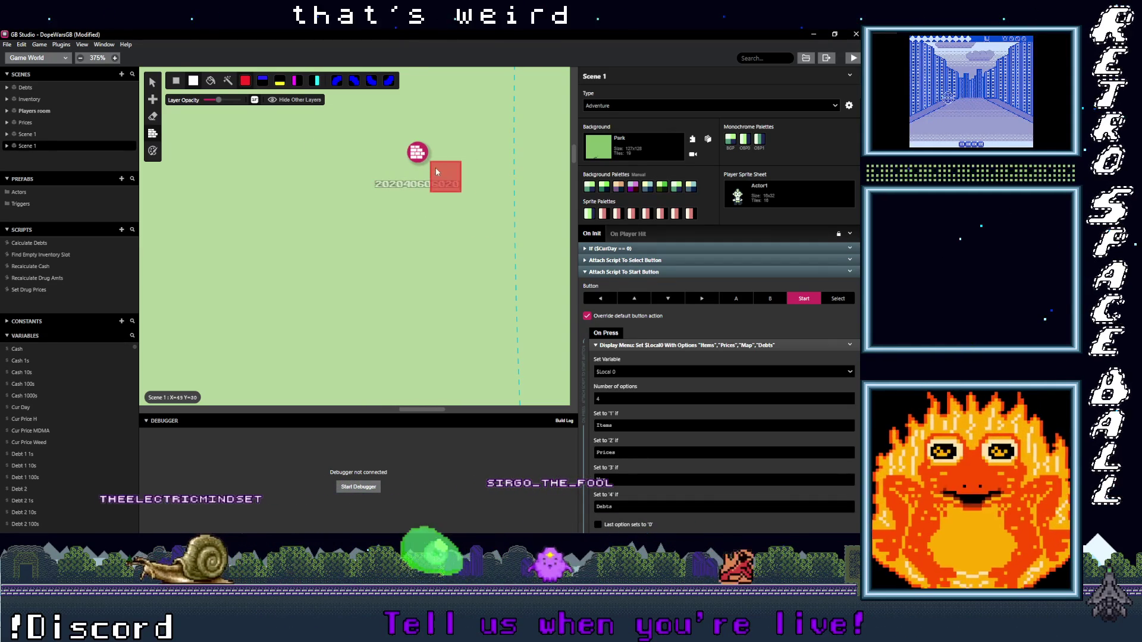
Step: With a one-tile brush, paint a collision row, switch Scene 1 to Platformer, and extend the row
key("1")
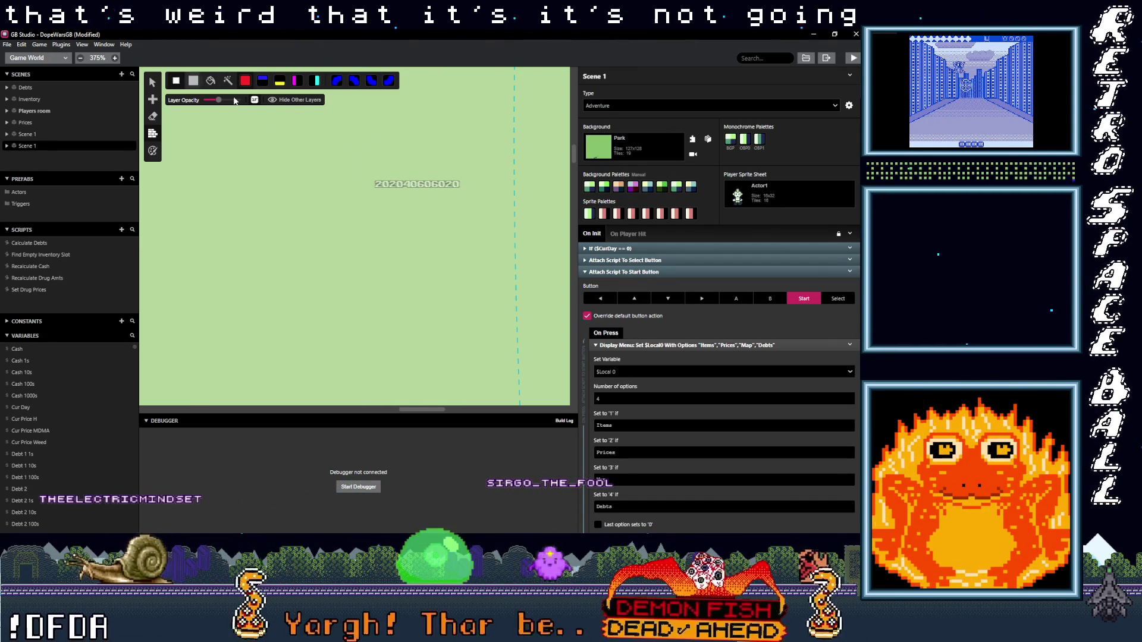
mouse_move(415, 189)
left_mouse_down()
mouse_move(373, 186)
mouse_move(439, 187)
mouse_move(376, 184)
left_mouse_up()
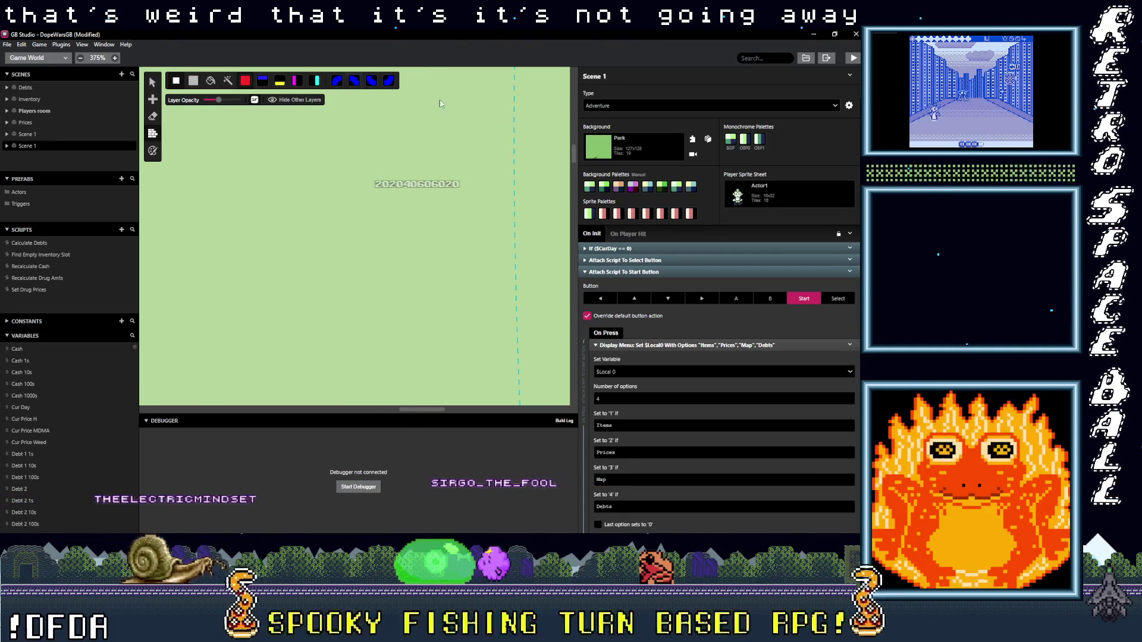
left_click(683, 109)
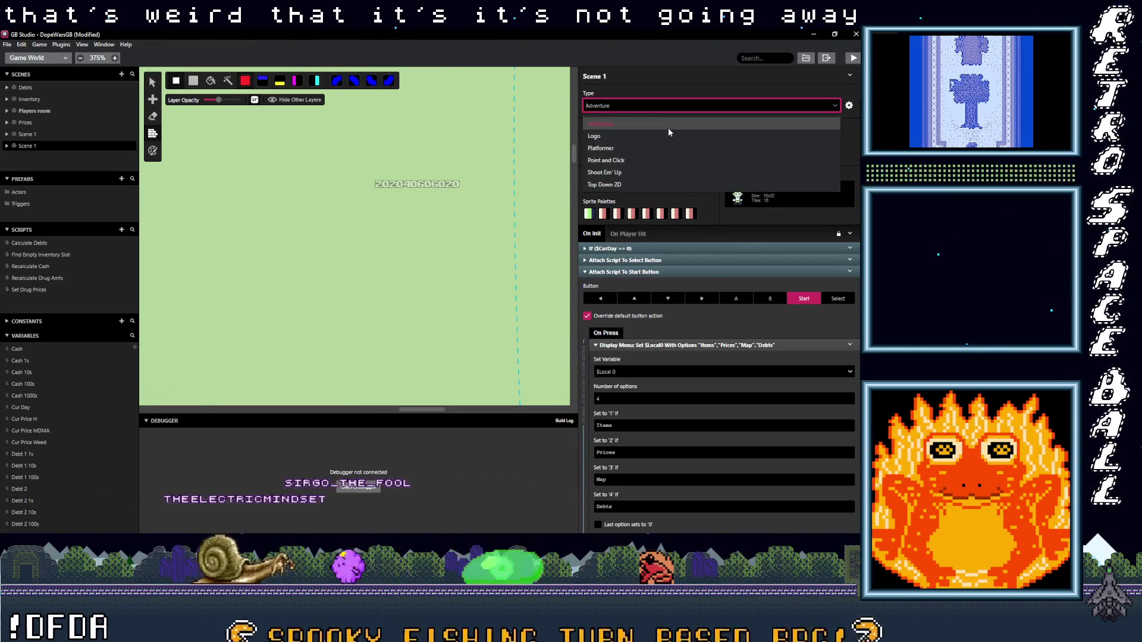
left_click(615, 148)
left_click_drag(415, 188, 470, 183)
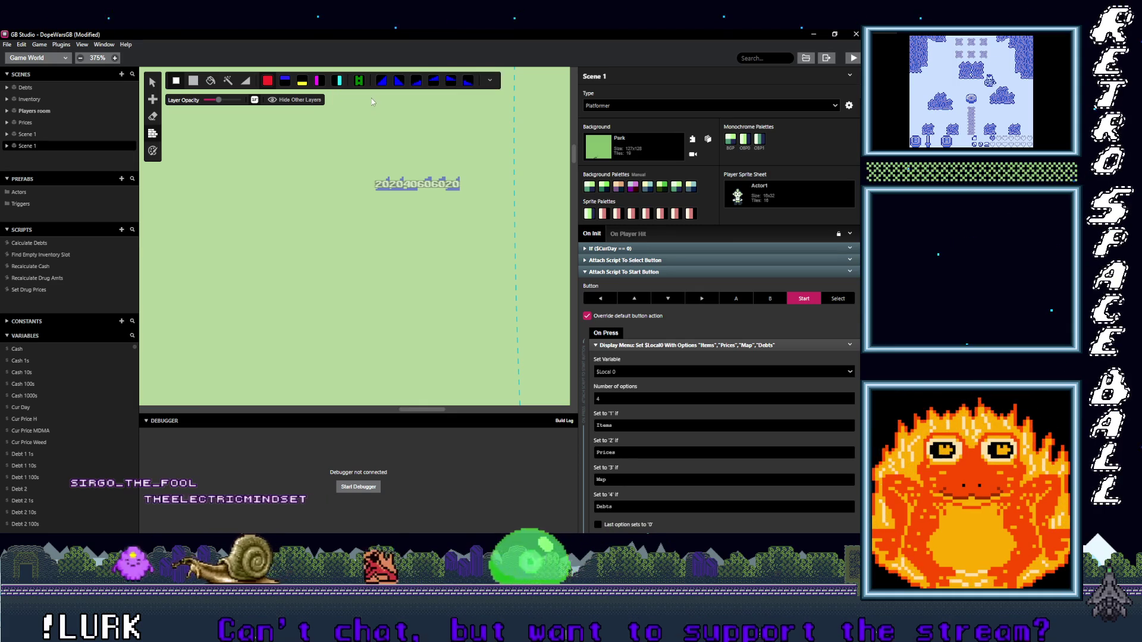
left_click(154, 116)
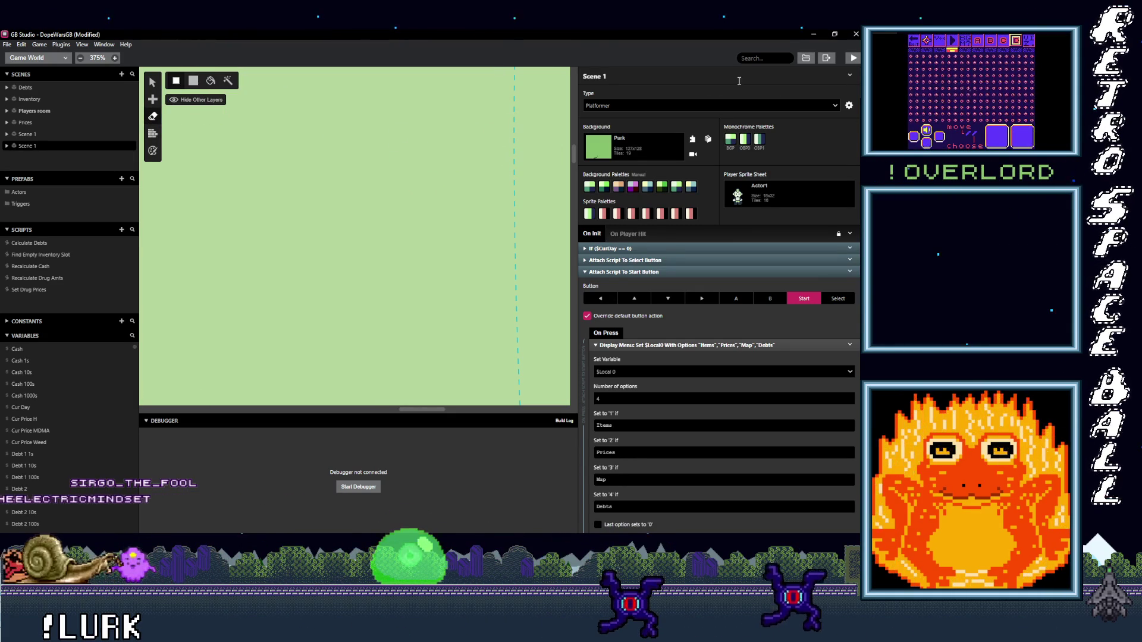
Step: Set Scene 1's type back to Adventure
left_click(665, 106)
left_click(619, 123)
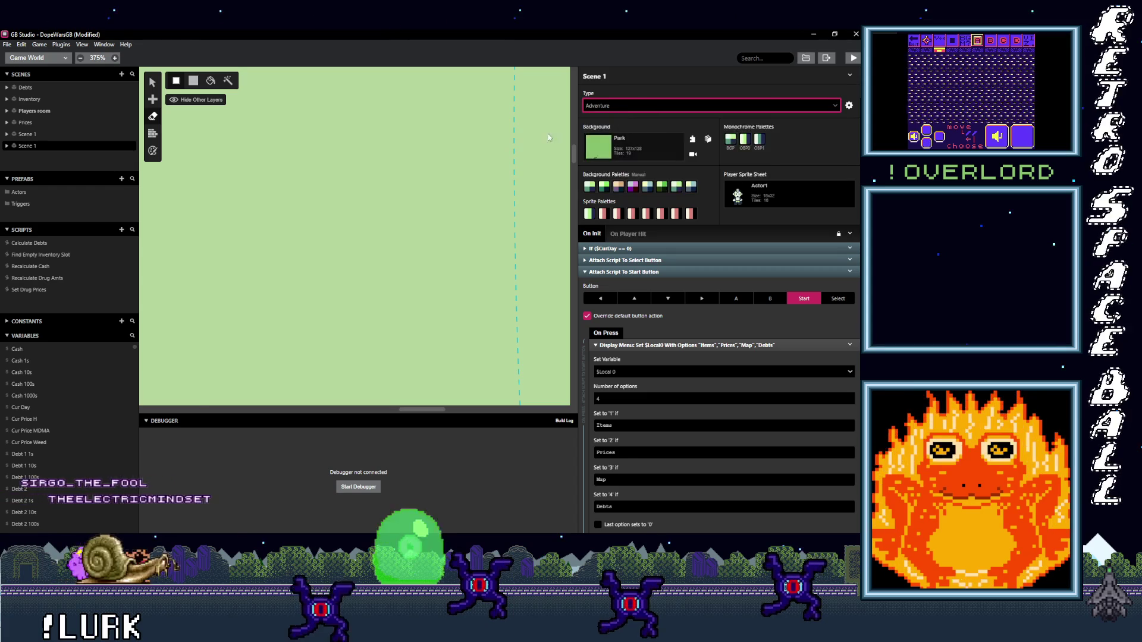
scroll(310, 256, "down", 5)
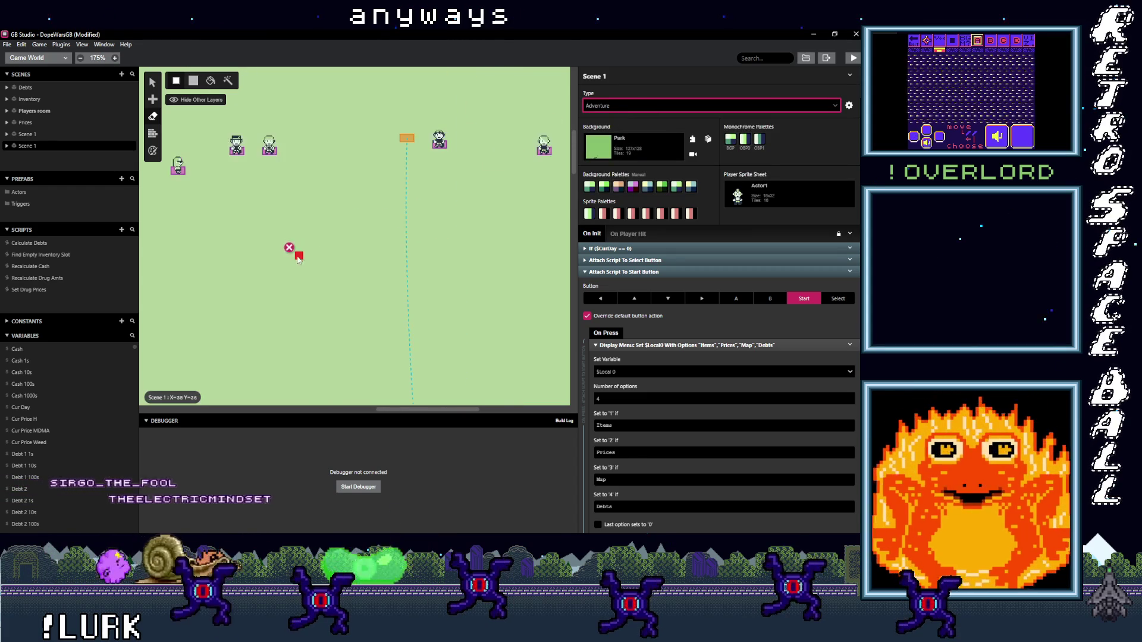
scroll(363, 192, "right", 5)
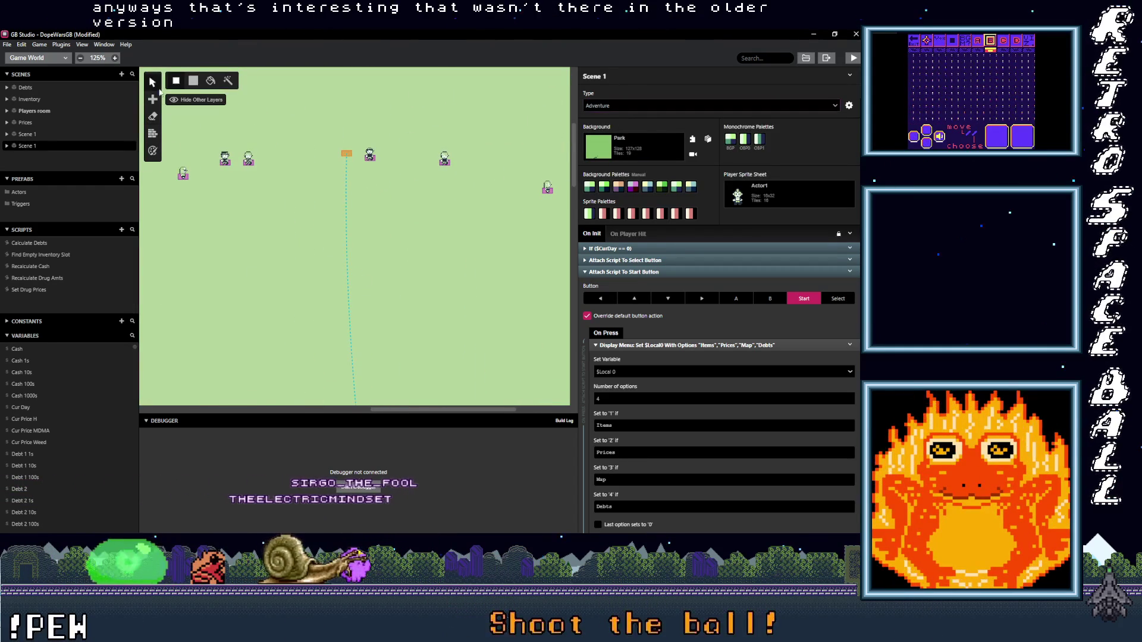
Step: Drag Actors 3, 2, 5, 1 and 6 down toward the bottom of the scene
left_click(152, 82)
left_click(225, 160)
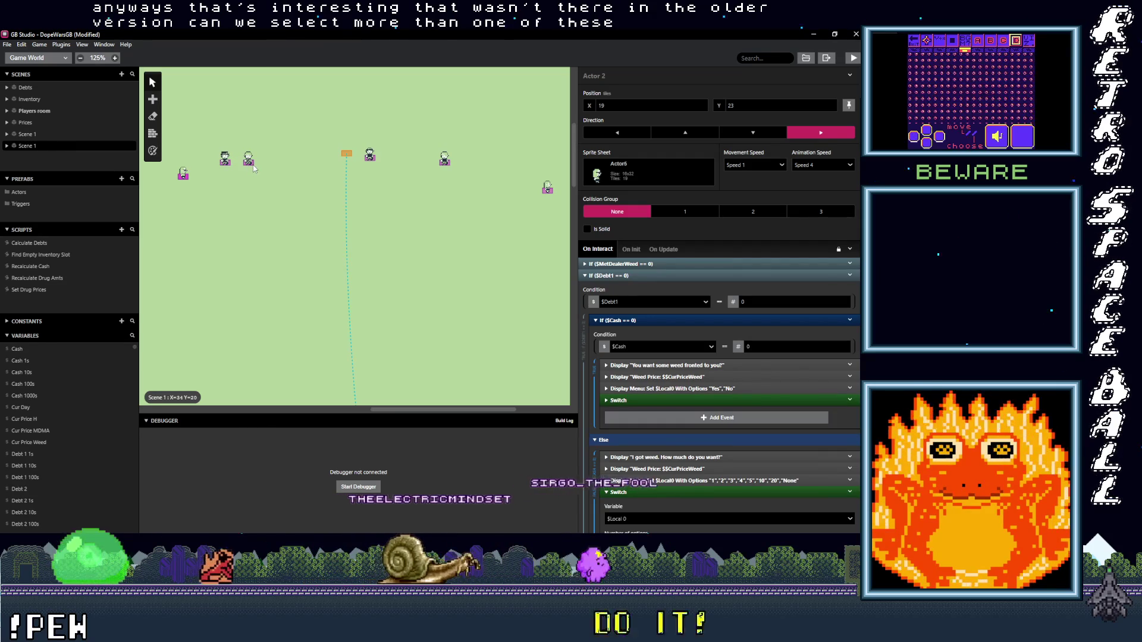
left_click(247, 166)
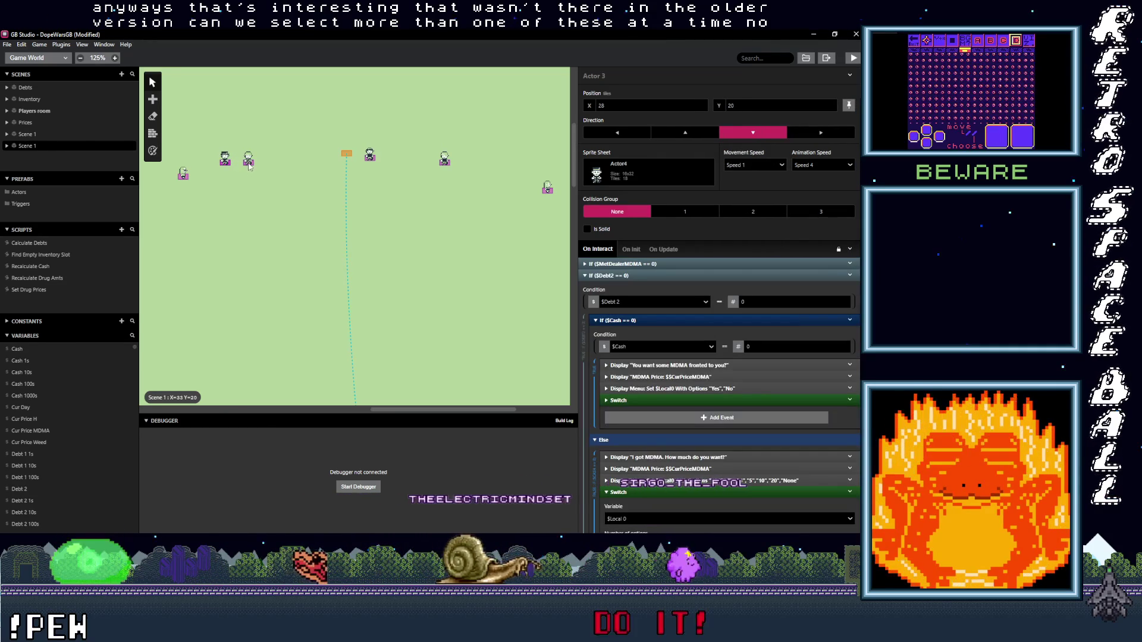
left_click(182, 179)
left_click_drag(225, 170, 231, 365)
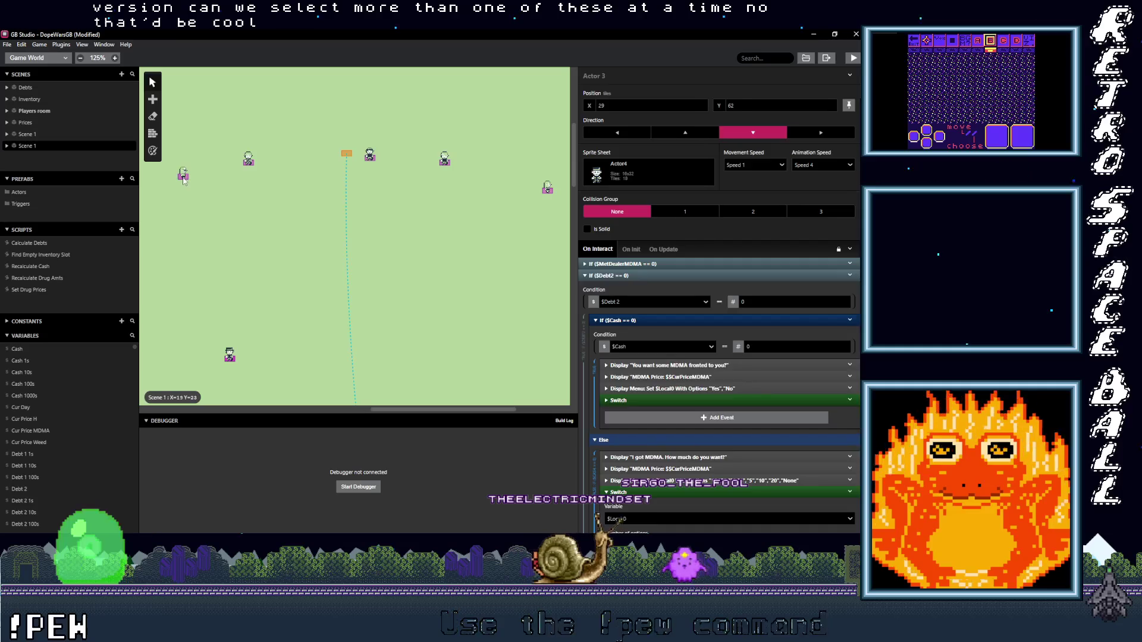
left_click_drag(183, 179, 184, 368)
left_click_drag(245, 165, 260, 362)
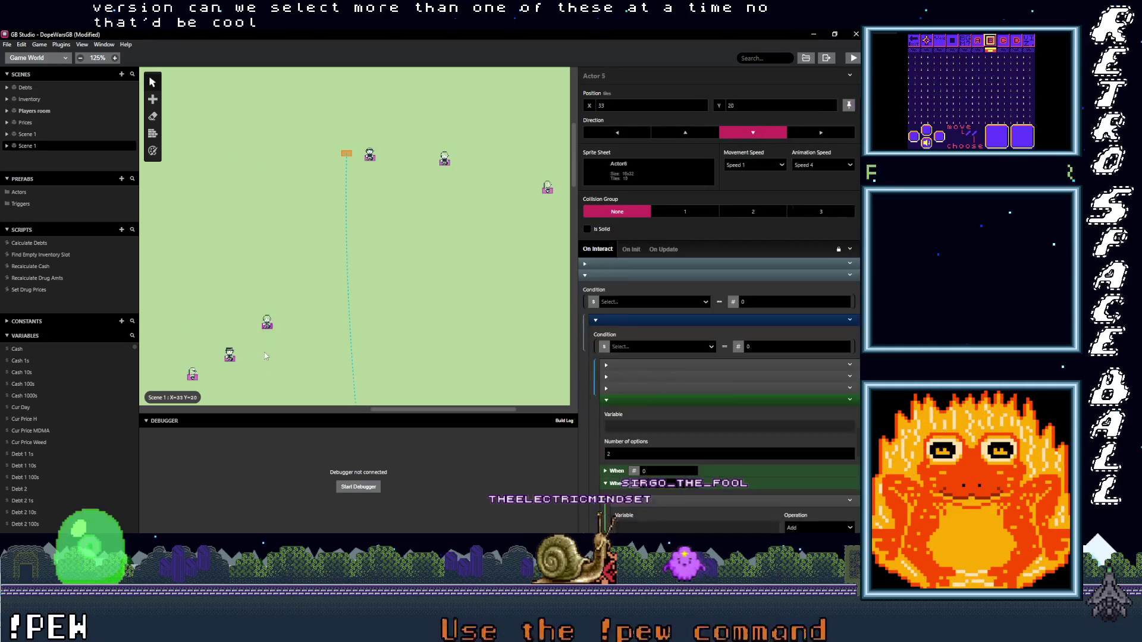
left_click_drag(372, 161, 368, 367)
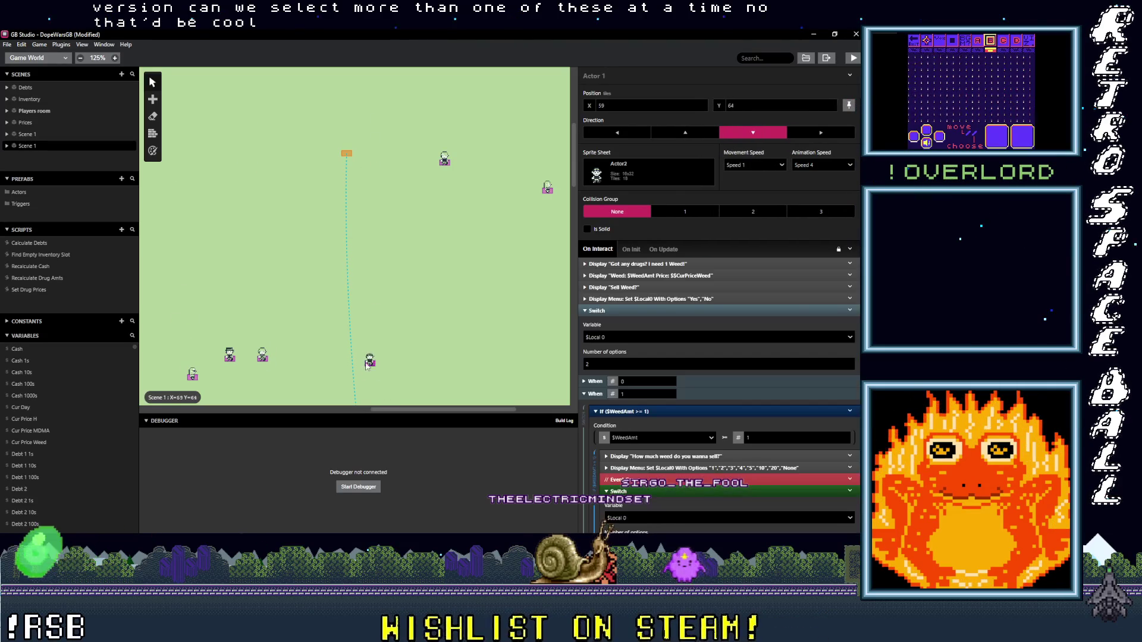
left_click_drag(343, 106, 315, 379)
mouse_move(447, 131)
left_mouse_down()
mouse_move(452, 207)
mouse_move(381, 377)
left_mouse_up()
Step: Drag two more actors into place in the lower part of the park
scroll(423, 195, "down", 2)
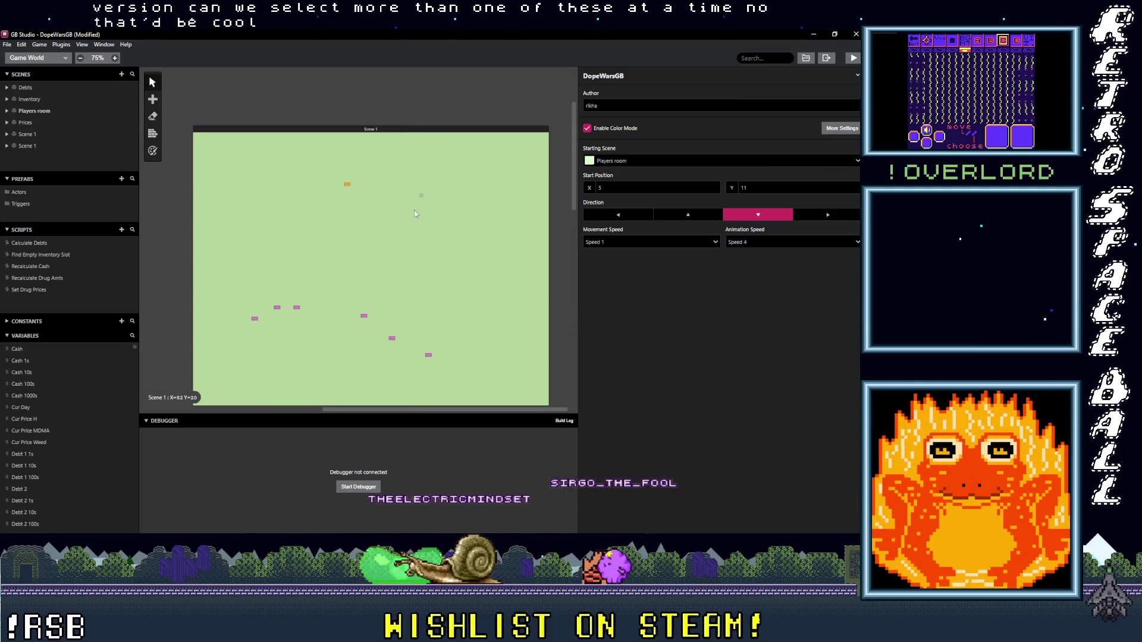
scroll(423, 195, "up", 4)
scroll(357, 226, "down", 2)
scroll(348, 220, "right", 2)
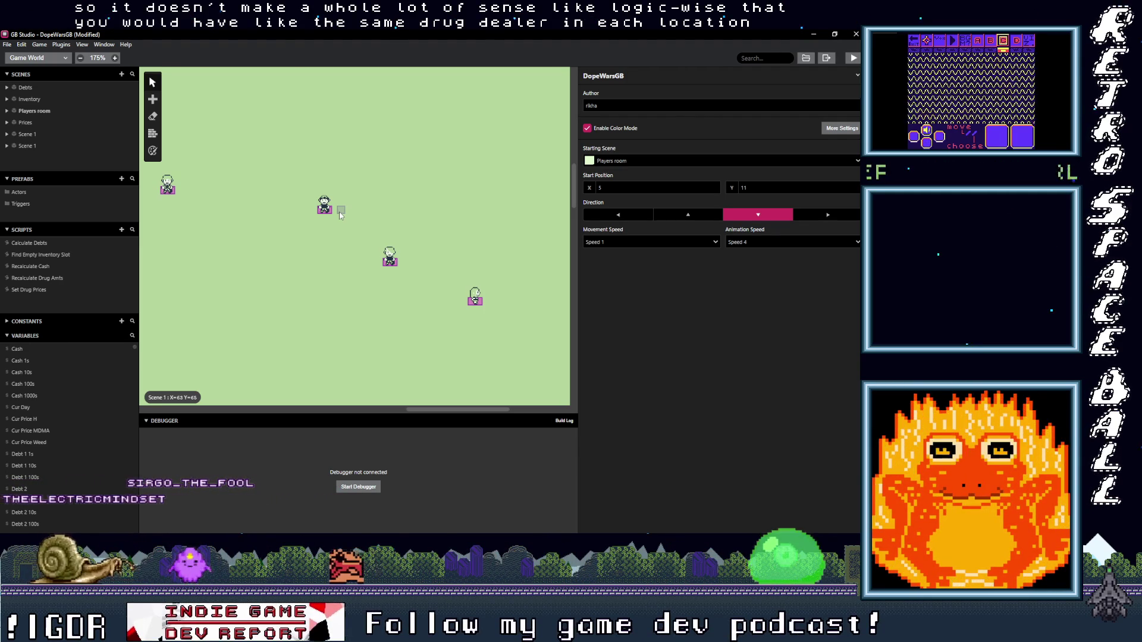
scroll(259, 337, "down", 2)
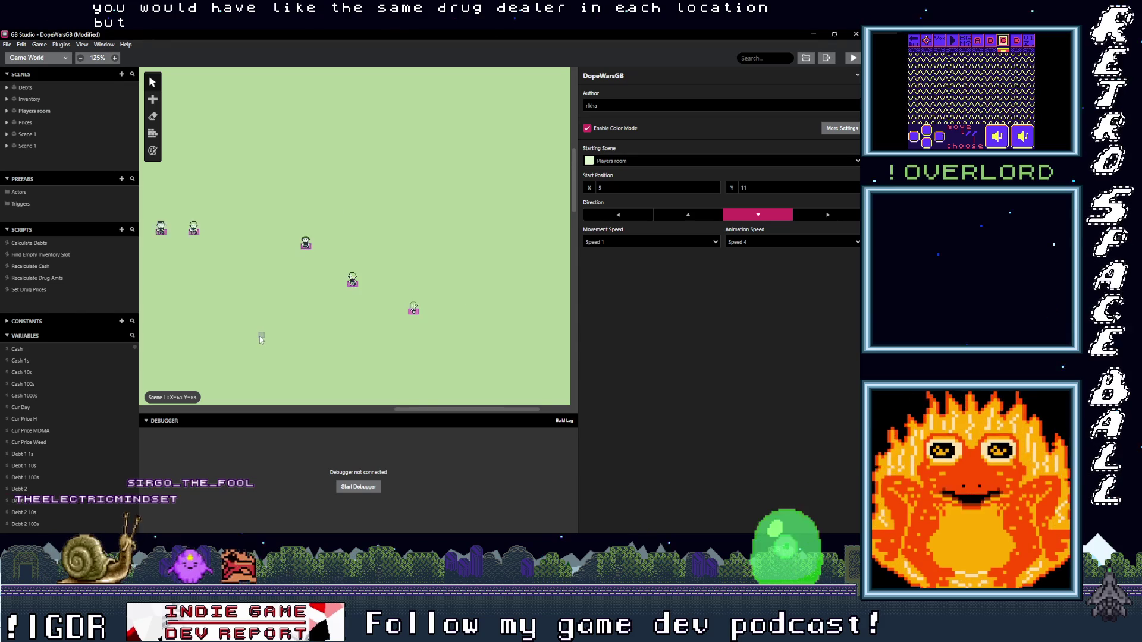
left_click_drag(348, 262, 316, 259)
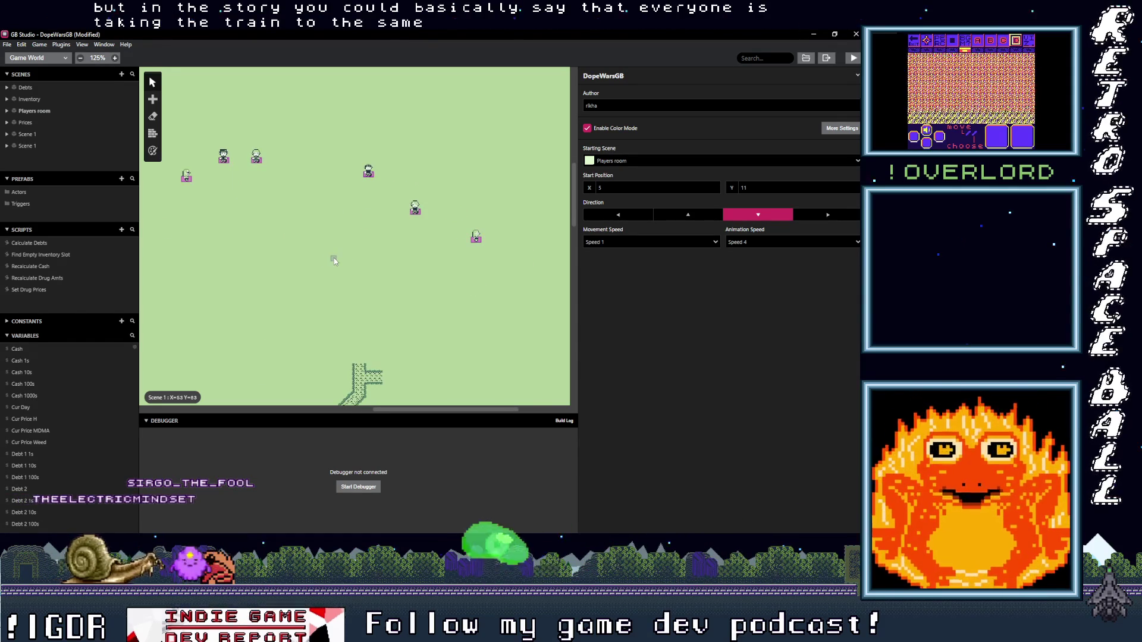
left_click_drag(407, 245, 352, 304)
scroll(394, 267, "down", 1)
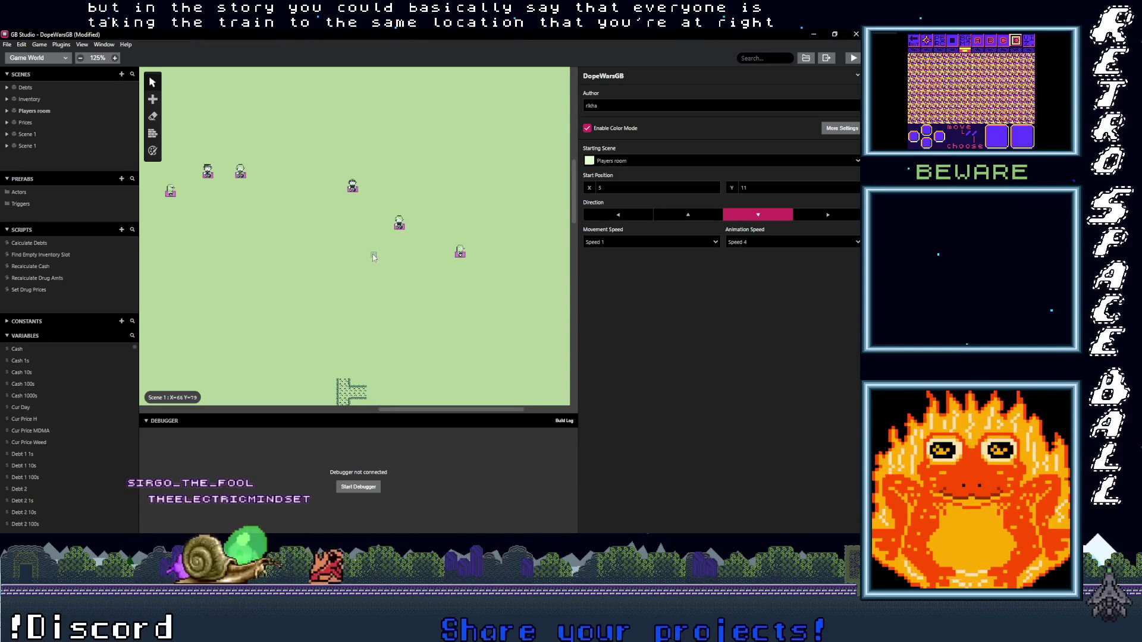
Step: Move Actors 4, 1, 5, 2 and one more actor lower around the winding path
mouse_move(399, 227)
left_mouse_down()
mouse_move(390, 362)
mouse_move(434, 397)
left_mouse_up()
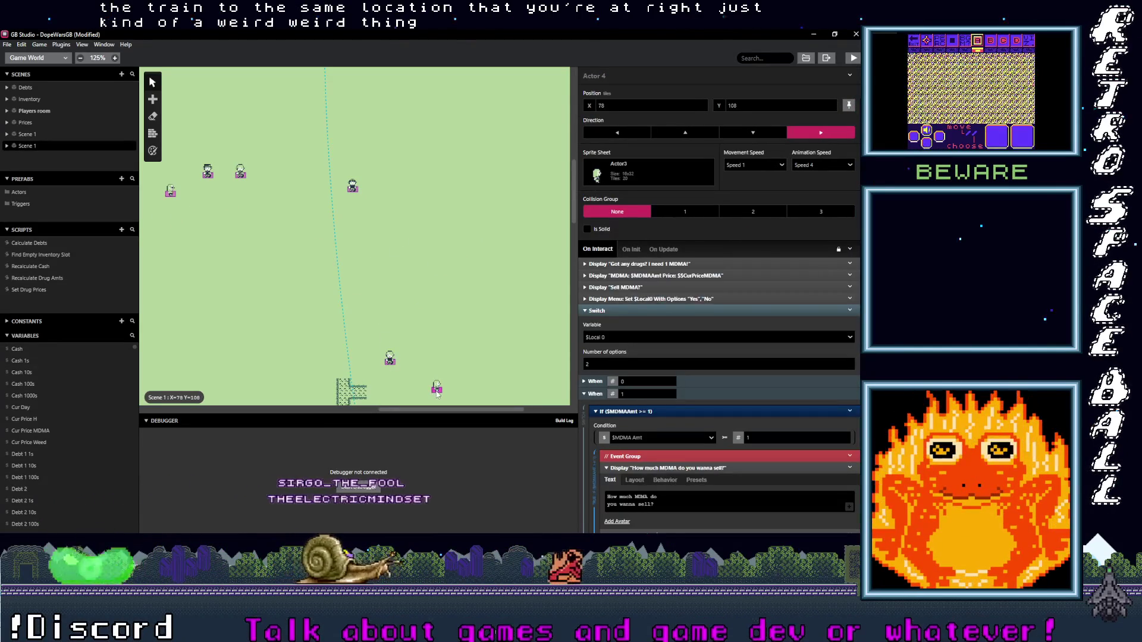
left_click_drag(351, 202, 360, 351)
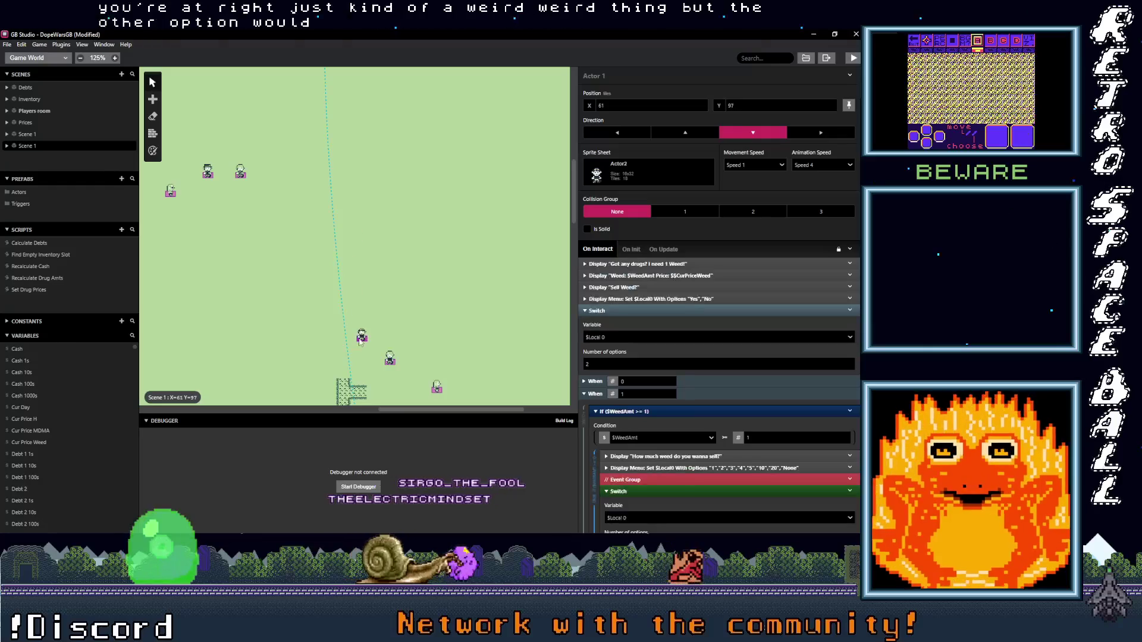
left_click_drag(242, 180, 275, 348)
left_click_drag(208, 177, 236, 372)
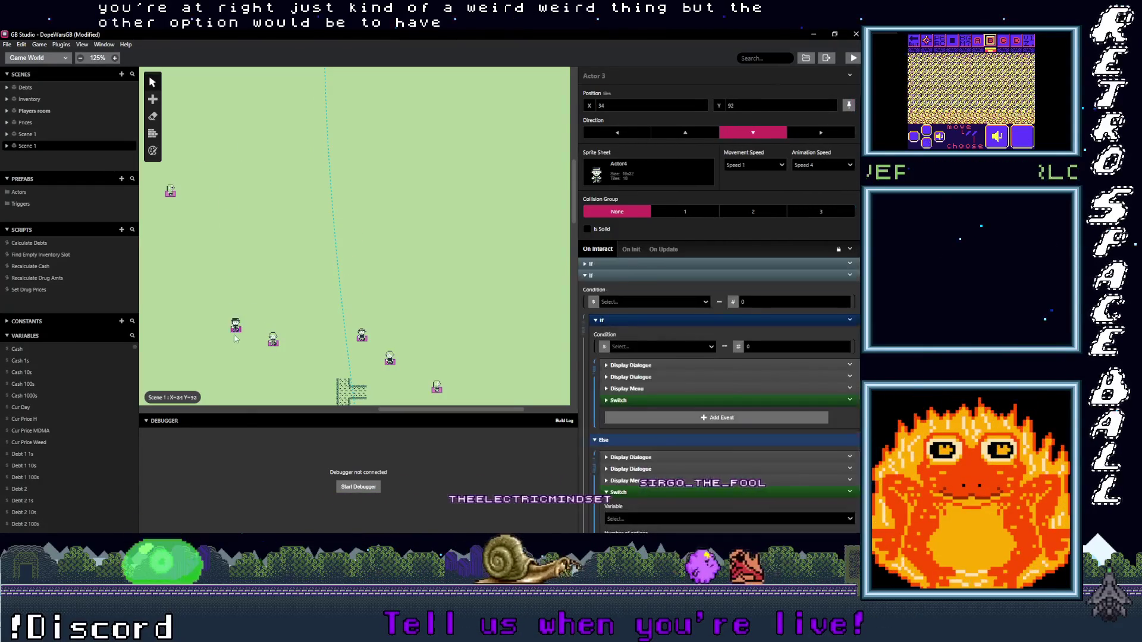
left_click(170, 194)
left_click_drag(170, 194, 174, 381)
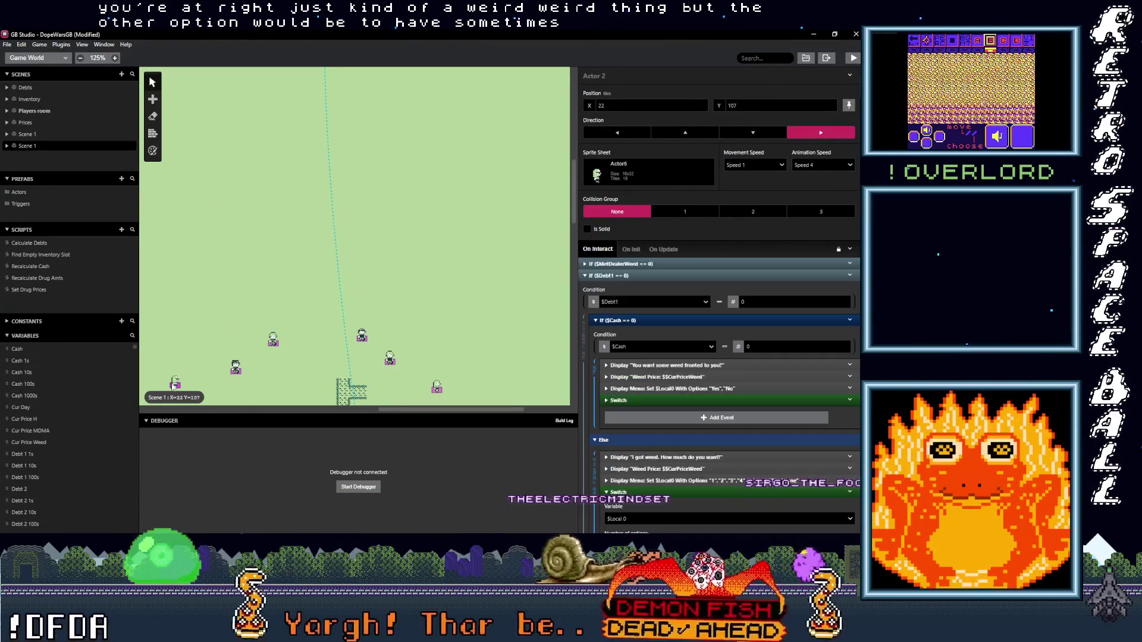
scroll(247, 340, "down", 3)
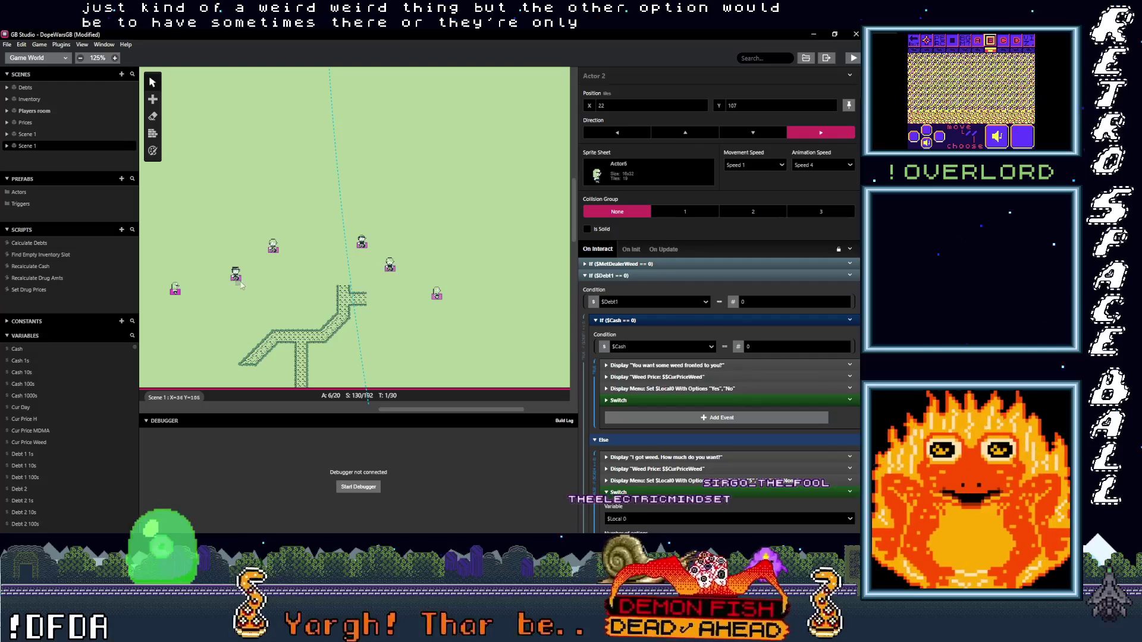